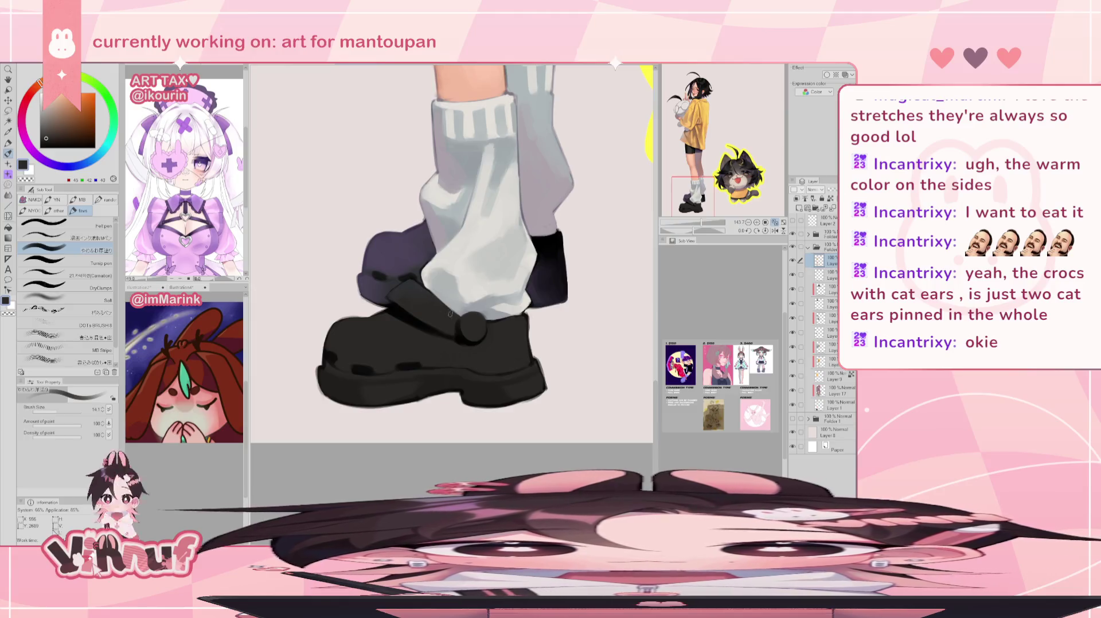
Shade the white legwarmer near the shoe strap with a small brush in dark cool grey, checking it mirrored
left_click(442, 308, "alt")
left_click(55, 411)
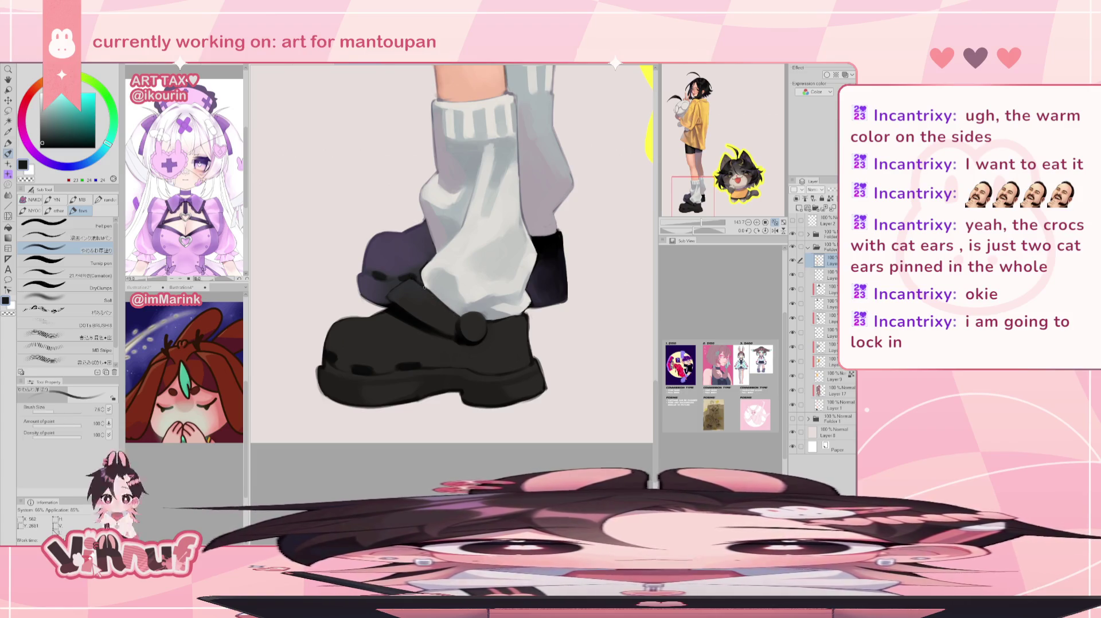
left_click_drag(429, 291, 456, 315)
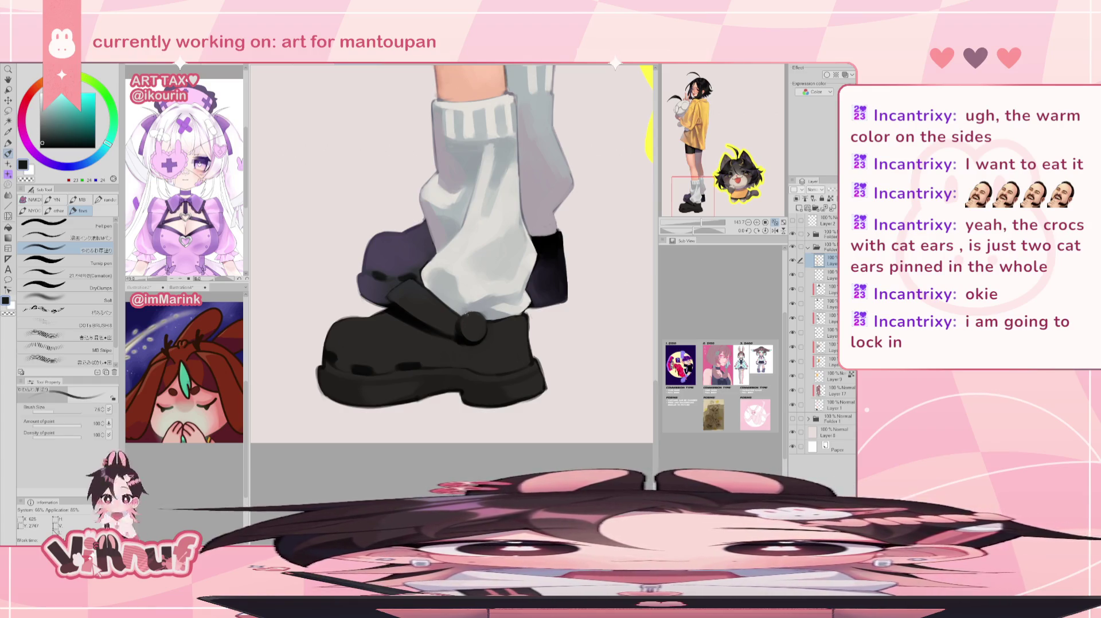
key("h")
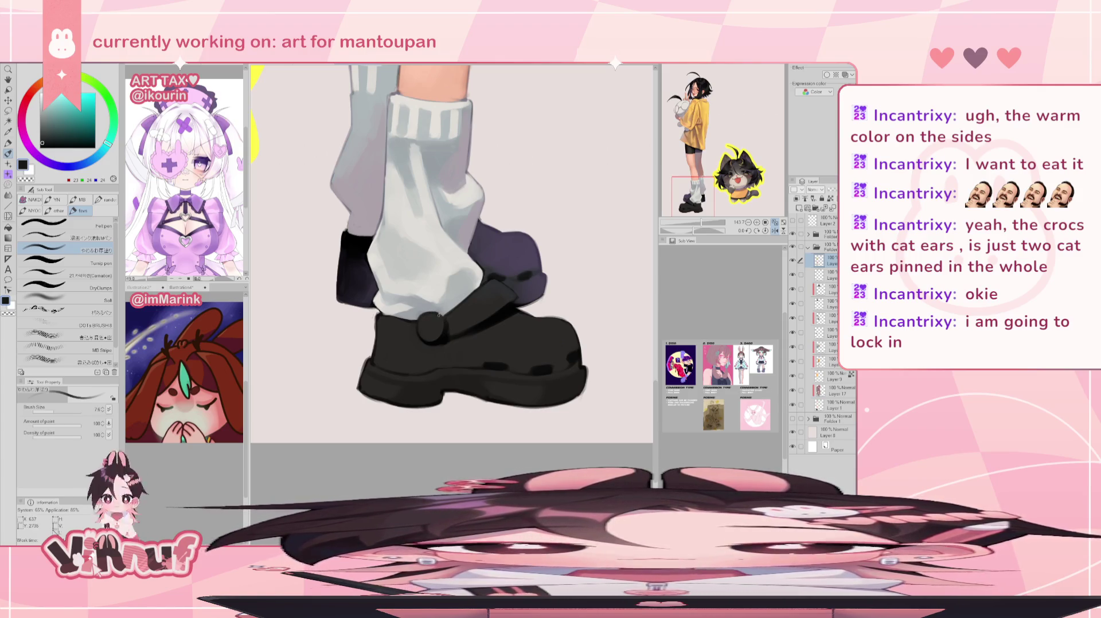
key("h")
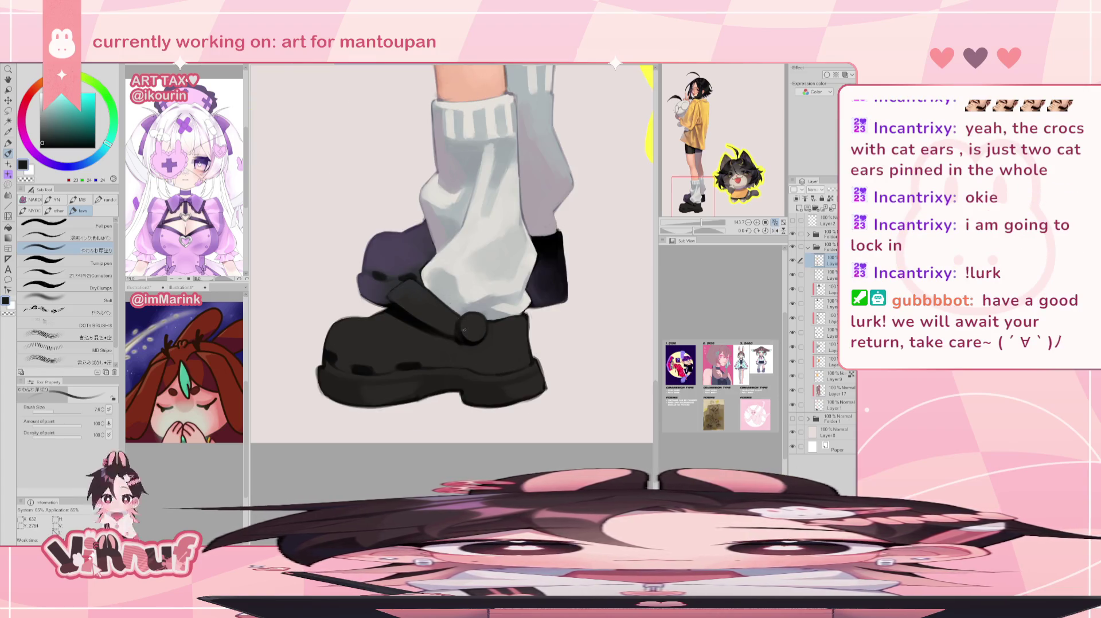
Sample near-black and warm greys from the shoe strap, comparing in a mirrored view, then tilt the canvas
left_click(458, 324, "alt")
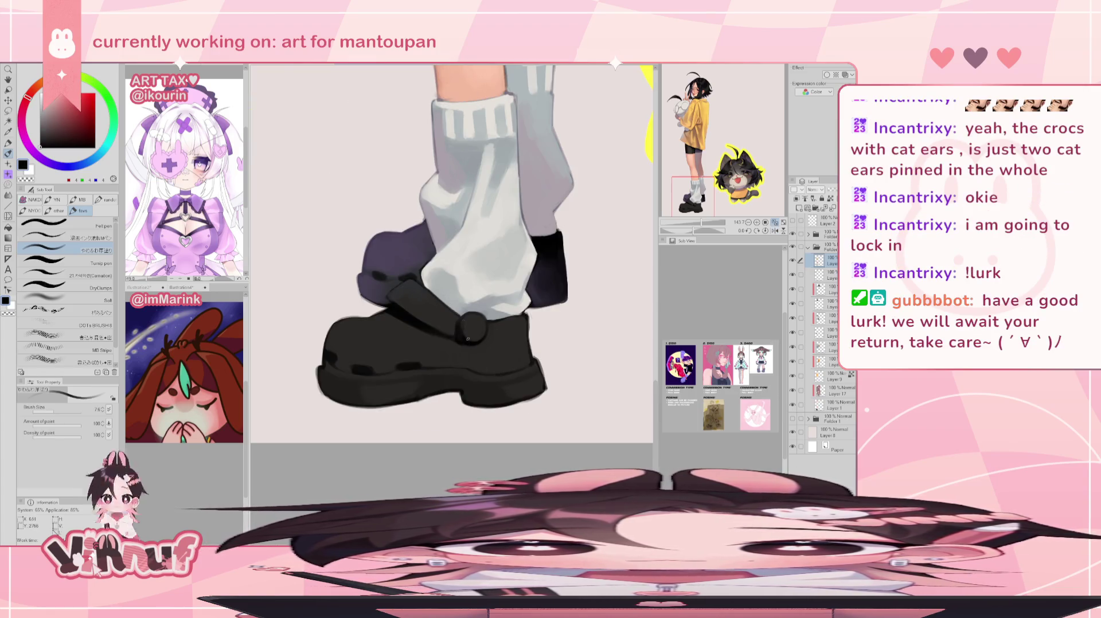
left_click(402, 295, "alt")
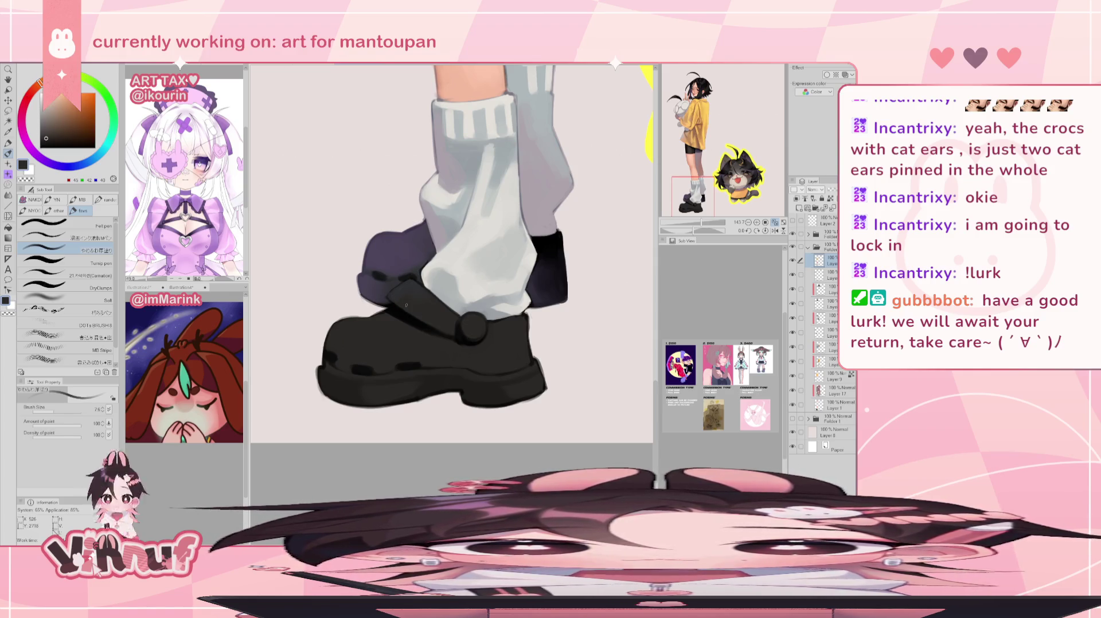
left_click(396, 303, "alt")
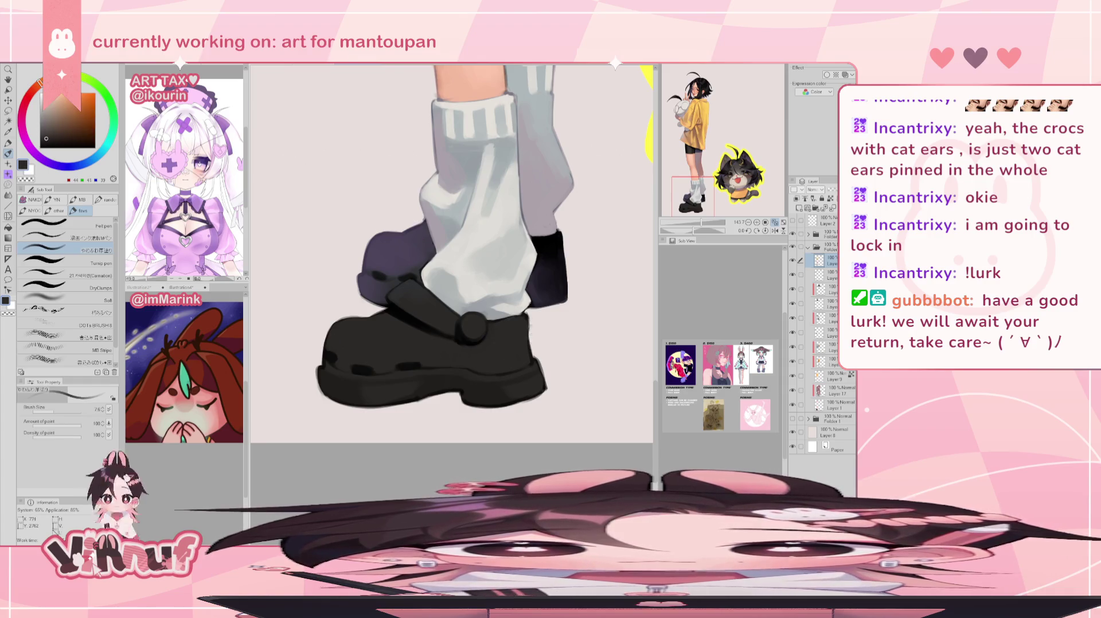
left_click(519, 313, "alt")
left_click(526, 325, "alt")
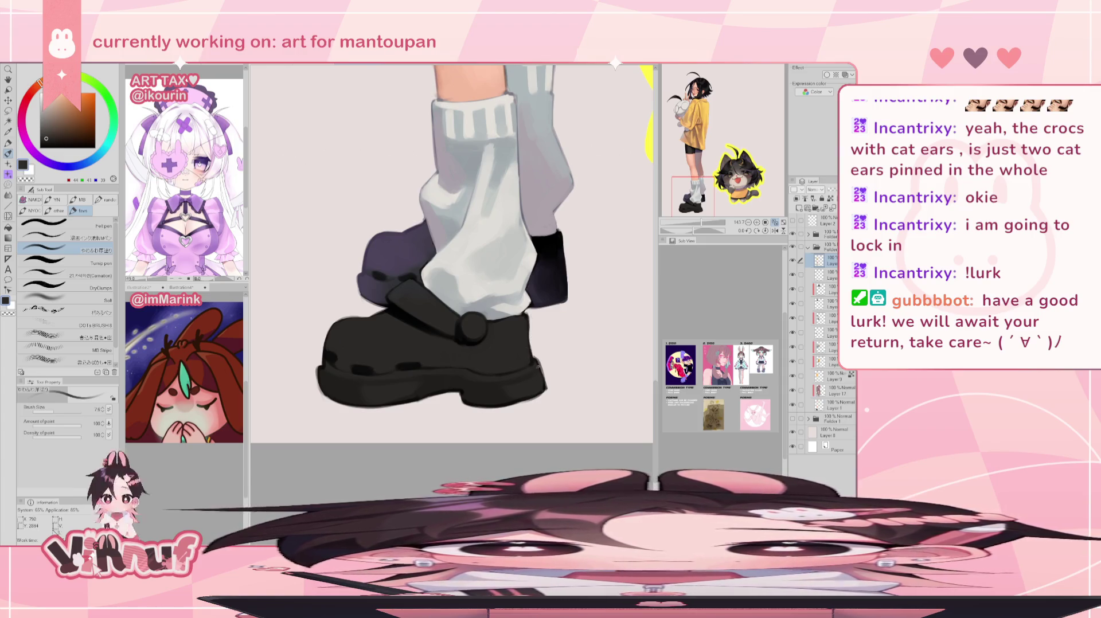
key("h")
left_click(390, 385, "alt")
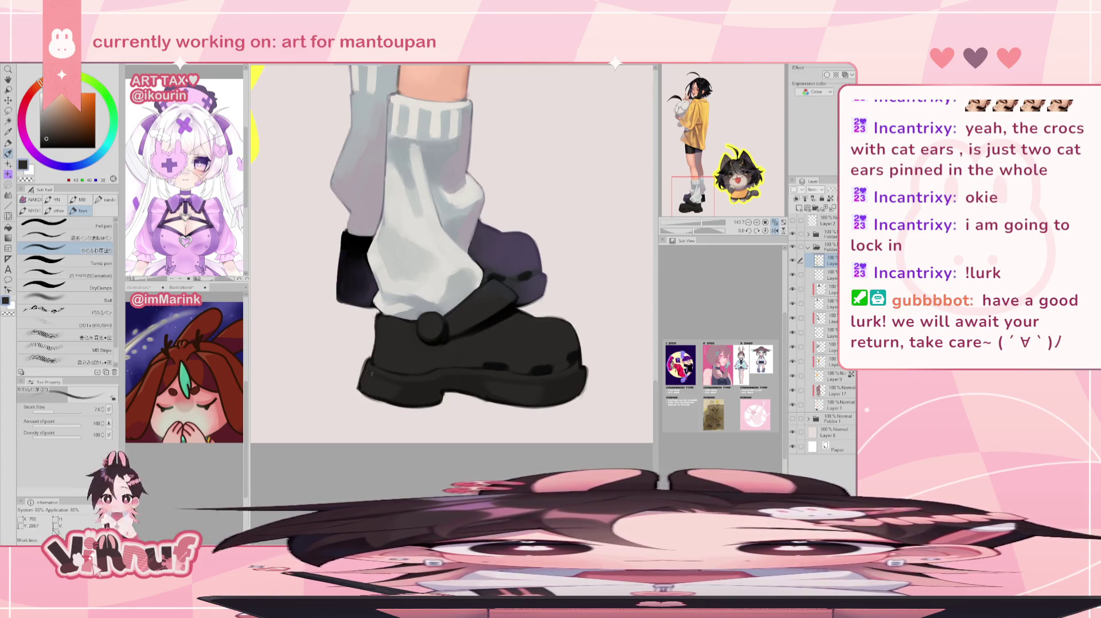
left_click(390, 381, "alt")
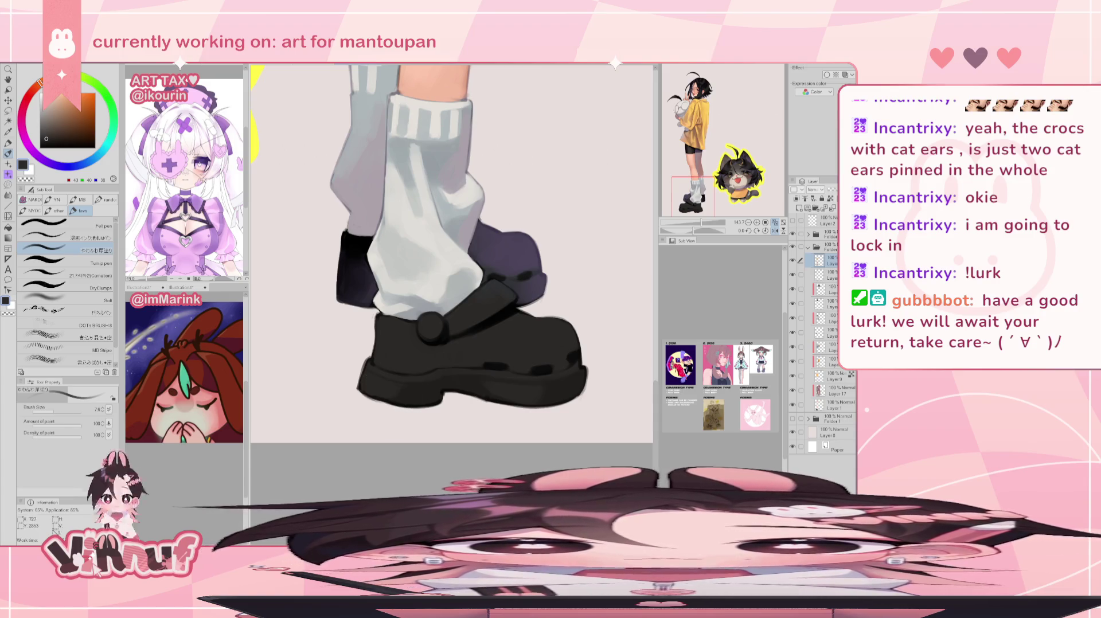
key("h")
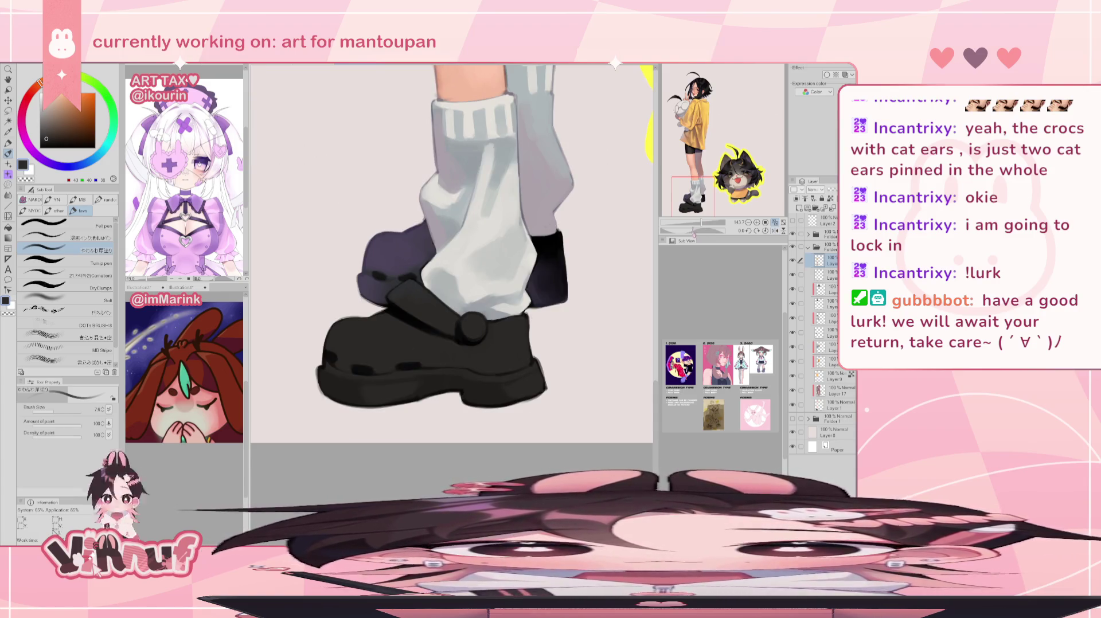
left_click_drag(693, 232, 695, 211)
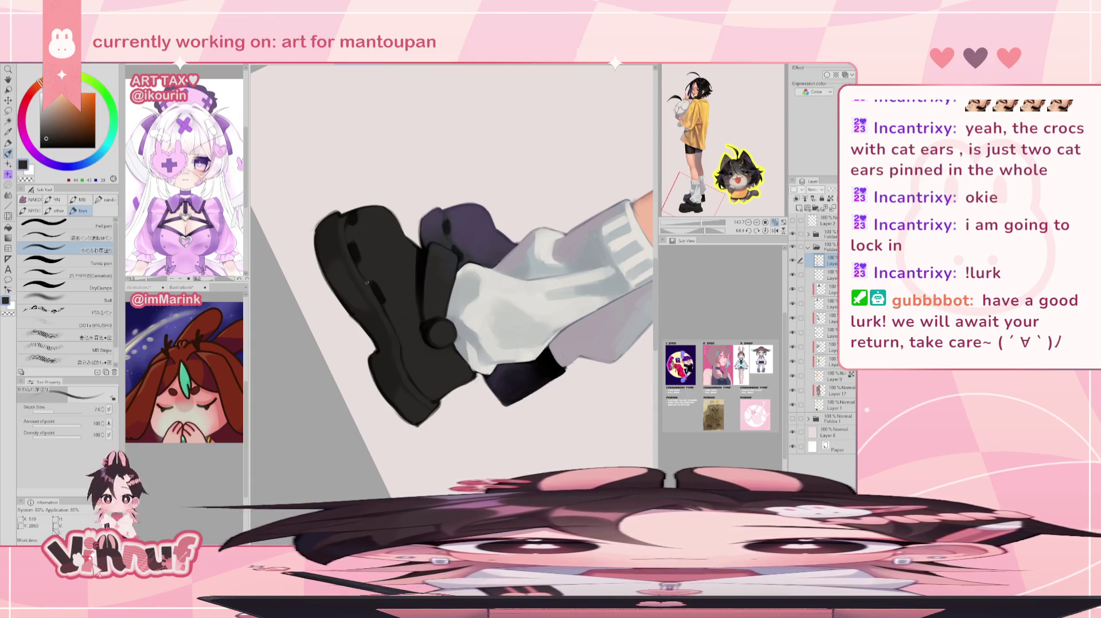
Sample dark and lighter greys from the shoe sole, checking mirrored and resetting rotation upright
left_click(334, 215, "alt")
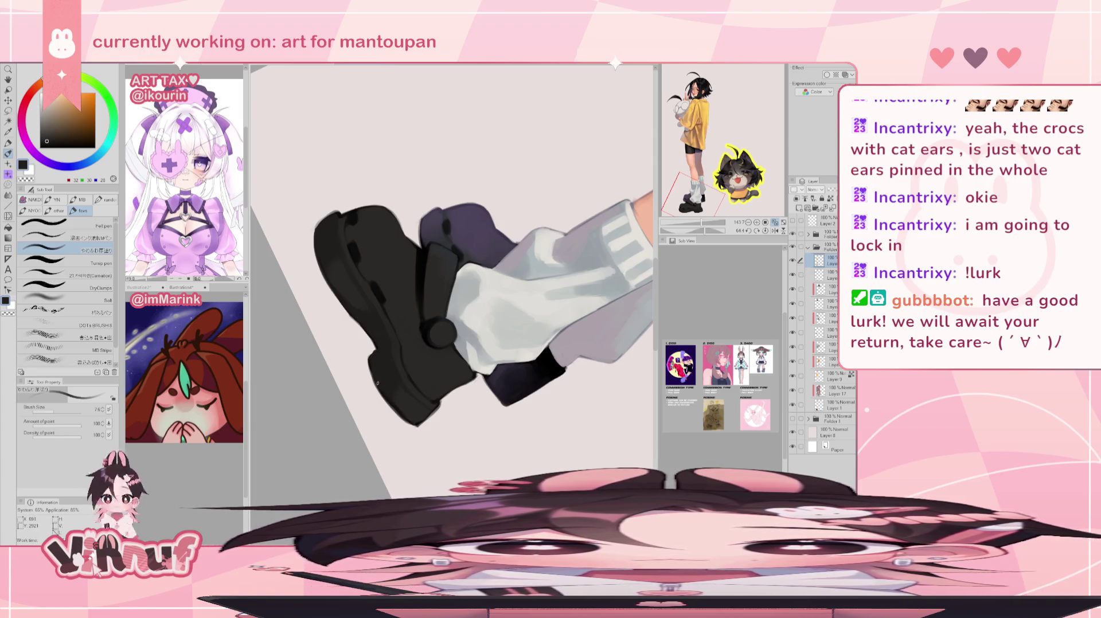
left_click(417, 417, "alt")
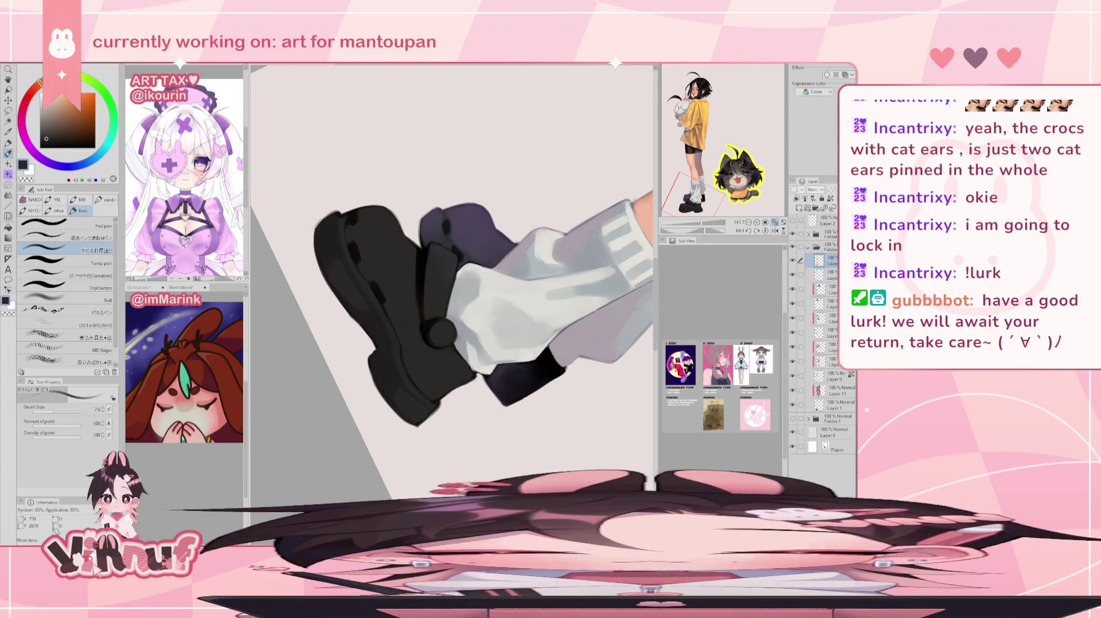
key("h")
key("ctrl+0")
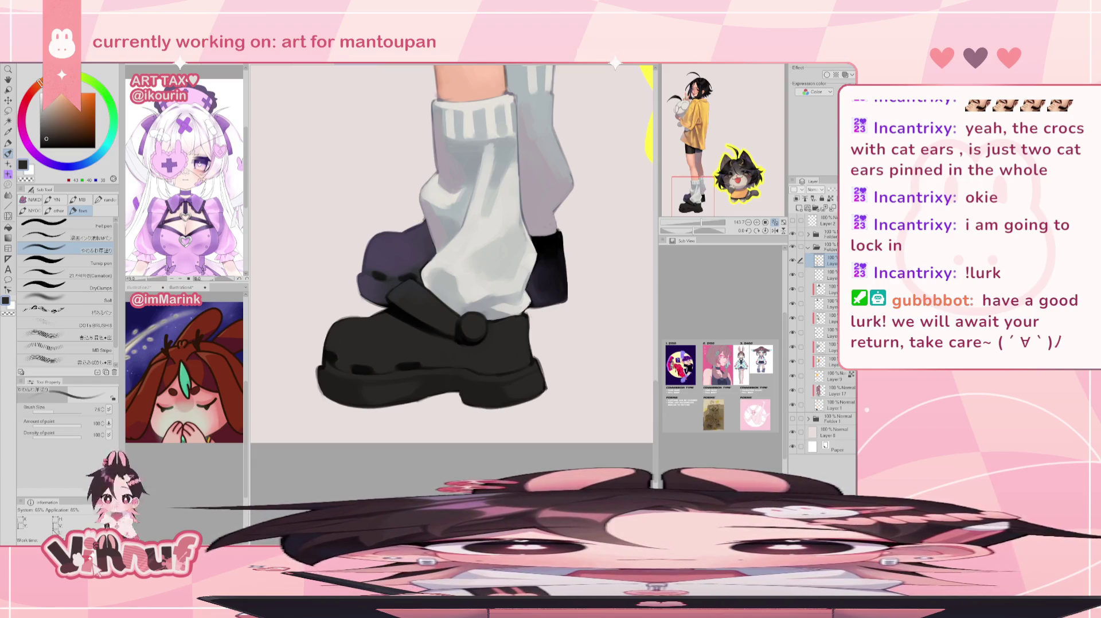
left_click(462, 395, "alt")
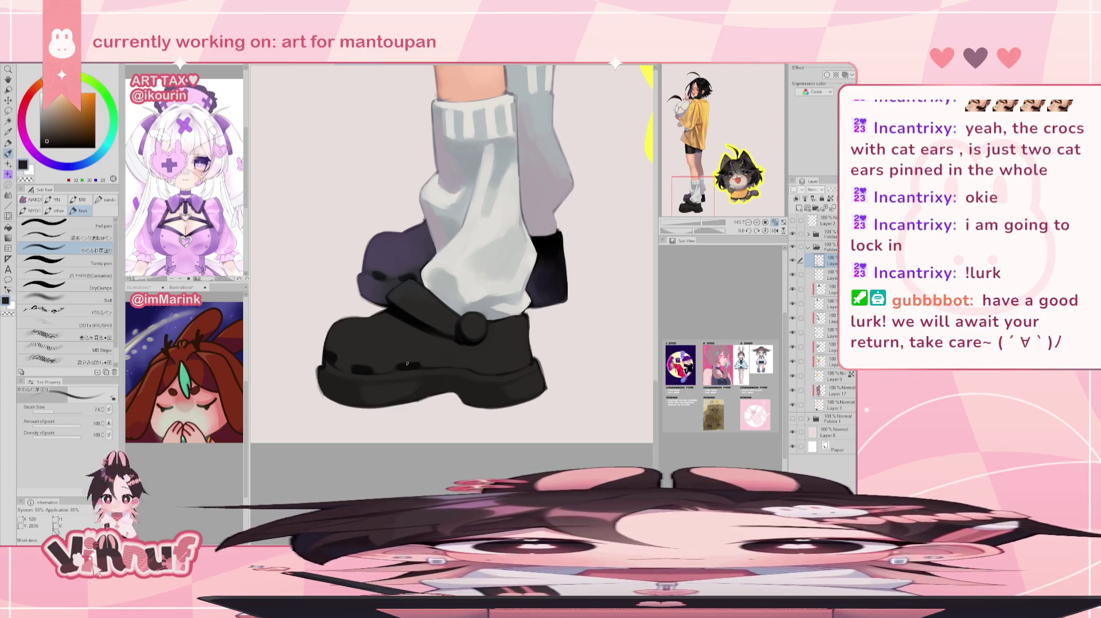
Rotate the view about 70°, set brush size 14.1, and darken the shoe's outer left edge with near-black
left_click_drag(692, 230, 697, 223)
left_click_drag(330, 231, 350, 235)
left_click(421, 249, "alt")
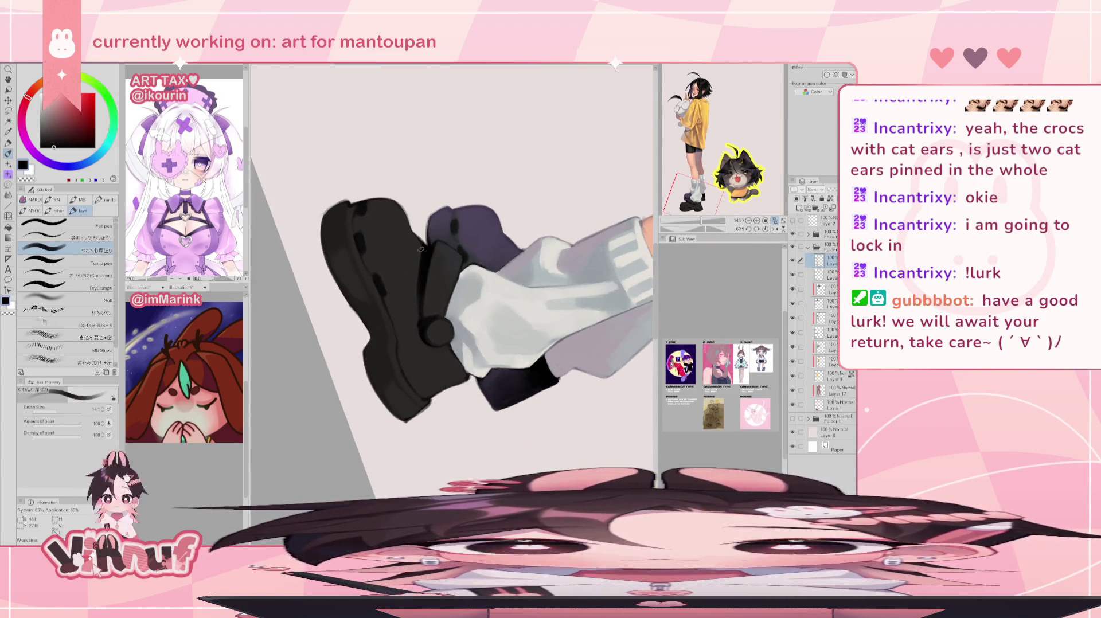
left_click_drag(327, 247, 364, 331)
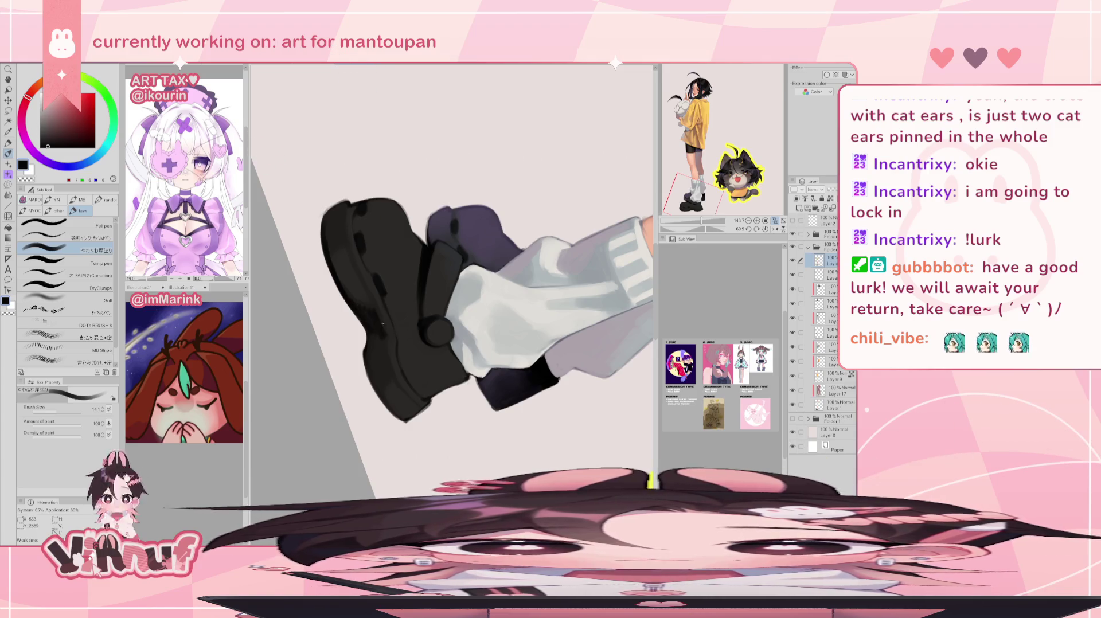
key("ctrl+at")
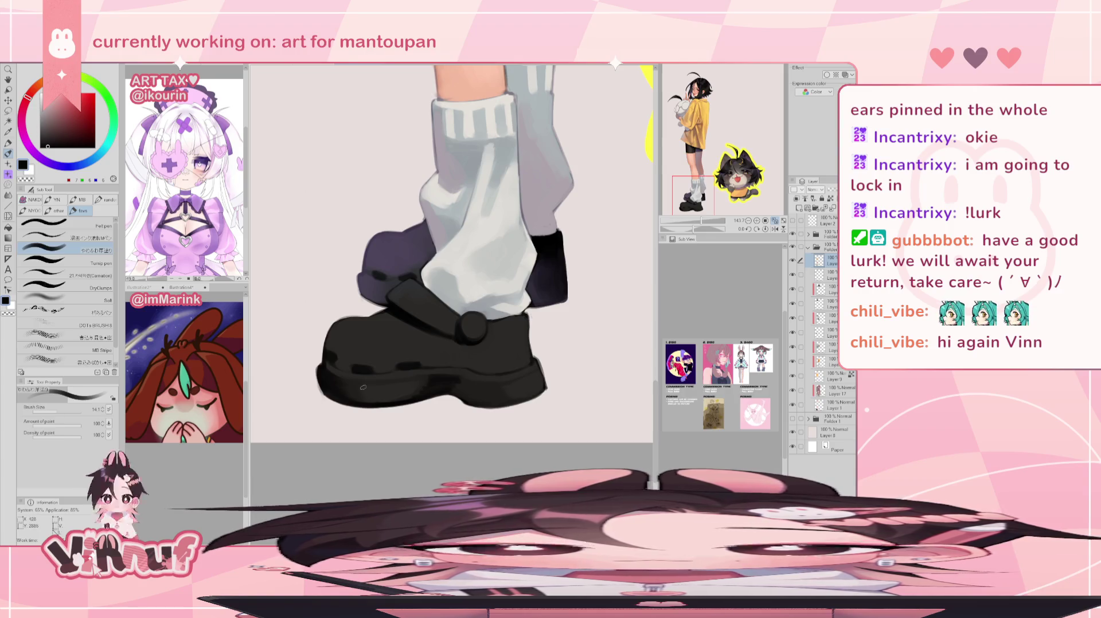
Eyedrop the shoe sole repeatedly until the painting colour is the dark warm grey 32/30/28
key("h")
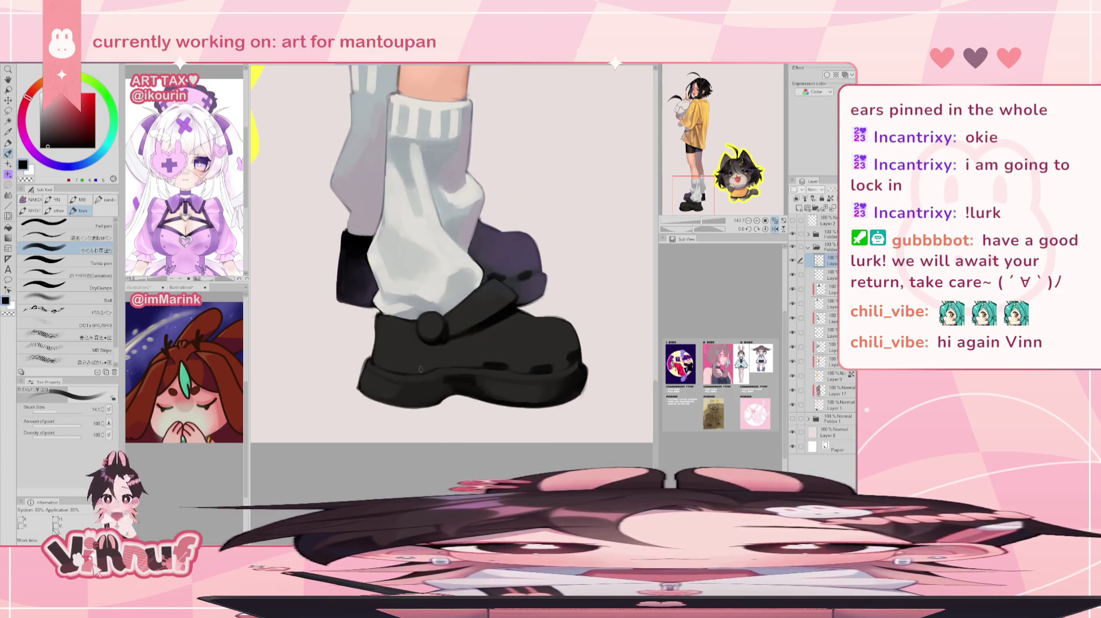
key("h")
left_click(449, 378, "alt")
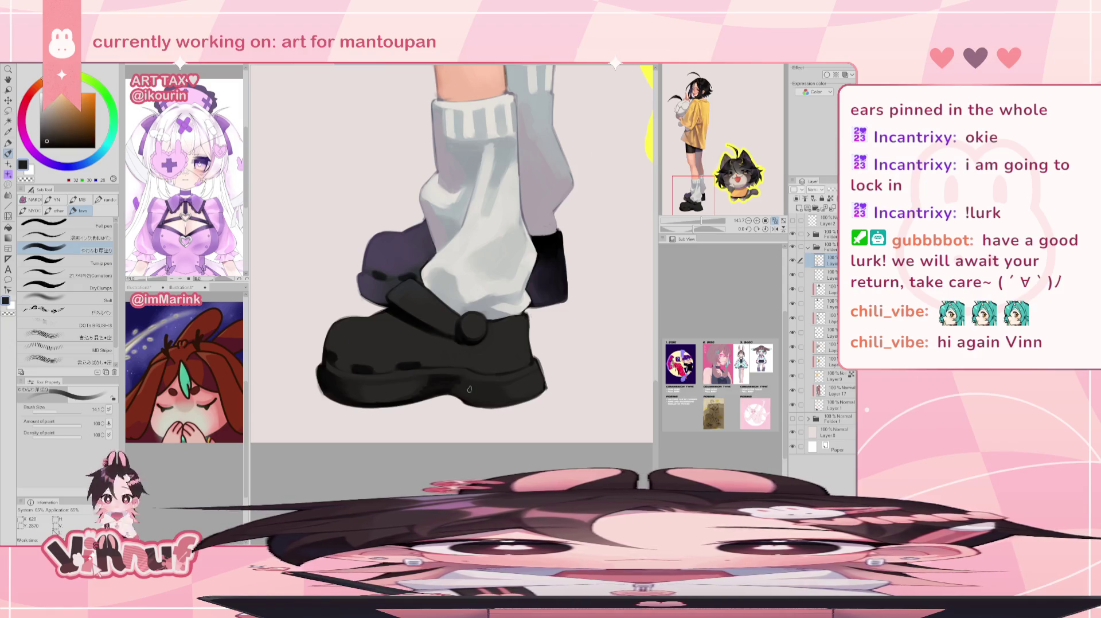
left_click(485, 389, "alt")
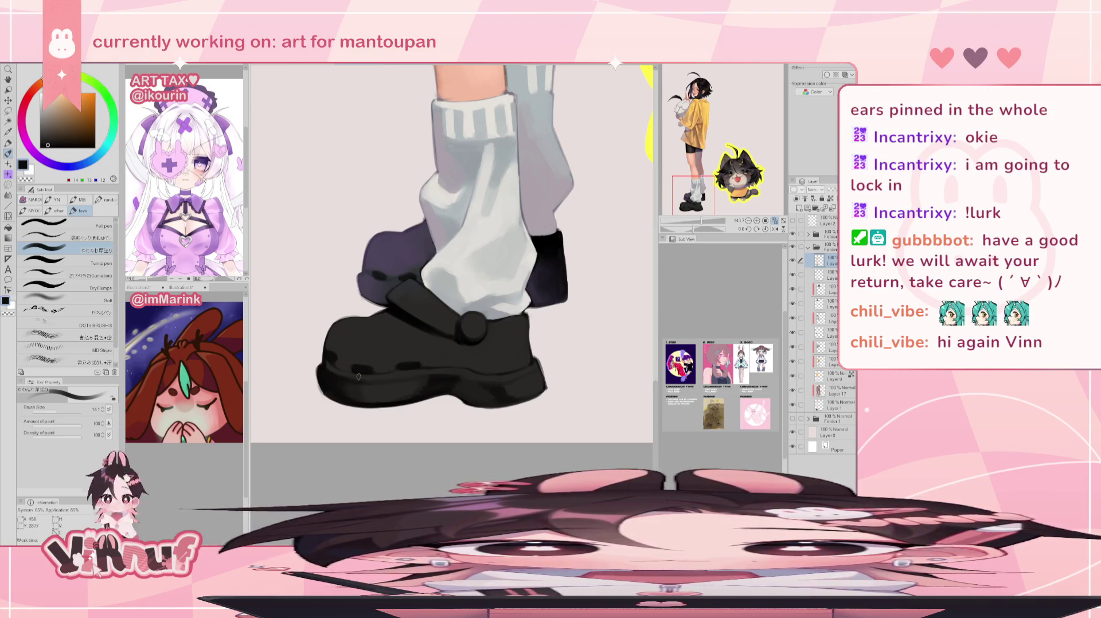
left_click(375, 383, "alt")
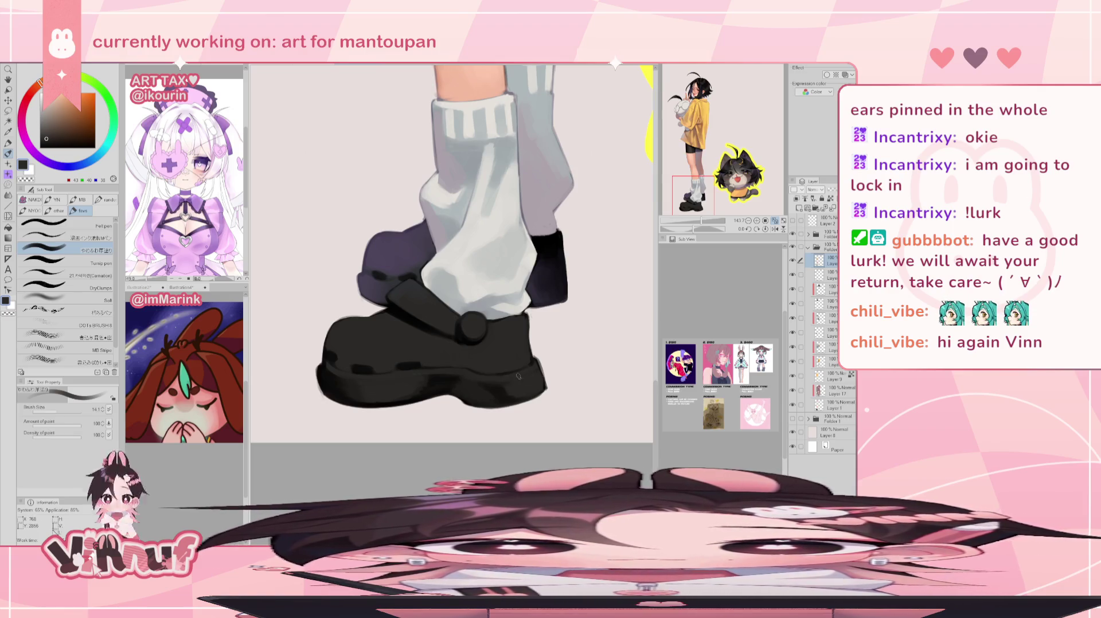
left_click(463, 380, "alt")
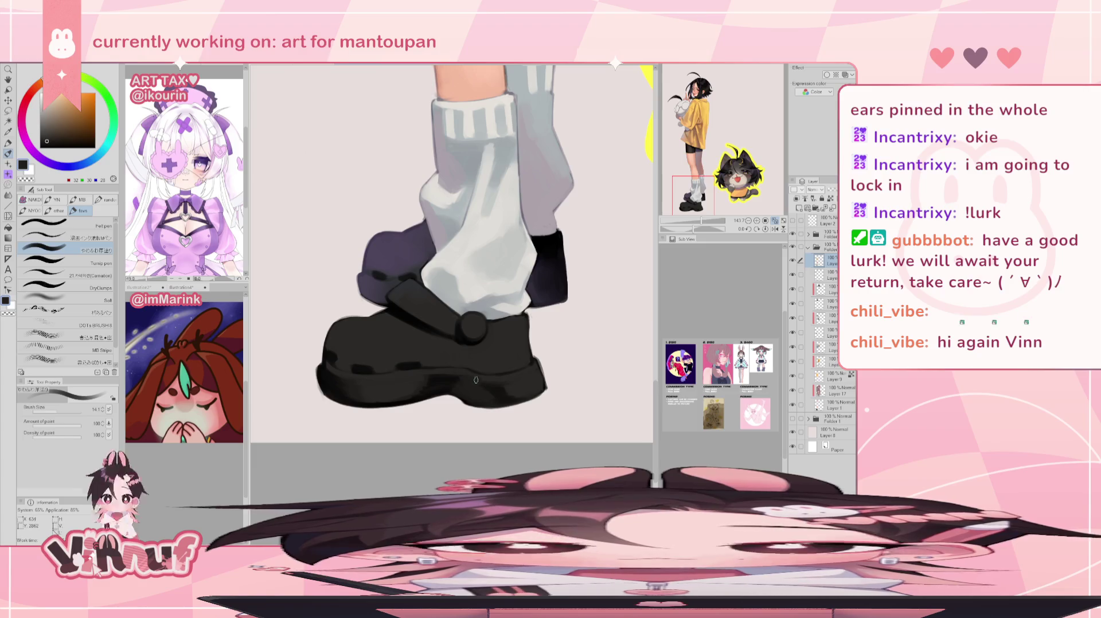
left_click(427, 374, "alt")
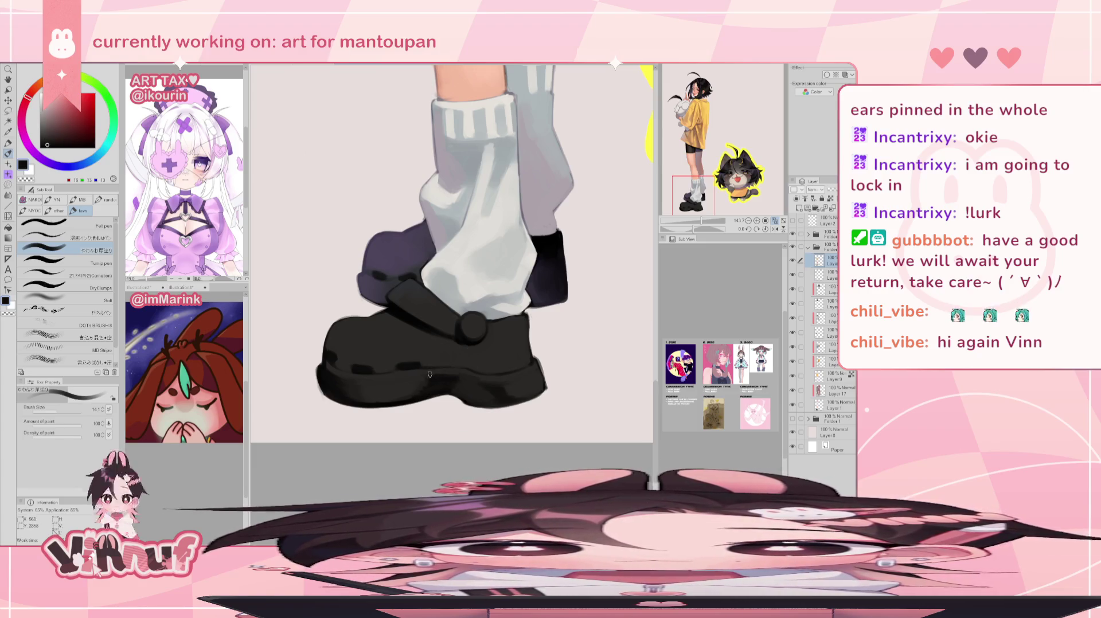
left_click(494, 381, "alt")
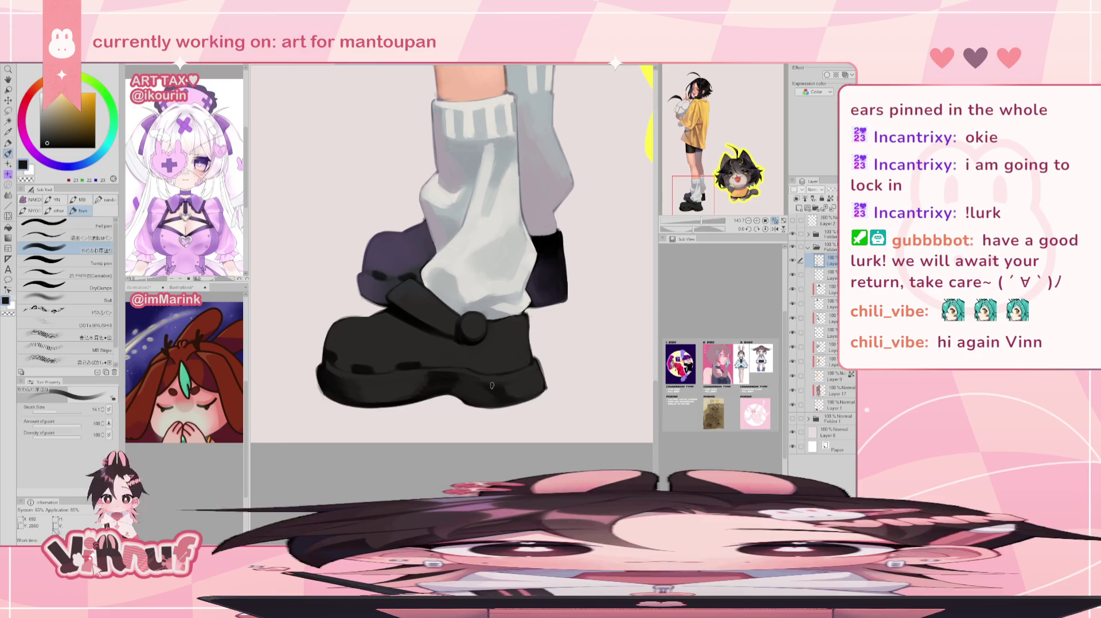
left_click(496, 384, "alt")
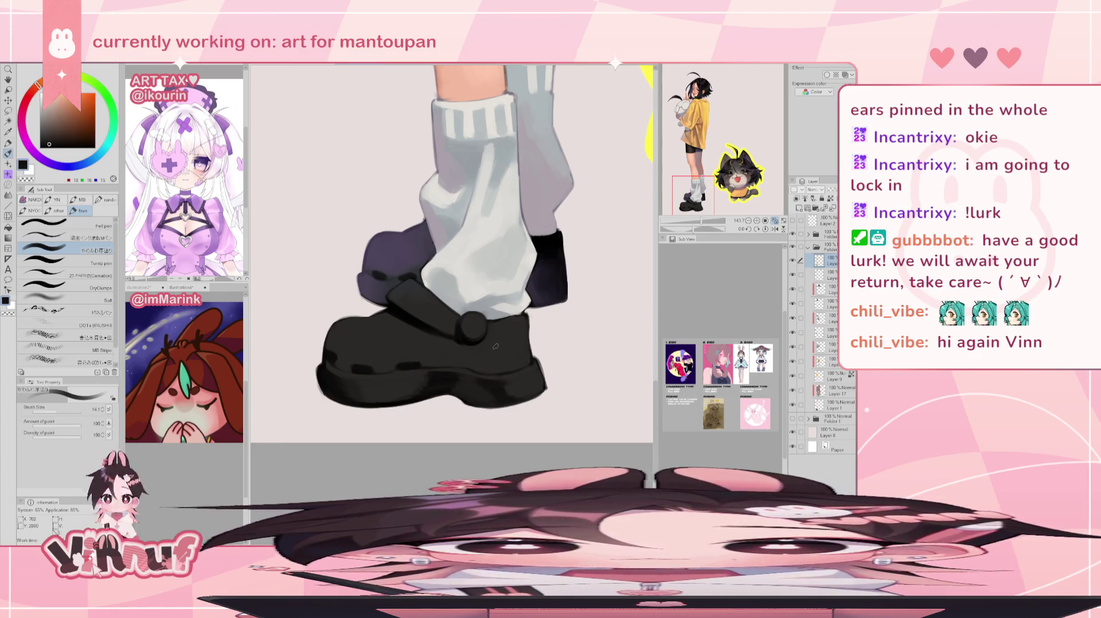
left_click_drag(496, 347, 419, 400)
left_click(418, 399, "alt")
left_click(398, 365, "alt")
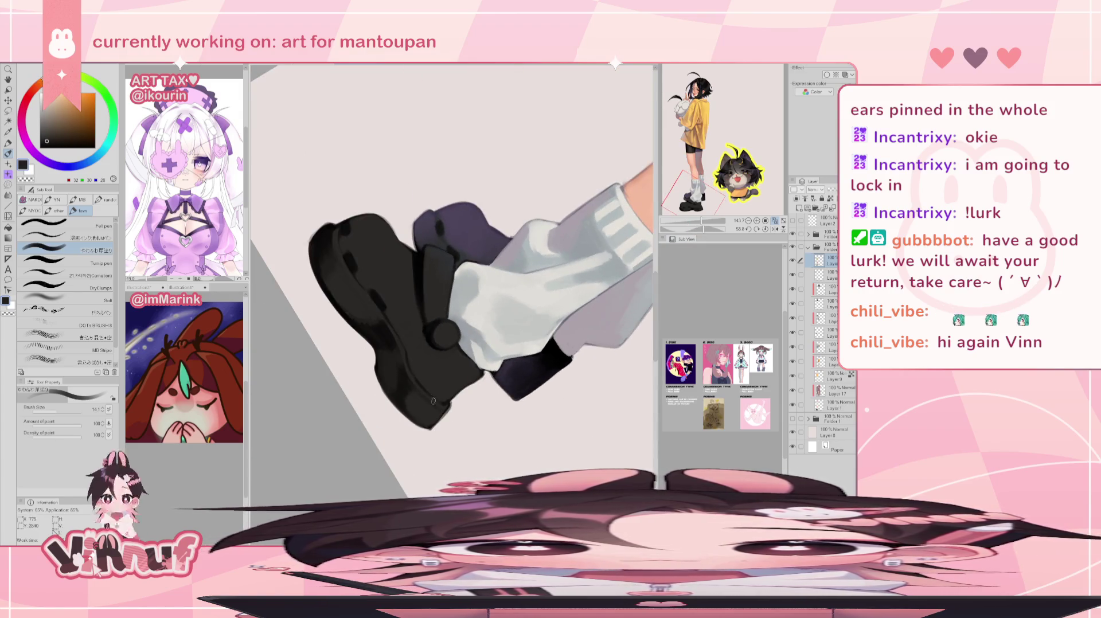
Paint the shoe with near-black, a slightly lighter dark grey and light highlight greys, then straighten the view
left_click(436, 401, "alt")
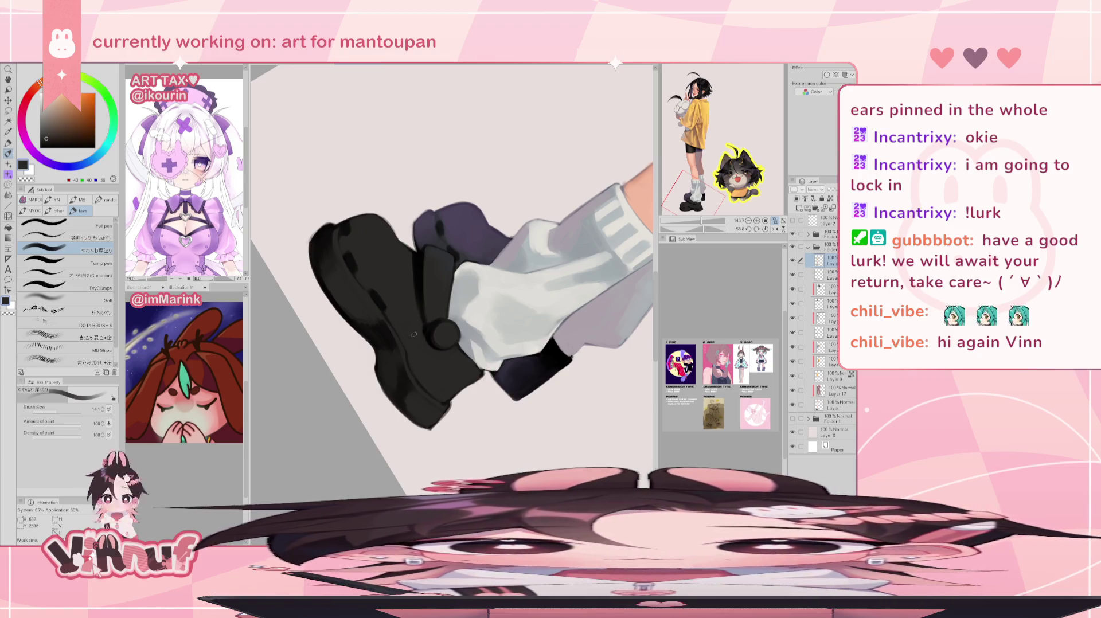
left_click(334, 237, "alt")
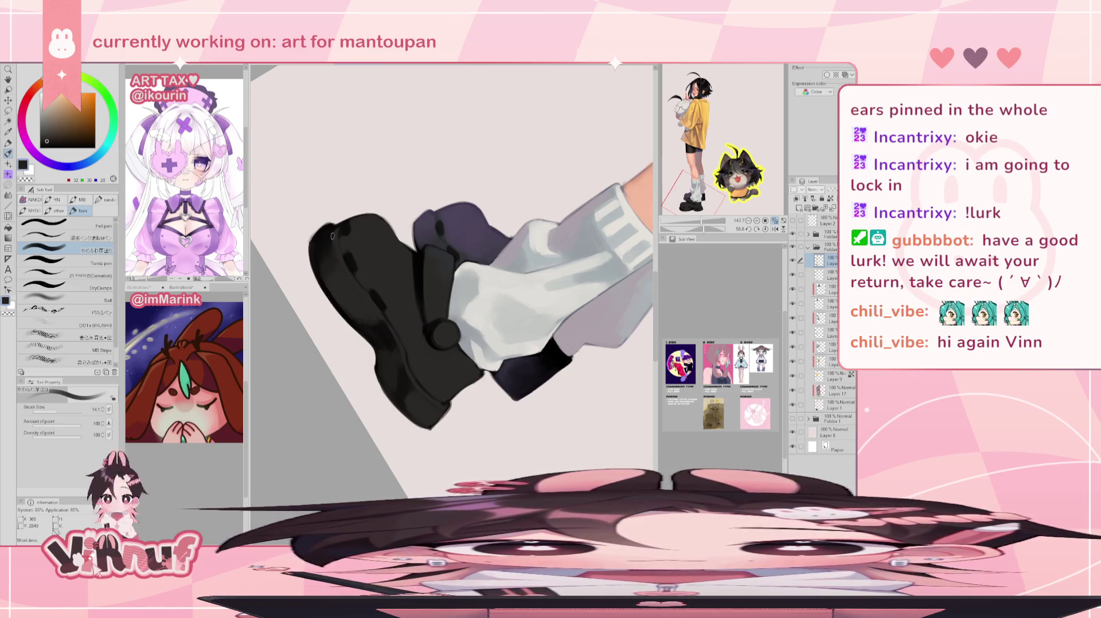
left_click(334, 237, "alt")
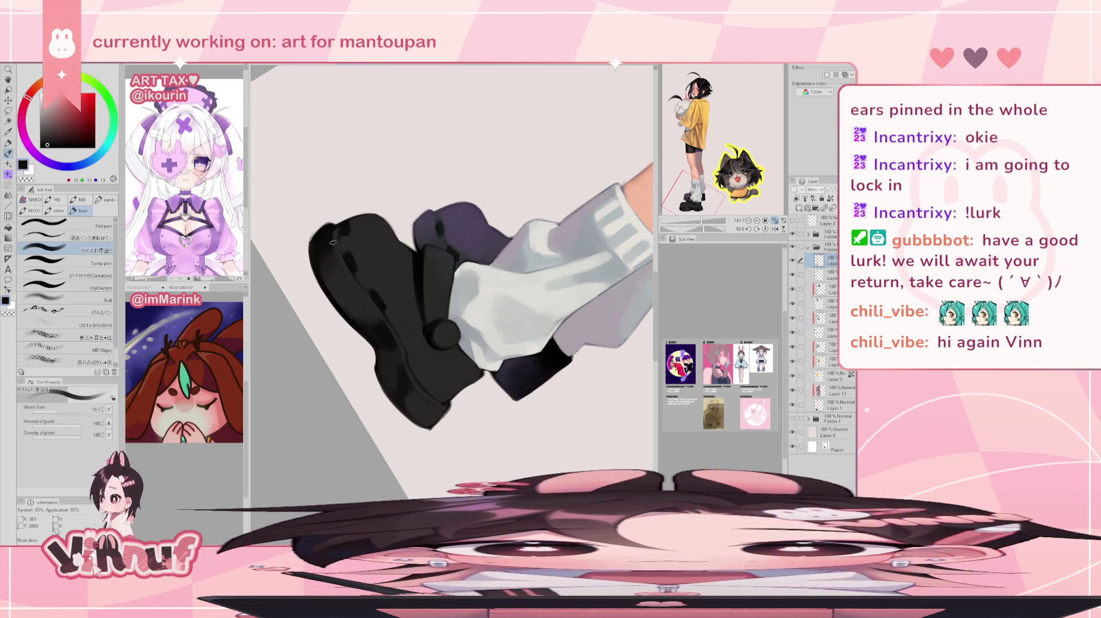
left_click(346, 270, "alt")
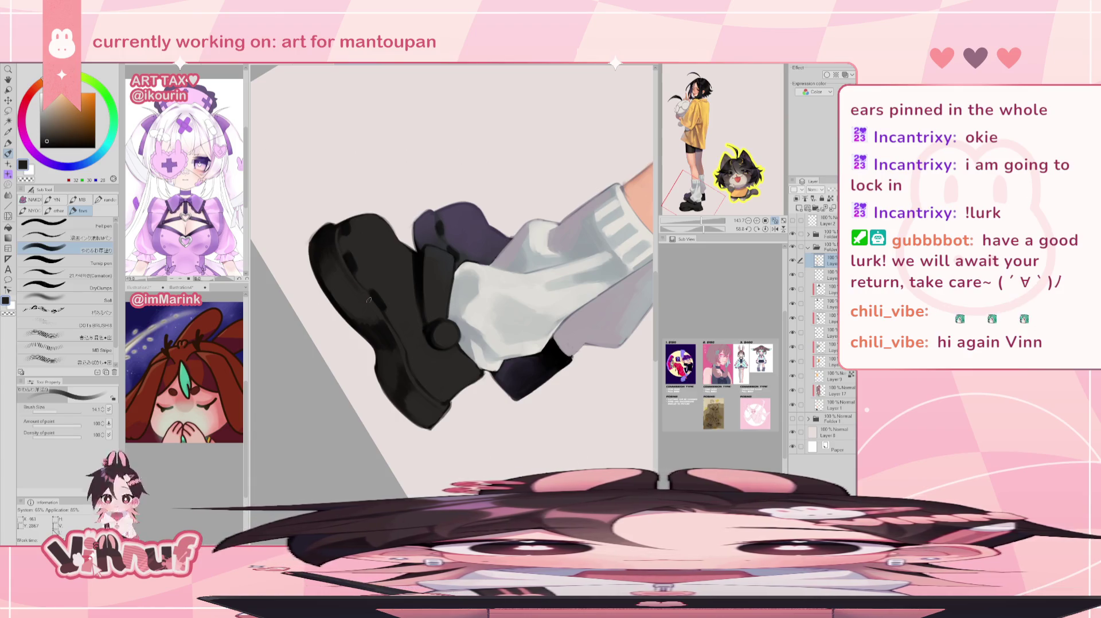
left_click(357, 297, "alt")
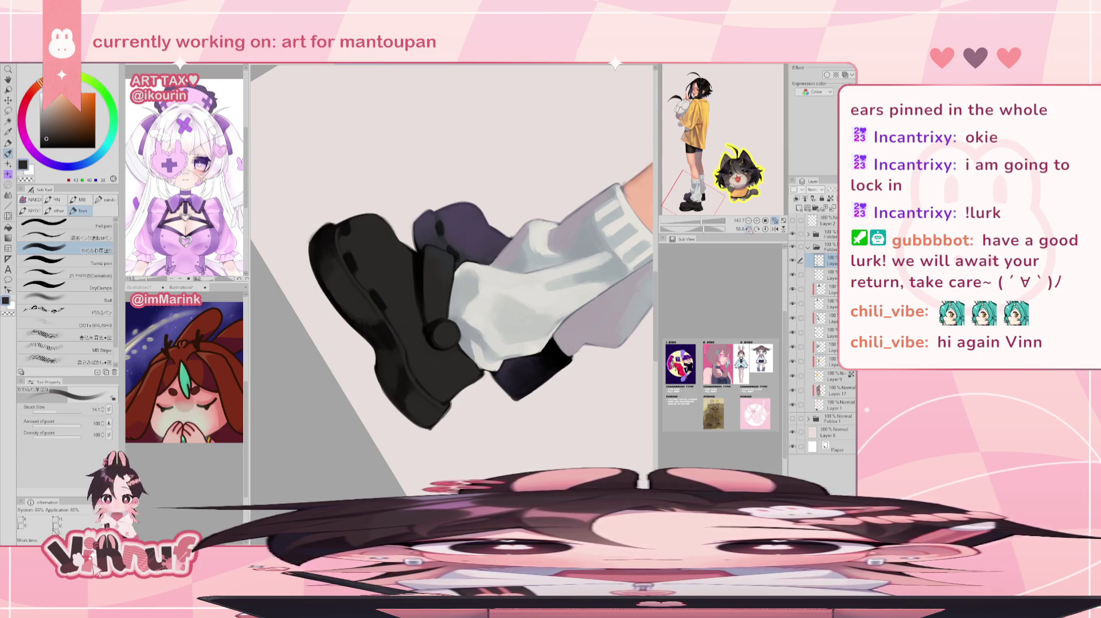
left_click(755, 230)
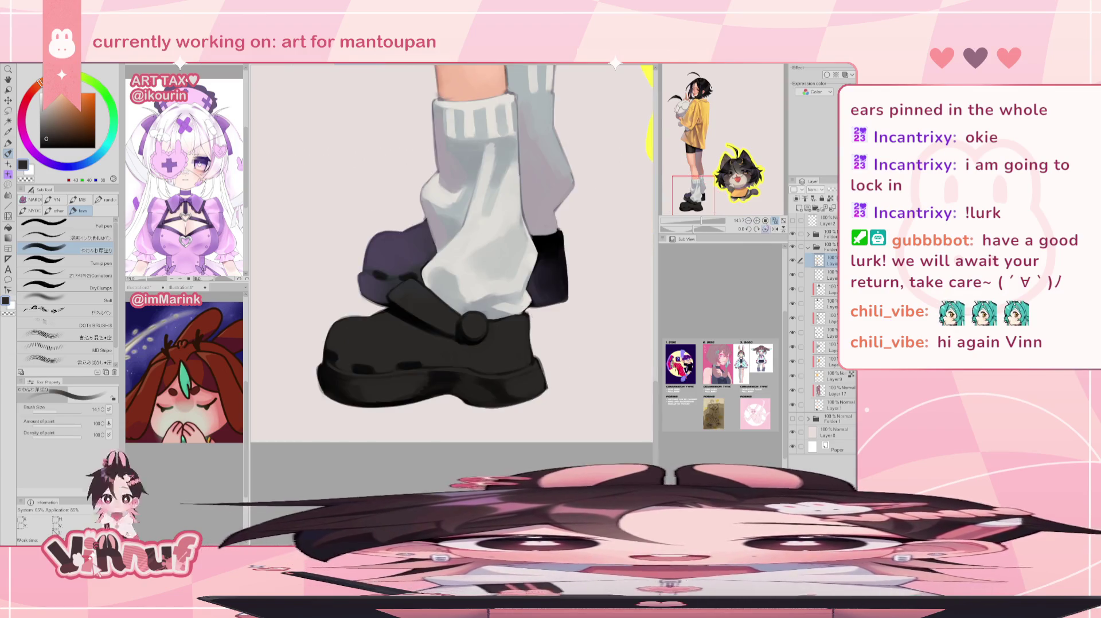
Shade the shoe in a darker grey, checking it mirrored and straightening the view to see the whole figure
left_click(365, 381, "alt")
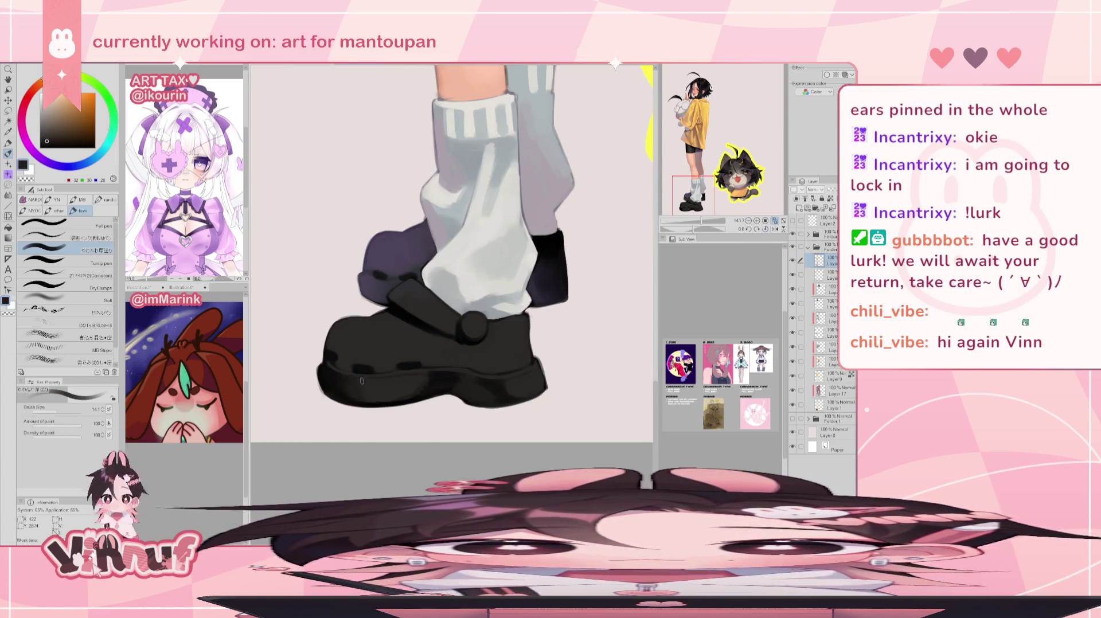
key("h")
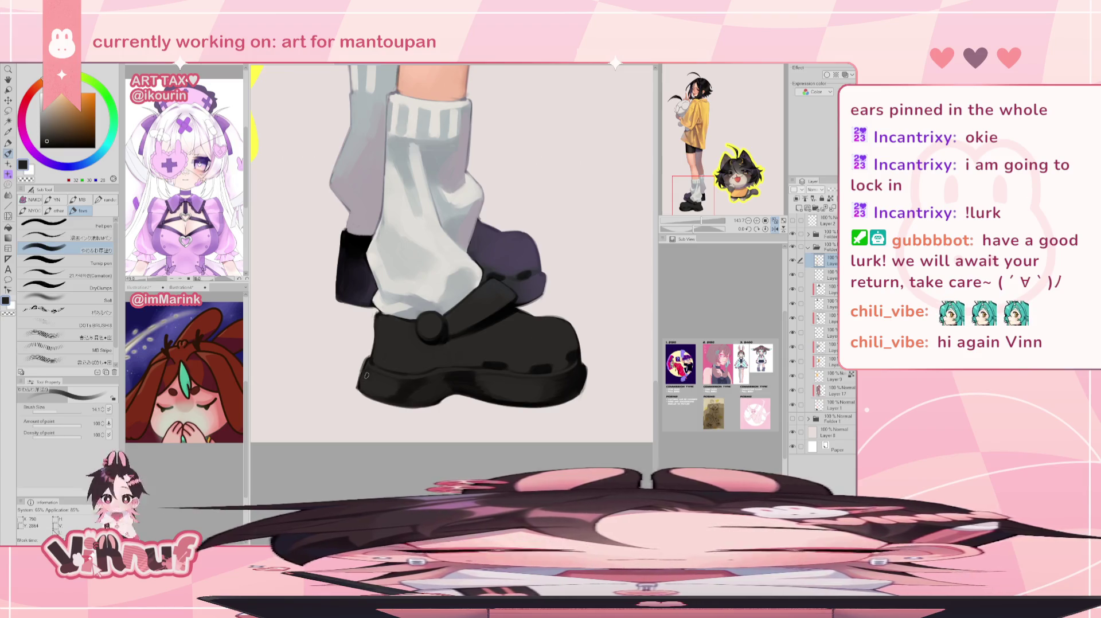
left_click(775, 229)
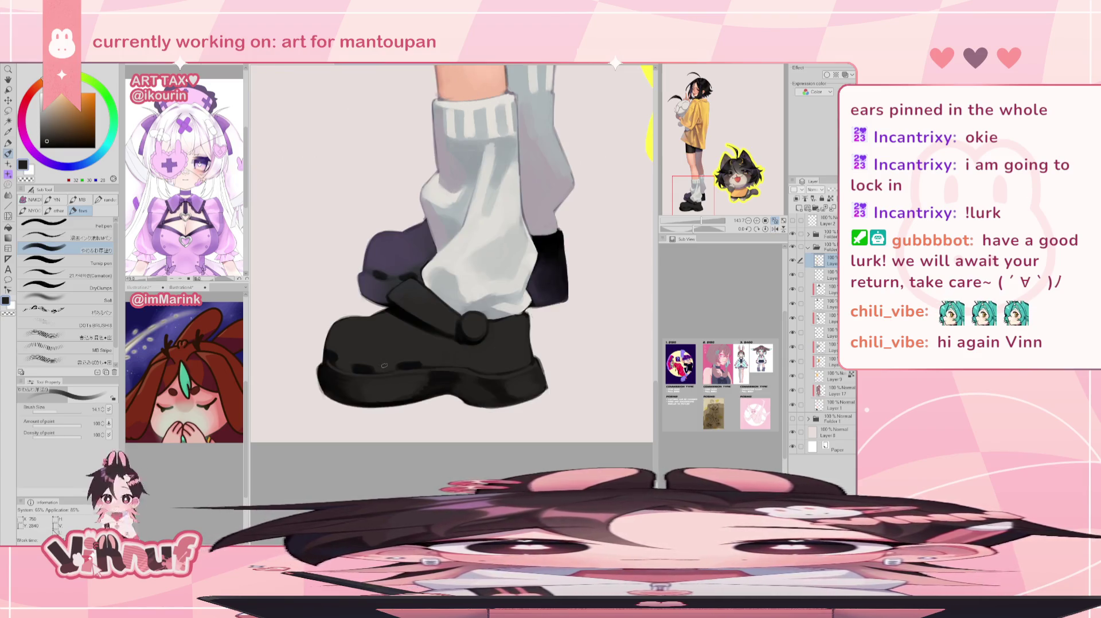
left_click_drag(693, 229, 692, 221)
left_click(765, 229)
Zoom back in and alternate a slightly lighter dark grey with near-black on the shoe
scroll(448, 321, "up", 3)
scroll(447, 321, "down", 2)
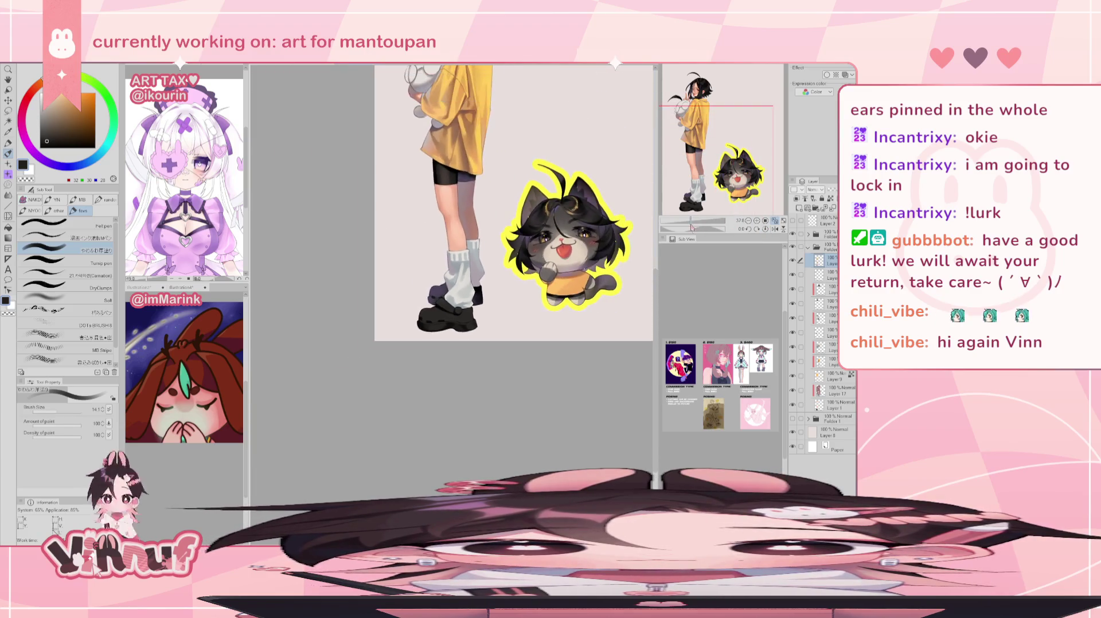
scroll(453, 321, "up", 4)
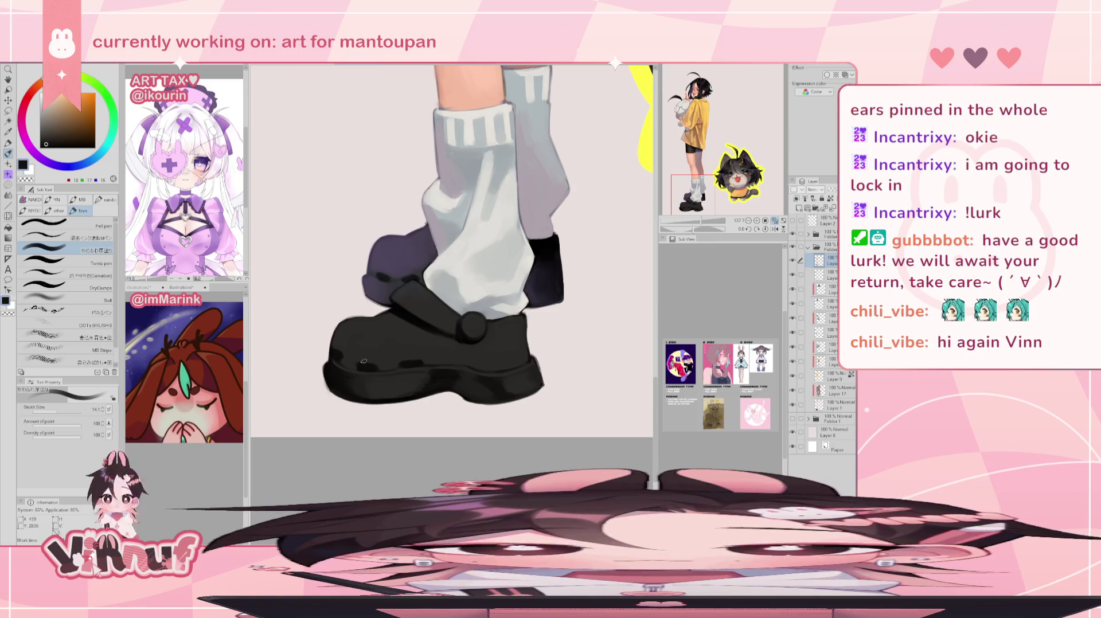
left_click(472, 380, "alt")
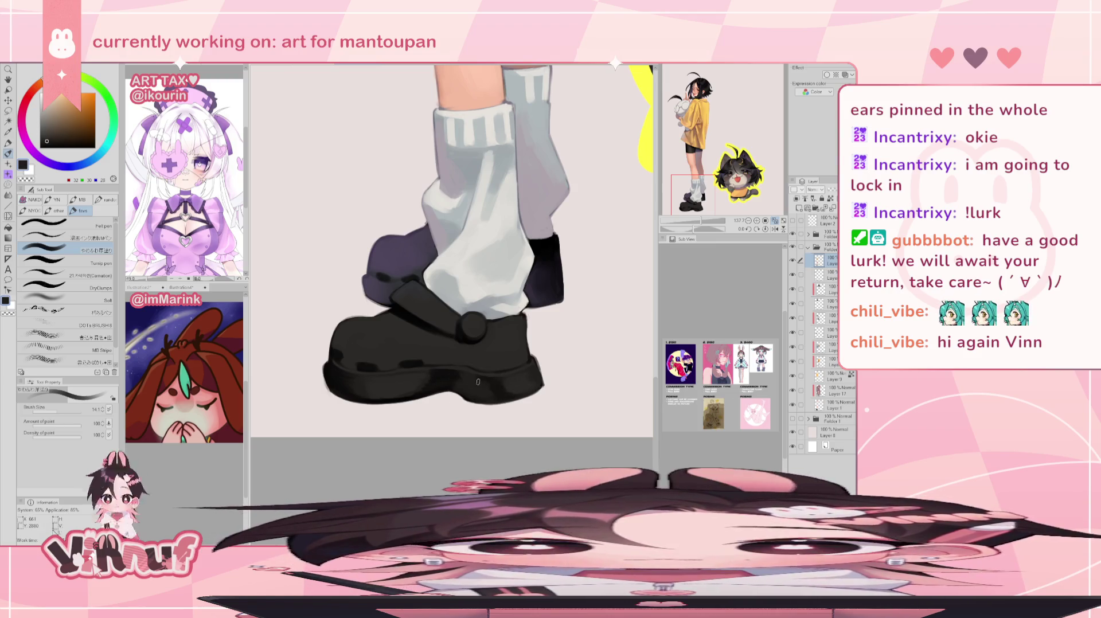
left_click(507, 387, "alt")
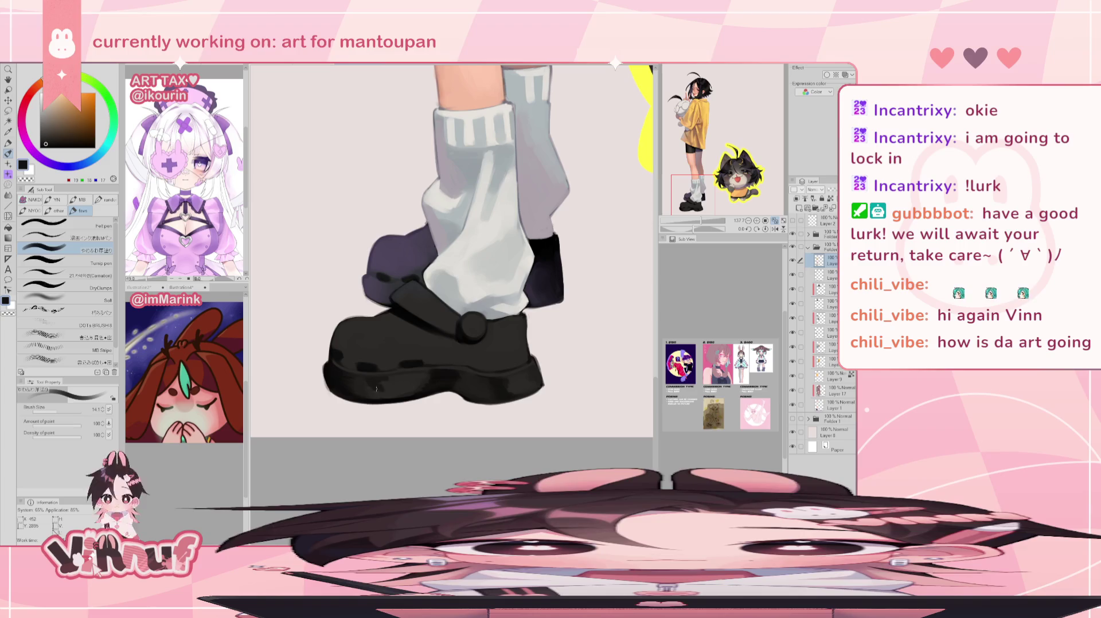
Zoom out to view the full figure and cat, then switch to the two-chibi document with Ctrl+Tab
left_click_drag(701, 221, 695, 222)
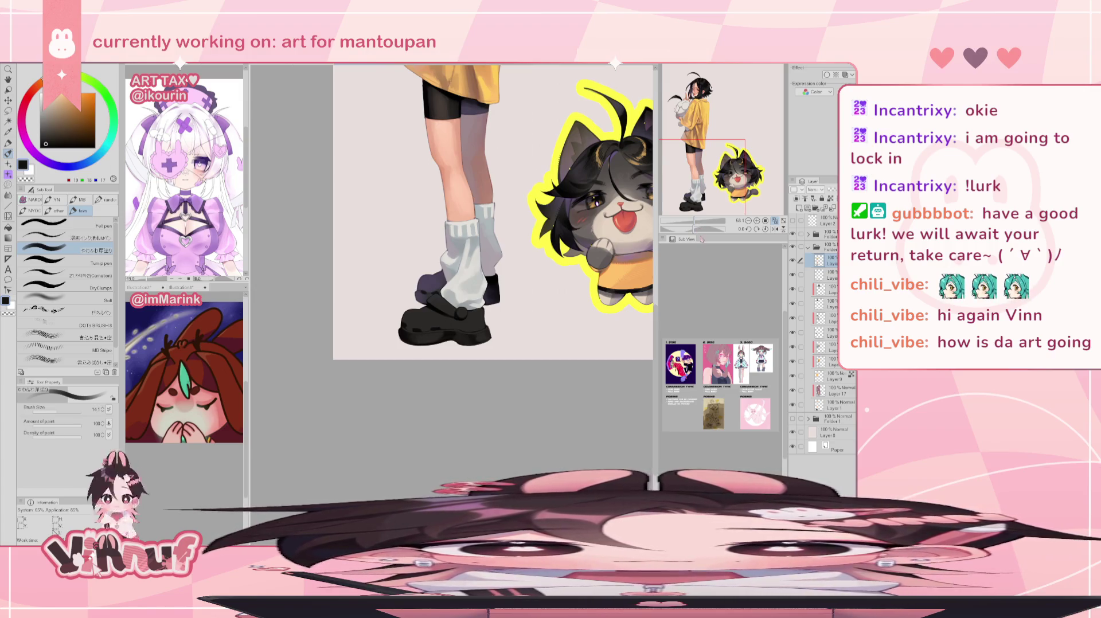
left_click_drag(706, 172, 715, 127)
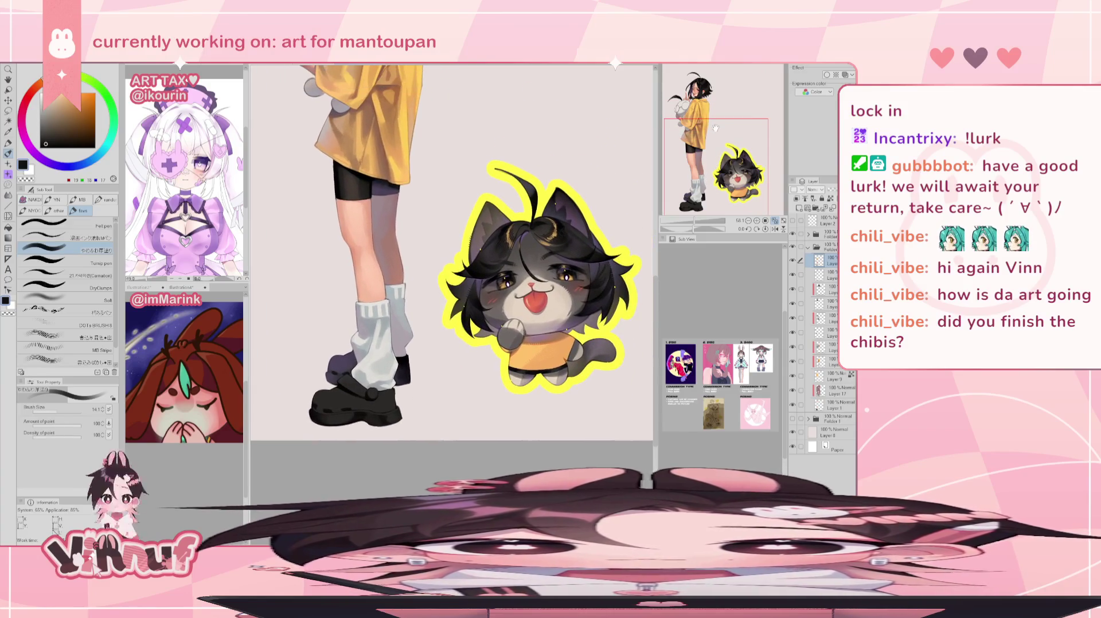
key("ctrl+Tab")
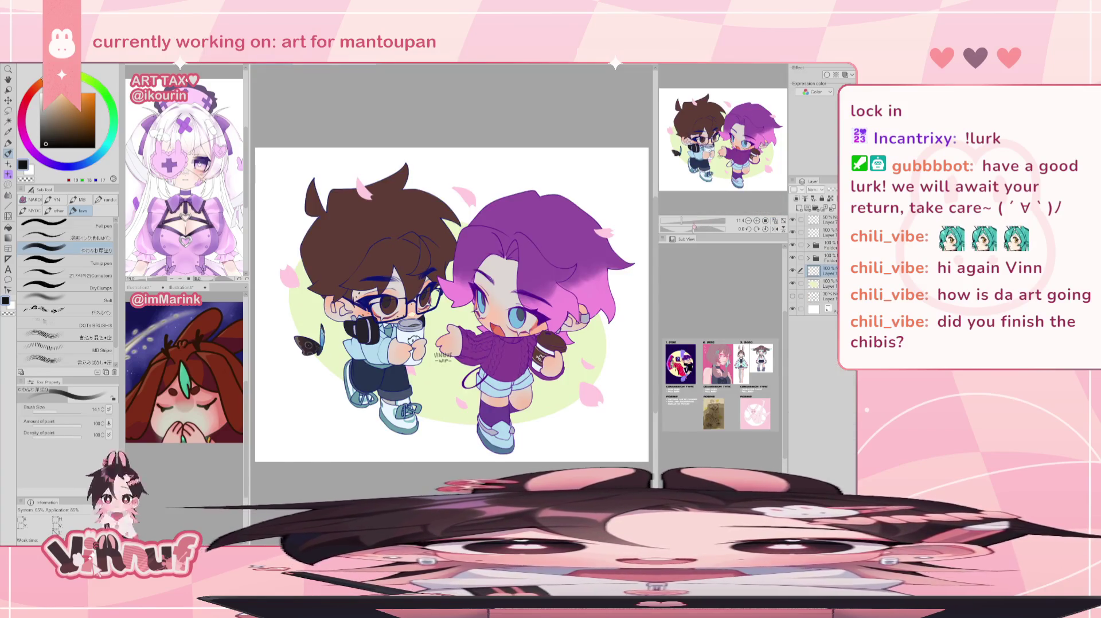
Zoom into the two chibis, return to the full view, and flip-check the illustration
left_click_drag(693, 226, 708, 226)
left_click(766, 220)
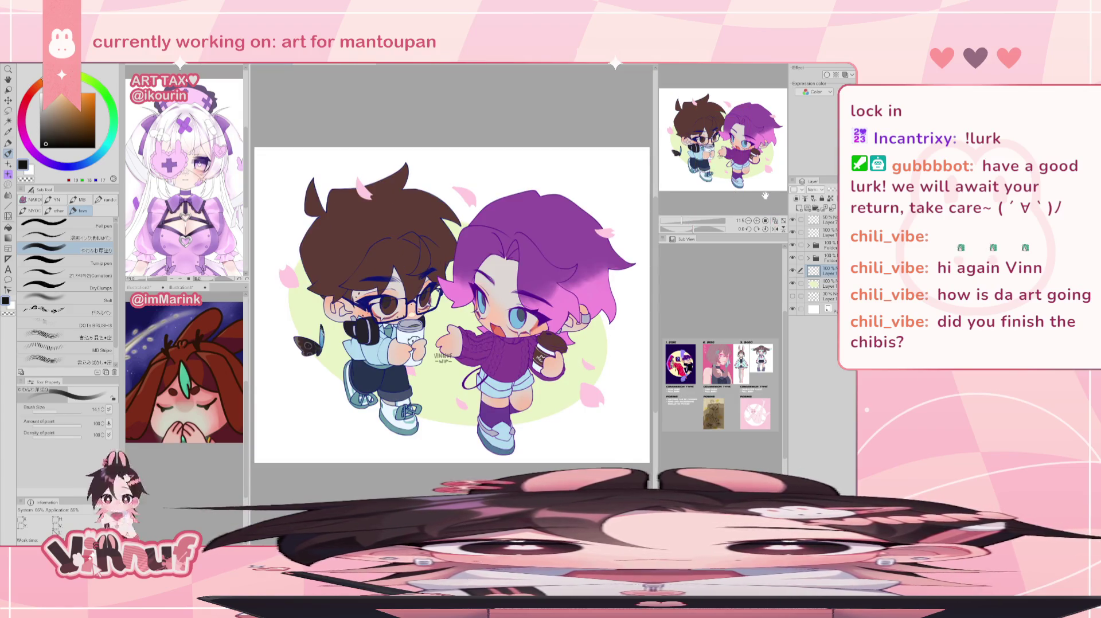
left_click(776, 229)
left_click(775, 229)
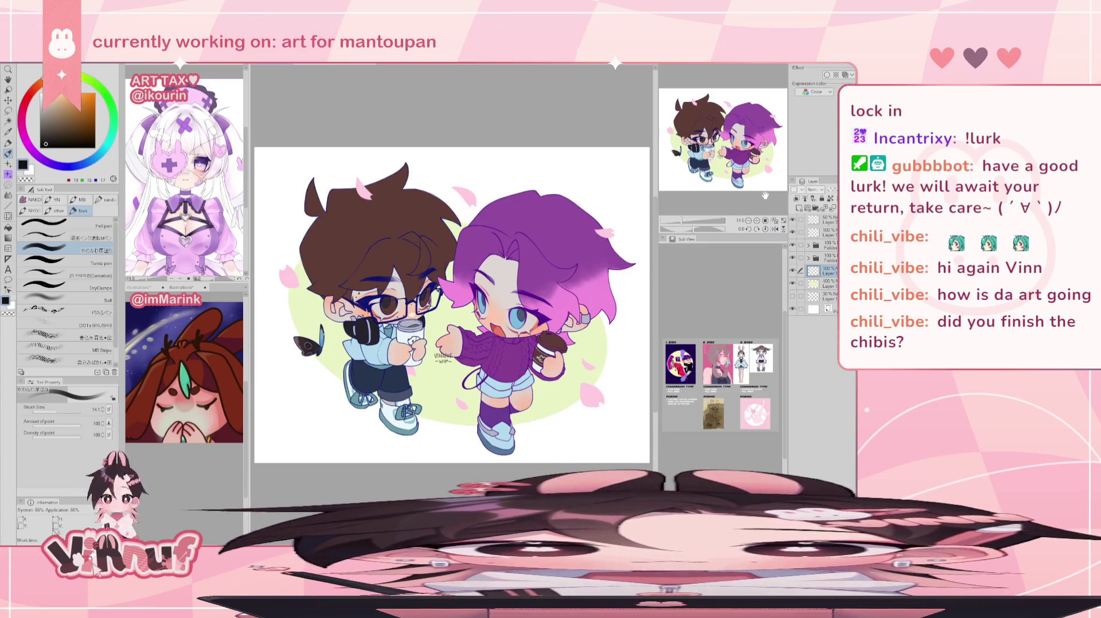
Go back to the character illustration and zoom in on the legs and shoes
left_click(352, 67)
scroll(701, 187, "up", 2)
scroll(701, 186, "up", 2)
scroll(700, 187, "up", 1)
scroll(701, 187, "up", 1)
Zoom onto the shoe and paint the strap and thick sole in dark grey
scroll(701, 186, "down", 1)
scroll(701, 186, "down", 3)
scroll(483, 383, "up", 1)
scroll(482, 383, "up", 2)
scroll(483, 383, "up", 2)
scroll(483, 383, "up", 1)
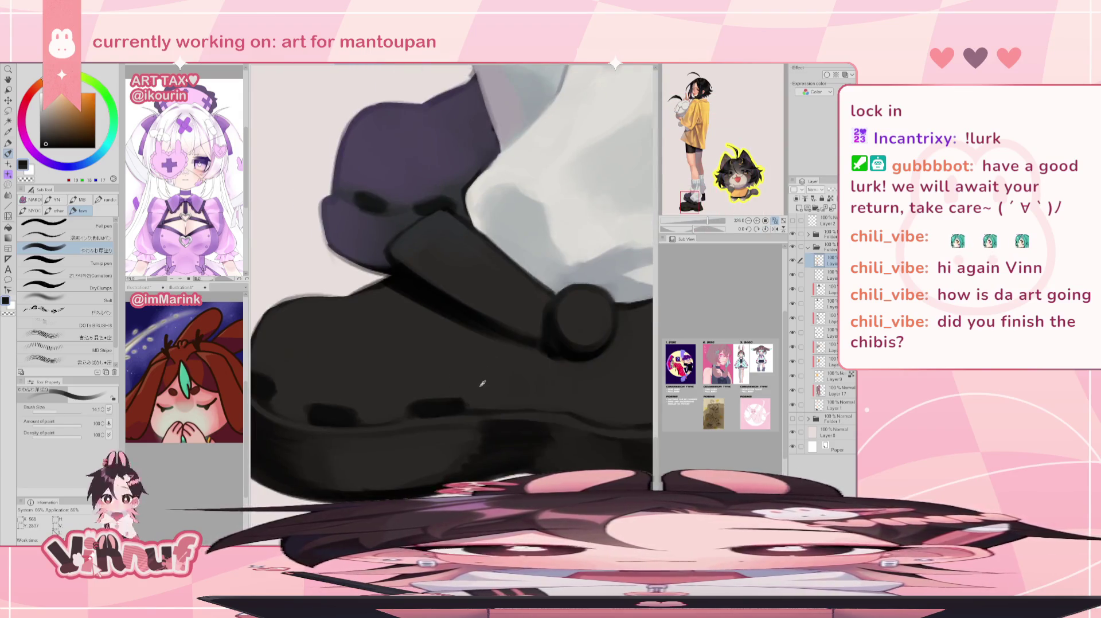
left_click(483, 383, "alt")
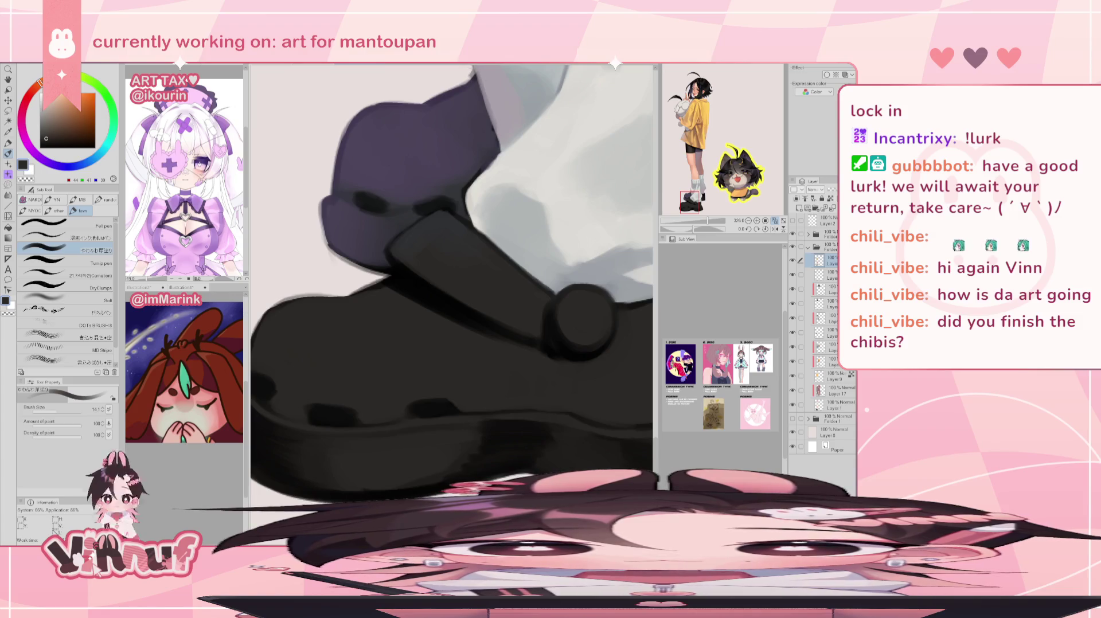
Zoom out to see the legs, shoes and cat together
left_click_drag(711, 222, 699, 225)
scroll(452, 306, "up", 3)
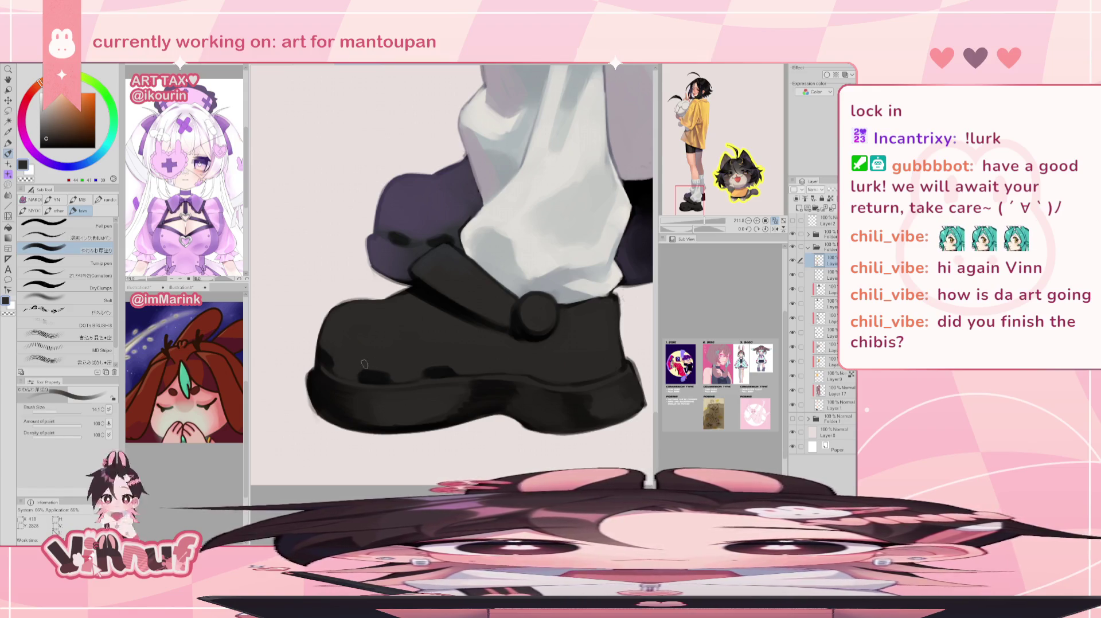
mouse_move(704, 221)
left_mouse_down()
mouse_move(695, 227)
mouse_move(698, 190)
left_mouse_up()
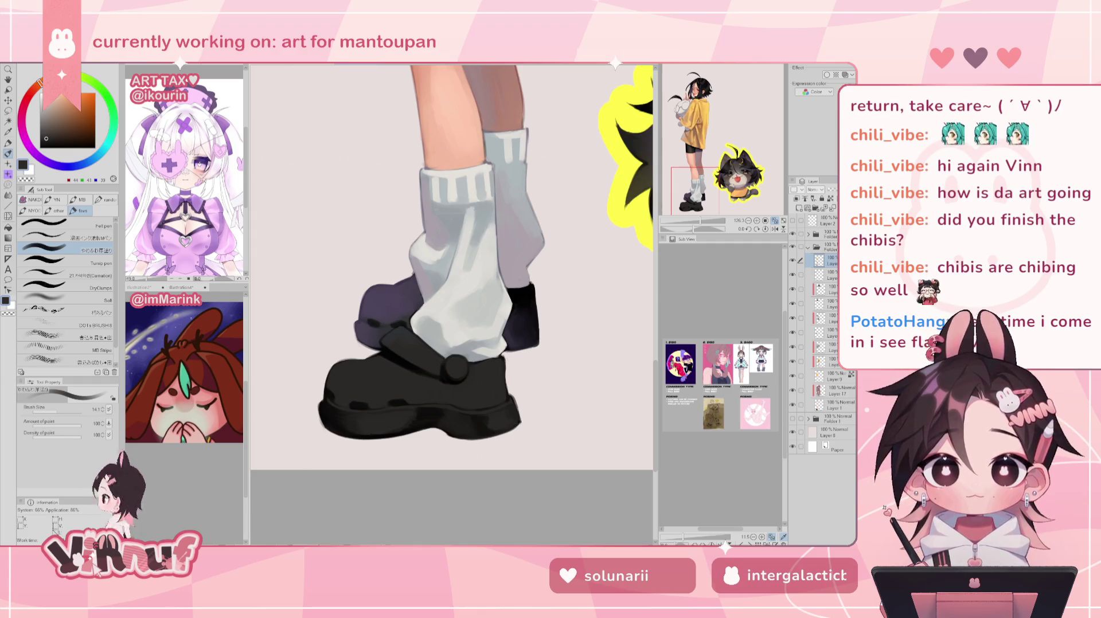
Centre the shoe and paint it with sampled dark, lighter and near-black greys, mirror-checking twice
left_click_drag(484, 425, 439, 385)
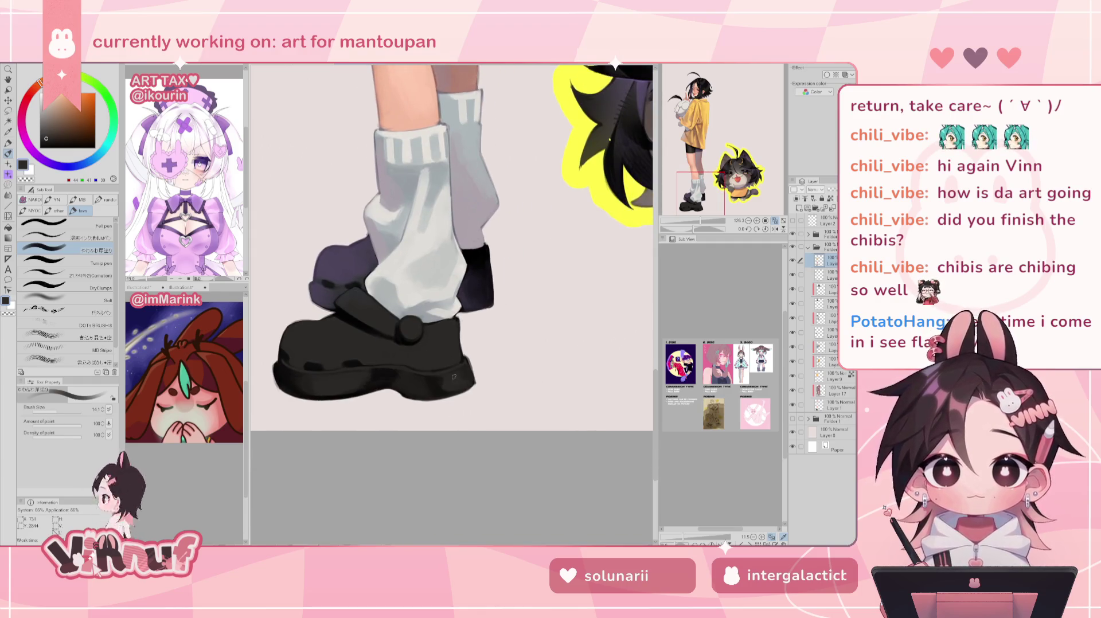
left_click(454, 386, "alt")
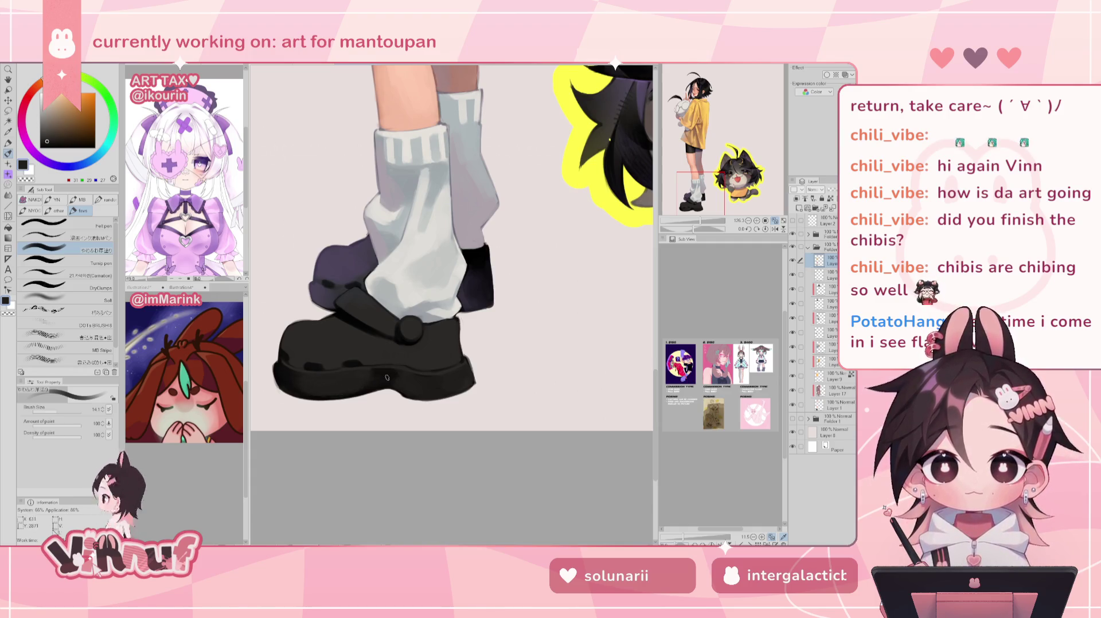
left_click(353, 365, "alt")
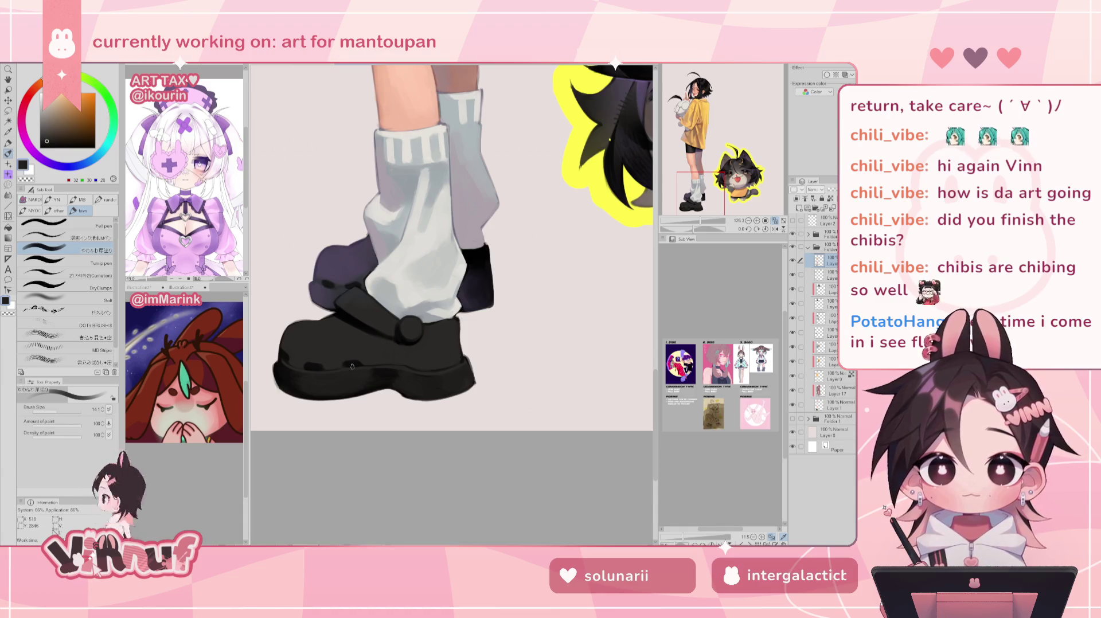
left_click(390, 373, "alt")
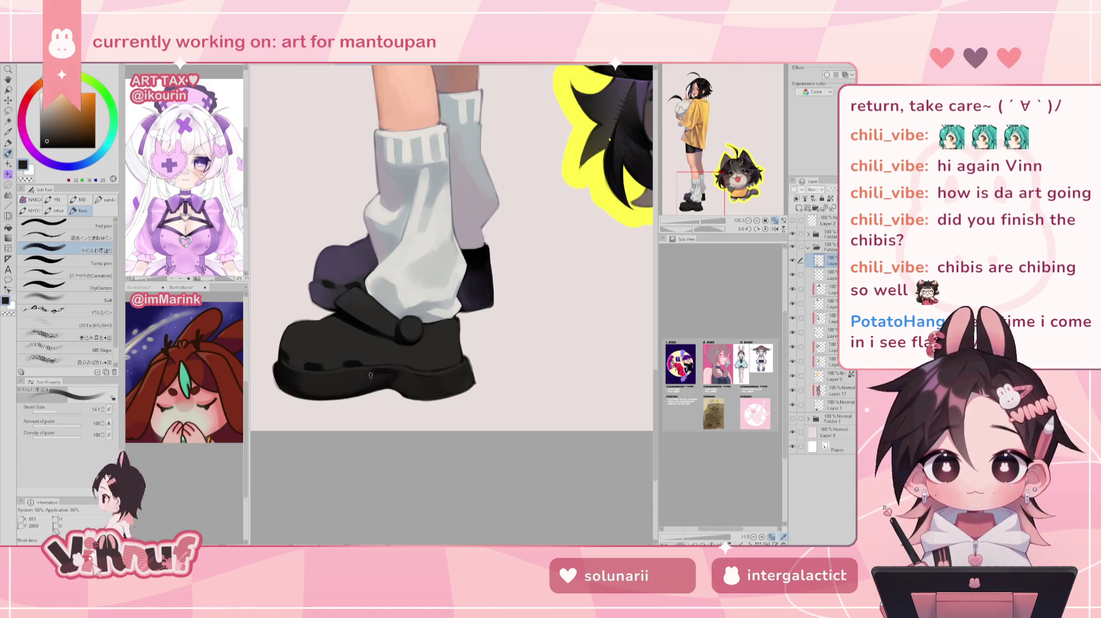
left_click(385, 381, "alt")
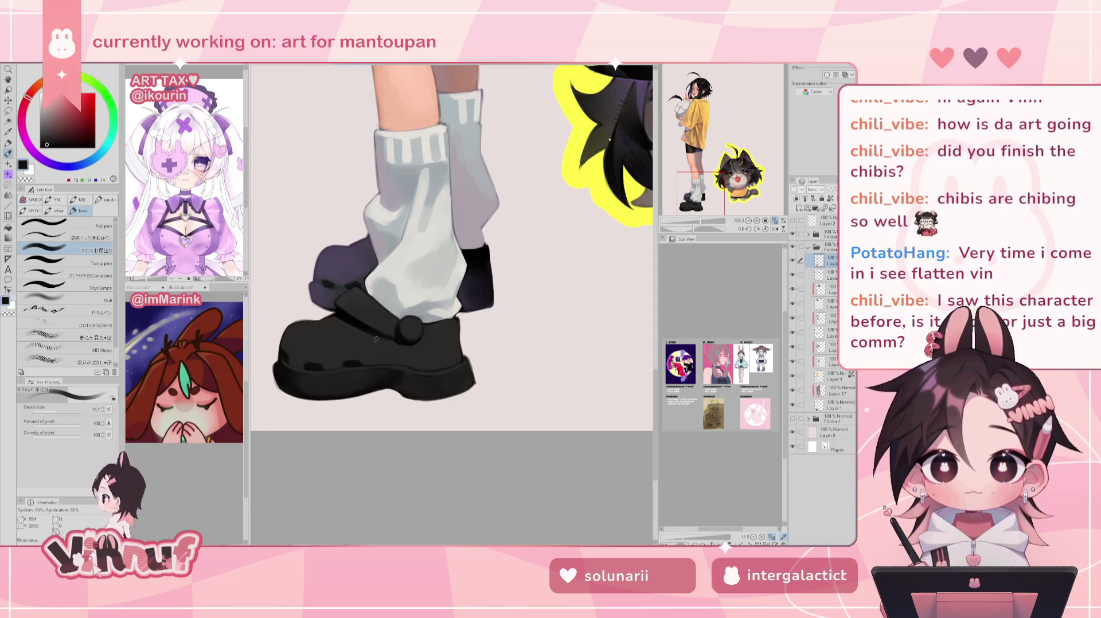
key("h")
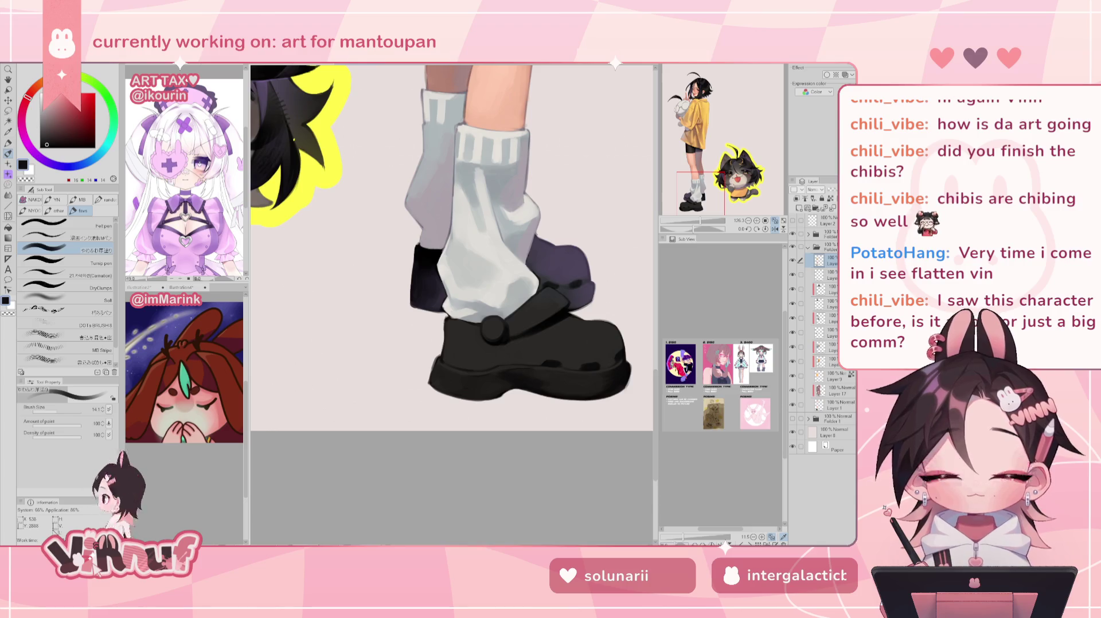
key("h")
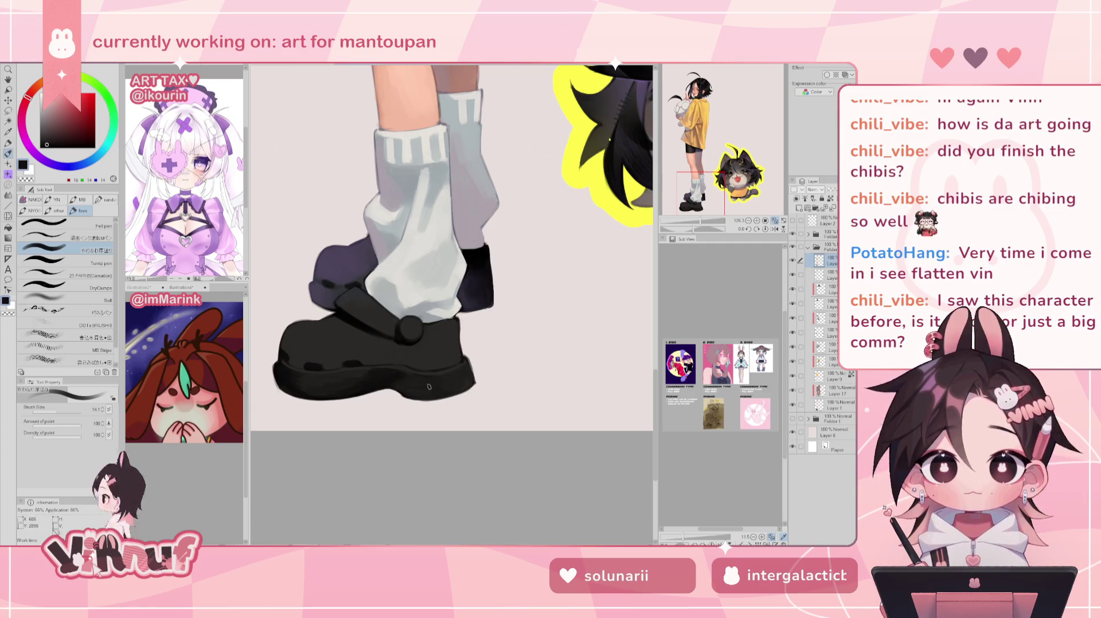
key("h")
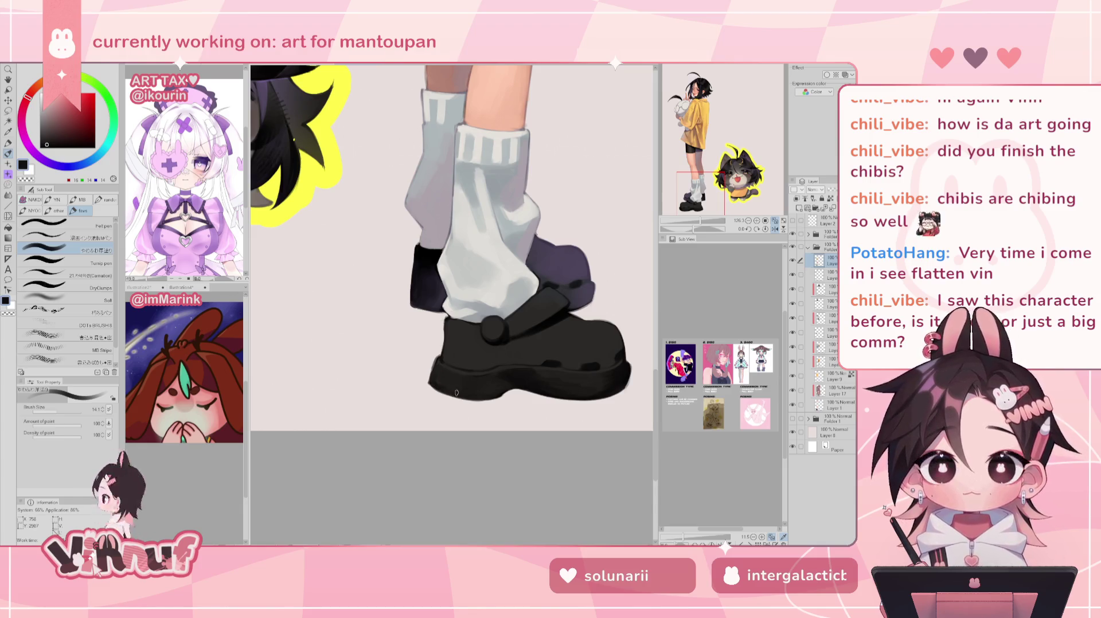
key("h")
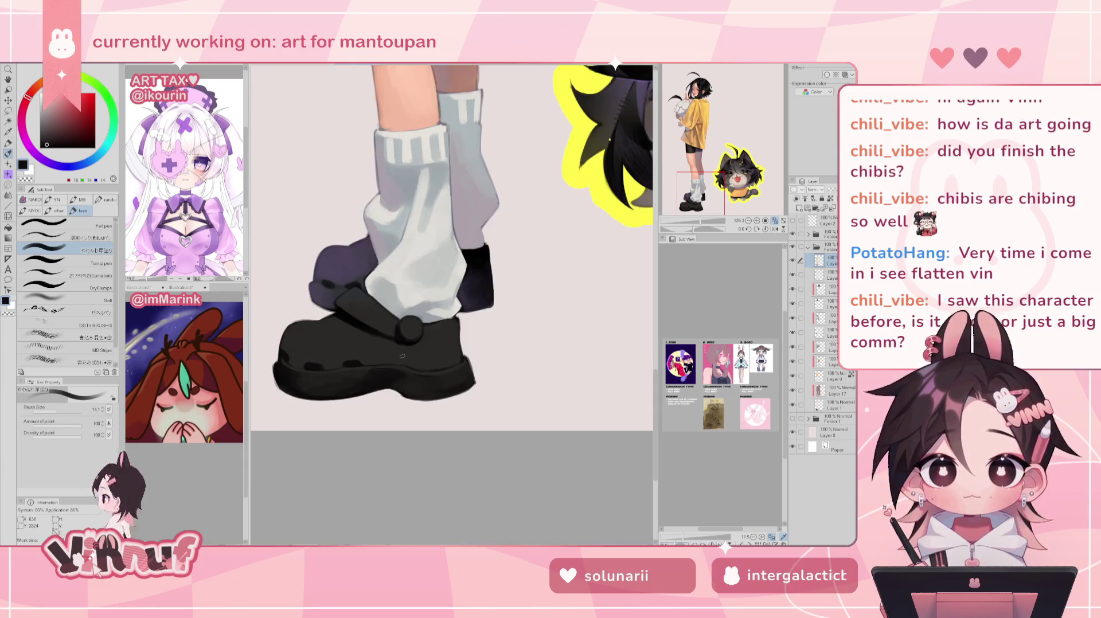
Add dark brown-grey, darker grey and lighter grey shading to the shoe, then mirror-check it
left_click(412, 391, "alt")
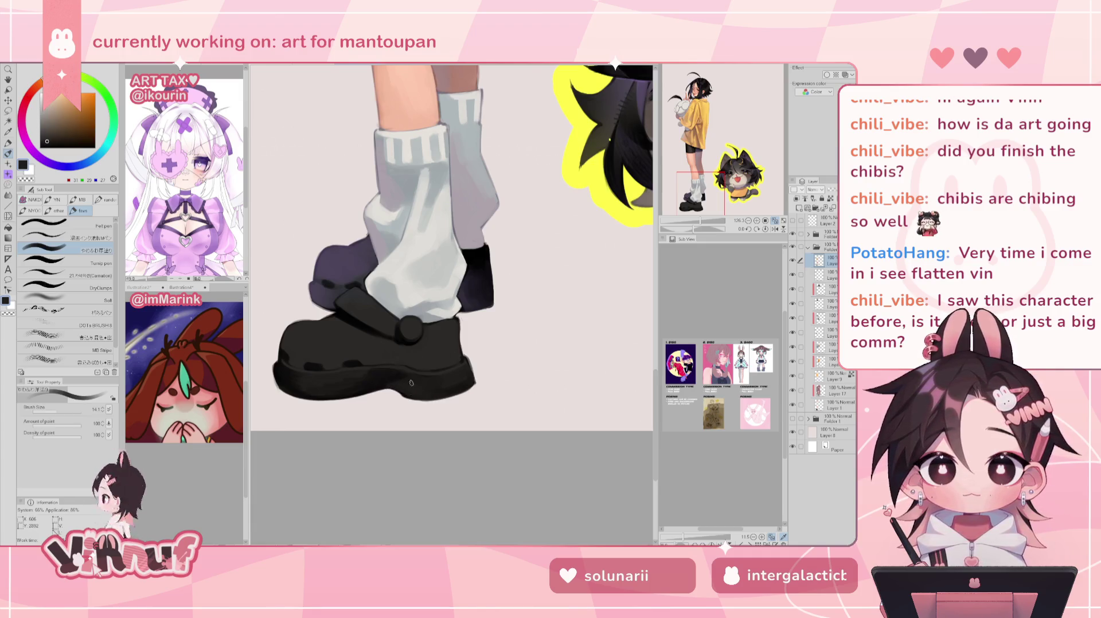
left_click(431, 392, "alt")
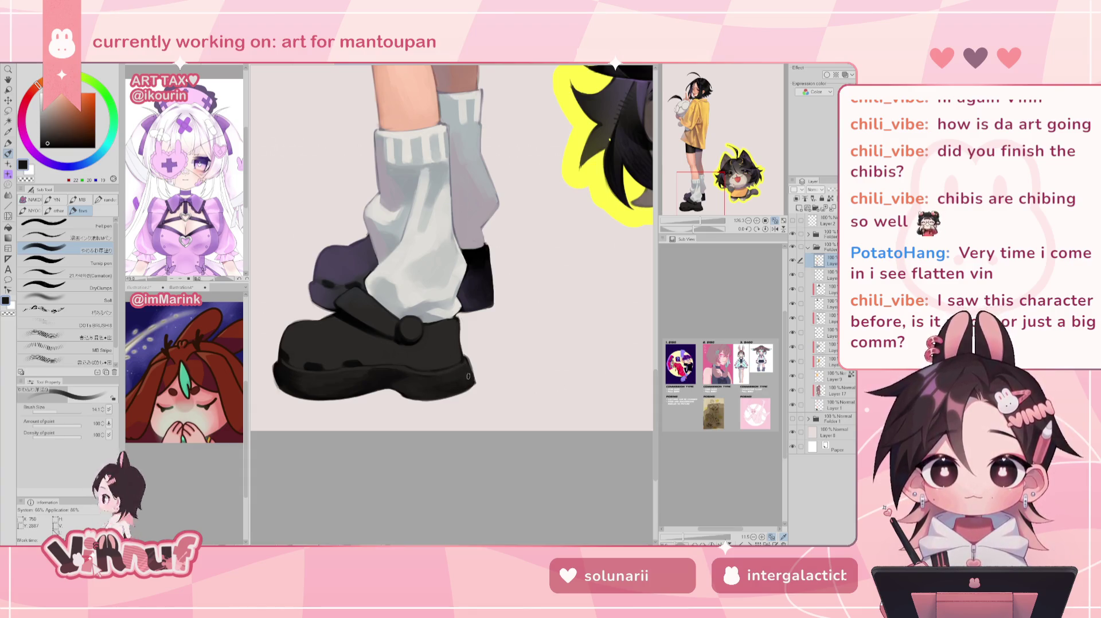
left_click(410, 334, "alt")
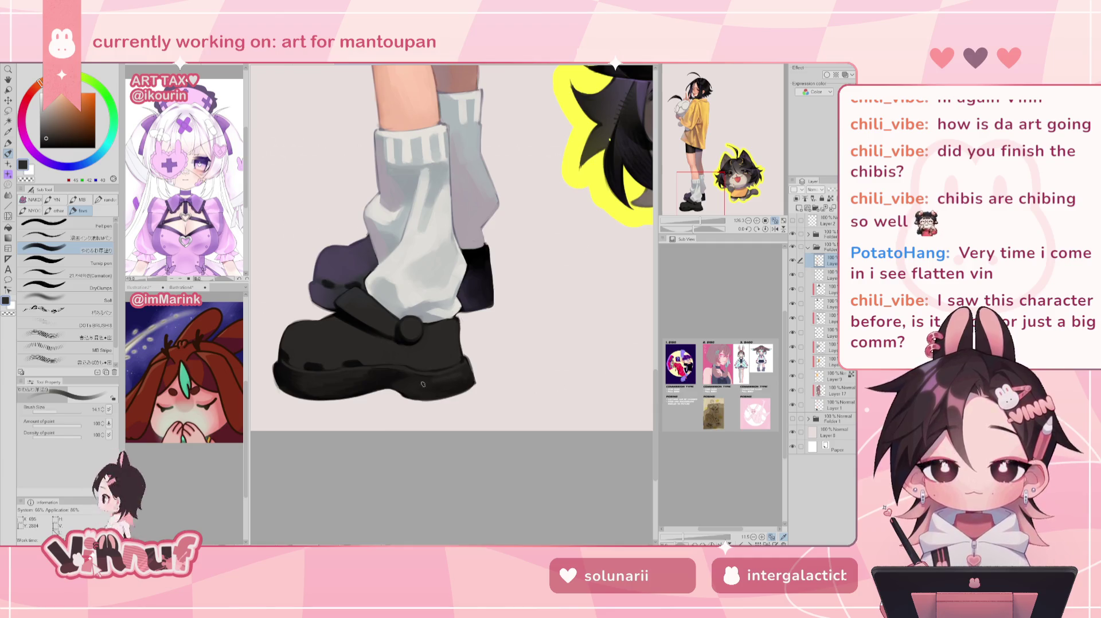
key("h")
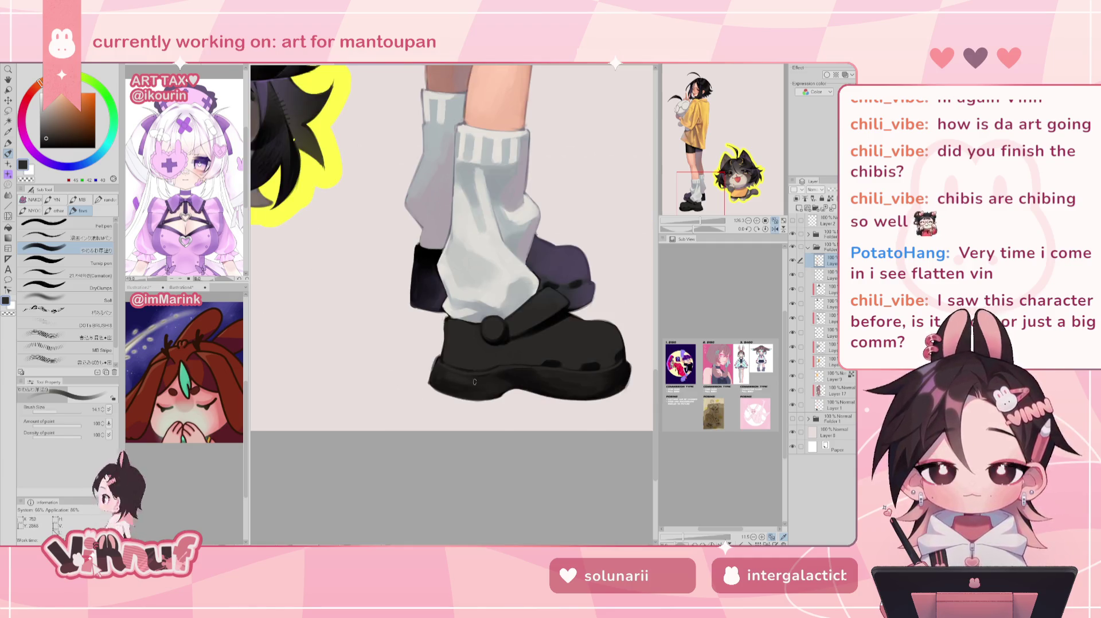
key("h")
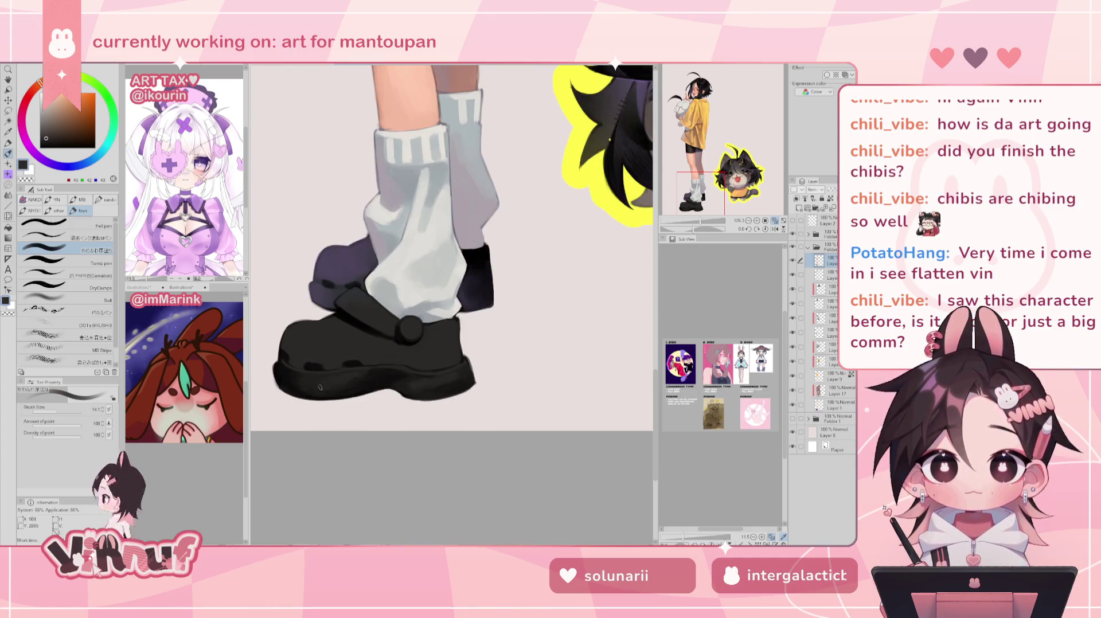
scroll(451, 309, "up", 3)
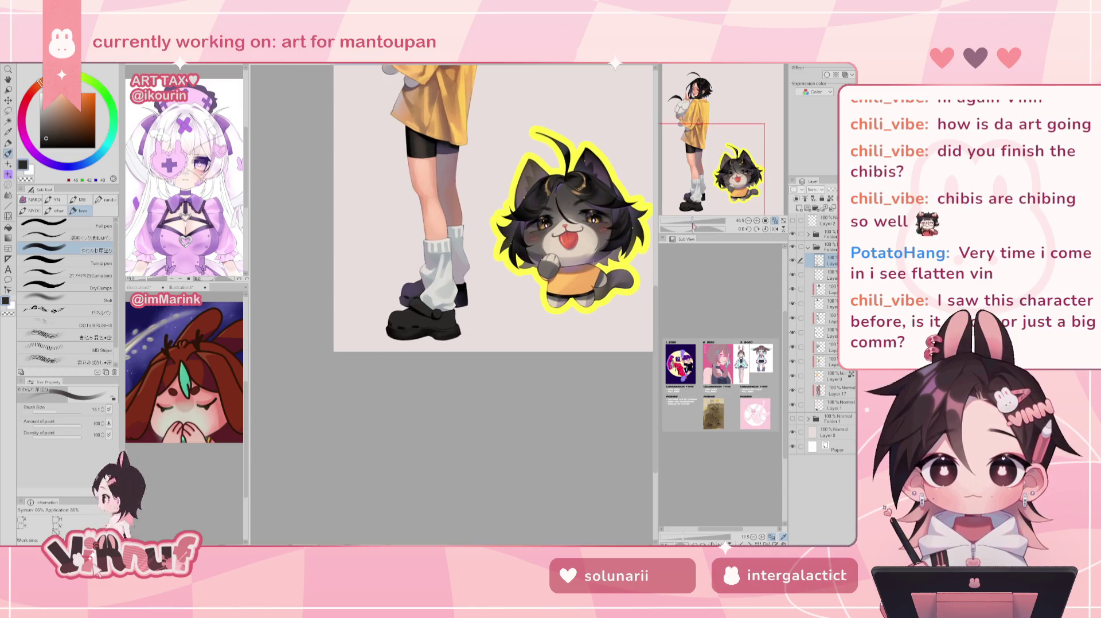
Zoom into the shoe toe and paint mid grey, darker shadow and lighter grey, mirror-checking
key("h")
key("h")
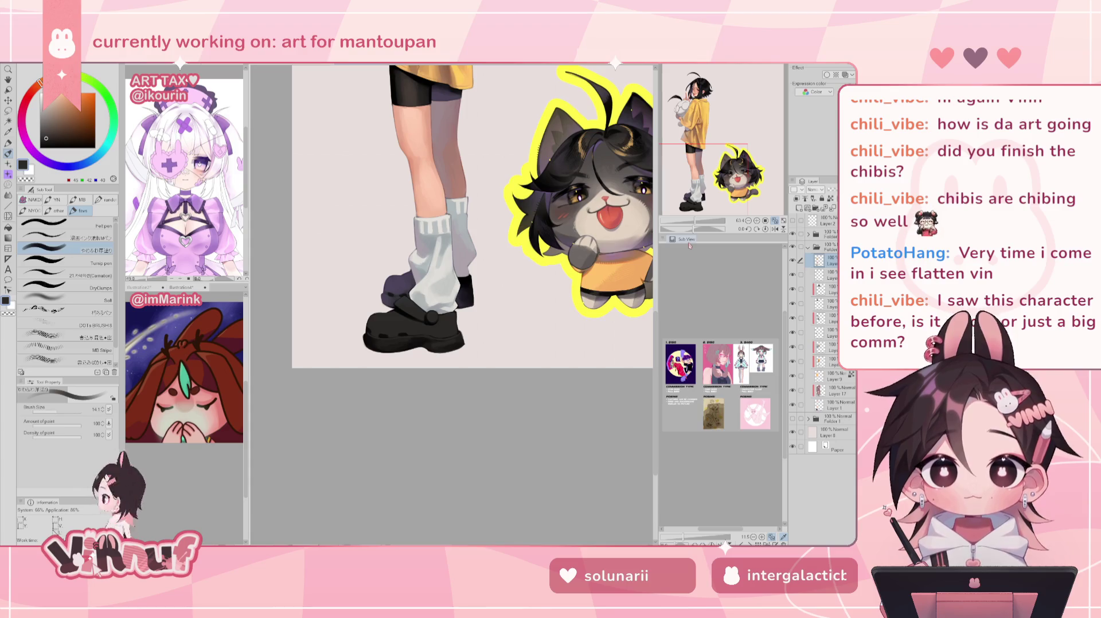
scroll(408, 384, "up", 2)
scroll(408, 384, "up", 2)
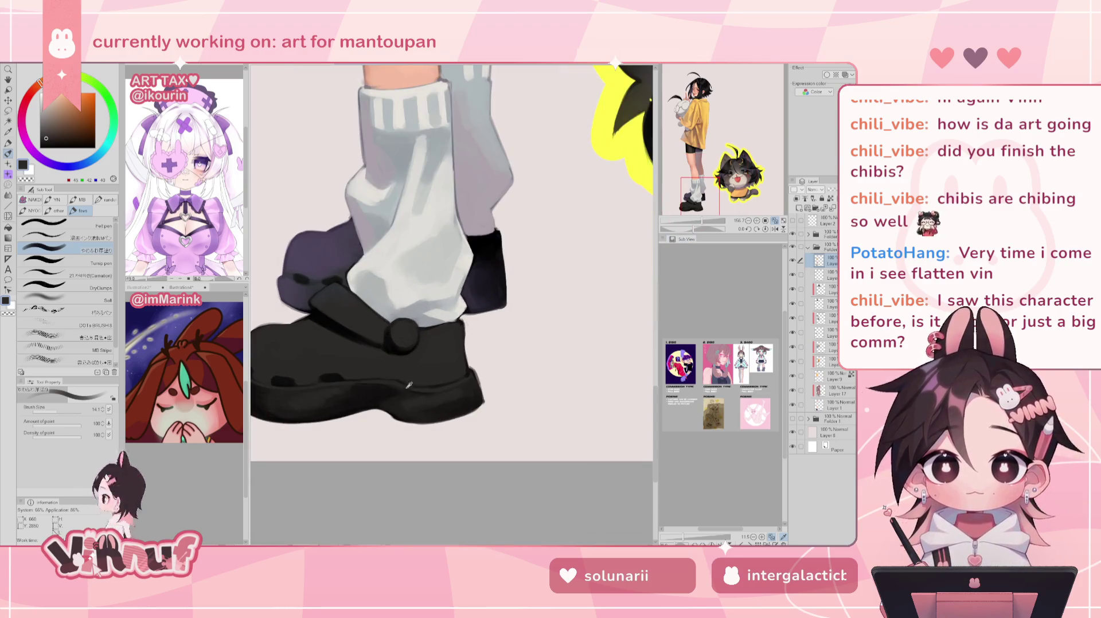
left_click(401, 402, "alt")
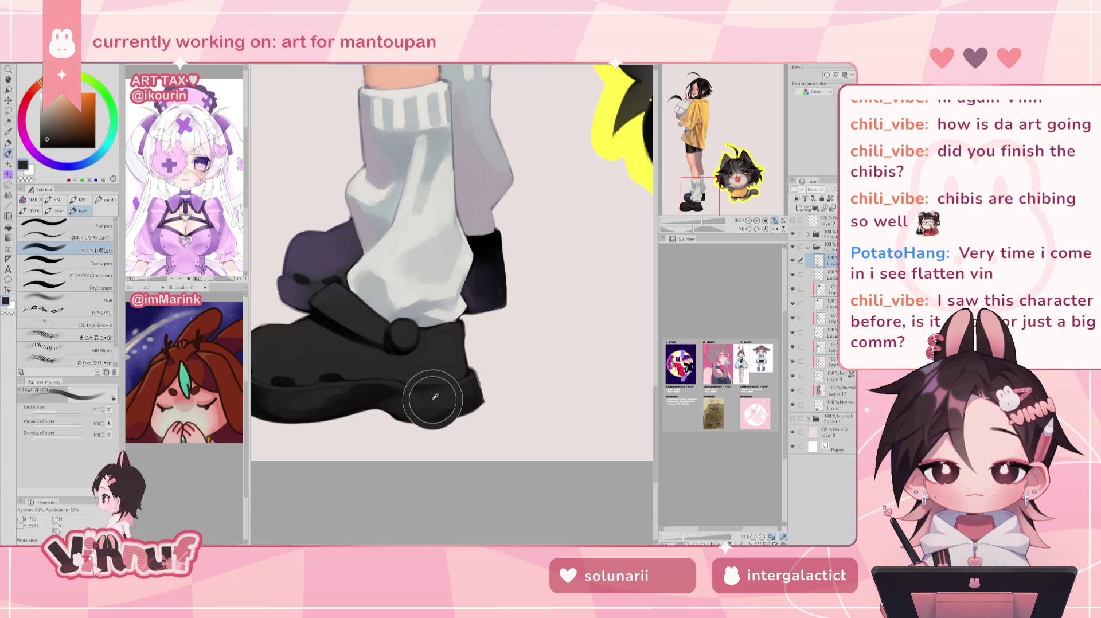
left_click(461, 406, "alt")
key("h")
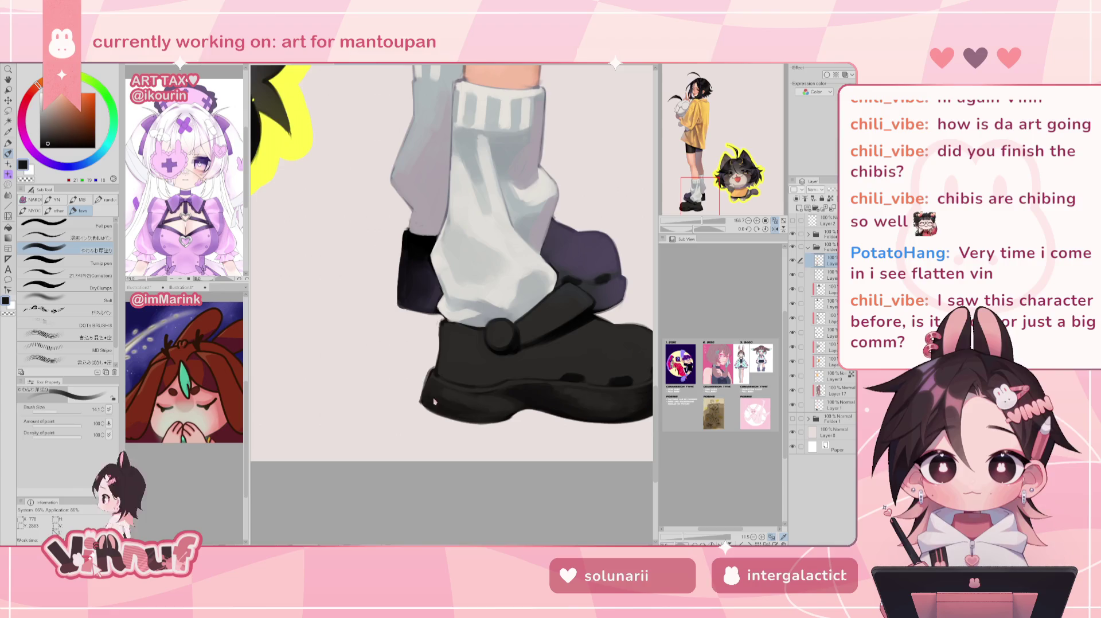
left_click(480, 396, "alt")
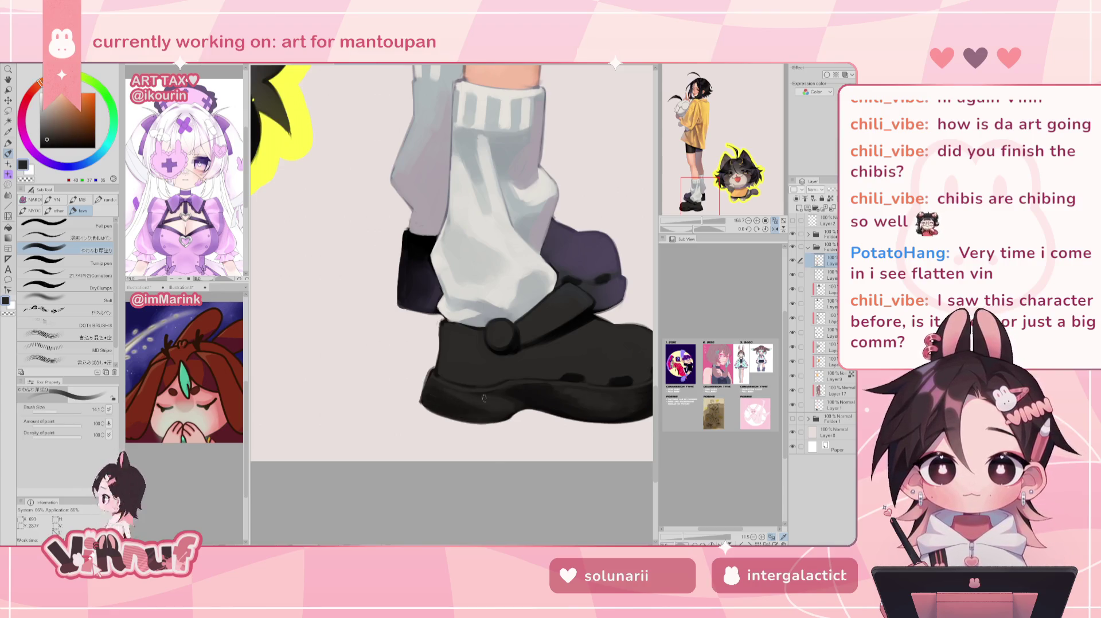
key("h")
Refine the sole with its dark tone, a lighter grey and a mid-dark grey, comparing legs mirrored
scroll(500, 392, "down", 5)
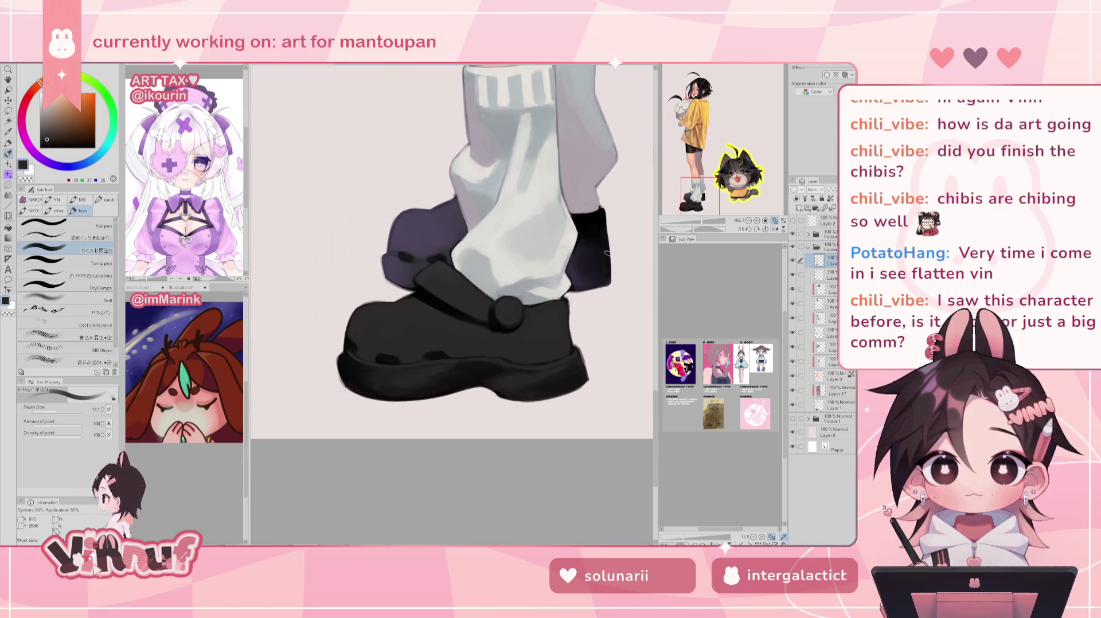
scroll(500, 392, "up", 3)
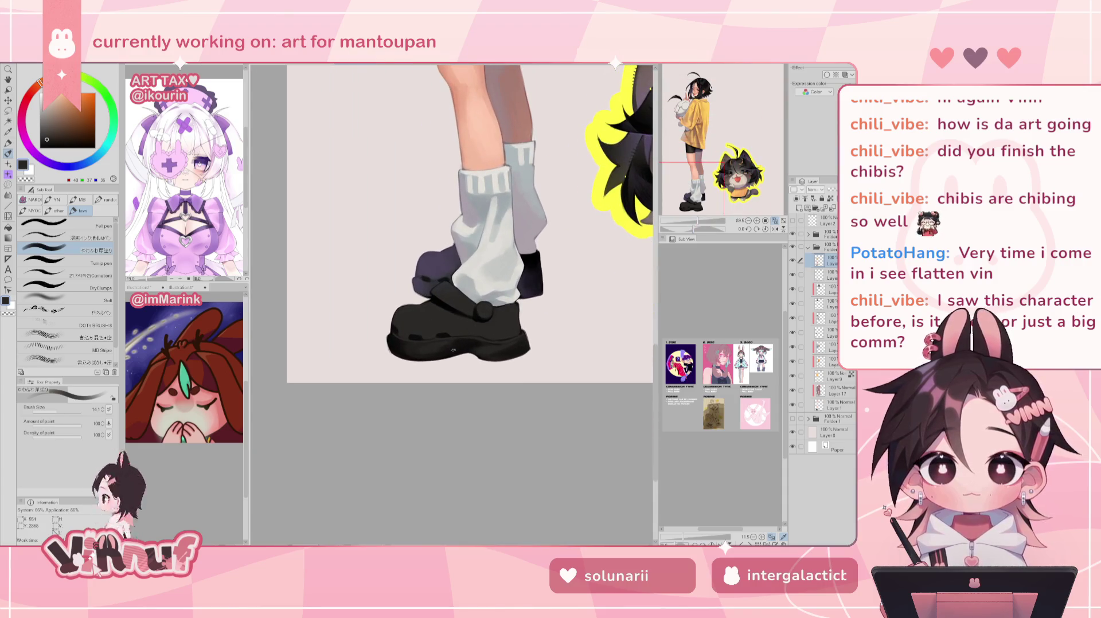
left_click(433, 354, "alt")
key("h")
left_click(452, 340, "alt")
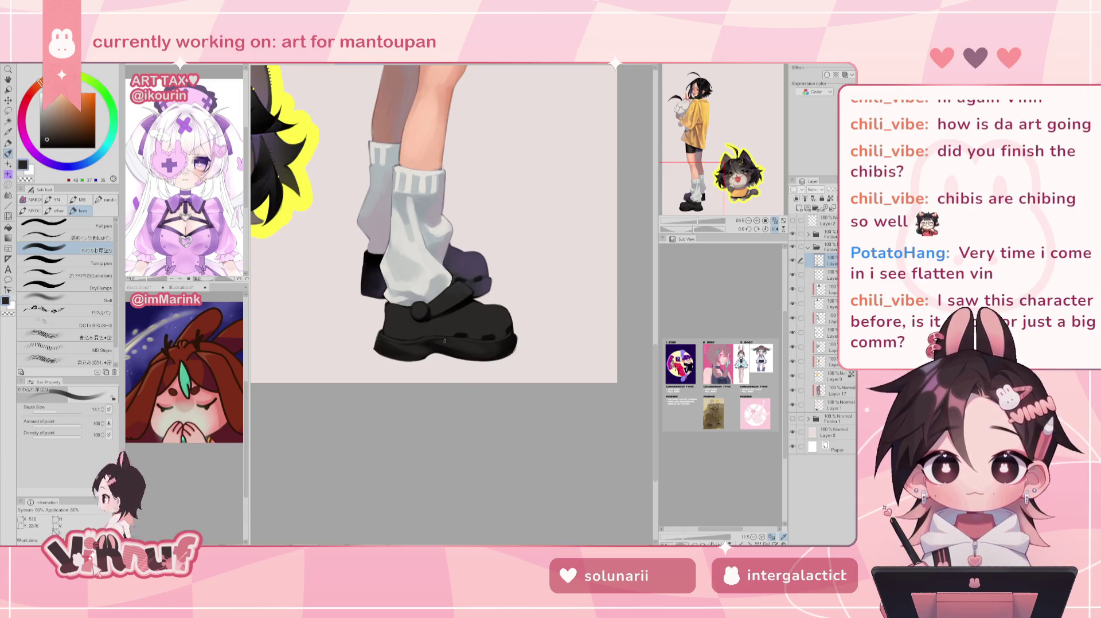
left_click(464, 343, "alt")
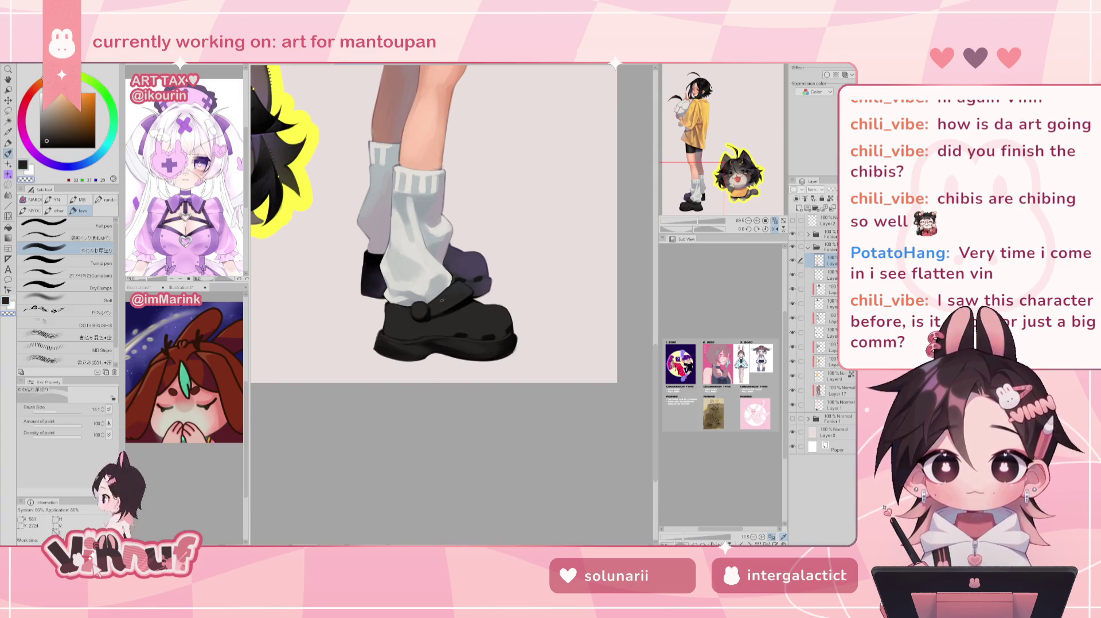
key("h")
Rotate the view about -30.8°, then reset and zoom out to review the whole character mirrored
mouse_move(692, 231)
left_mouse_down()
mouse_move(693, 219)
mouse_move(707, 220)
left_mouse_up()
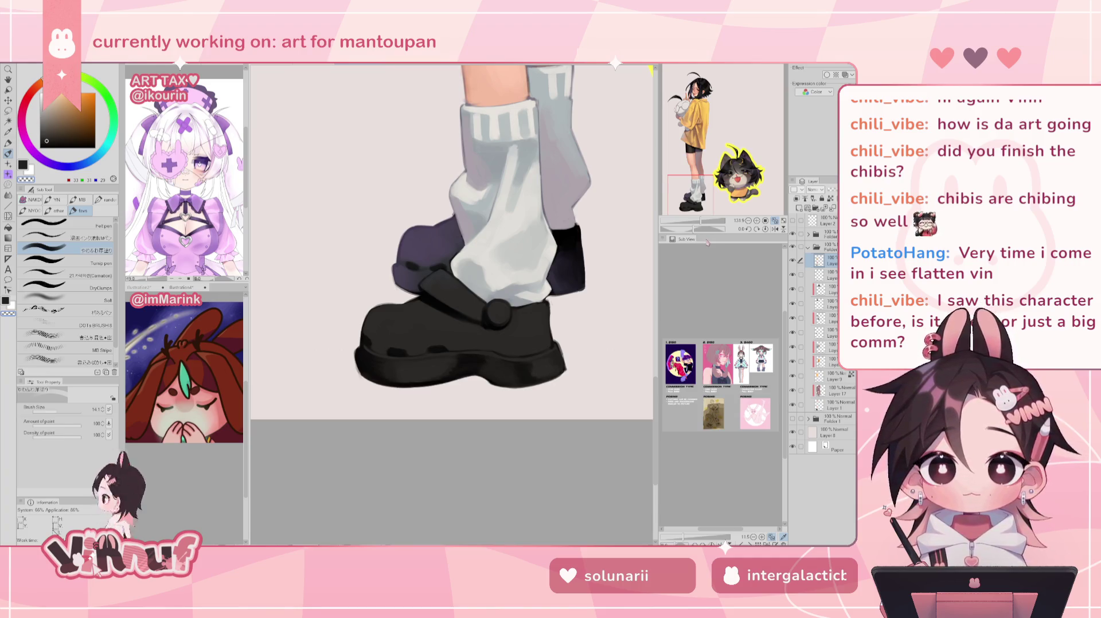
key("ctrl+0")
scroll(458, 258, "up", 5)
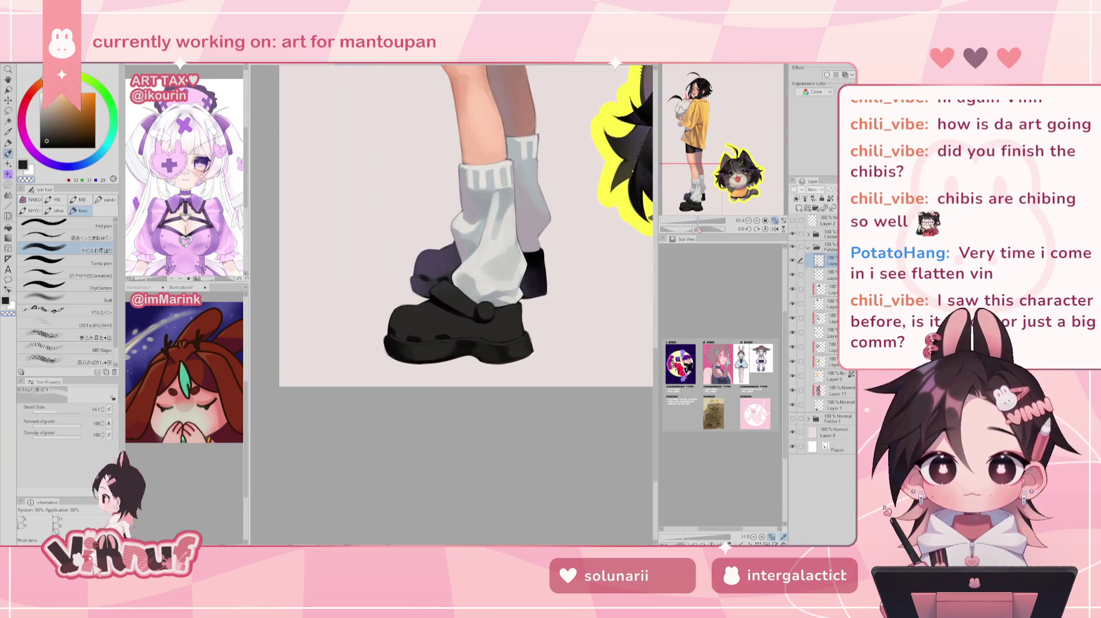
scroll(430, 338, "down", 2)
key("h")
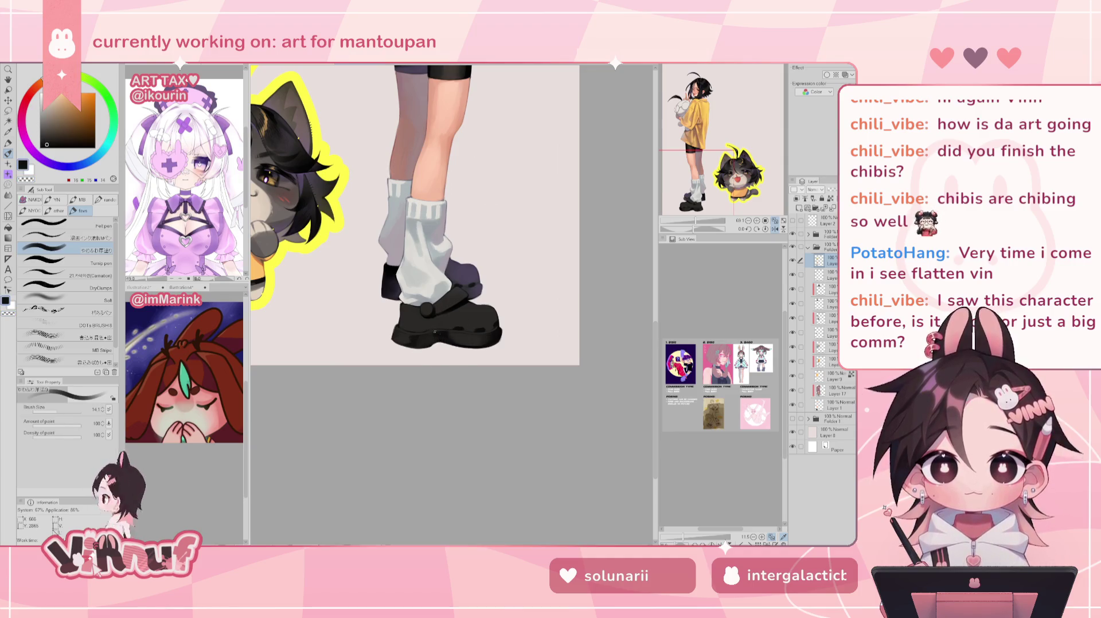
Eyedrop light, dark and deep shadow shoe greys and paint broad shading at brush size 42.5
left_click(408, 341, "alt")
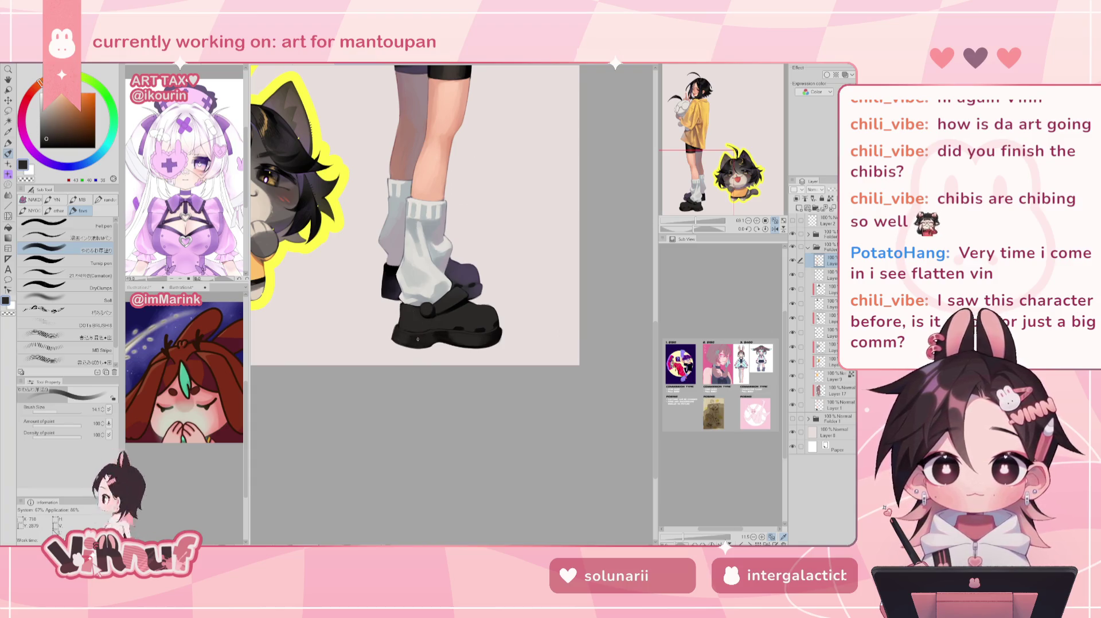
left_click(413, 340, "alt")
left_click(409, 337, "alt")
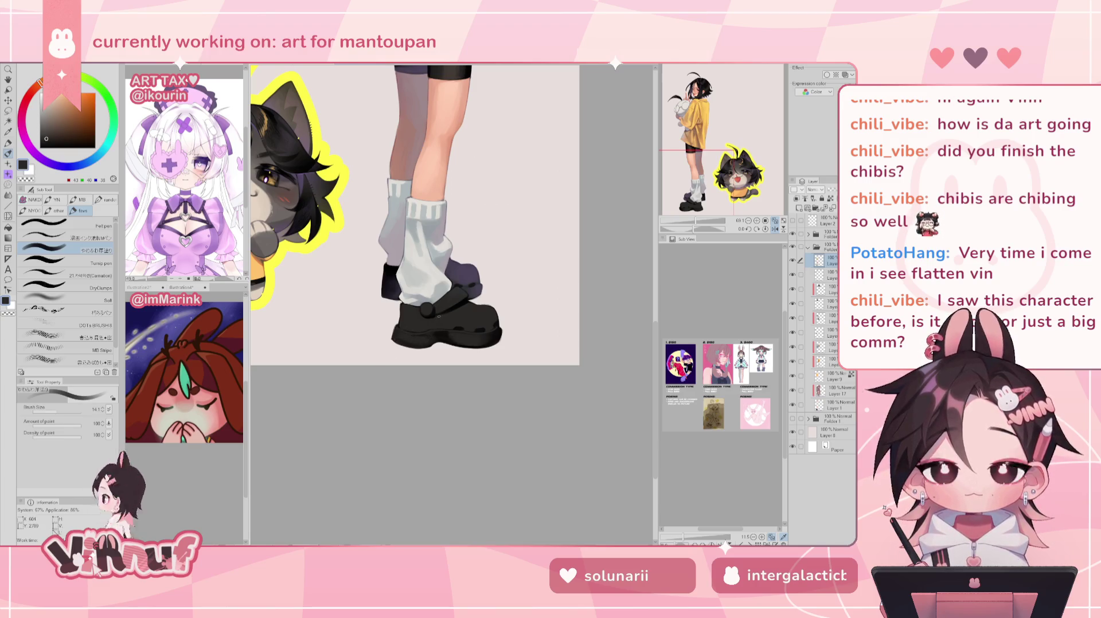
left_click(436, 337, "alt")
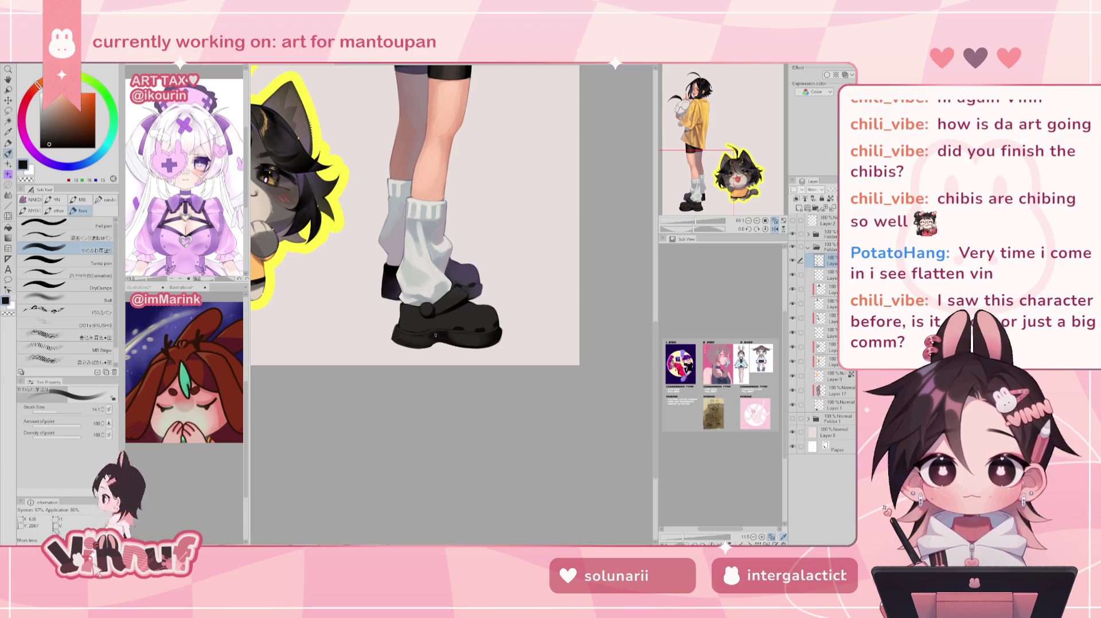
left_click(458, 339, "alt")
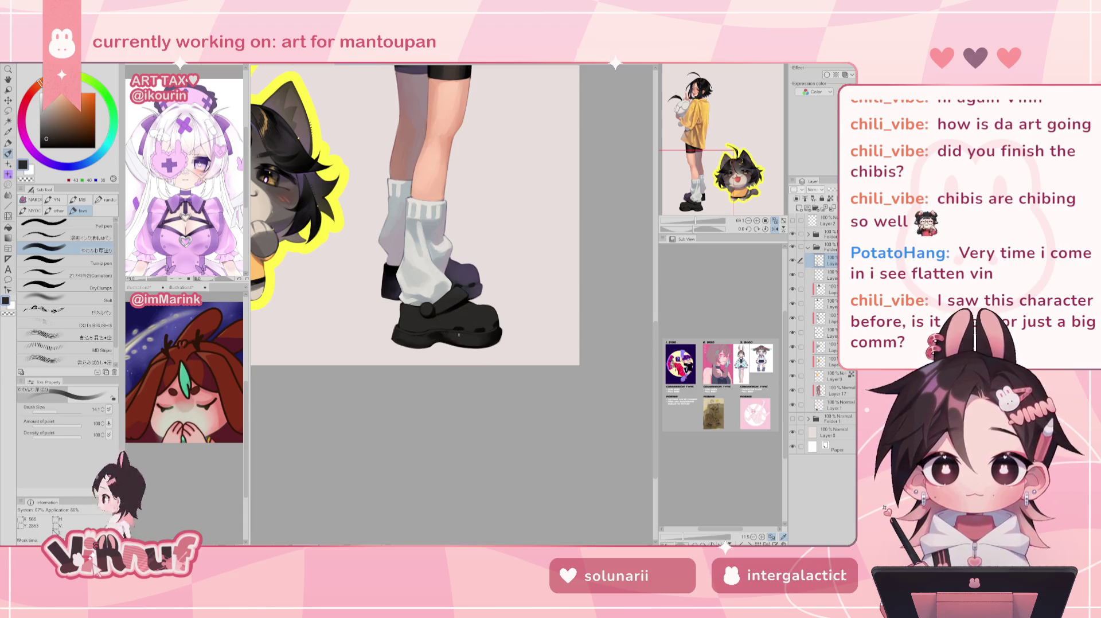
left_click(440, 330, "alt")
key("h")
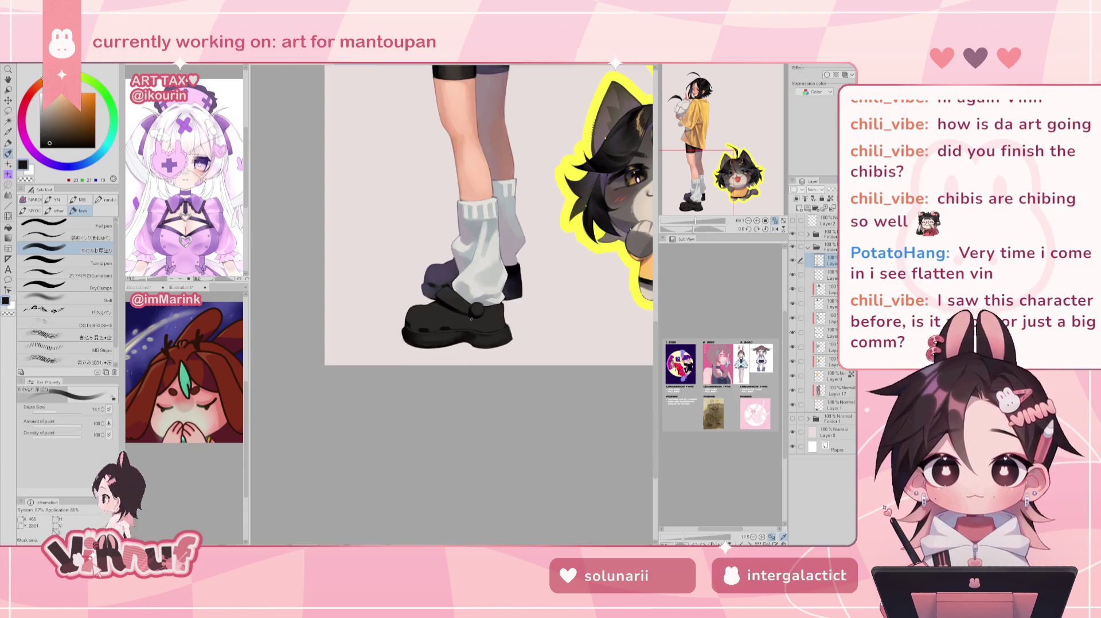
left_click(61, 411)
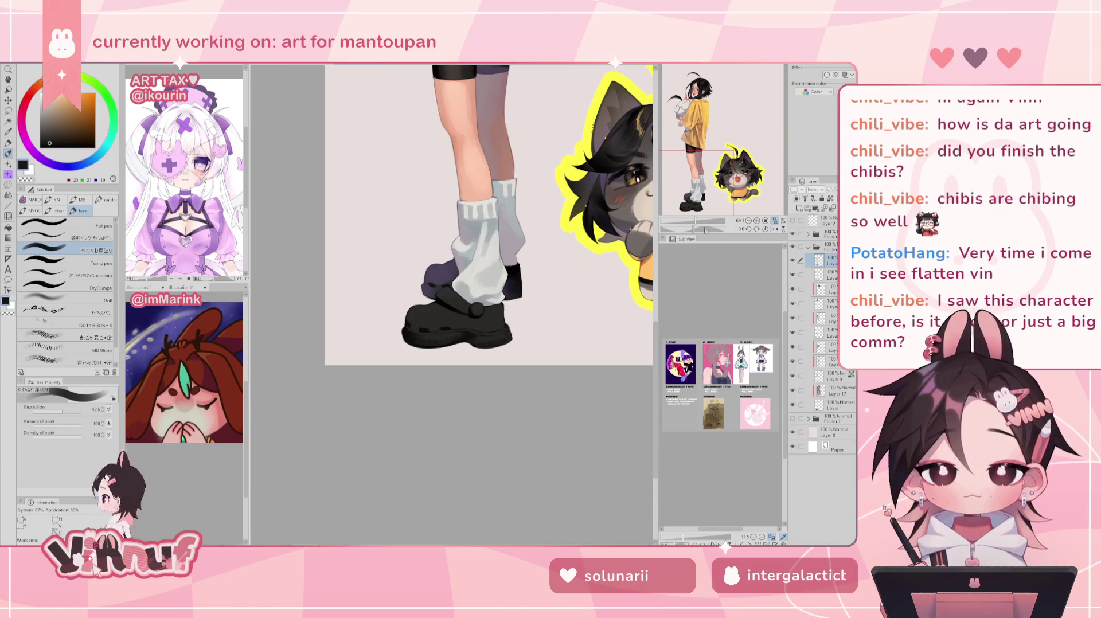
left_click_drag(696, 221, 701, 220)
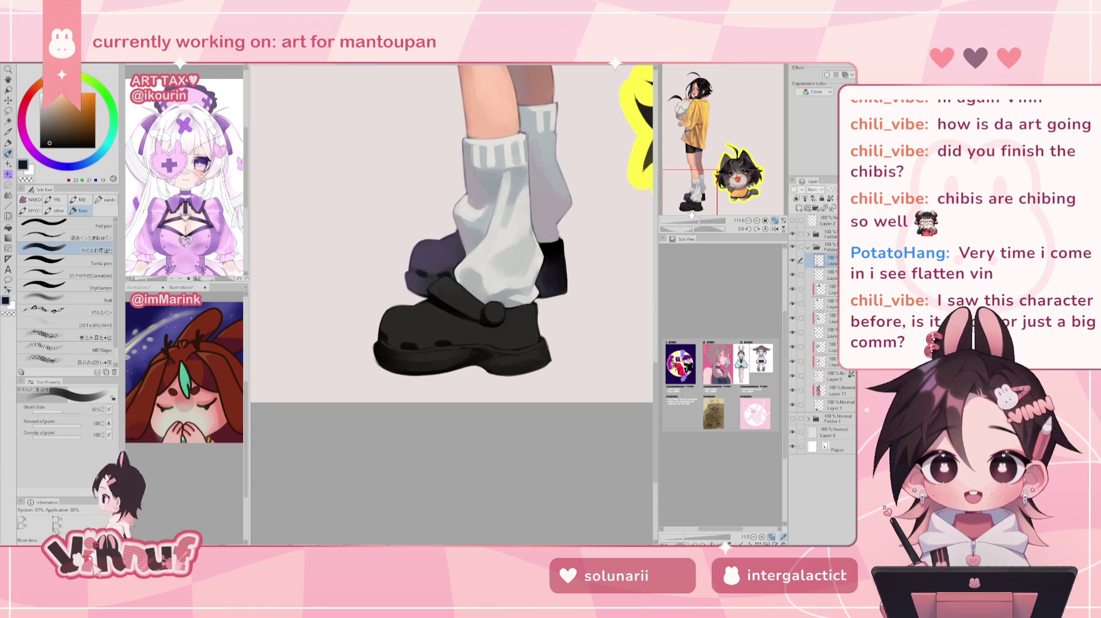
left_click_drag(704, 220, 710, 223)
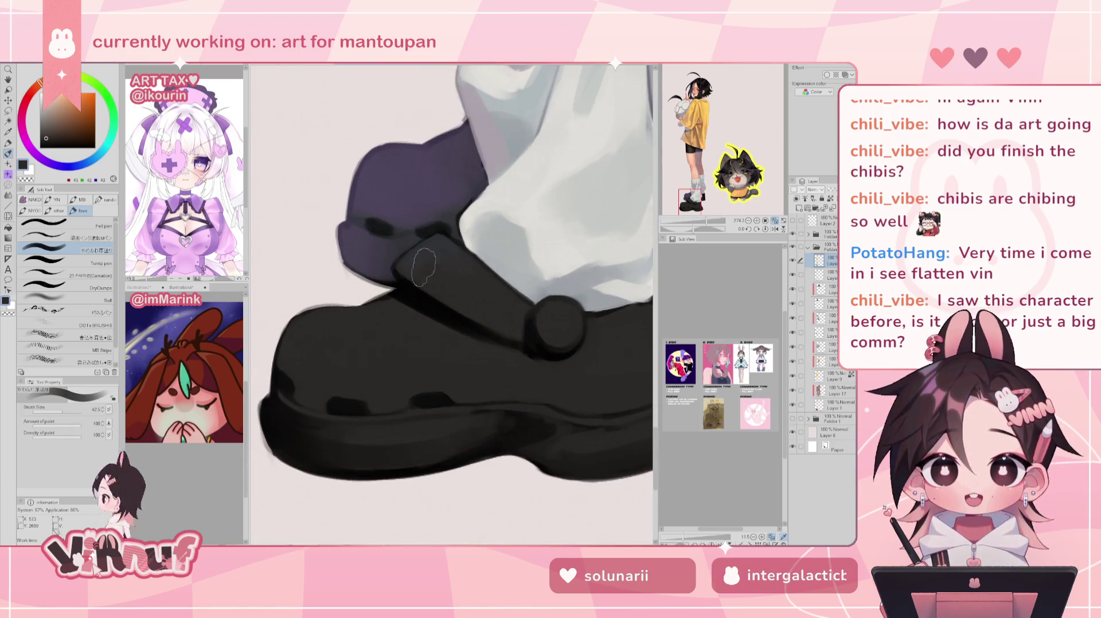
At brush size 21.4, shade the strap with cool and warm dark greys, checking it mirrored
key("bracketleft")
left_click(416, 253, "alt")
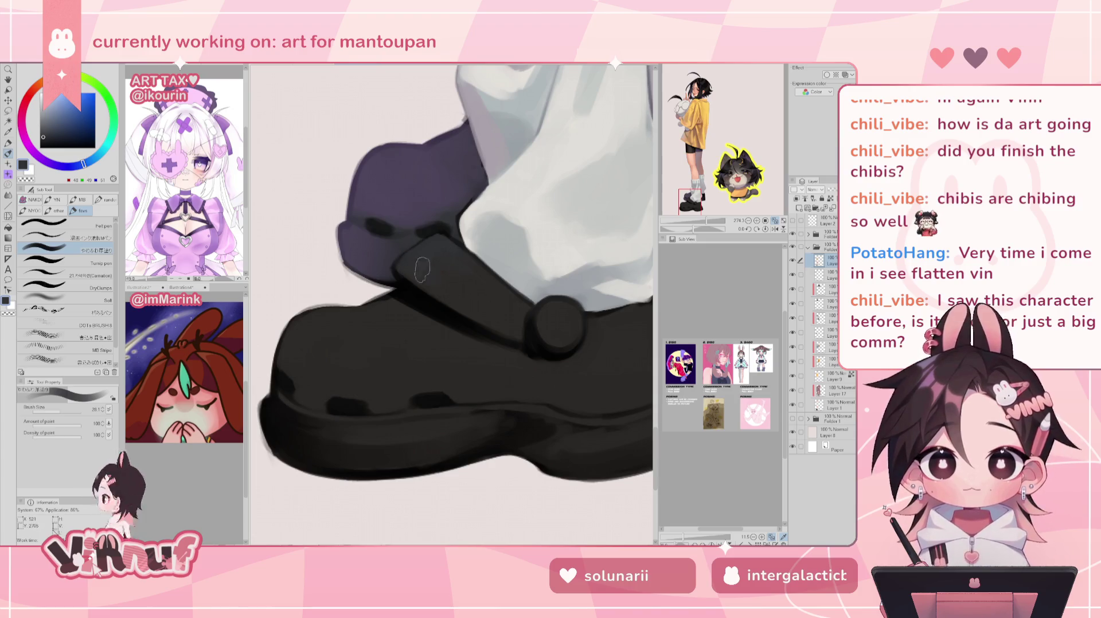
left_click(496, 297, "alt")
left_click(439, 250, "alt")
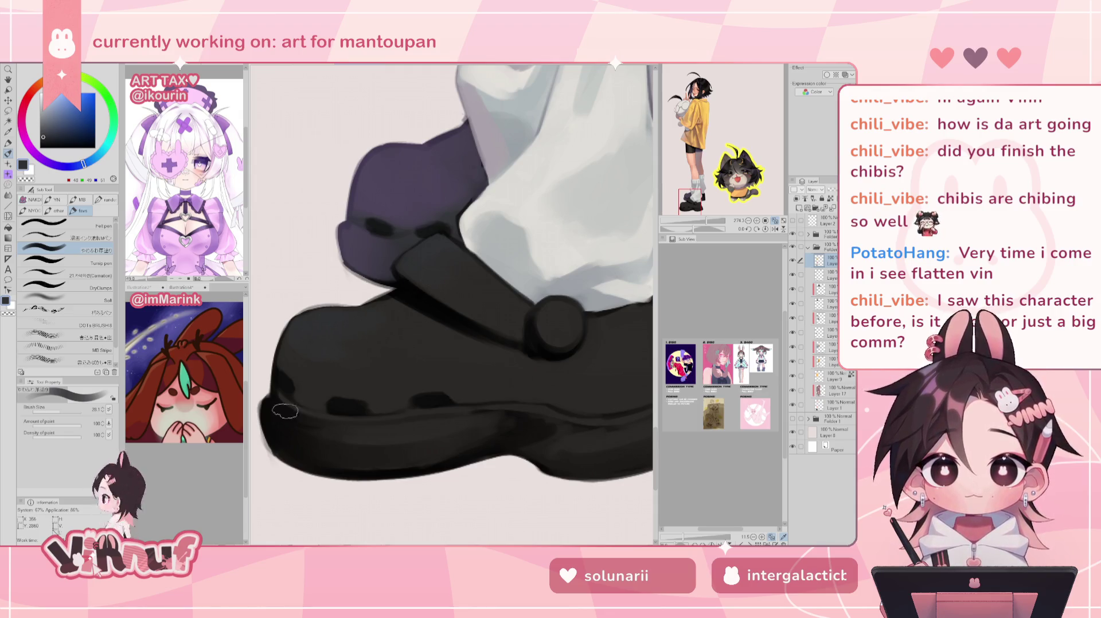
scroll(280, 388, "down", 3)
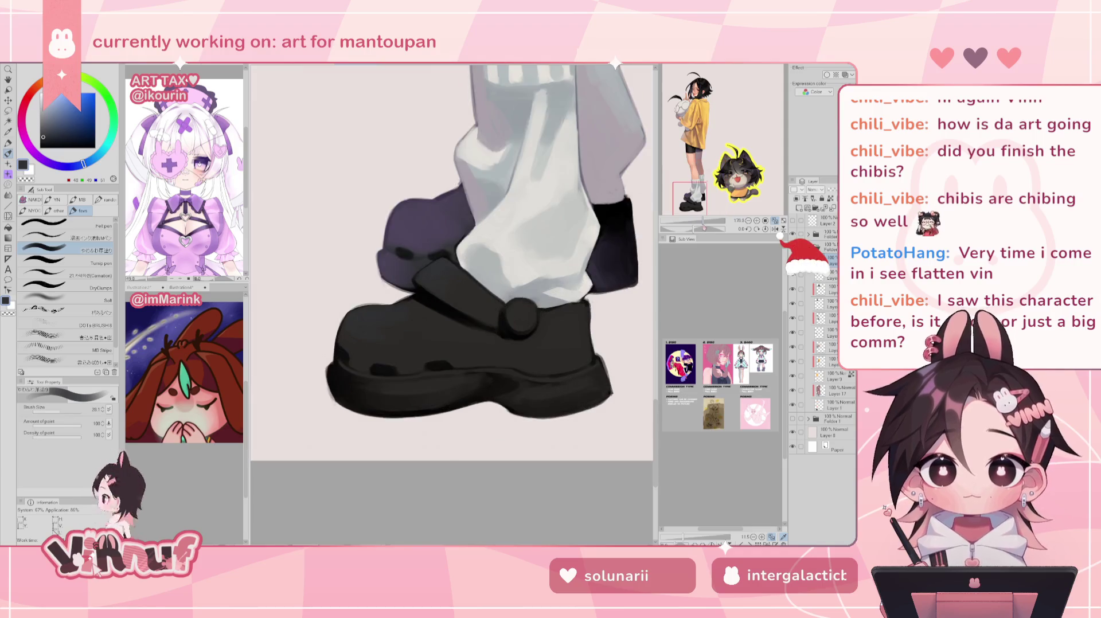
key("h")
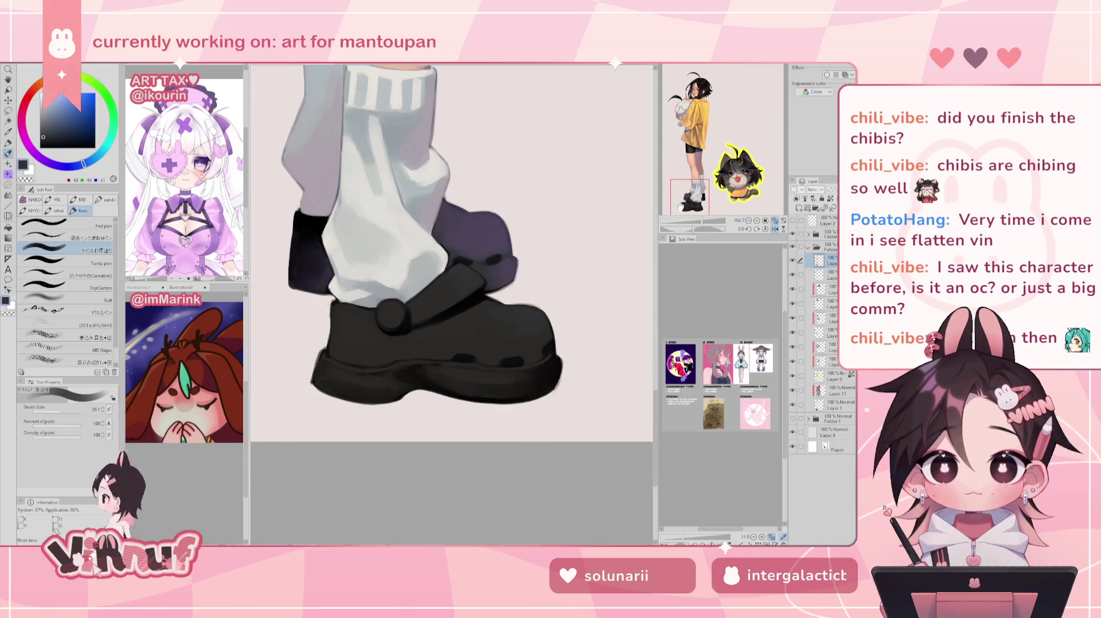
key("h")
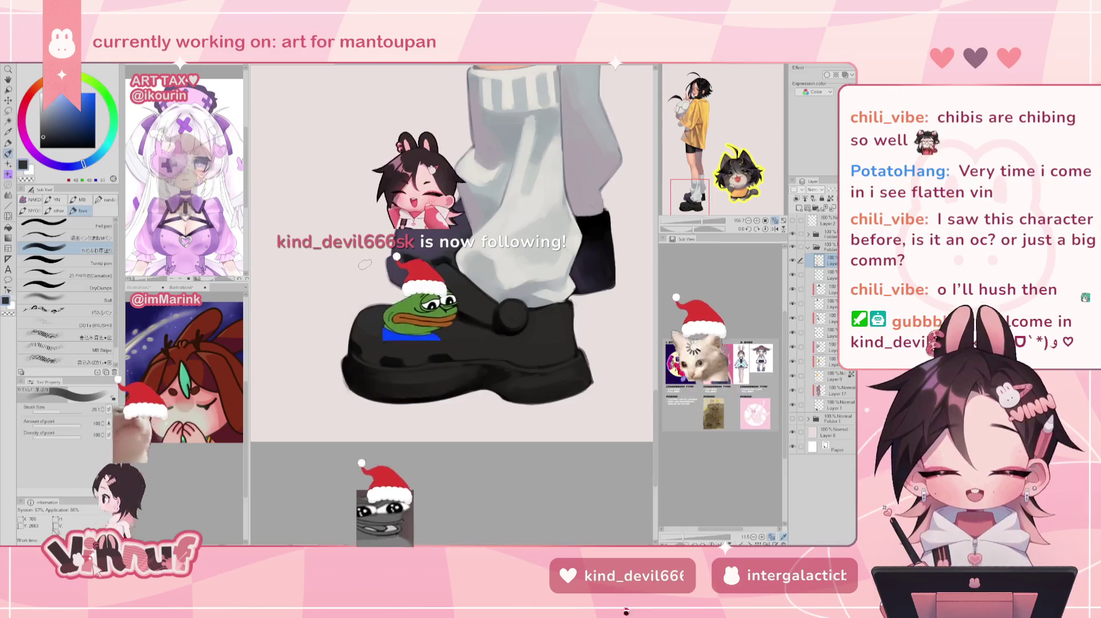
Shade the shoe with its sampled dark brown and lighter grey, checking proportions mirrored and zoomed out
scroll(365, 265, "down", 3)
scroll(365, 264, "down", 2)
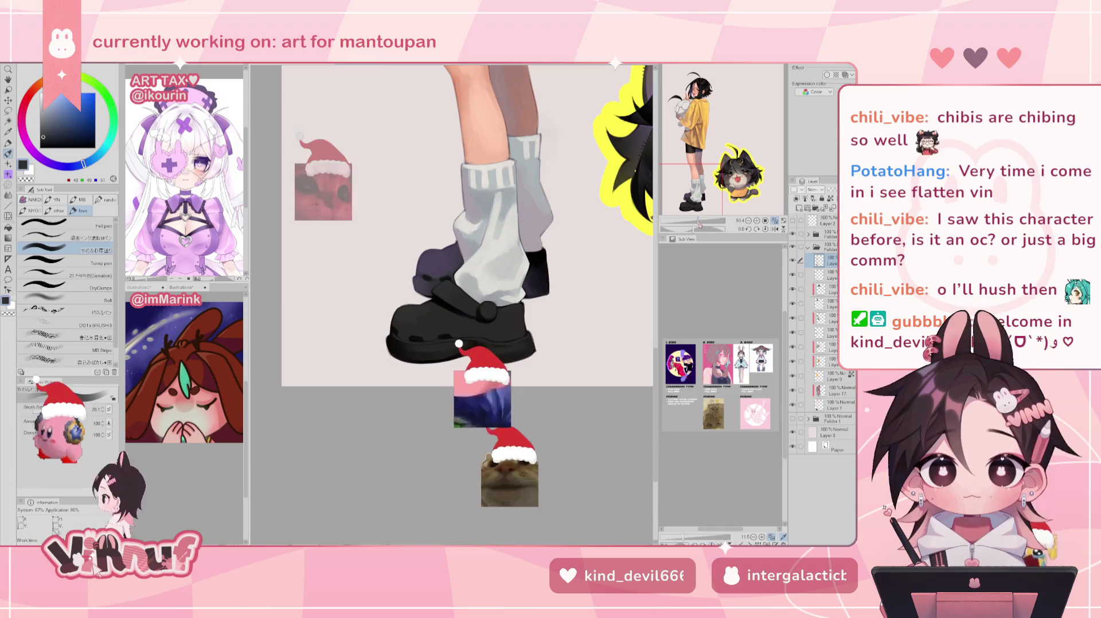
left_click(470, 332, "alt")
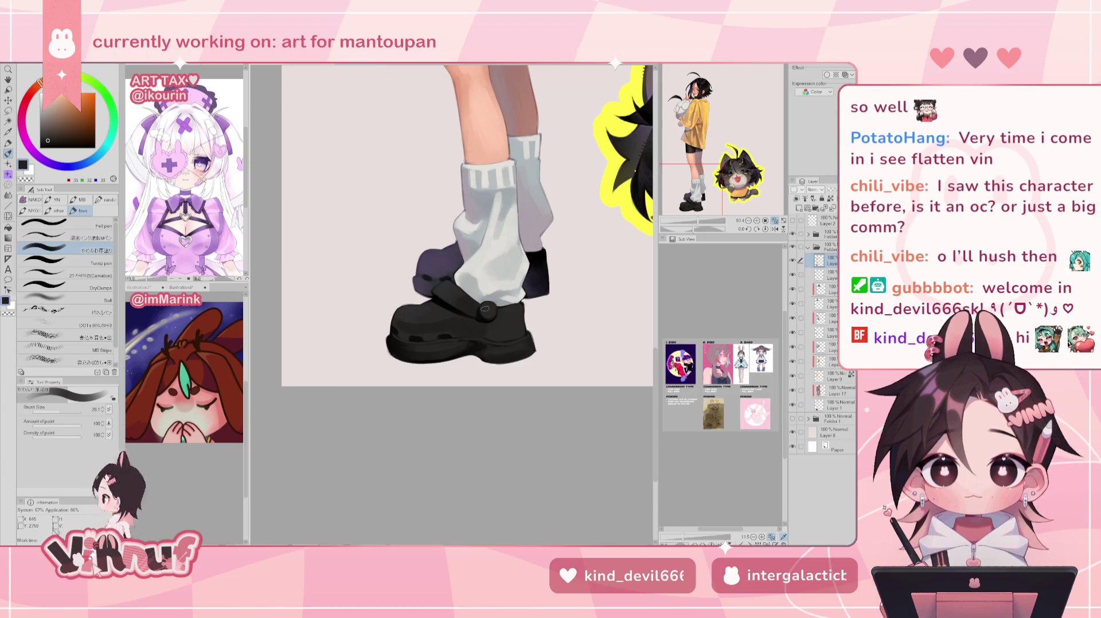
left_click(402, 319, "alt")
left_click(483, 327, "alt")
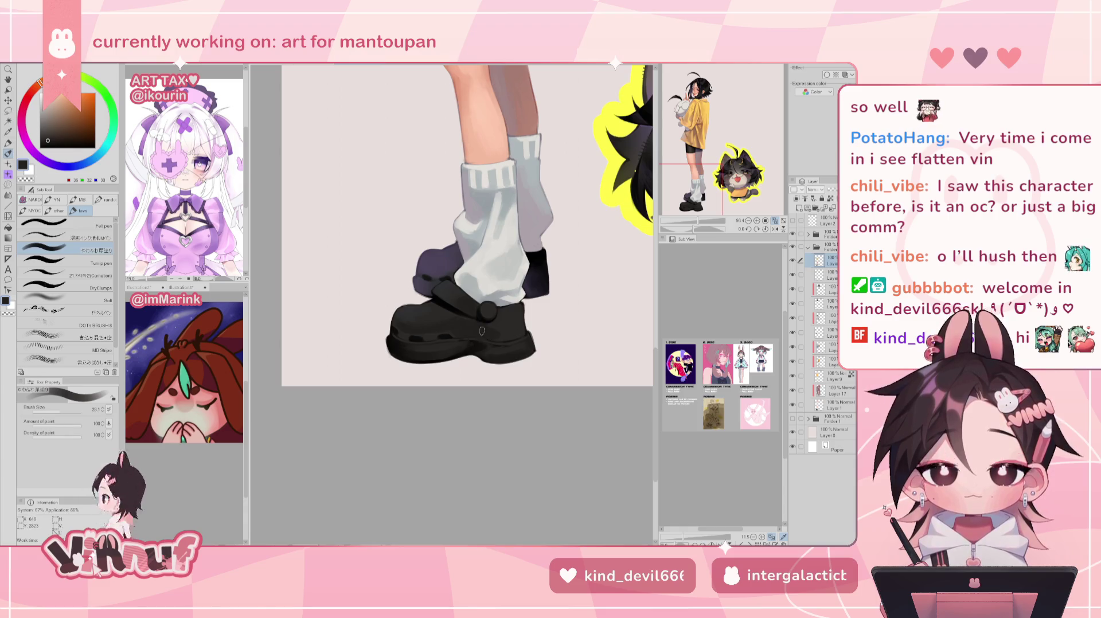
key("h")
key("h")
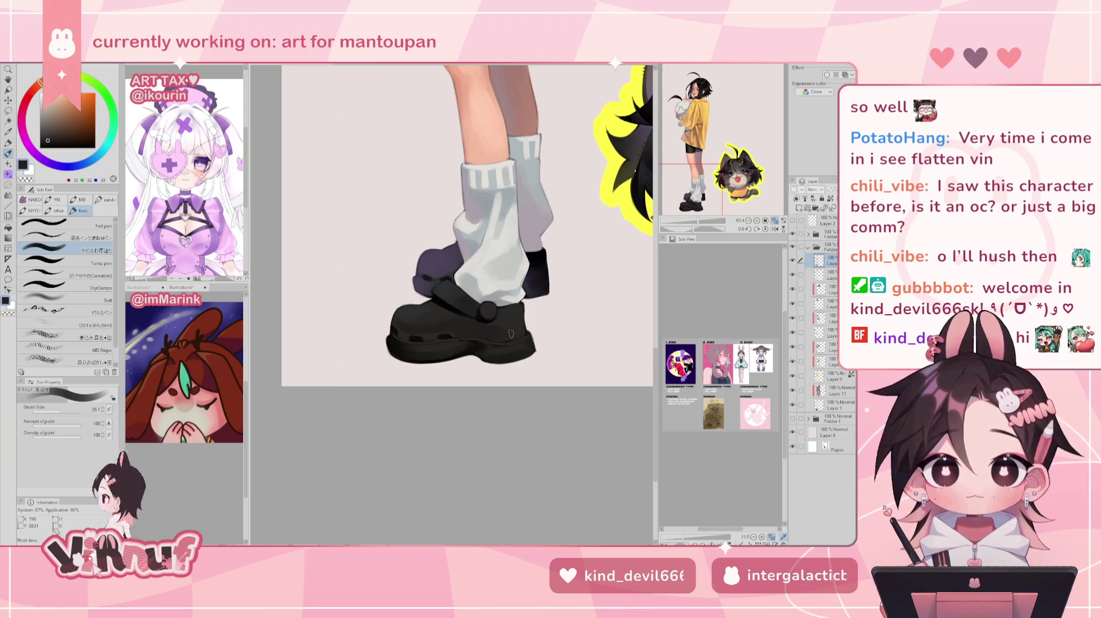
key("ctrl+minus")
key("ctrl+minus")
key("ctrl+minus")
key("h")
key("h")
key("ctrl+plus")
key("ctrl+plus")
key("ctrl+plus")
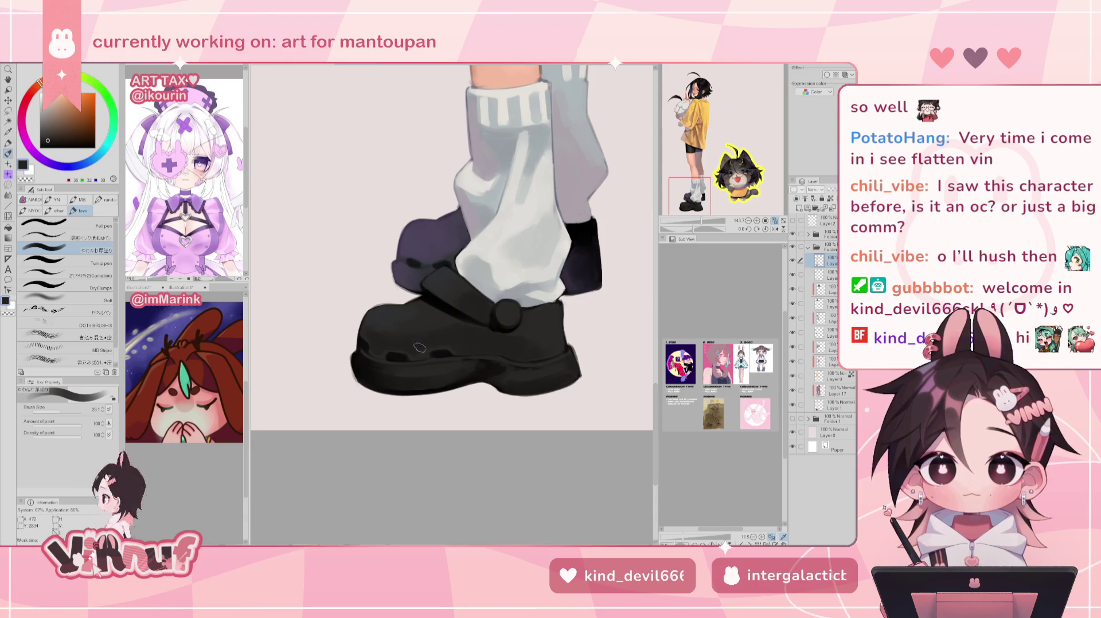
key("ctrl+minus")
key("ctrl+minus")
key("ctrl+minus")
key("ctrl+plus")
key("ctrl+plus")
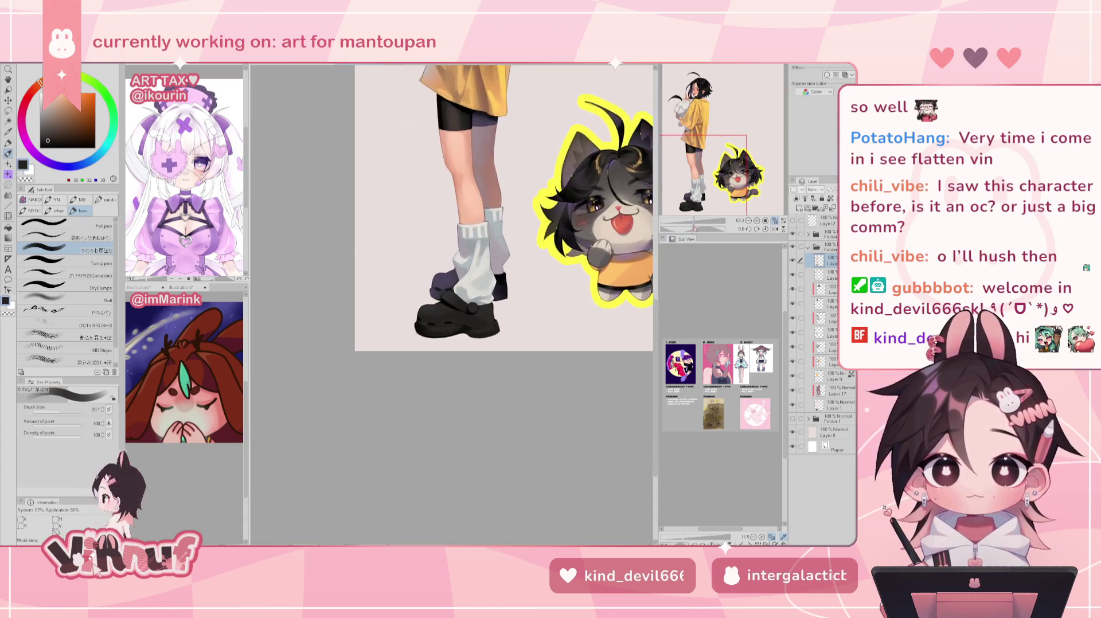
key("ctrl+plus")
key("ctrl+plus")
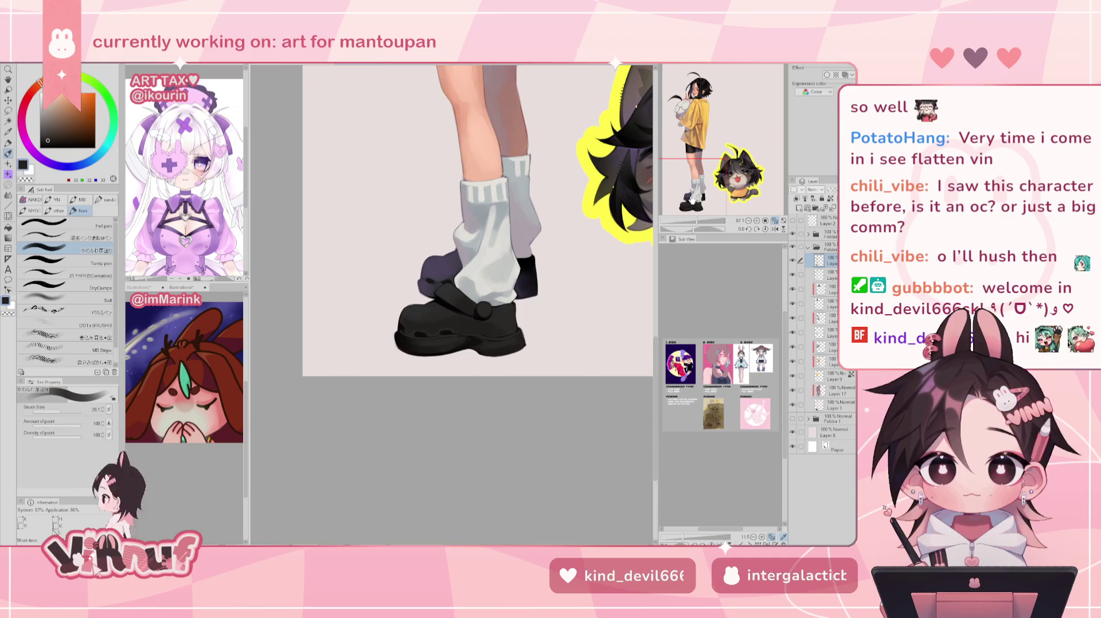
With a smaller brush, paint a small dark-purple shadow on the sock's left edge
left_click(512, 307, "alt")
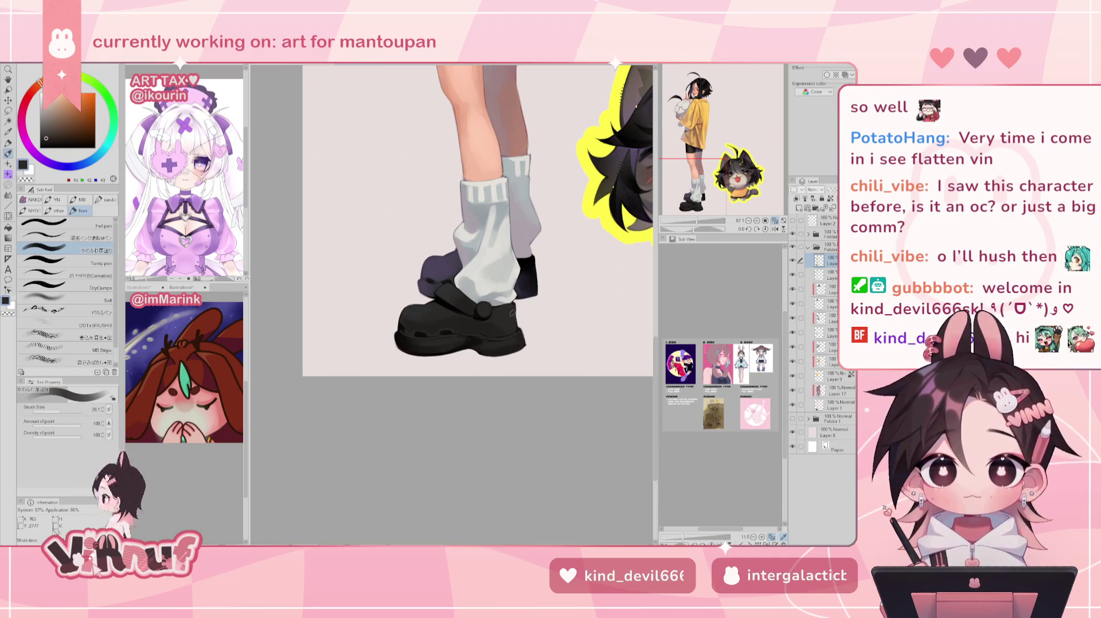
key("h")
key("h")
scroll(418, 249, "up", 1)
scroll(419, 250, "up", 1)
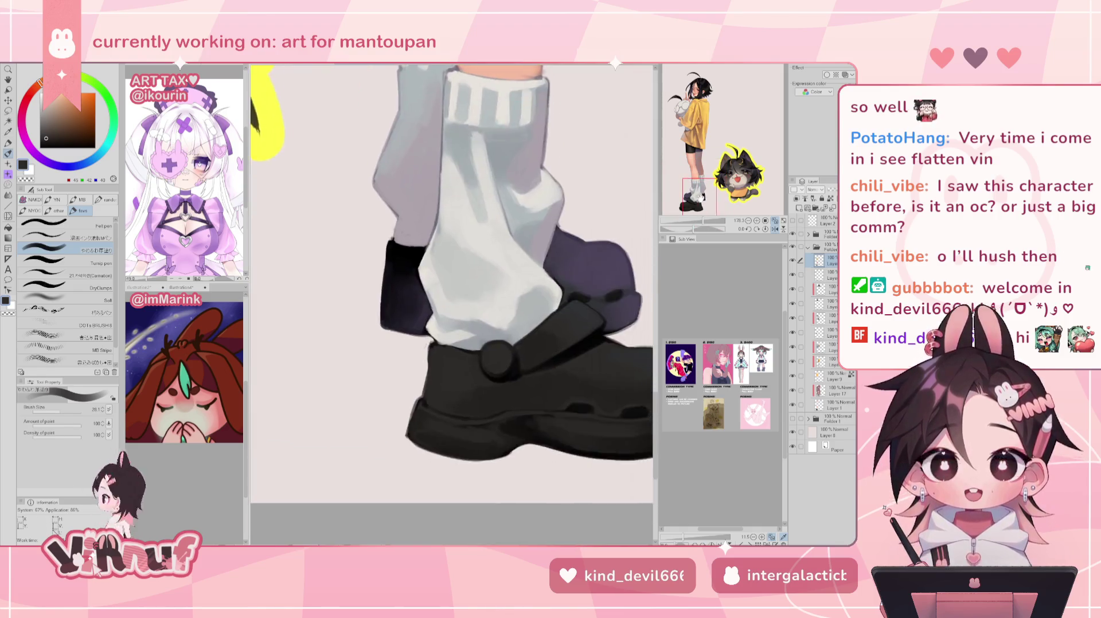
scroll(419, 250, "up", 1)
scroll(418, 249, "up", 1)
left_click_drag(521, 371, 451, 305)
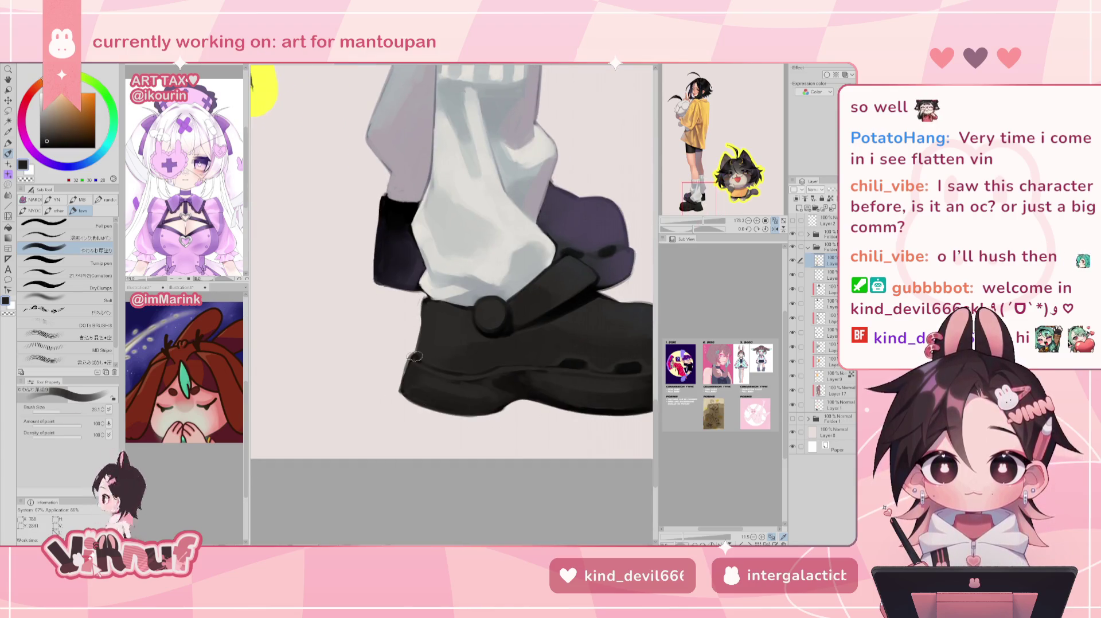
key("bracketleft")
left_click(381, 251, "alt")
mouse_move(376, 246)
left_mouse_down()
mouse_move(373, 284)
mouse_move(393, 285)
left_mouse_up()
Paint small vent holes along the shoe's side using greys sampled from the sole and edge
left_click(410, 378, "alt")
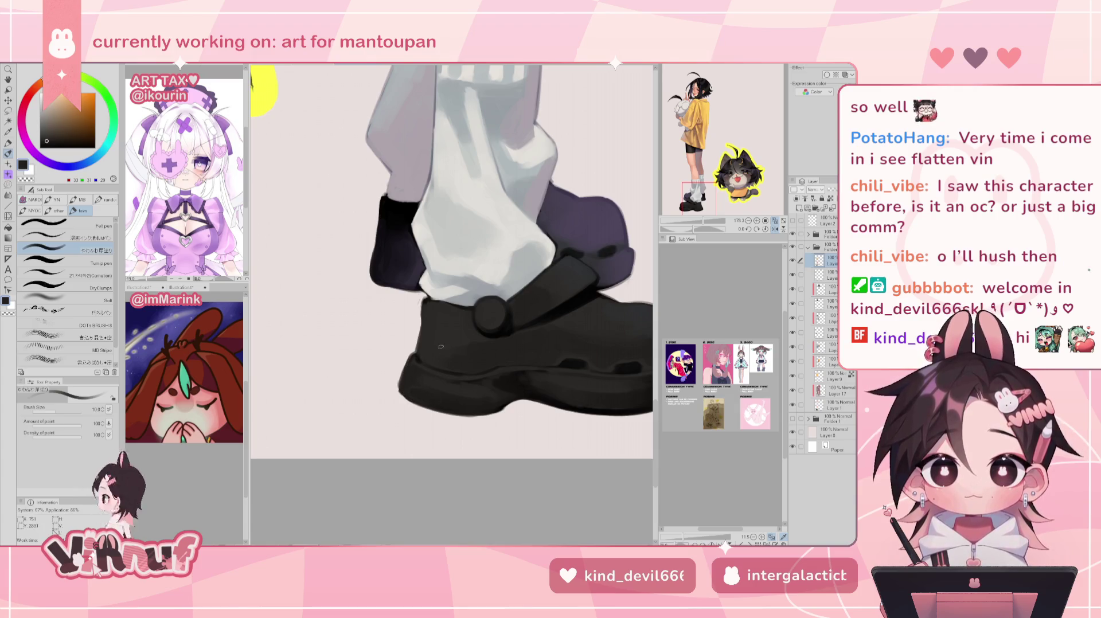
left_click(424, 346, "alt")
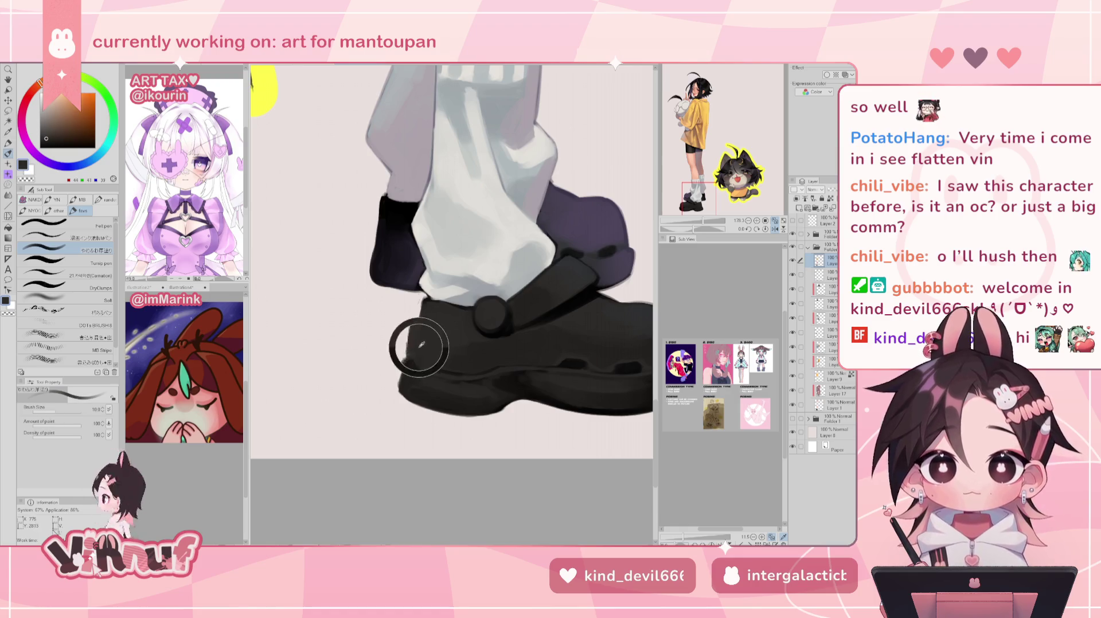
key("ctrl+z")
key("ctrl+y")
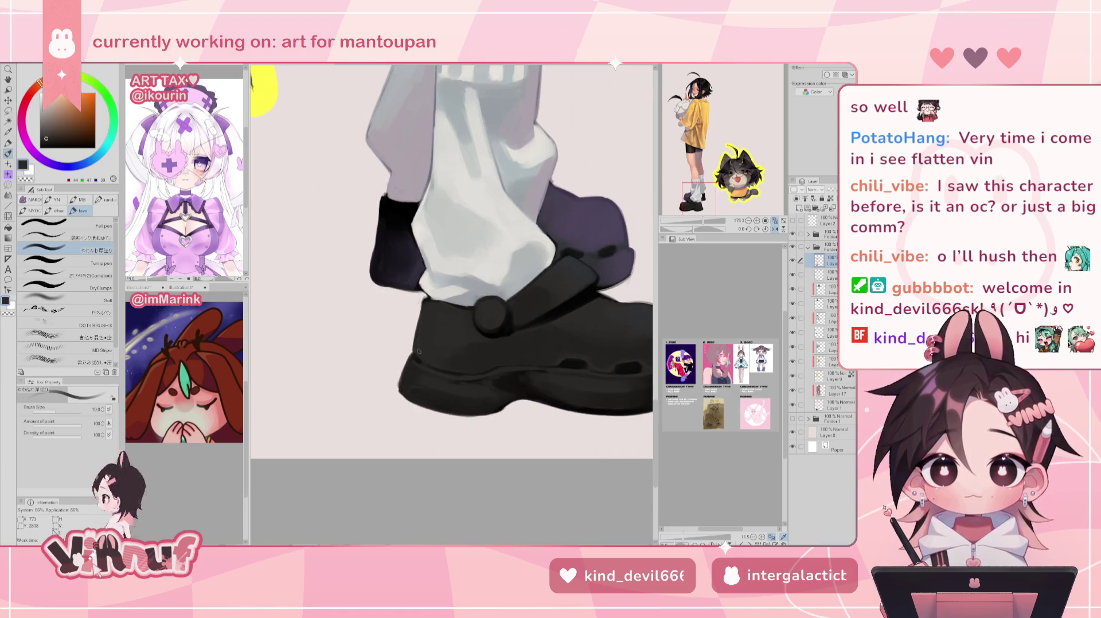
scroll(446, 350, "down", 5)
left_click_drag(726, 209, 705, 210)
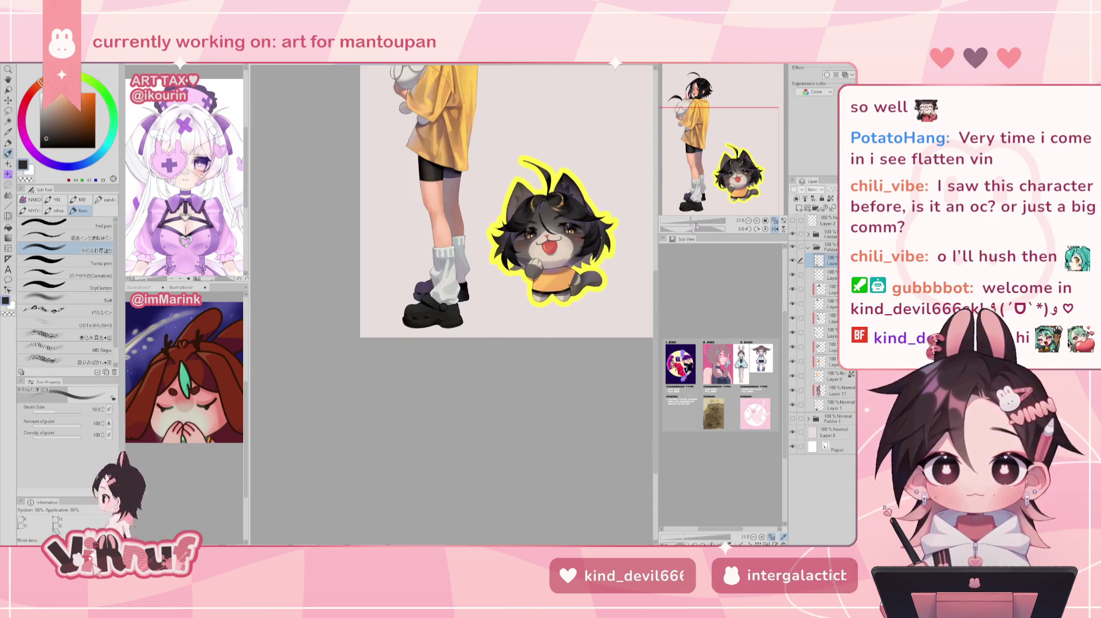
Sample the purple from the cat's hair, return to the shoe close-up, and add raster Layer 19
scroll(706, 185, "up", 6)
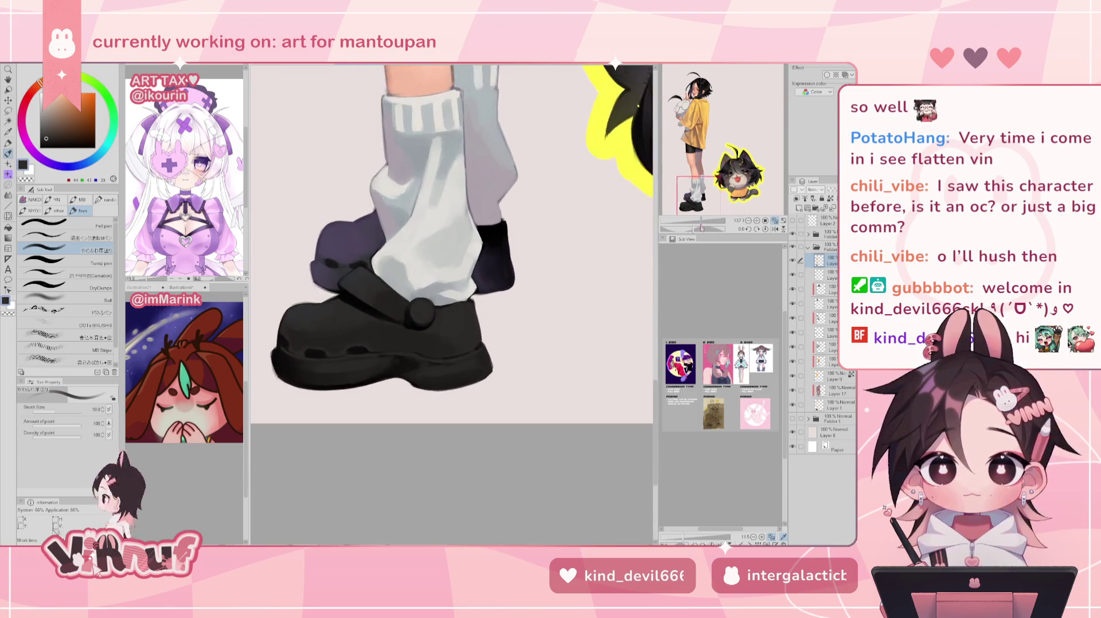
left_click_drag(707, 184, 707, 186)
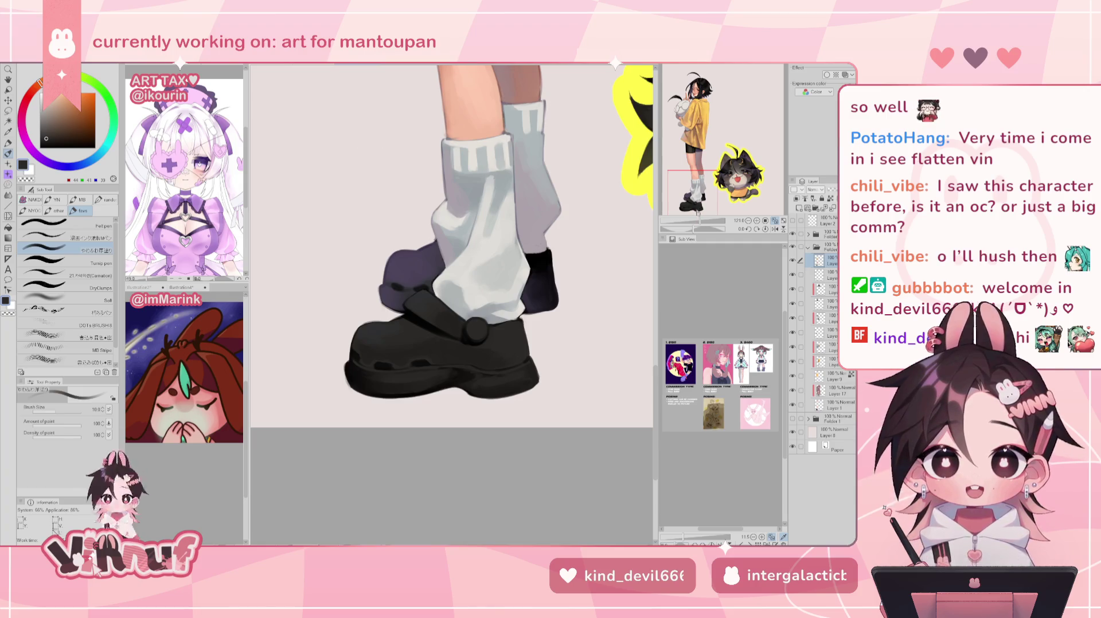
mouse_move(698, 221)
left_mouse_down()
mouse_move(690, 223)
mouse_move(710, 222)
left_mouse_up()
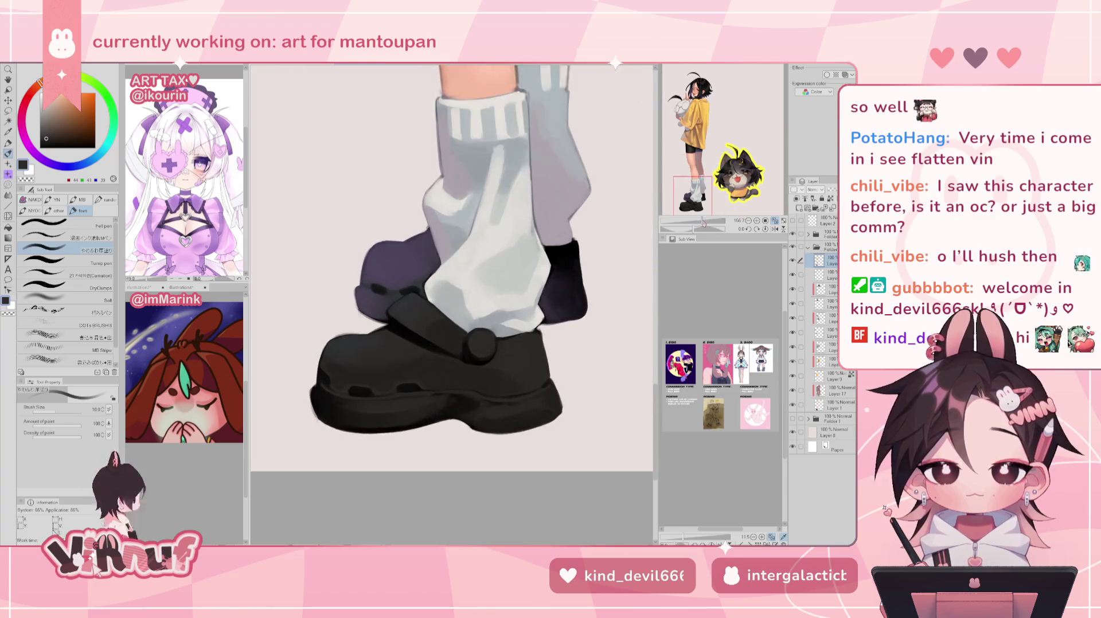
left_click_drag(692, 195, 723, 182)
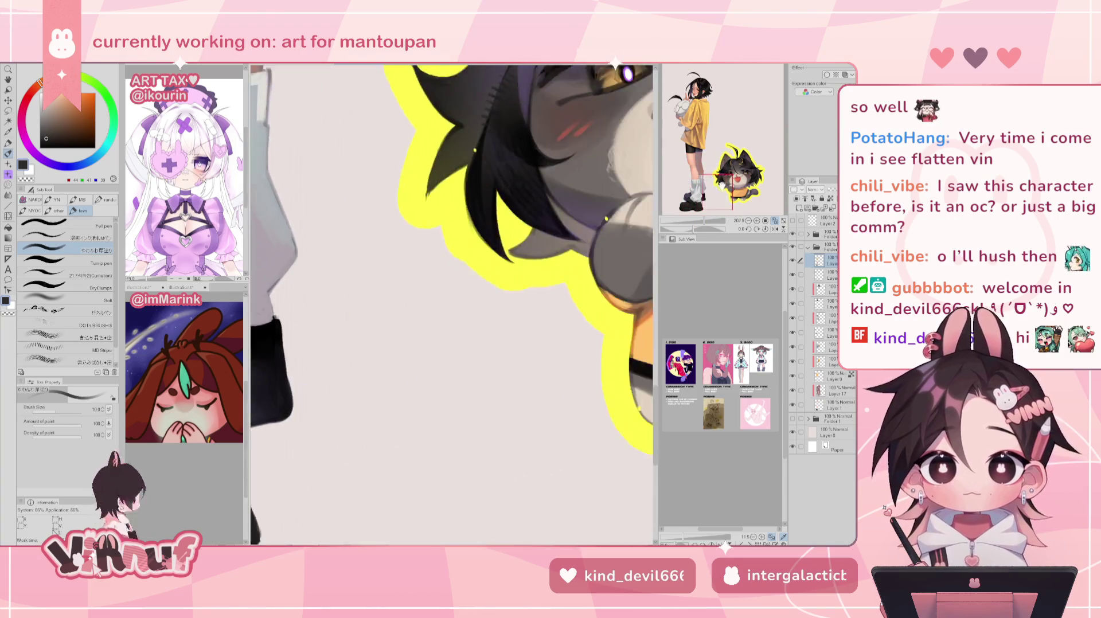
left_click(516, 136, "alt")
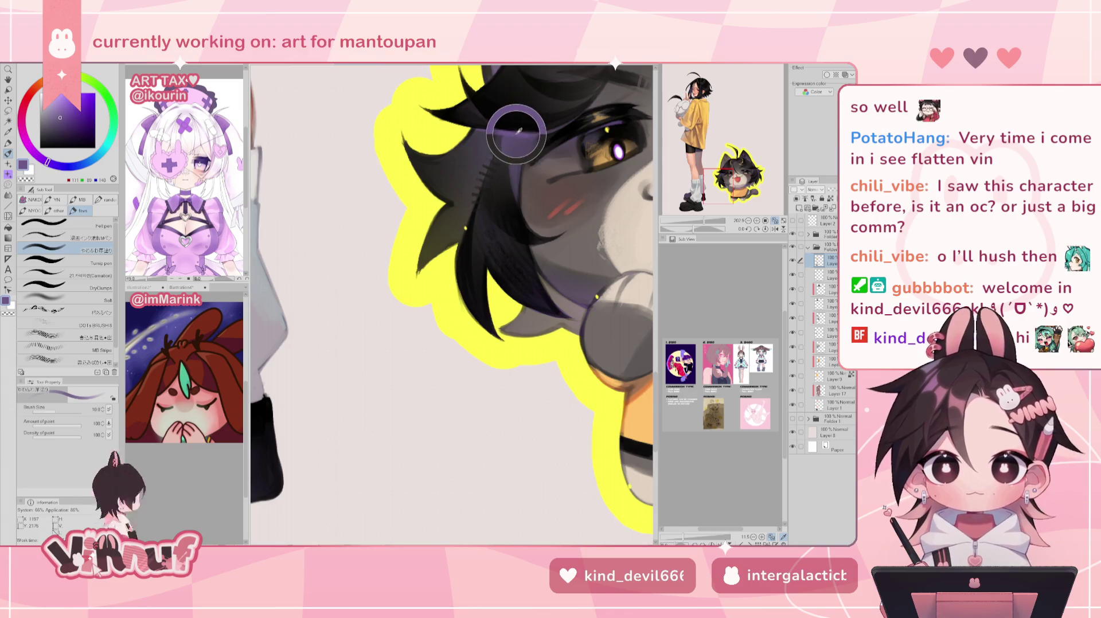
left_click(674, 183)
left_click_drag(674, 182, 698, 190)
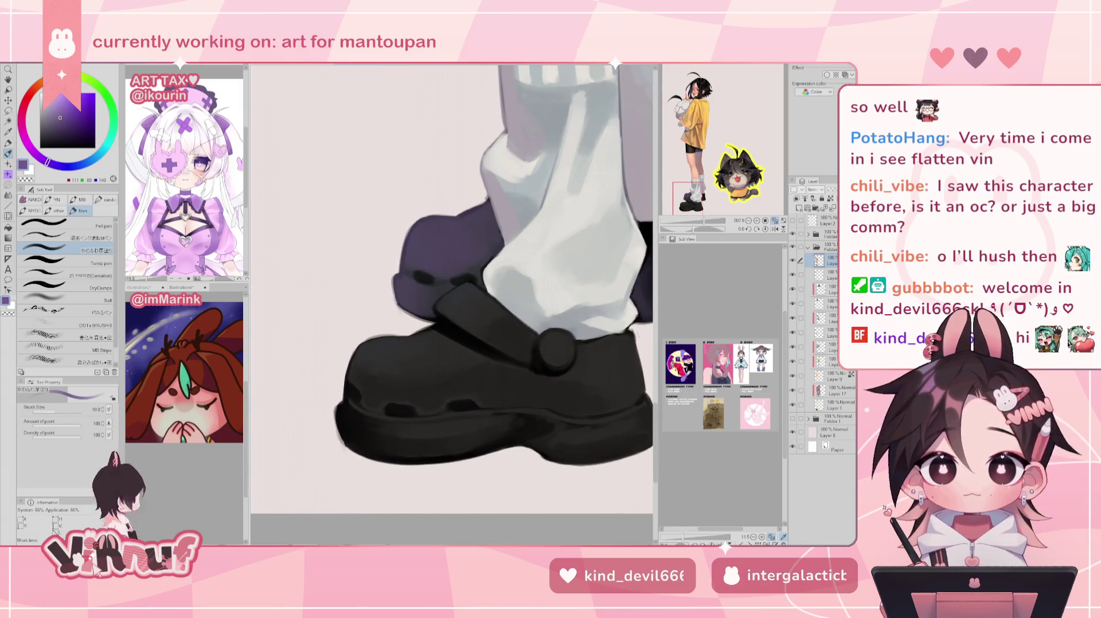
key("ctrl+shift+n")
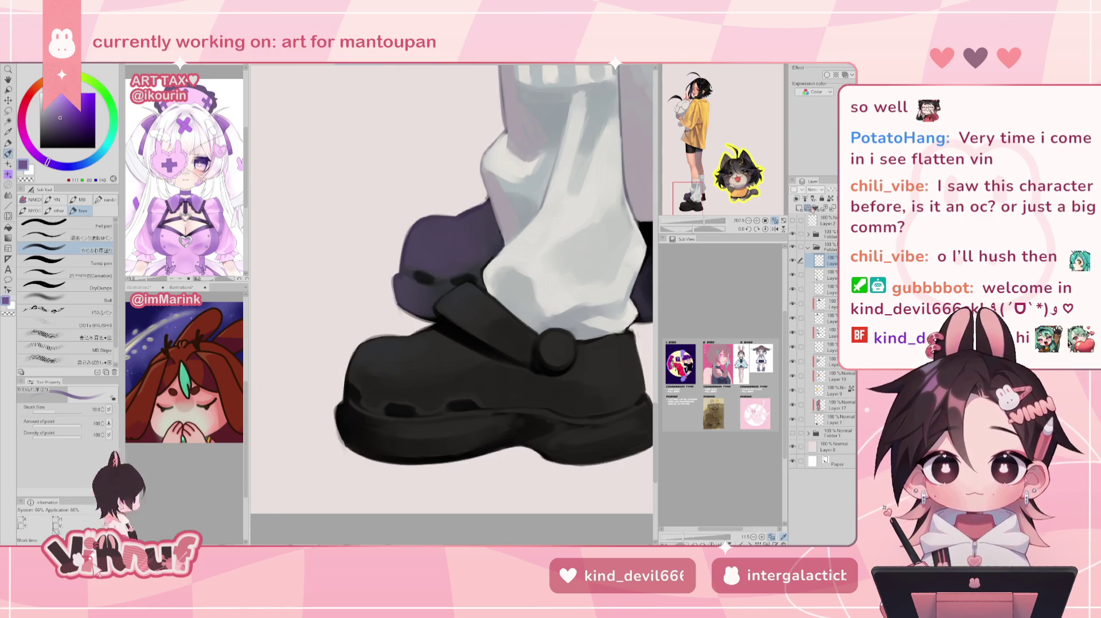
Show the clothing decoration brushes and try light and medium purples on the colour wheel
key("b")
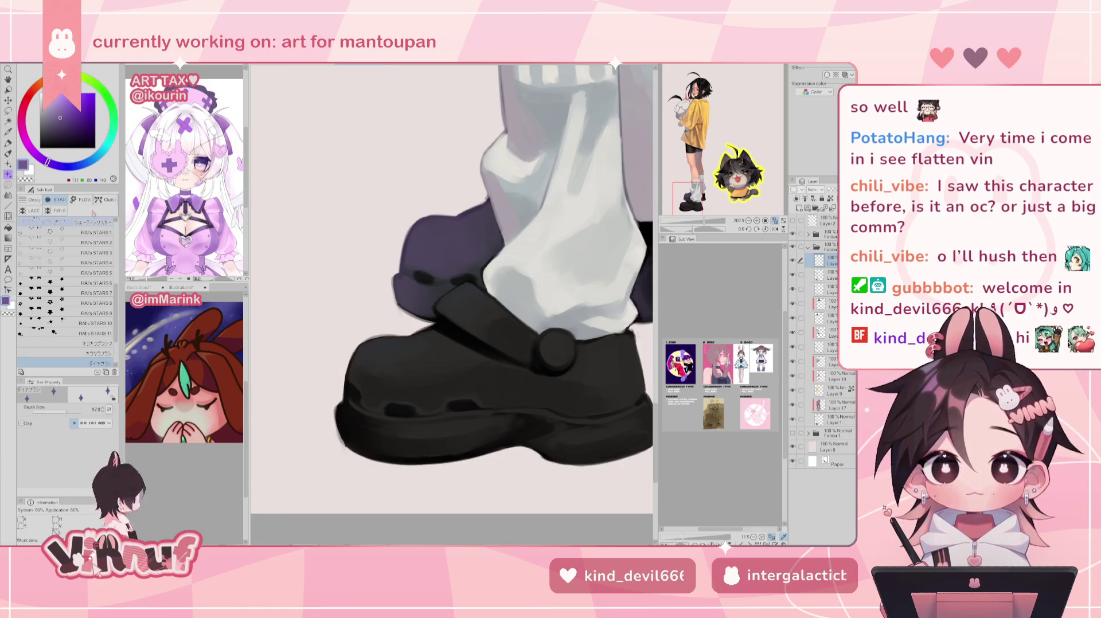
left_click(105, 199)
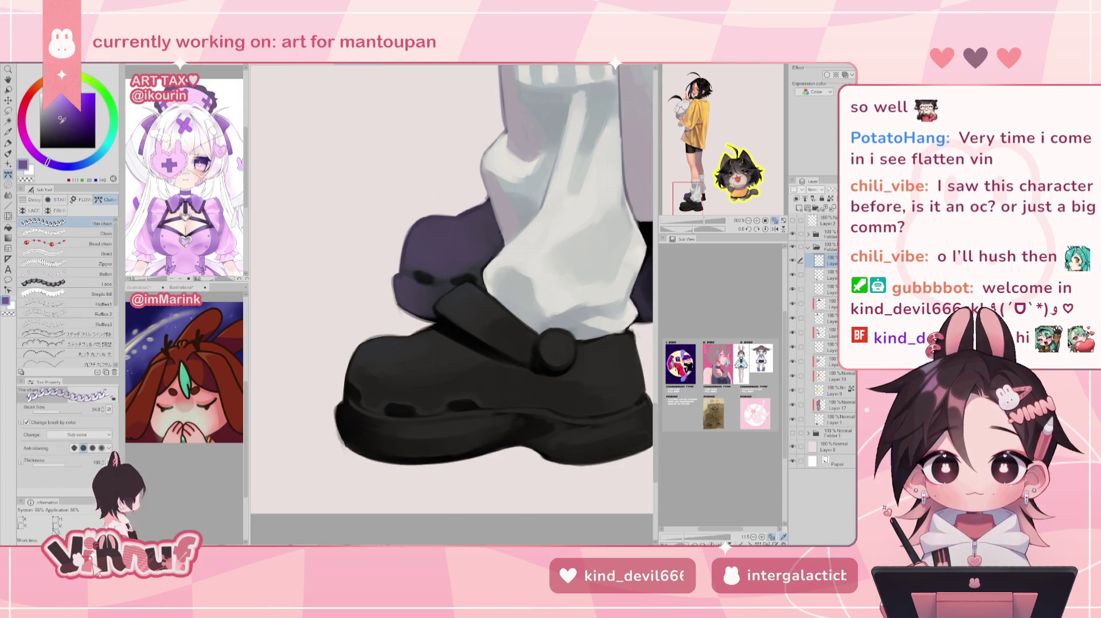
key("x")
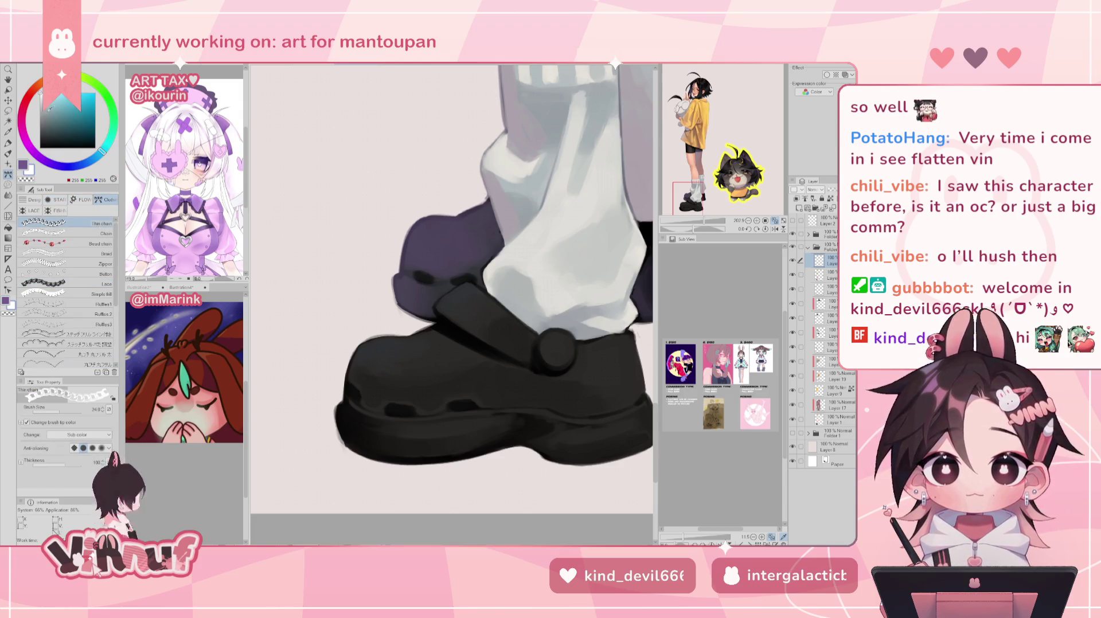
left_click(34, 154)
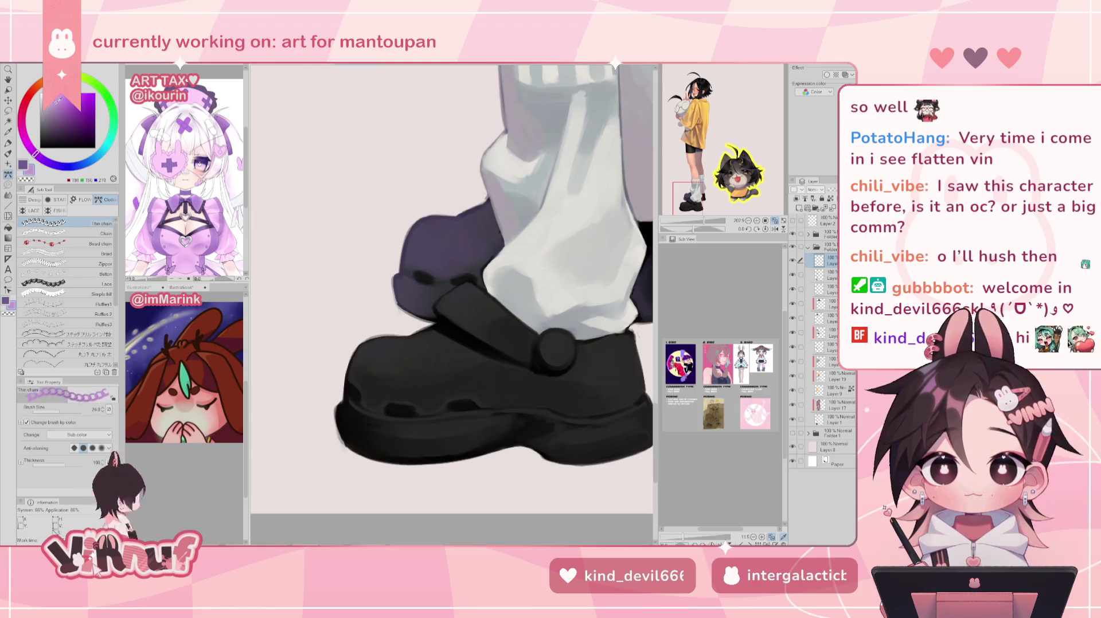
left_click(53, 104)
left_click(55, 116)
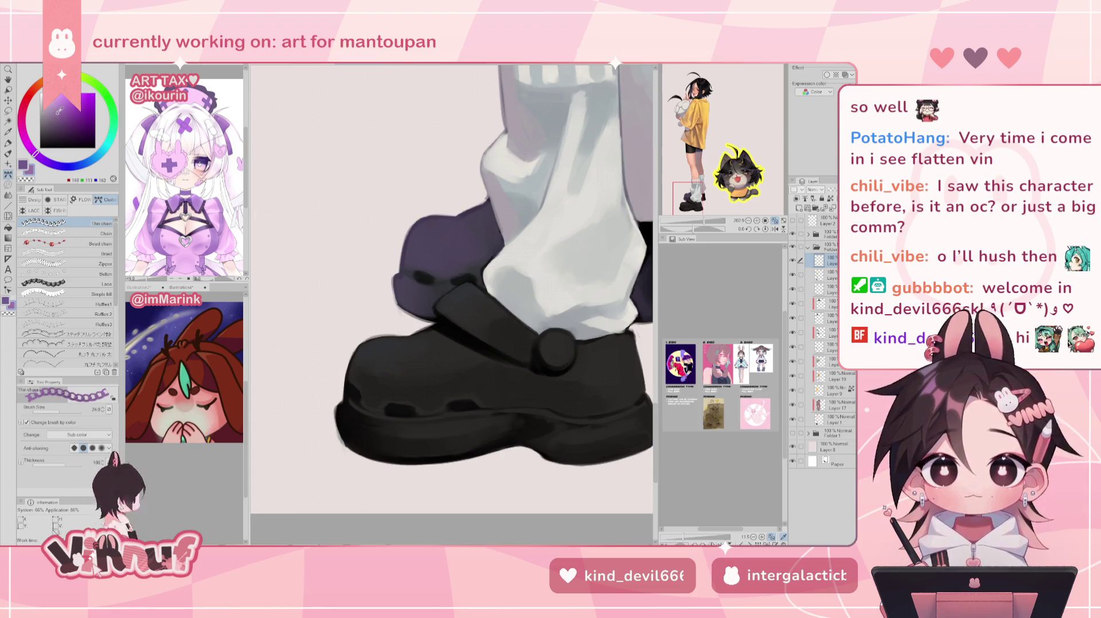
left_click(47, 161)
left_click(33, 152)
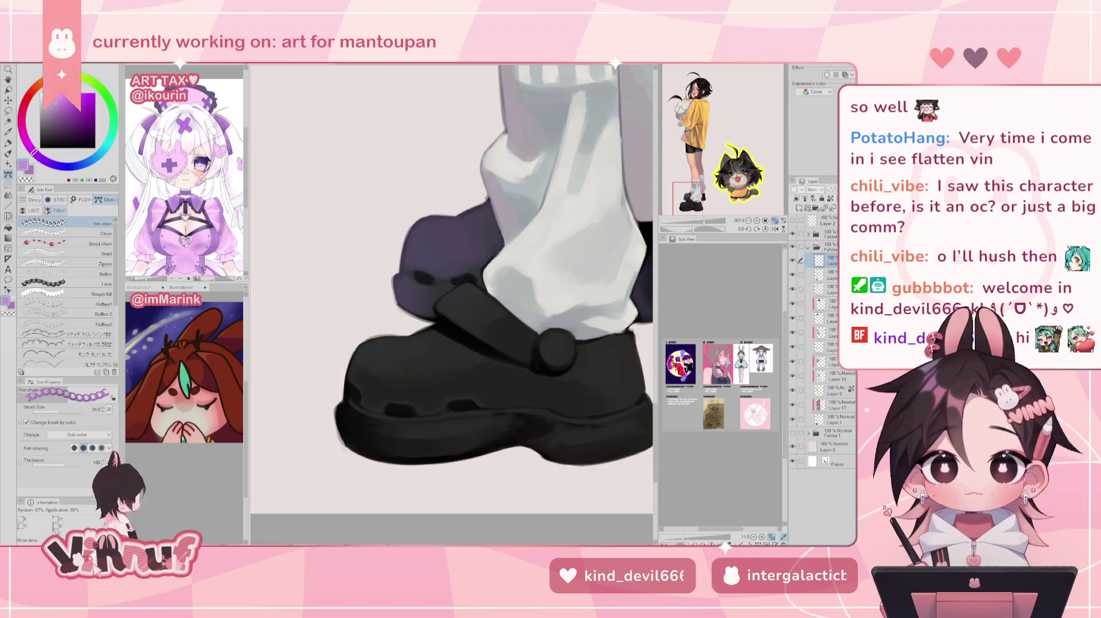
left_click(43, 161)
left_click(57, 107)
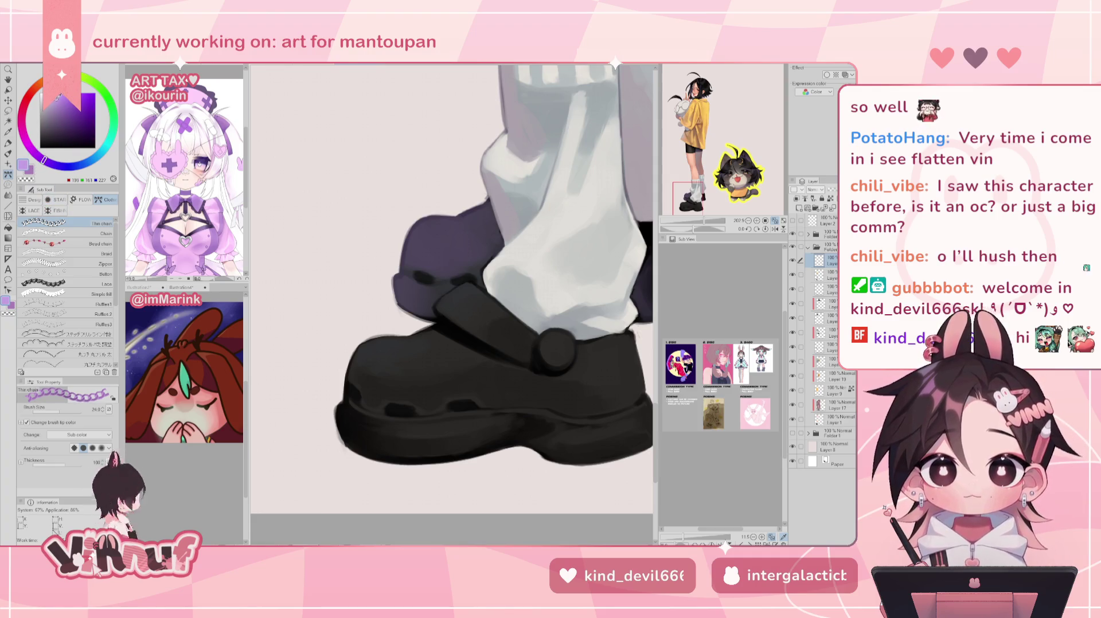
left_click(35, 154)
Settle the drawing colour on a deep purple for the chain
left_click(55, 164)
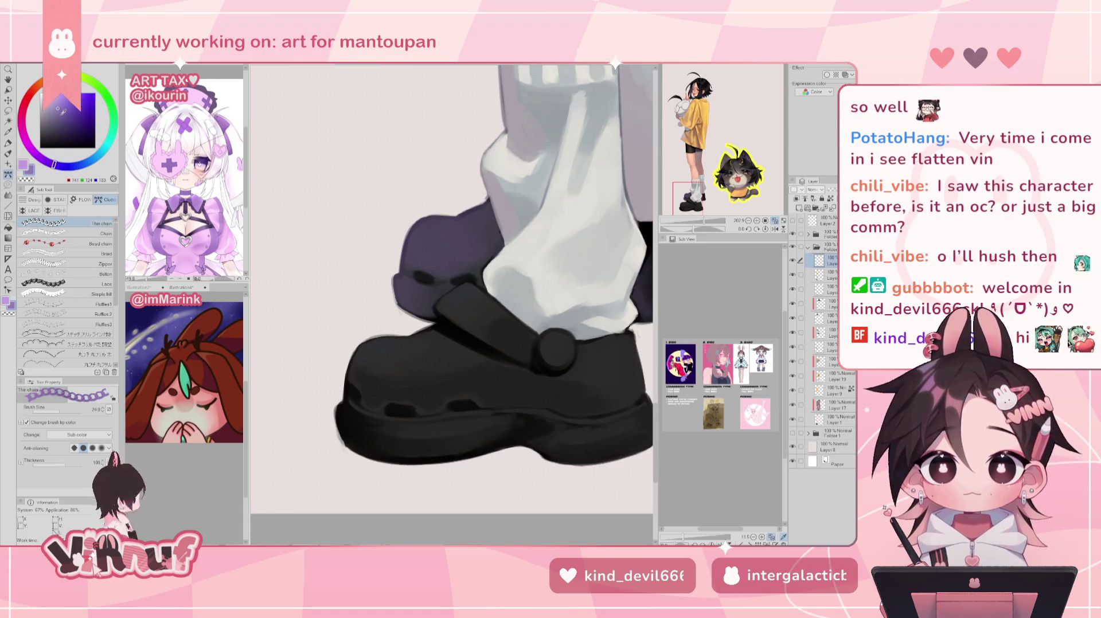
left_click(68, 111)
left_click(43, 160)
left_click(57, 99)
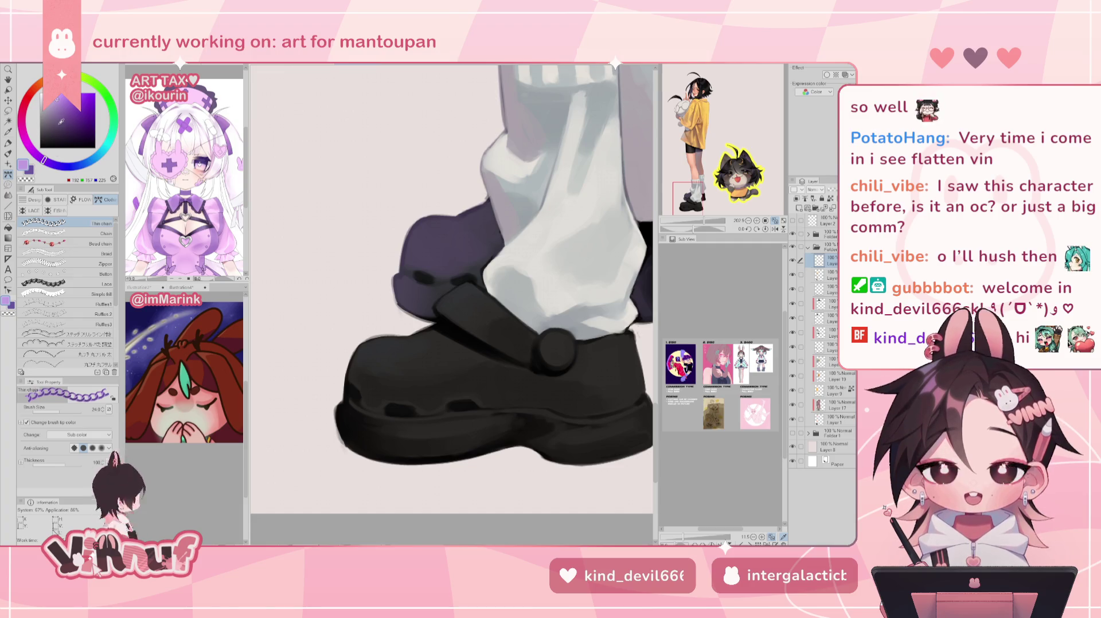
left_click(52, 165)
left_click(55, 165)
left_click_drag(65, 106, 65, 113)
left_click(63, 98)
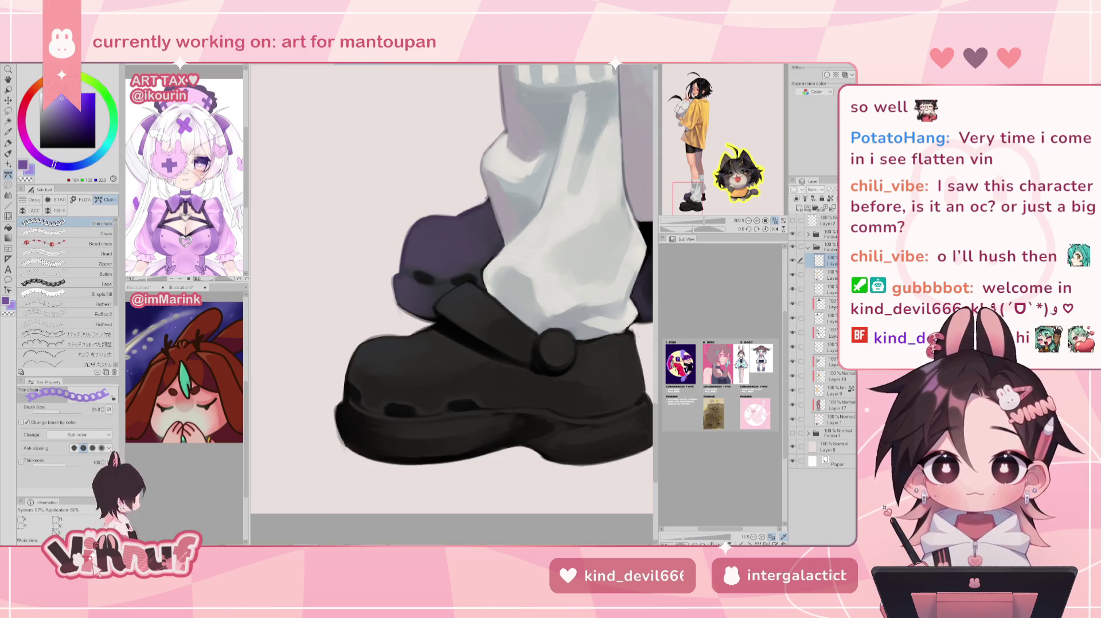
left_click(27, 168)
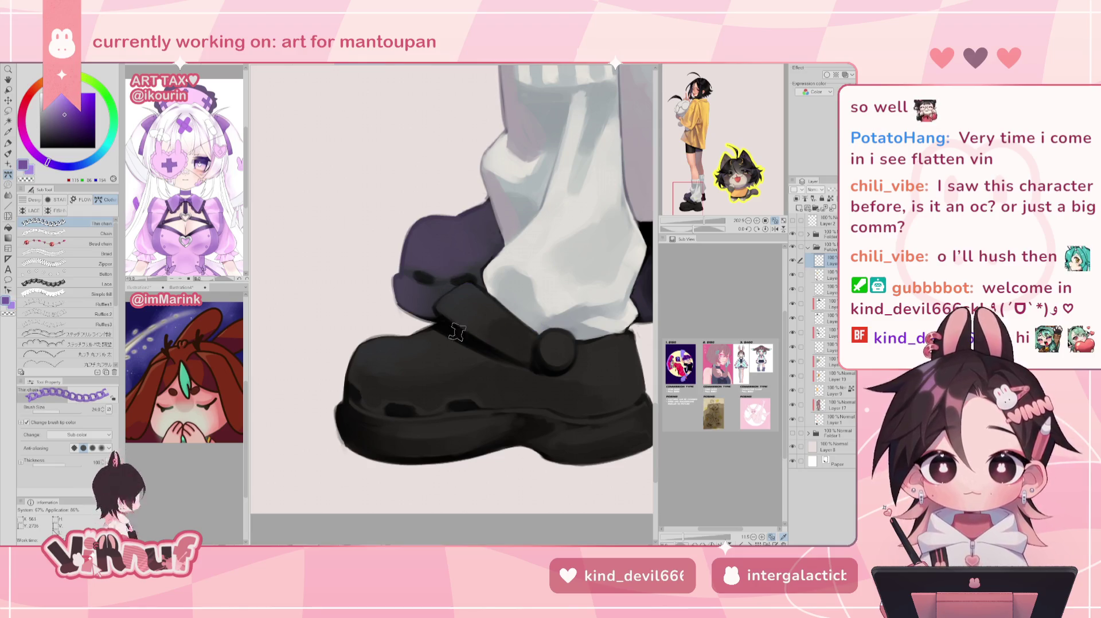
left_click(76, 121)
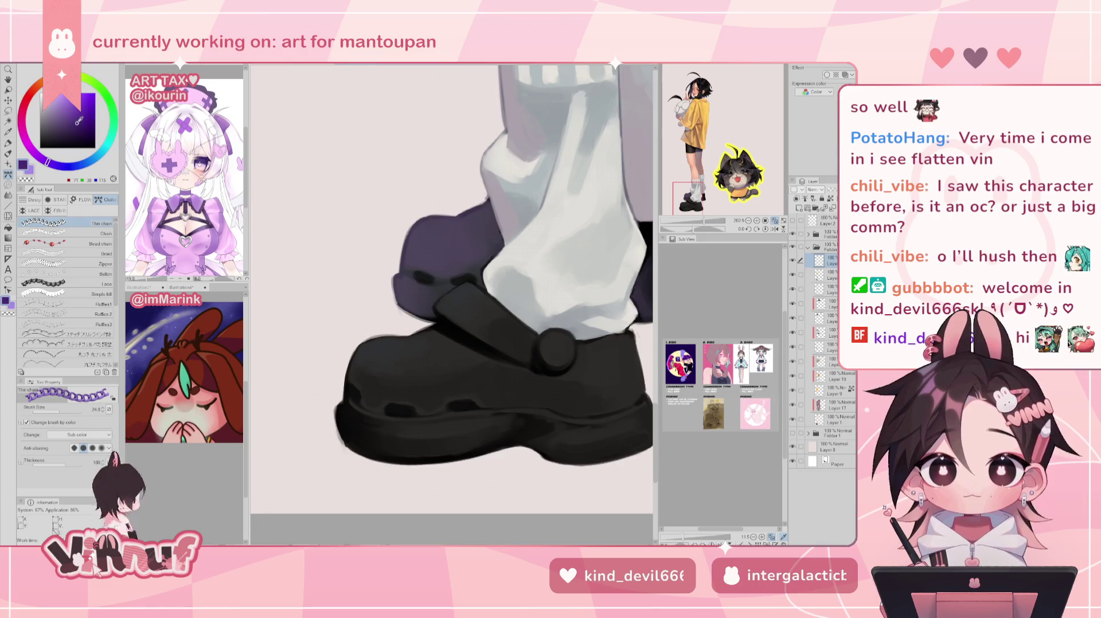
left_click_drag(76, 121, 62, 99)
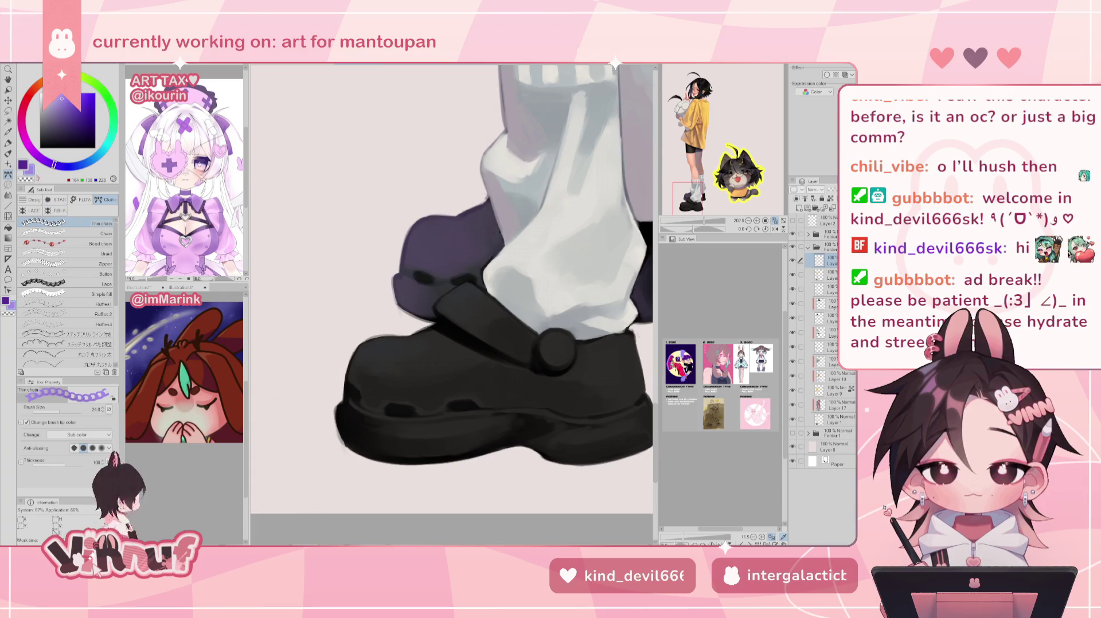
left_click(79, 117)
Draw the purple chain across the shoe strap, comparing it with undo and redo
left_click_drag(428, 324, 511, 363)
key("ctrl+z")
key("ctrl+y")
key("ctrl+z")
key("ctrl+y")
key("ctrl+z")
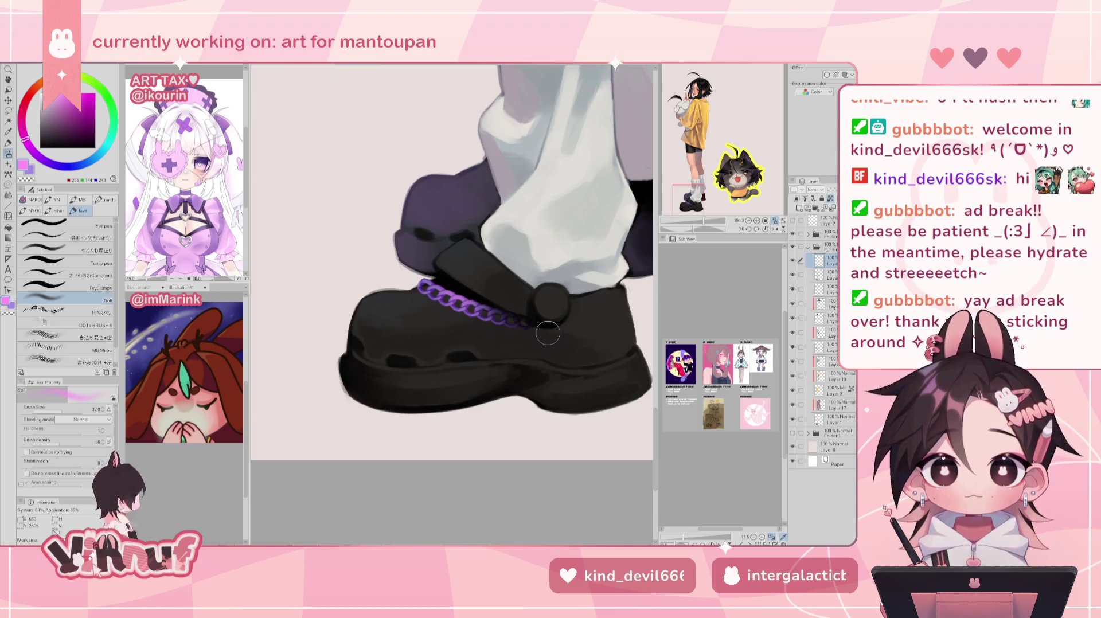
With a textured brush, dab a lightened chain-purple highlight onto the chain
left_click(80, 275)
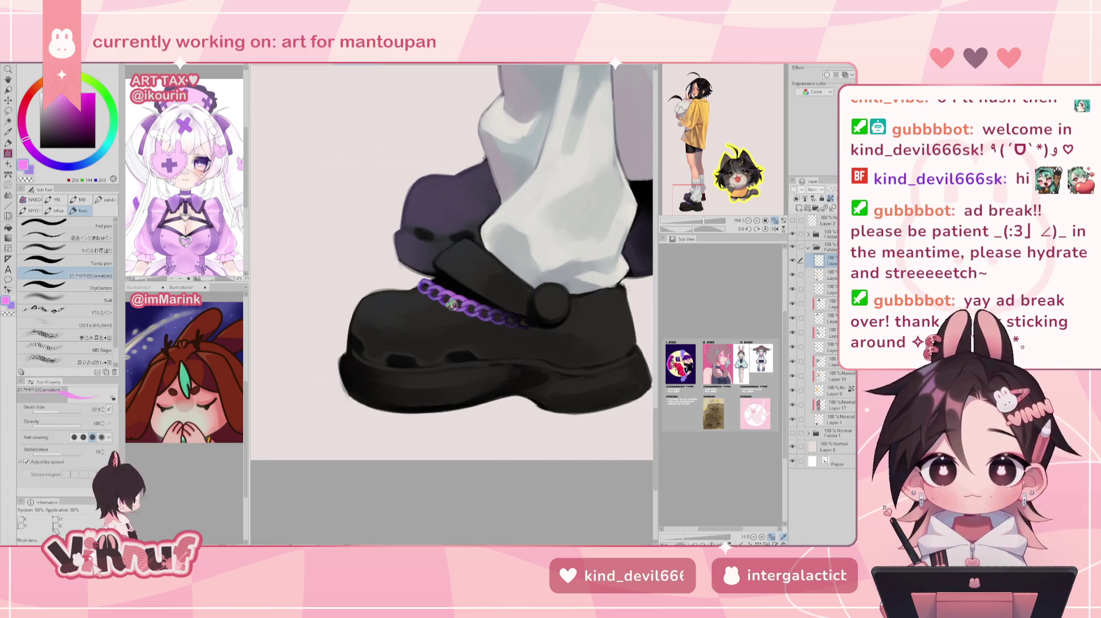
left_click(453, 303, "alt")
left_click(57, 98)
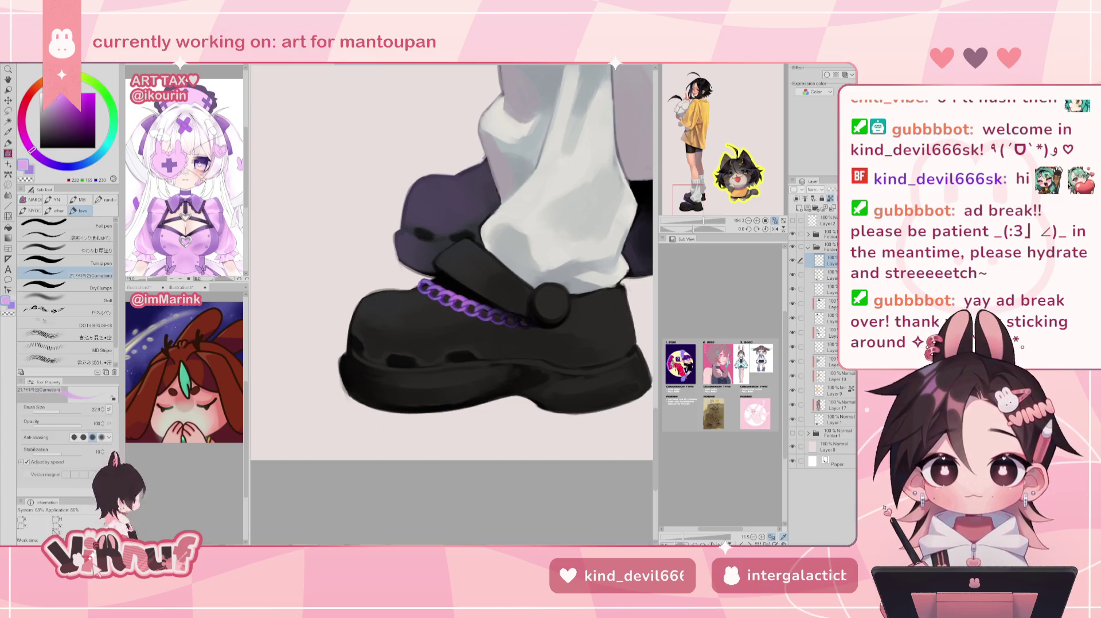
left_click(439, 291)
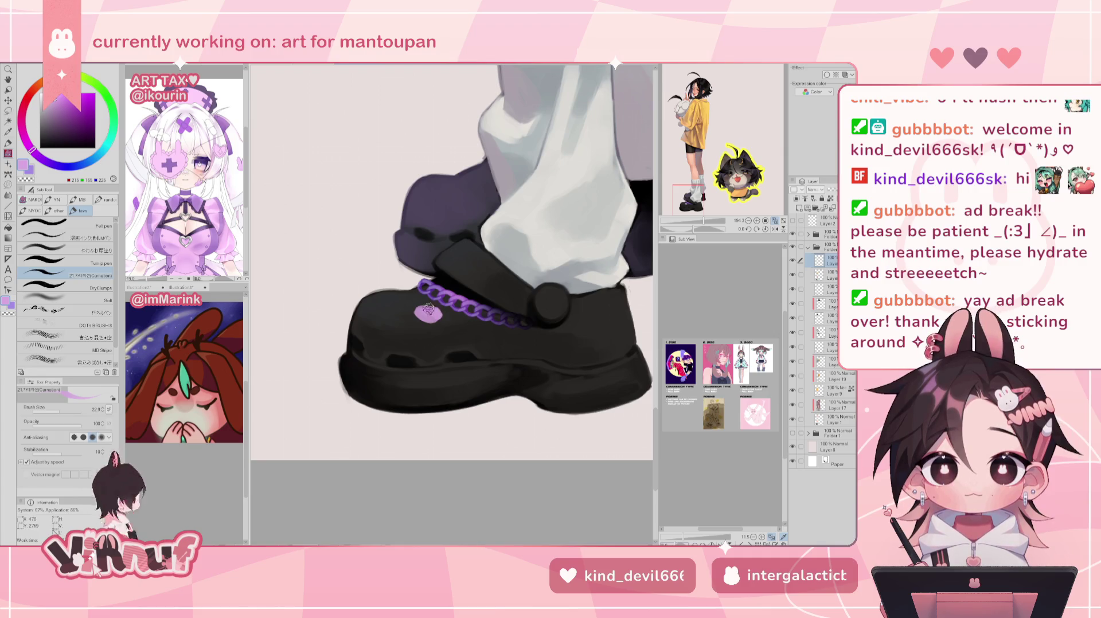
Shape and evenly fill a rounded lilac charm on the shoe below the chain
left_click_drag(427, 313, 409, 312)
left_click_drag(411, 303, 408, 316)
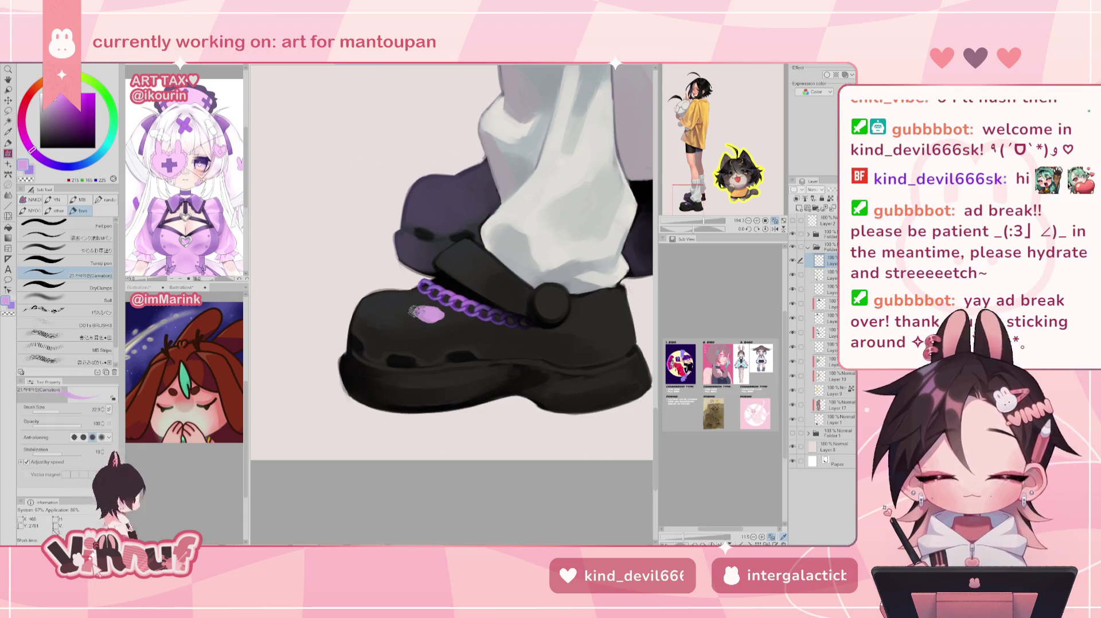
left_click(445, 297, "alt")
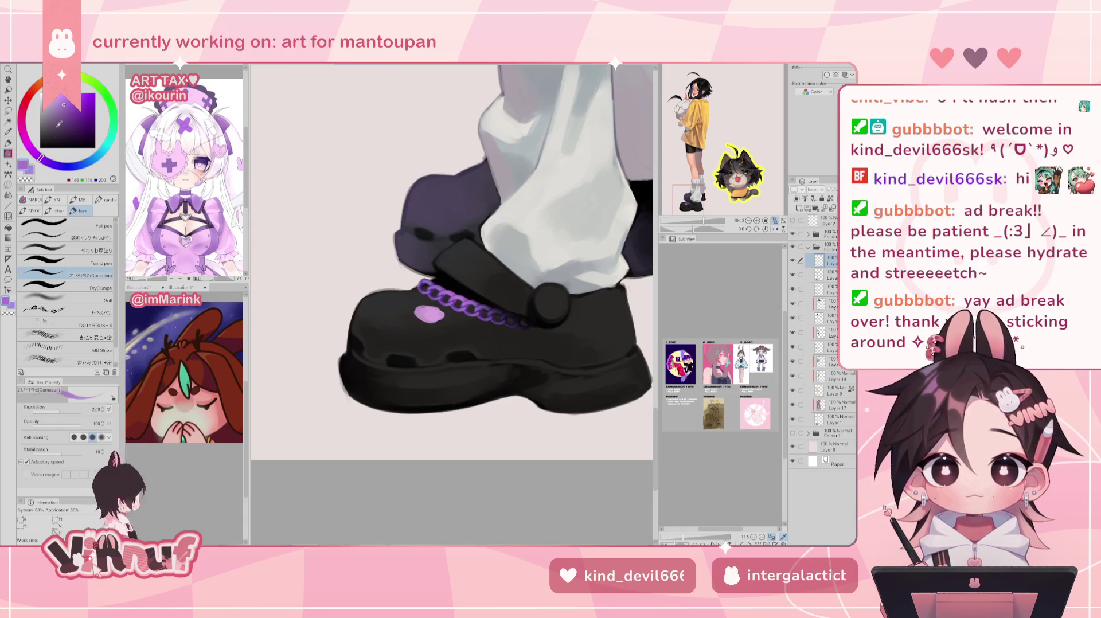
left_click(429, 313, "alt")
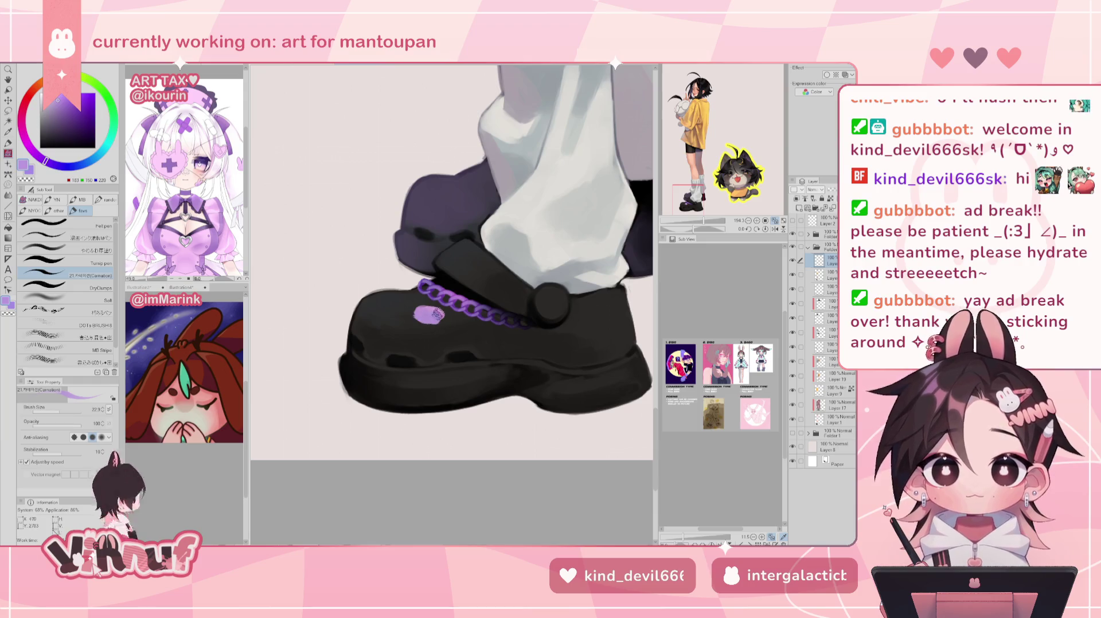
mouse_move(418, 311)
left_mouse_down()
mouse_move(439, 308)
mouse_move(422, 321)
mouse_move(417, 310)
left_mouse_up()
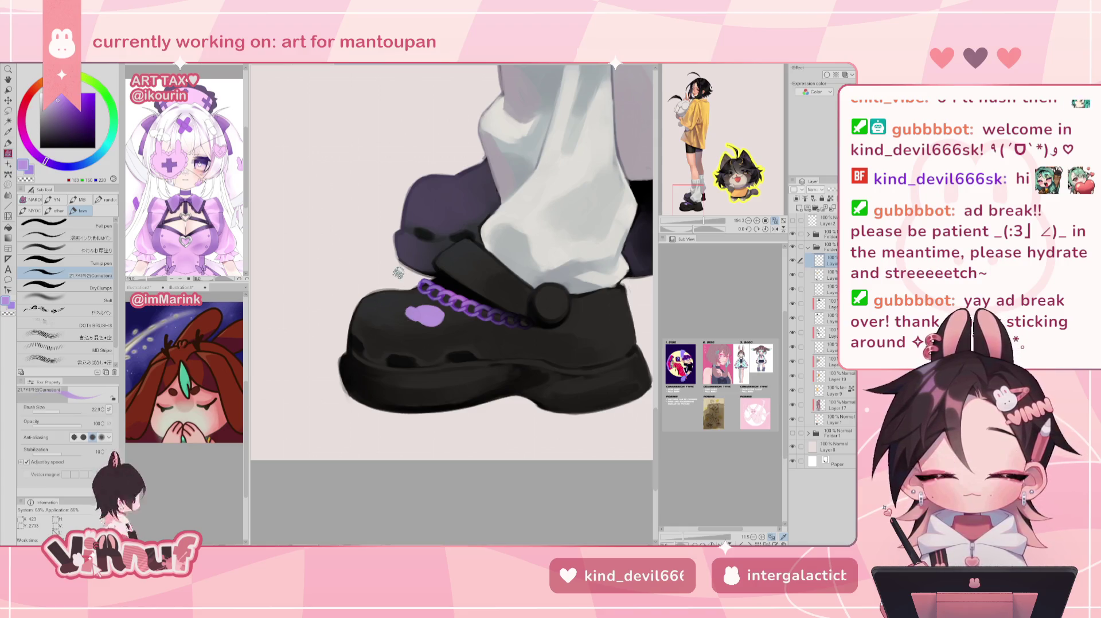
Paint a peach circle onto the purple charm using skin colour sampled from the legs
left_click(694, 143)
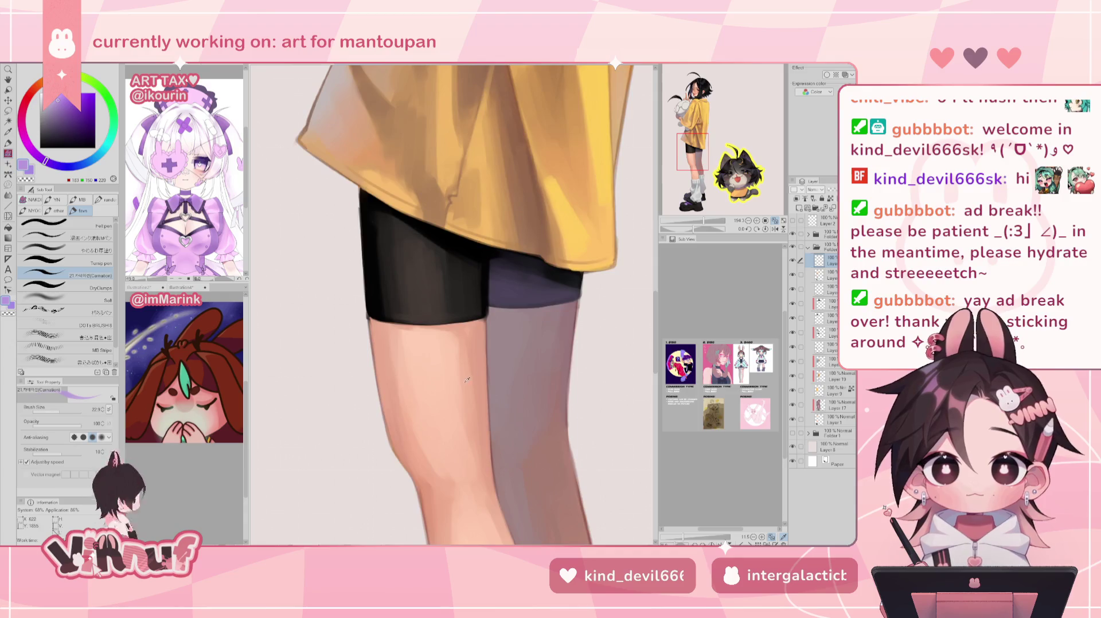
left_click(447, 390, "alt")
left_click_drag(697, 172, 688, 201)
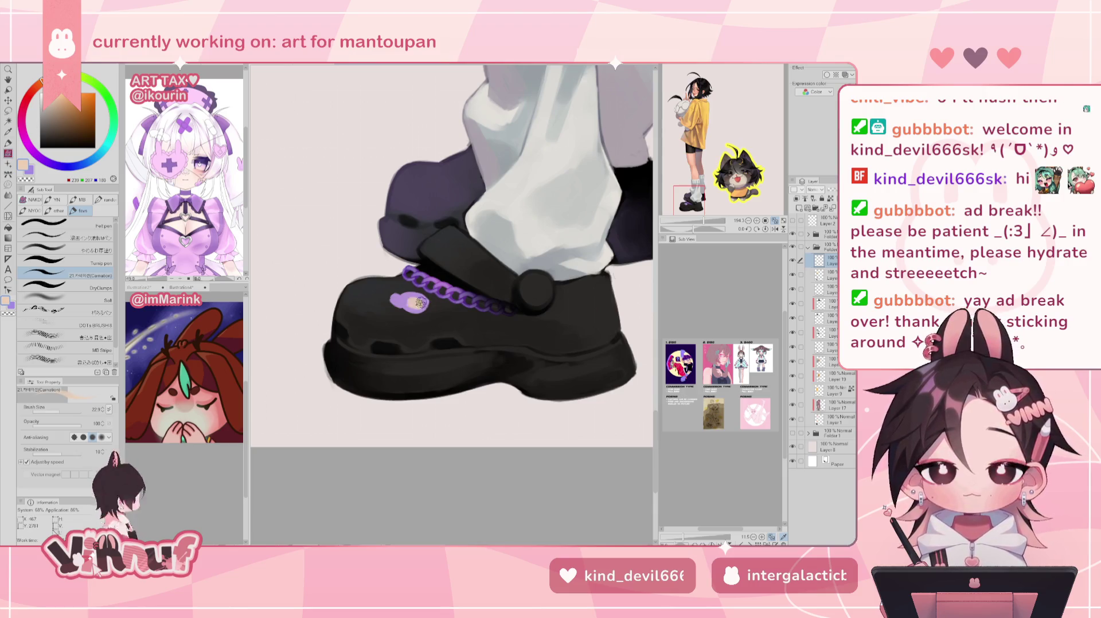
left_click_drag(419, 304, 414, 301)
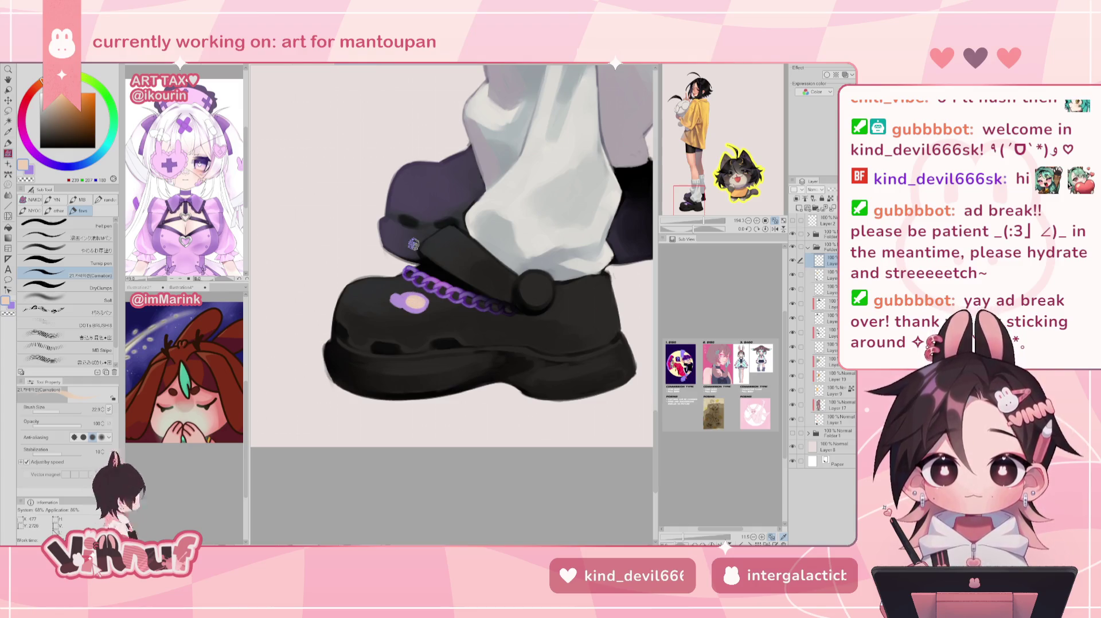
Paint a light-purple patch to the left of the charm with lightened chain purple
left_click(434, 280, "alt")
left_click(433, 279, "alt")
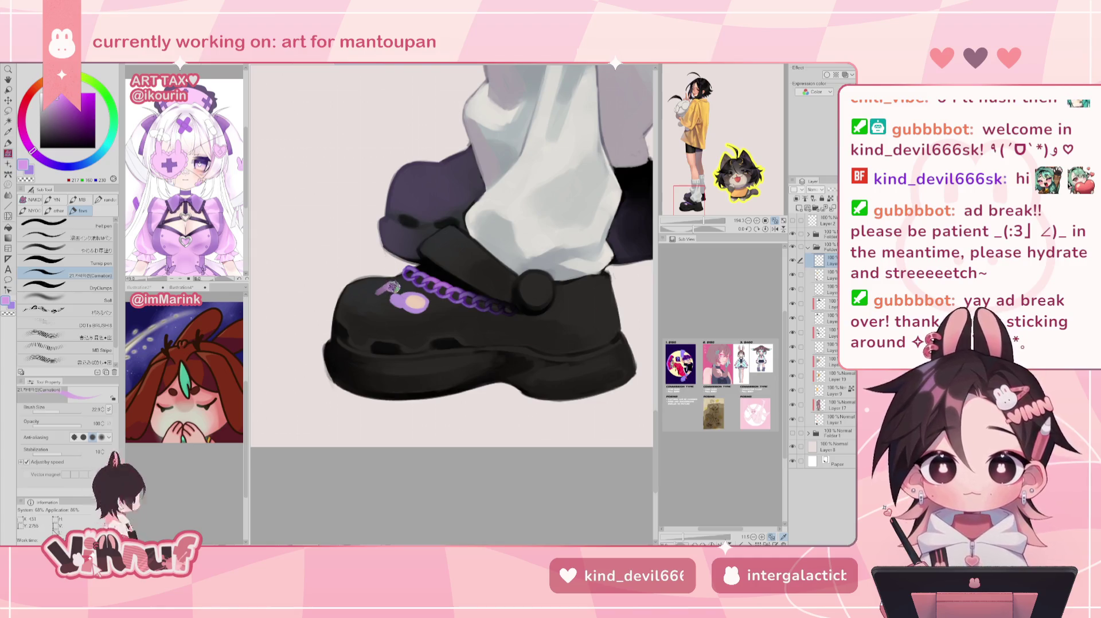
left_click_drag(380, 289, 367, 293)
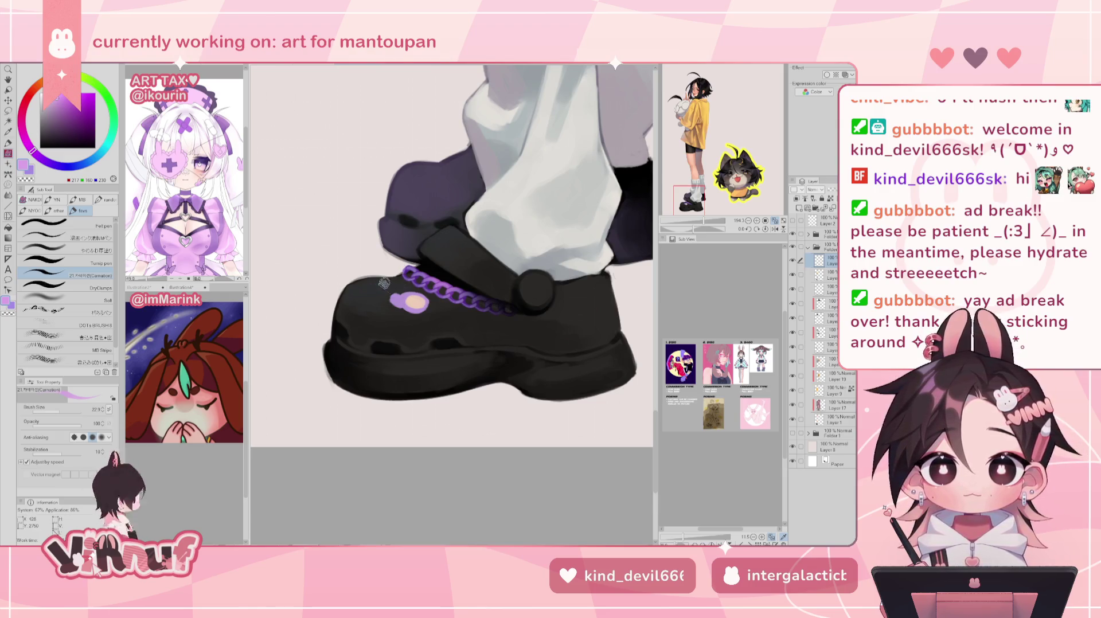
mouse_move(376, 286)
left_mouse_down()
mouse_move(386, 284)
mouse_move(368, 284)
left_mouse_up()
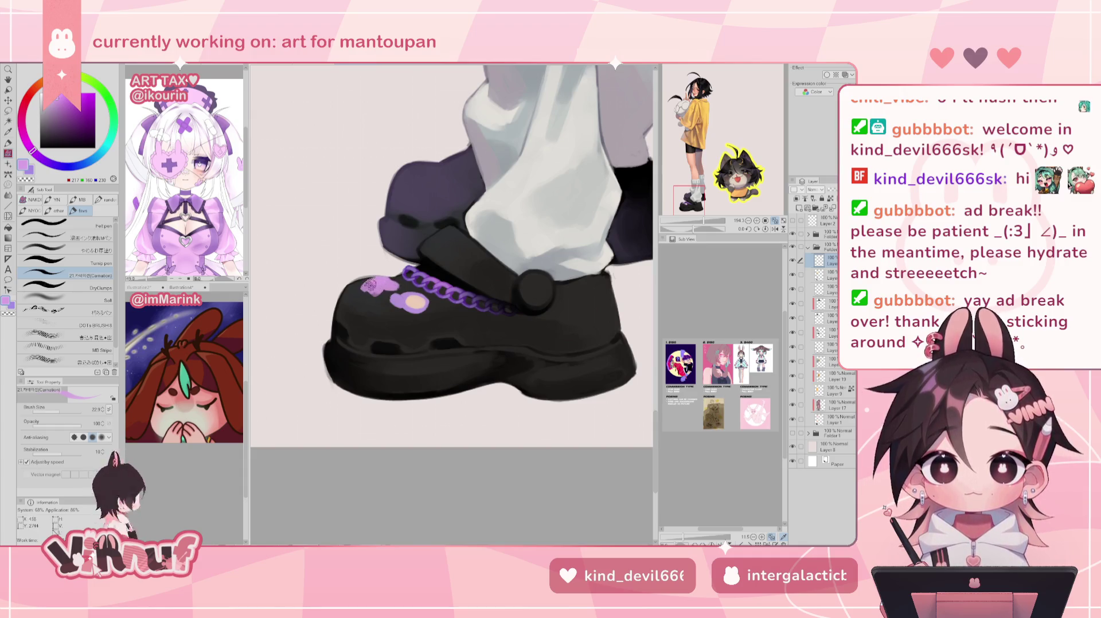
Try light-blue, peach and lavender tones on the charm and reduce the brush to 18.6
left_click(367, 301, "alt")
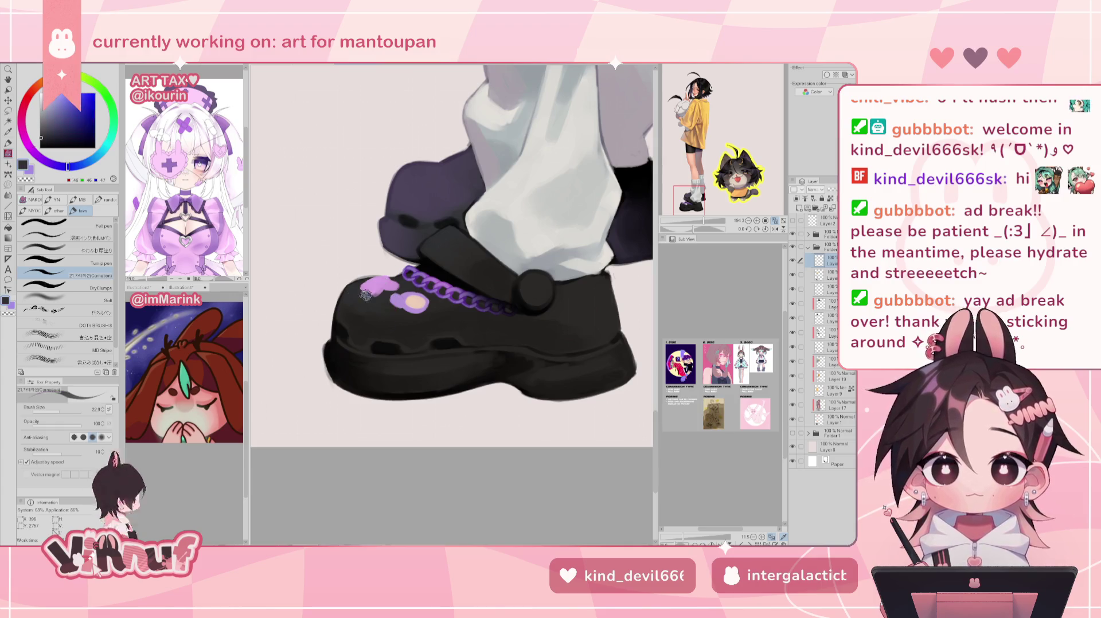
left_click(397, 284, "alt")
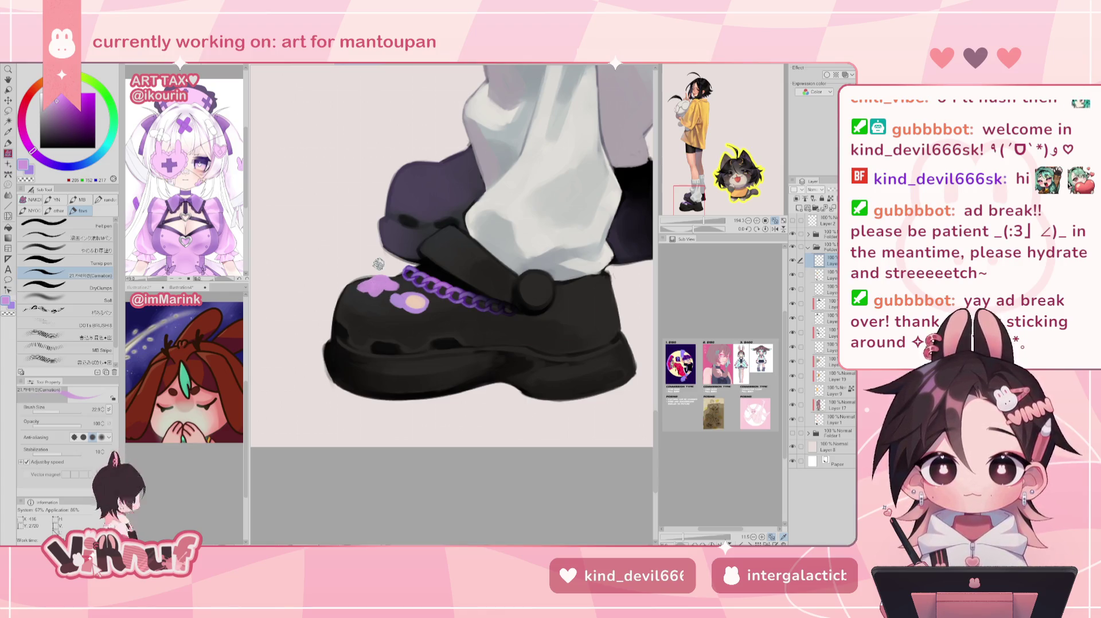
left_click_drag(63, 168, 87, 162)
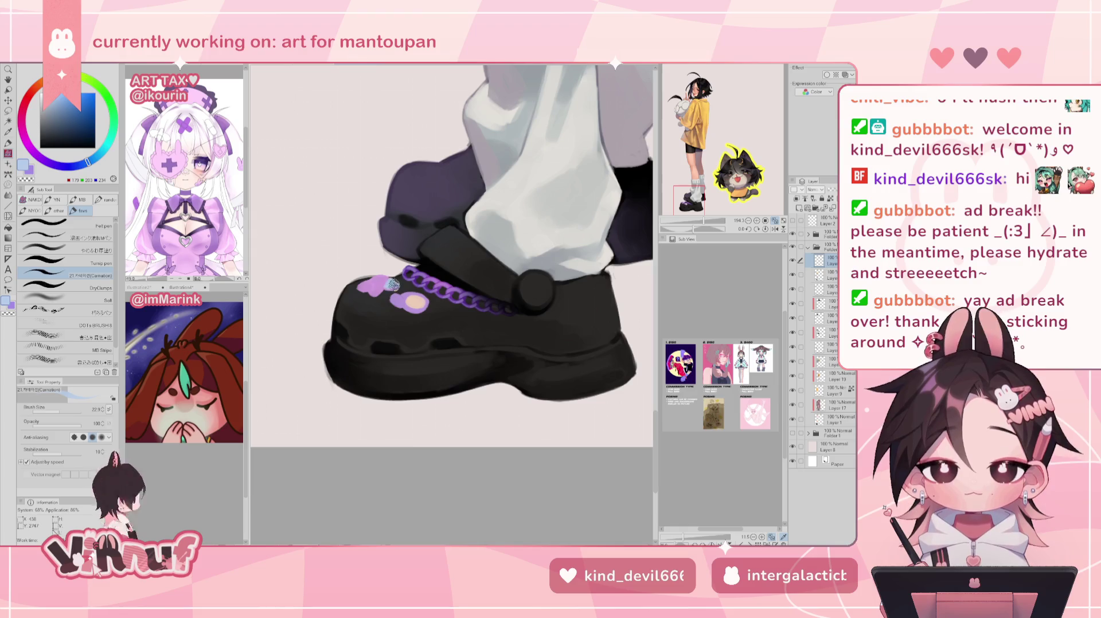
key("ctrl+z")
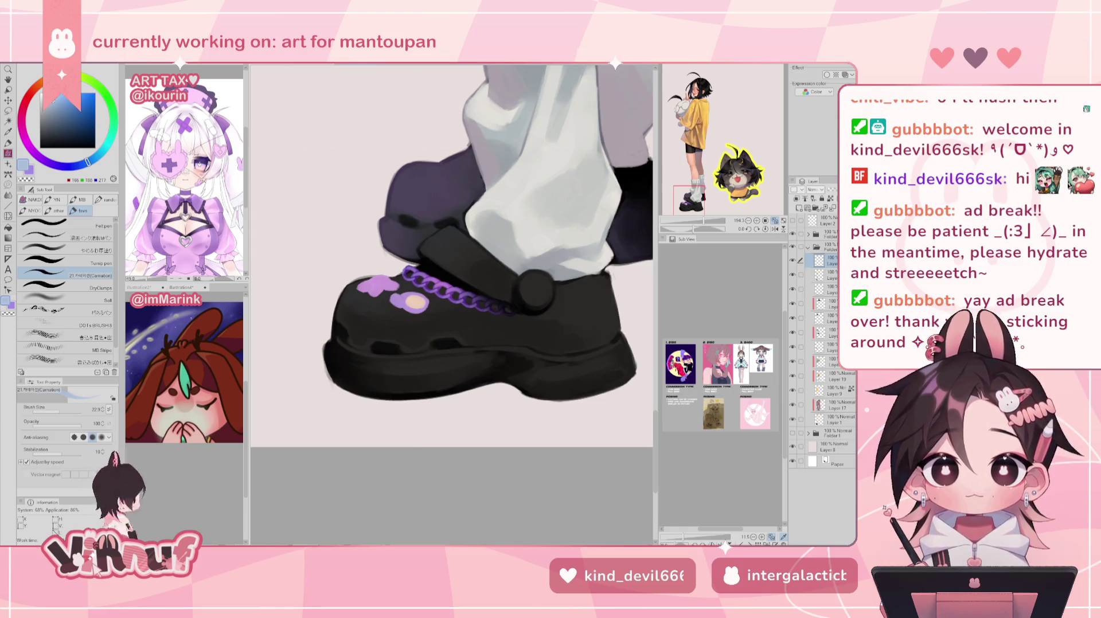
left_click_drag(87, 162, 40, 82)
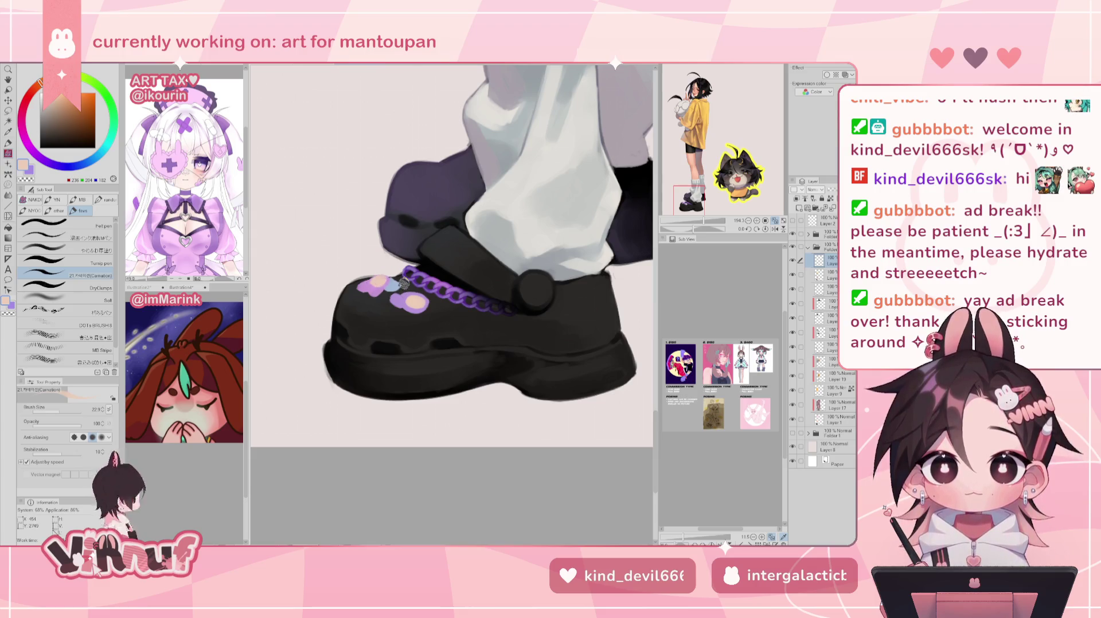
left_click(411, 301, "alt")
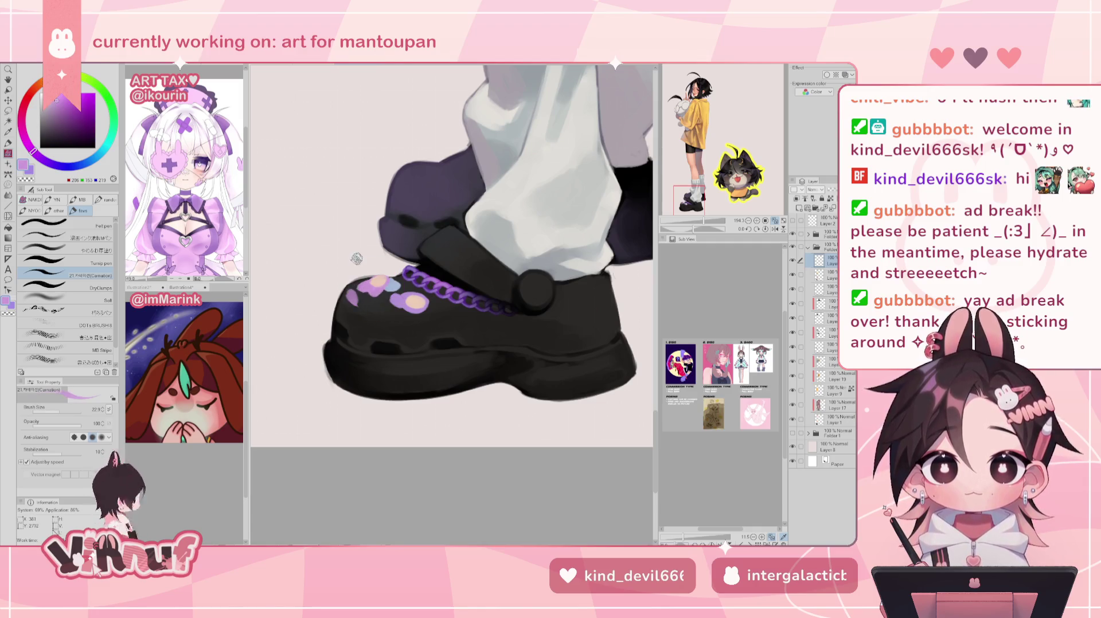
left_click(360, 292, "alt")
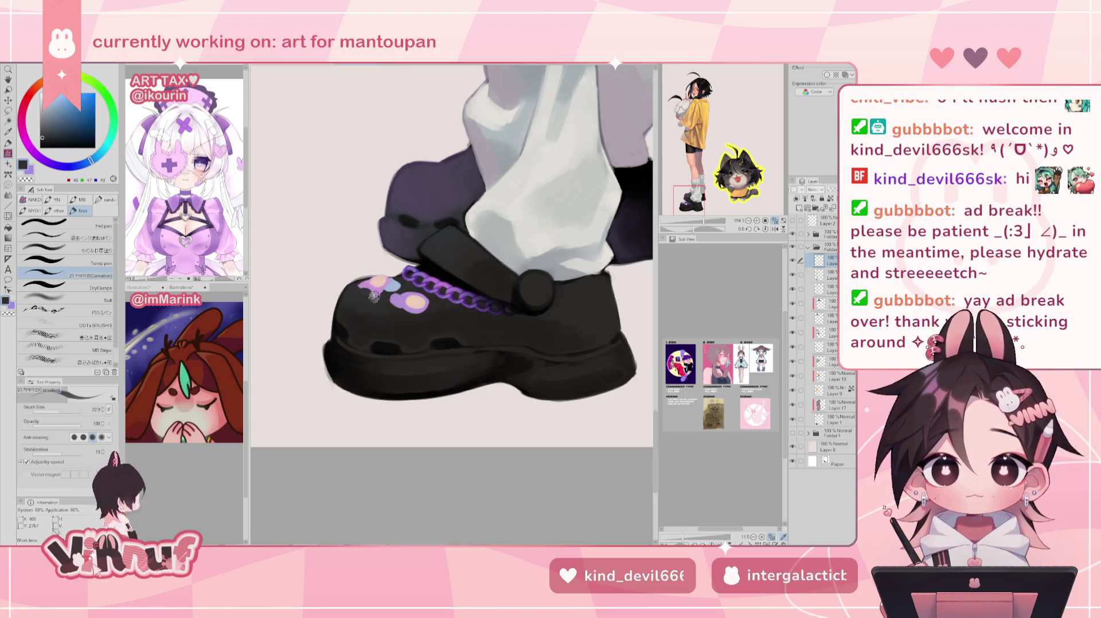
left_click(376, 282, "alt")
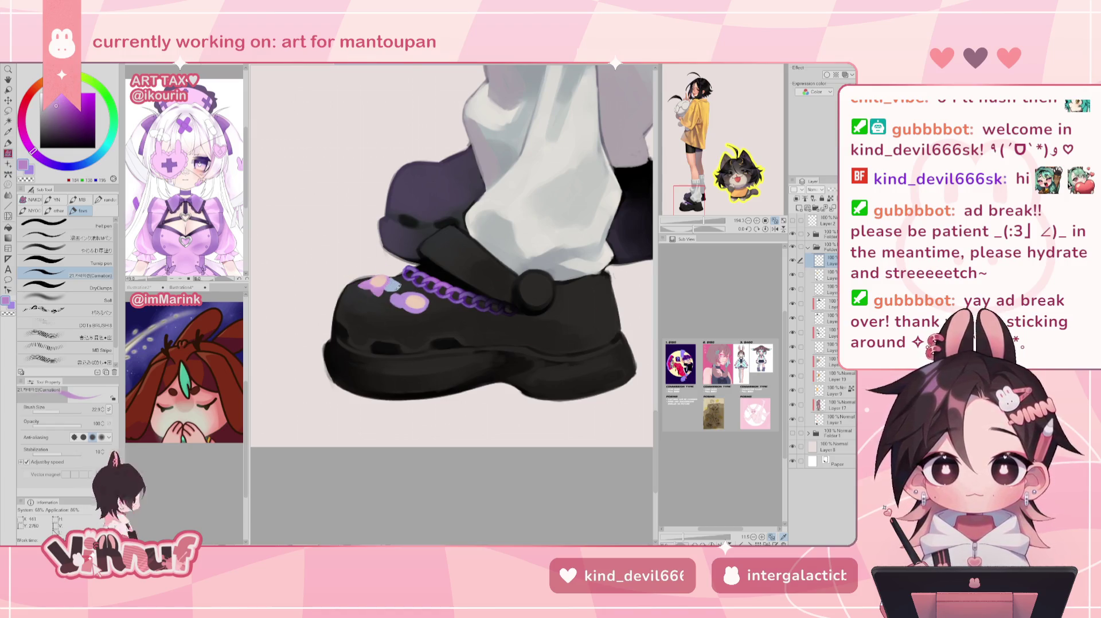
left_click(411, 297, "alt")
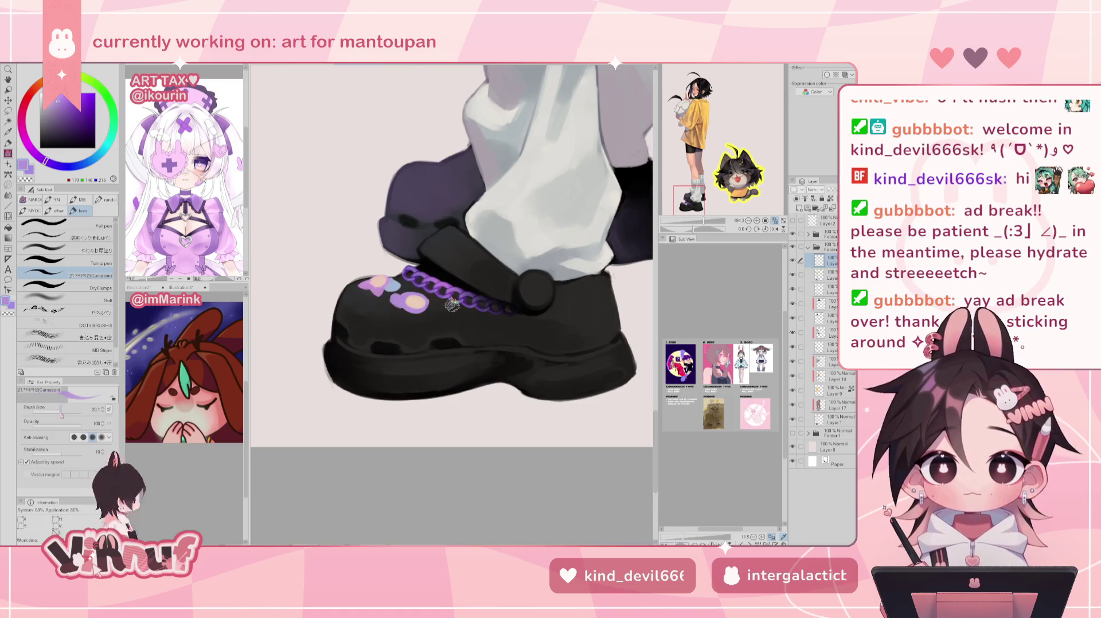
left_click_drag(356, 292, 352, 290)
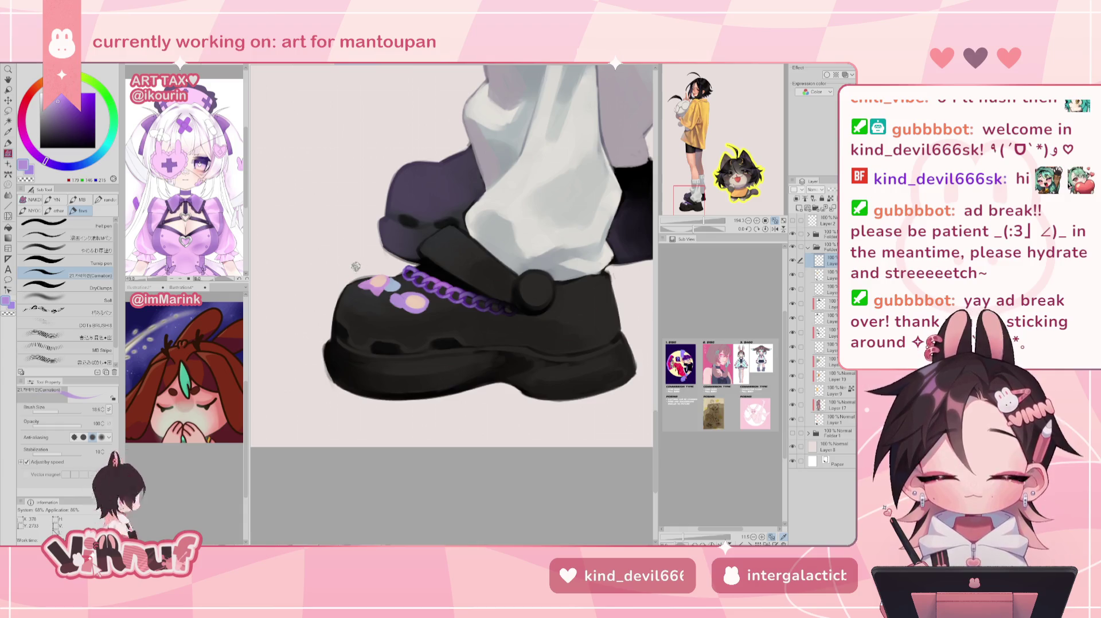
Lasso and move the shoe charm, then resample its peach and the shoe's dark grey
key("m")
mouse_move(356, 304)
left_mouse_down()
mouse_move(407, 280)
mouse_move(394, 291)
mouse_move(388, 276)
left_mouse_up()
key("k")
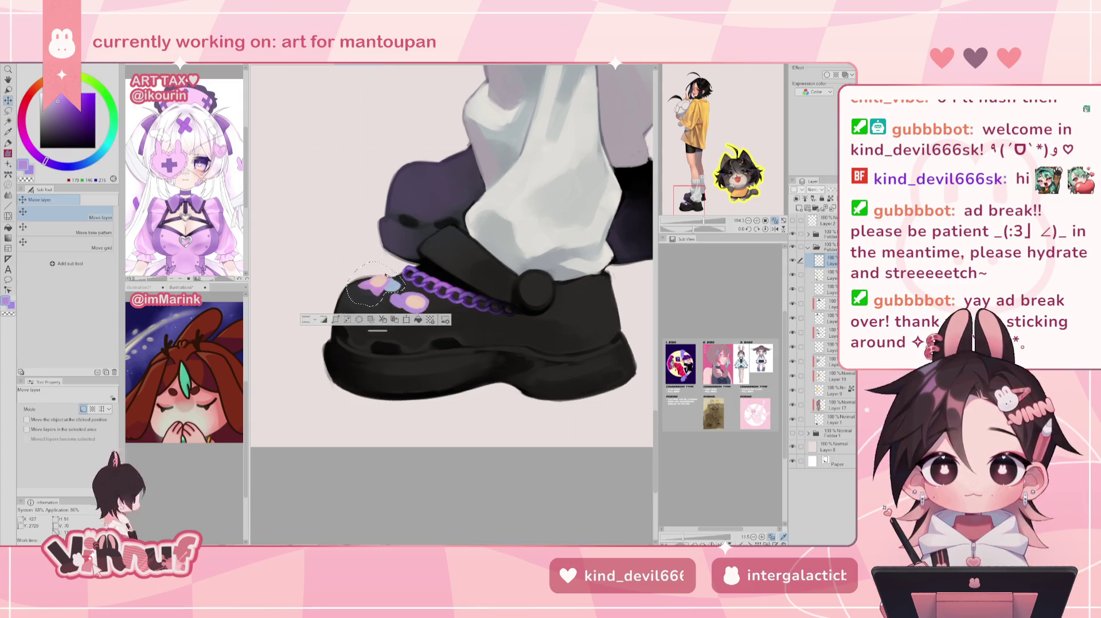
key("ctrl+d")
key("b")
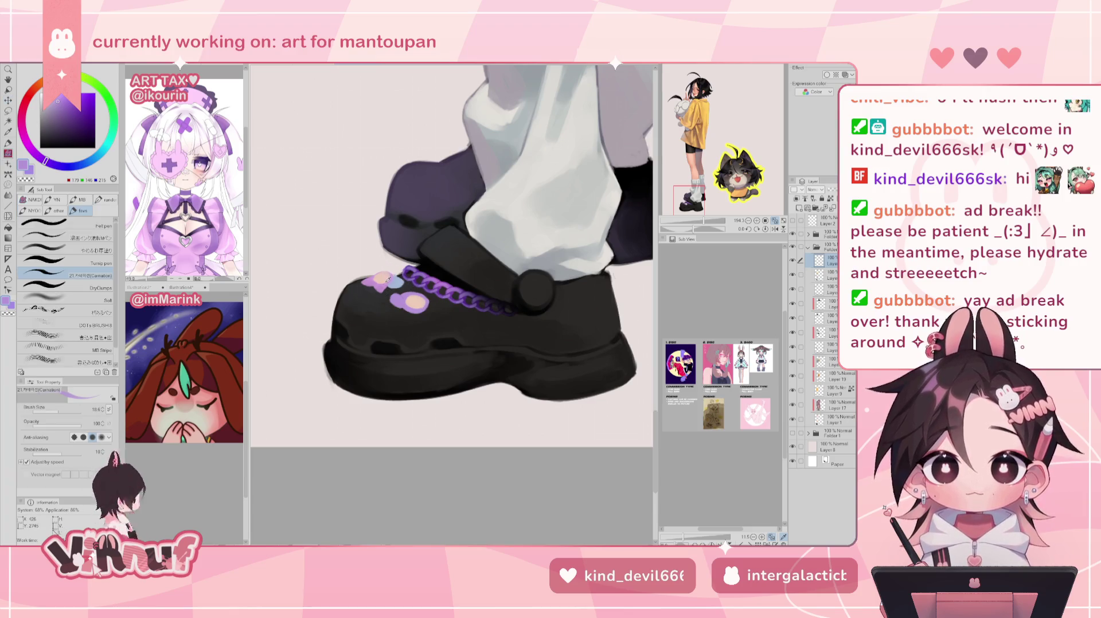
left_click(380, 278, "alt")
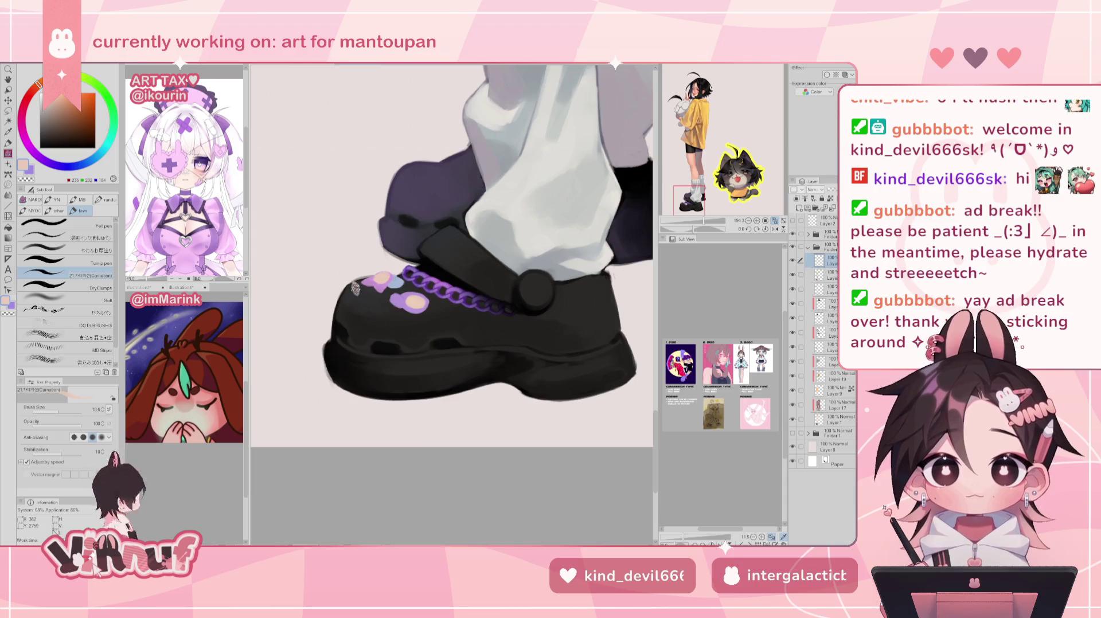
left_click(380, 287, "alt")
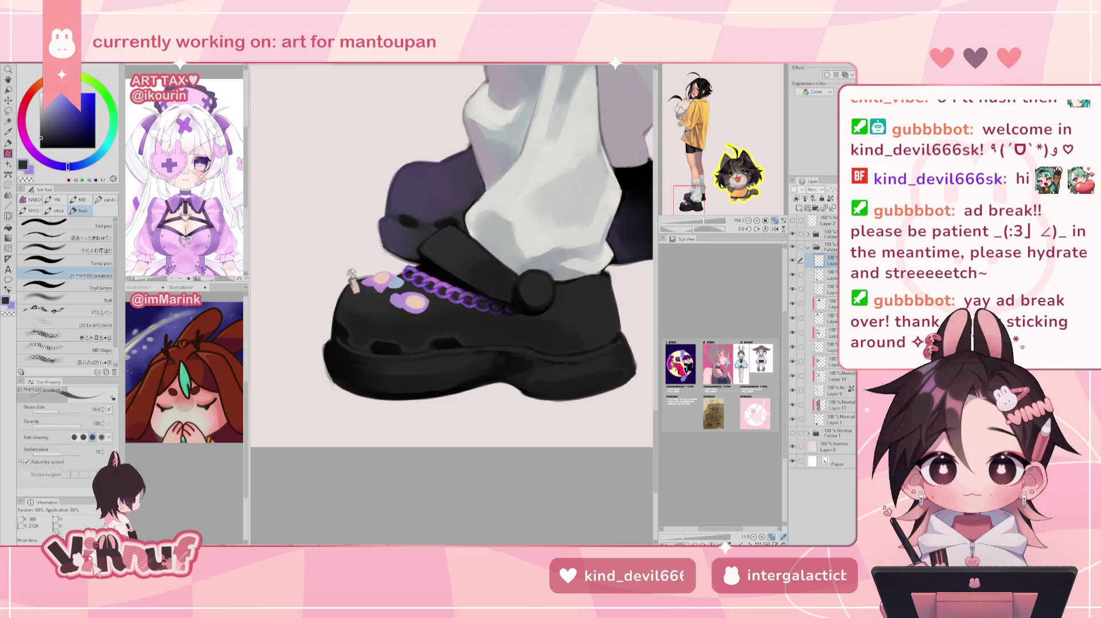
Clean up the peach bandage charm, alternating eraser and pen with a warmer colour
key("e")
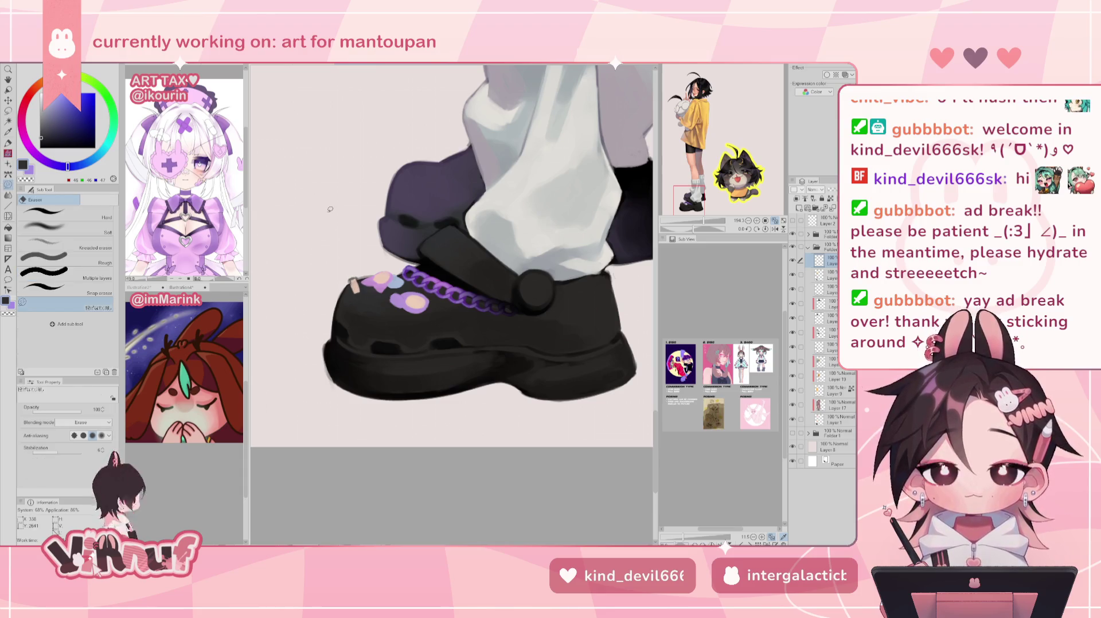
key("p")
left_click(351, 285, "alt")
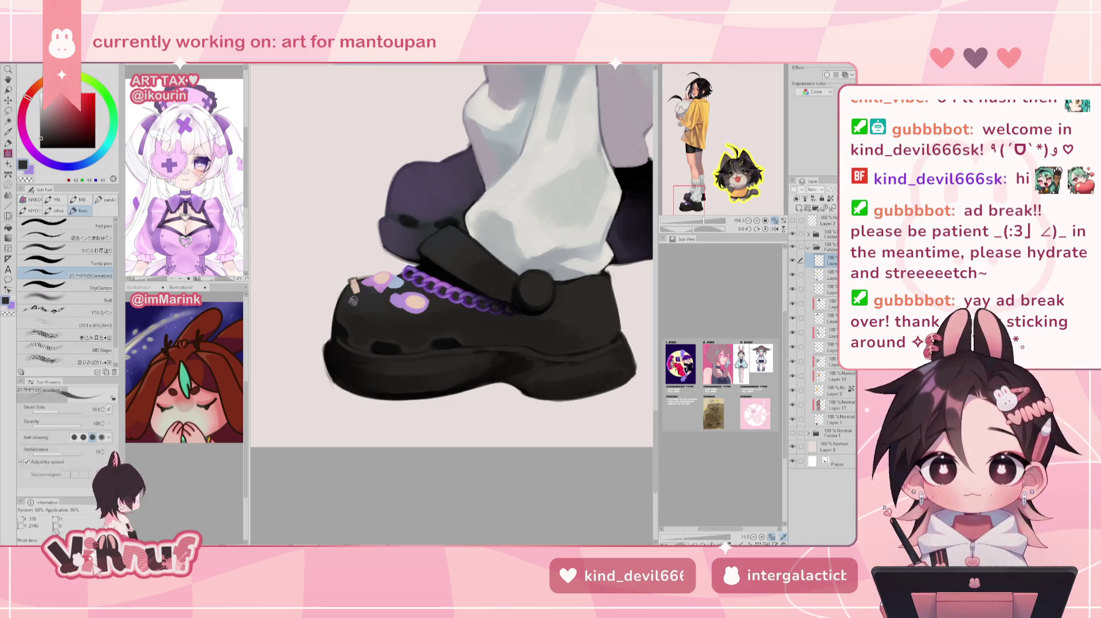
key("e")
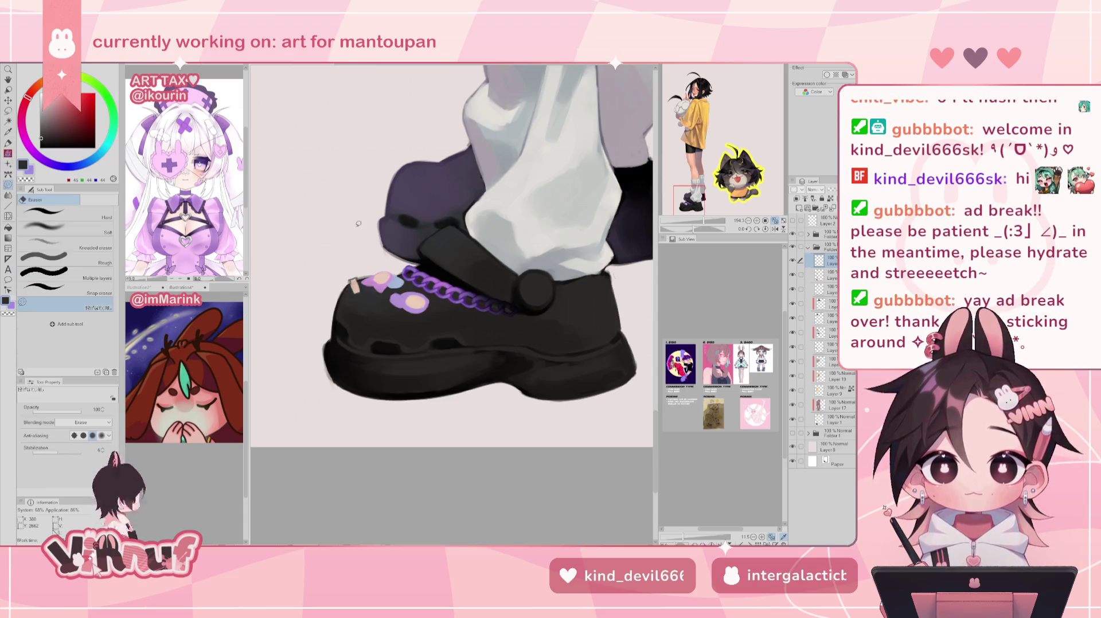
key("p")
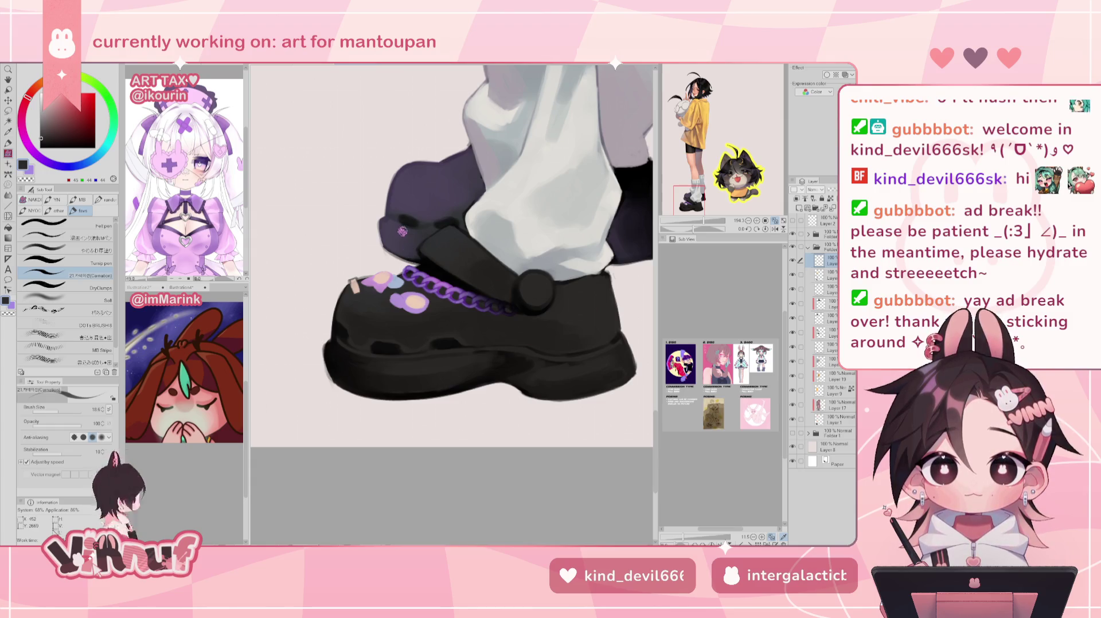
Paint a small lavender heart charm on the toe, zooming out to check the shoe and leg
left_click(388, 299, "alt")
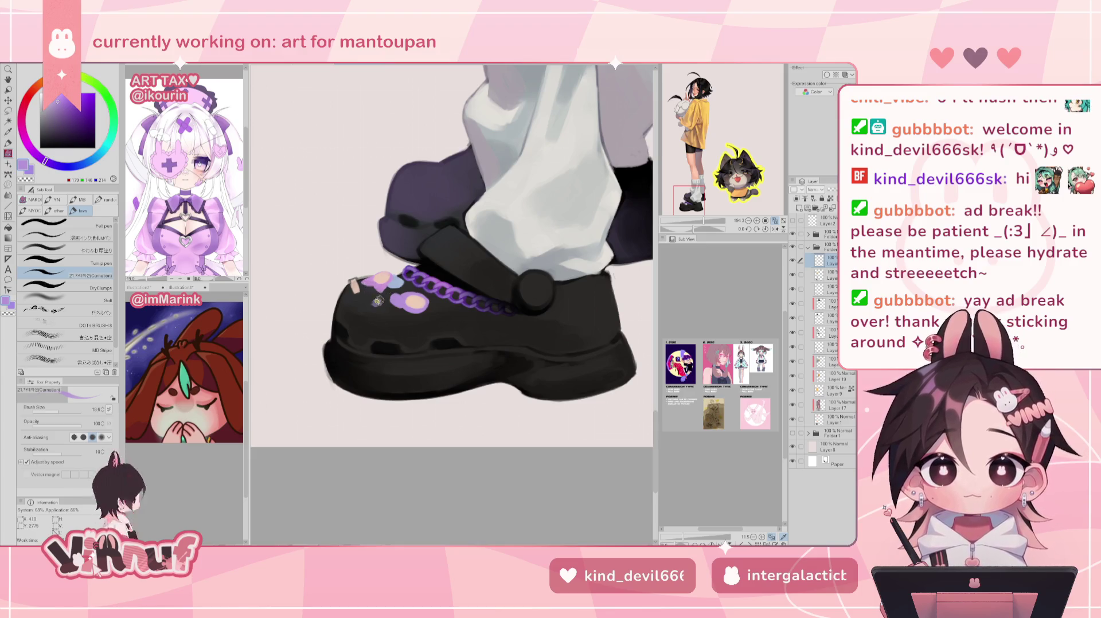
left_click(376, 301, "alt")
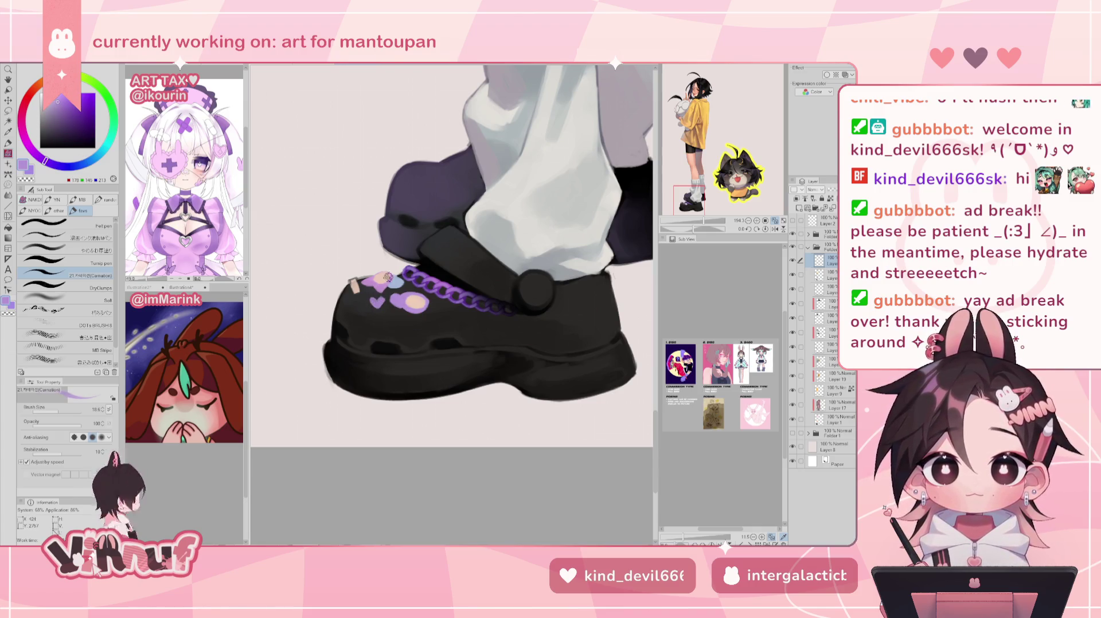
mouse_move(704, 221)
left_mouse_down()
mouse_move(691, 226)
mouse_move(707, 228)
left_mouse_up()
left_click(372, 290, "alt")
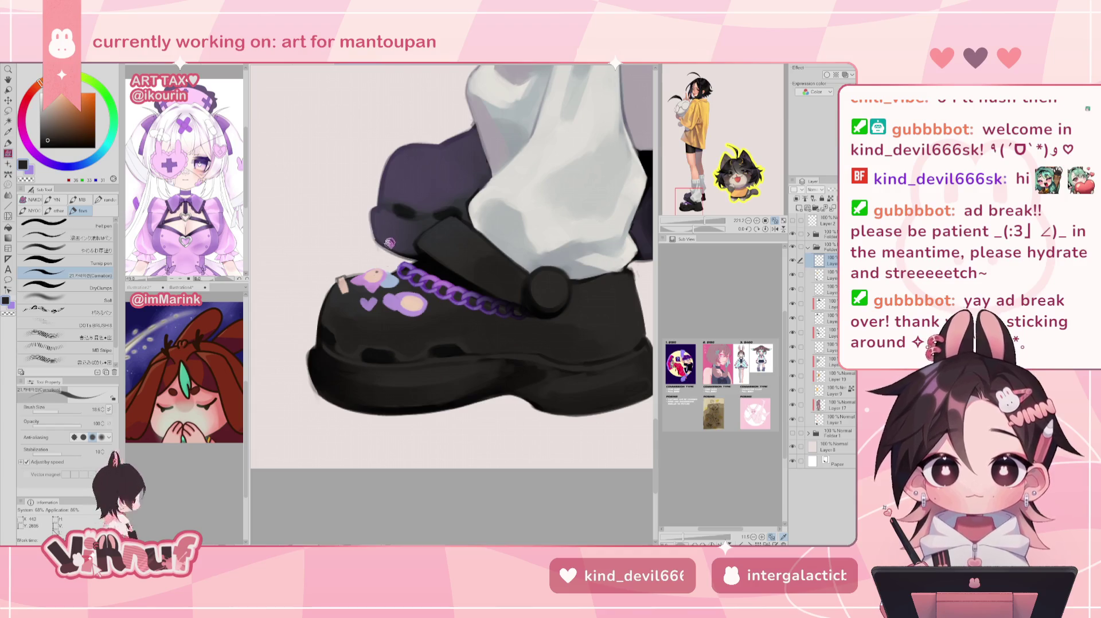
scroll(390, 242, "up", 3)
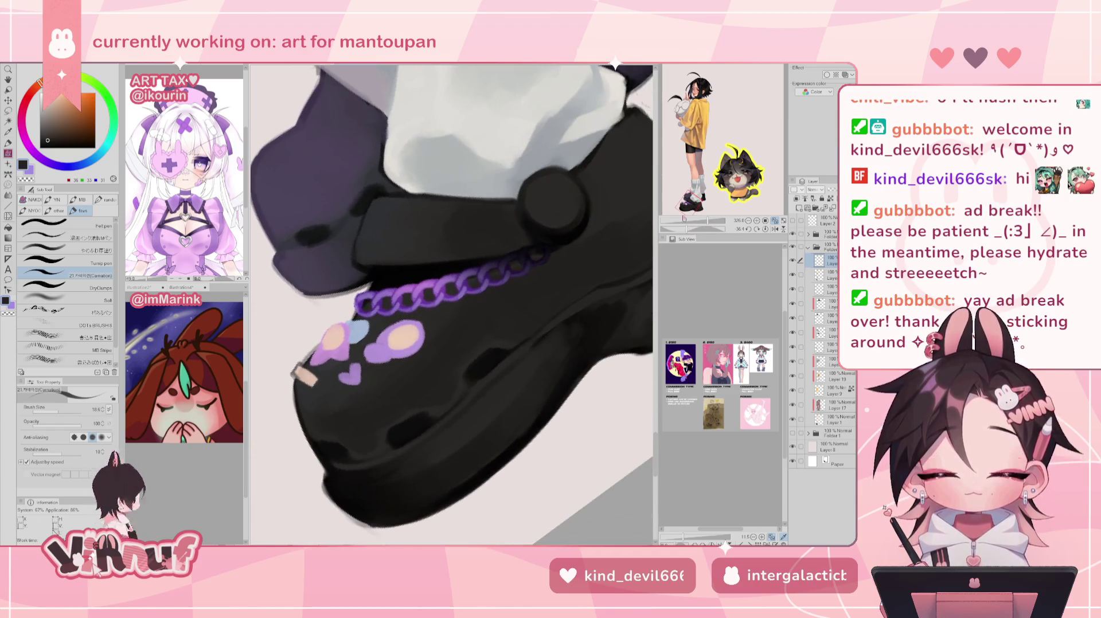
key("bracketright")
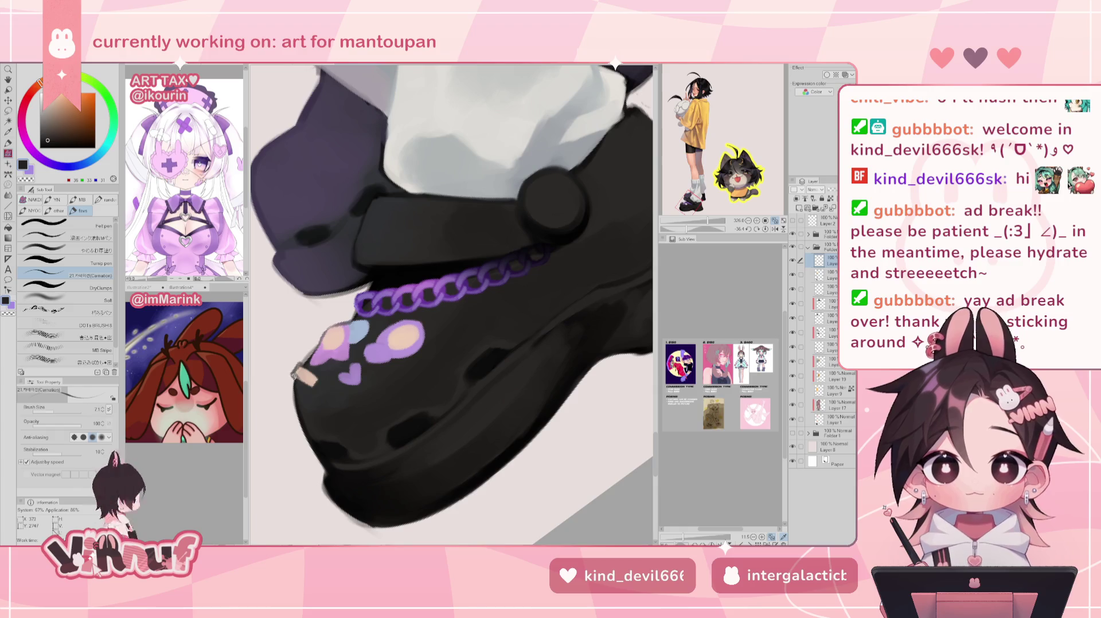
left_click_drag(710, 221, 708, 222)
left_click_drag(737, 174, 693, 182)
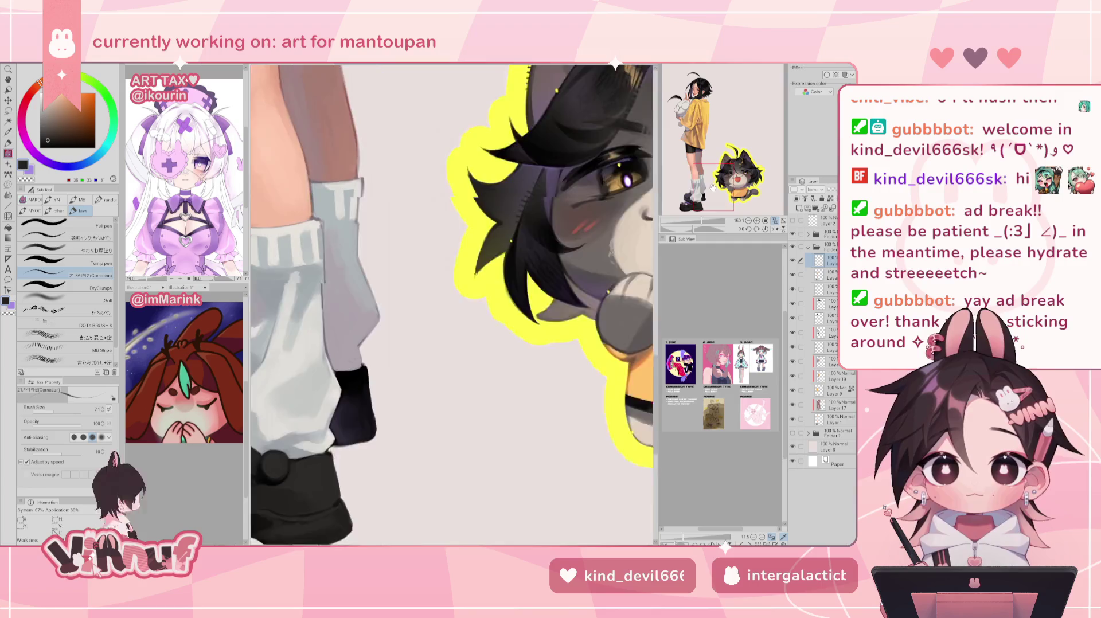
left_click(373, 399, "alt")
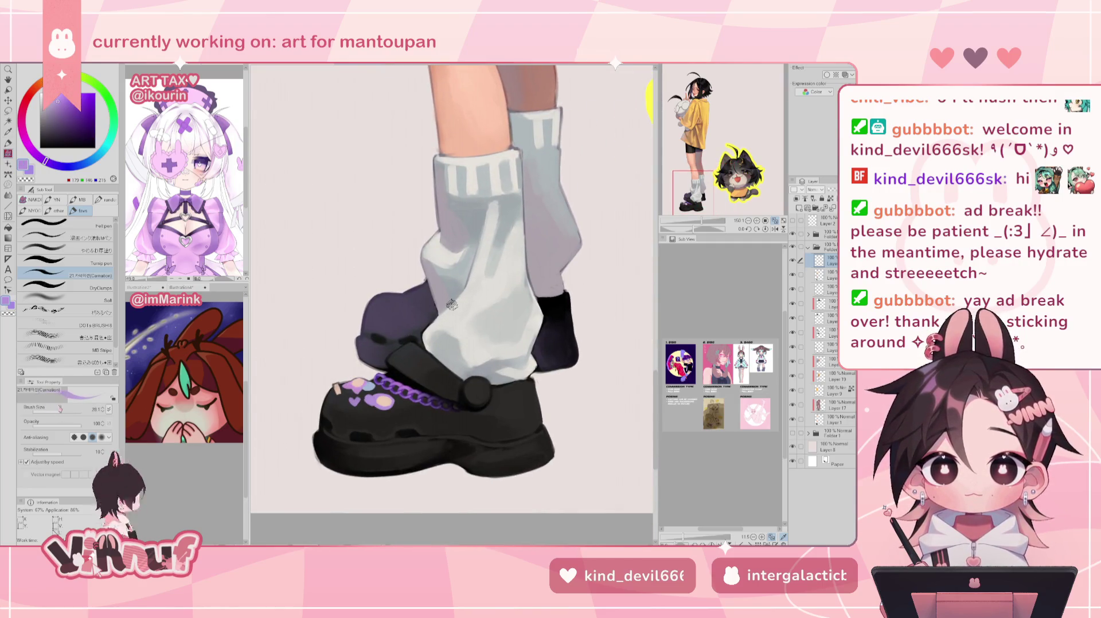
Shrink the brush and sample the peach, light blue, lavender and dark purple shoe colours
left_click_drag(452, 304, 439, 305)
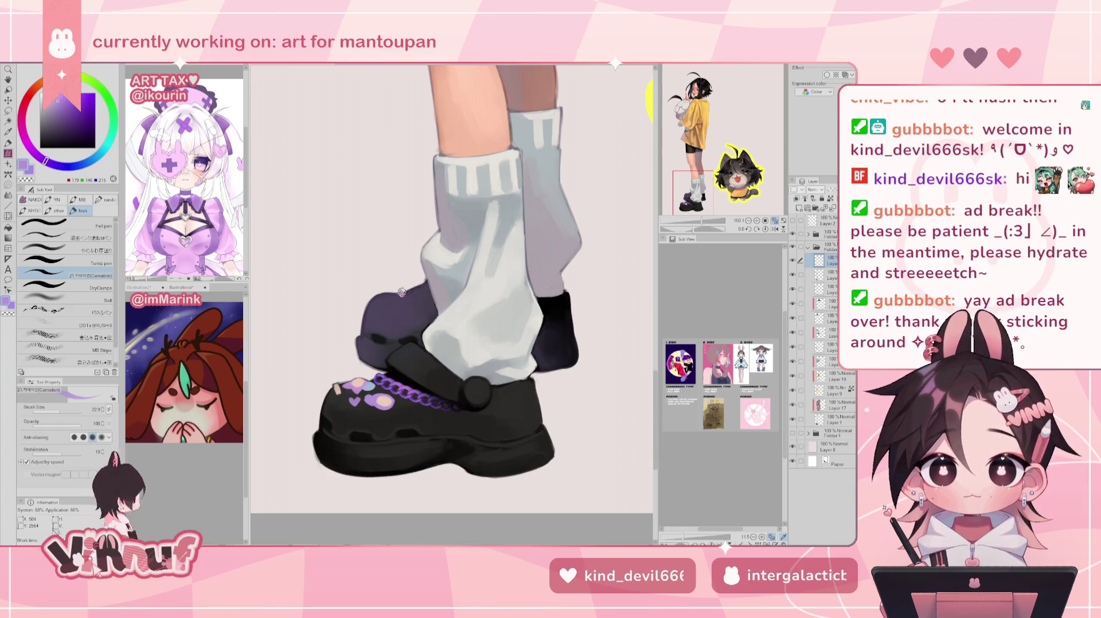
left_click(62, 166)
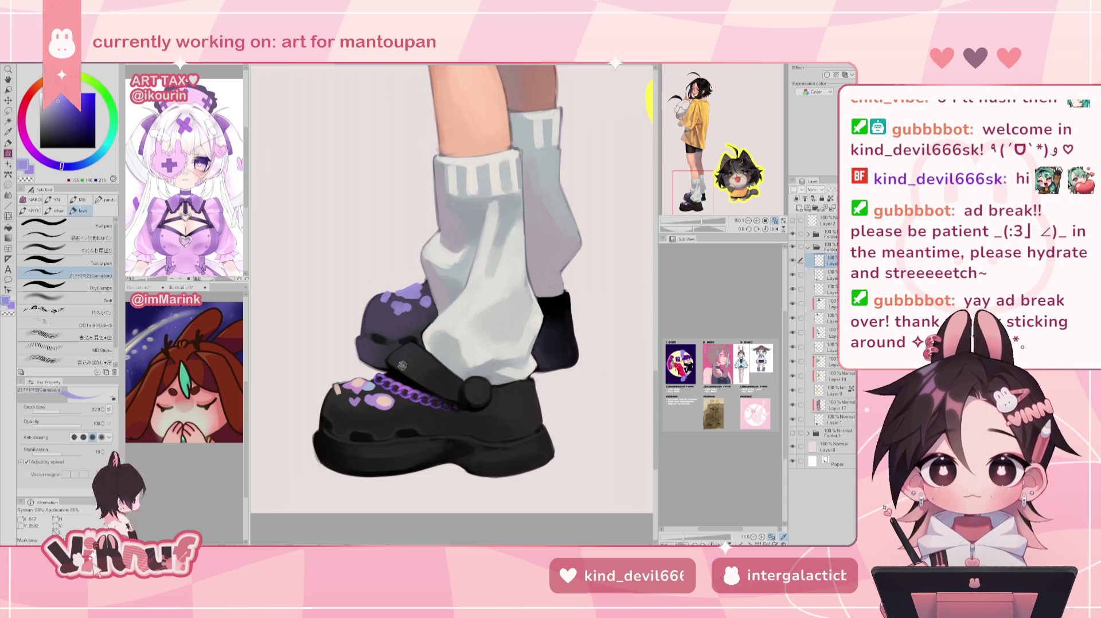
left_click(385, 402, "alt")
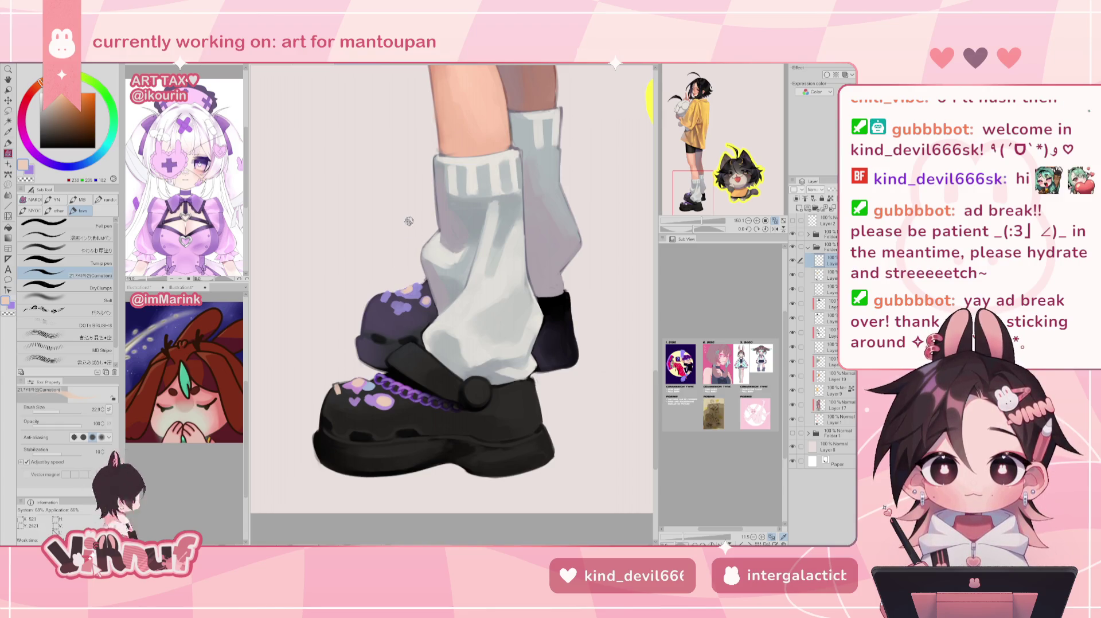
left_click(387, 293, "alt")
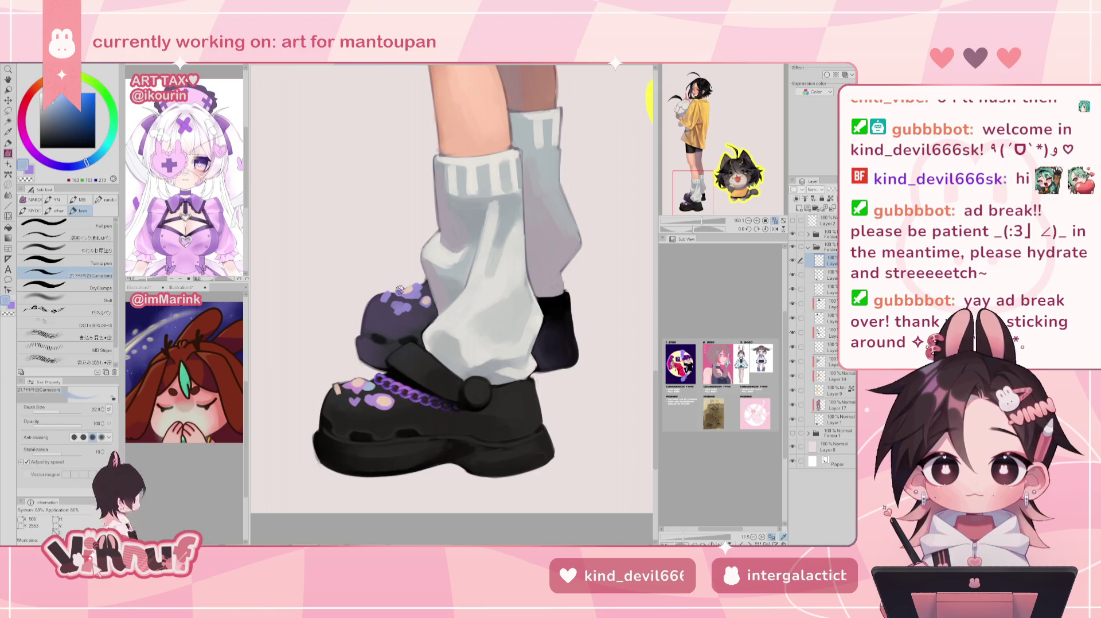
left_click(359, 387, "alt")
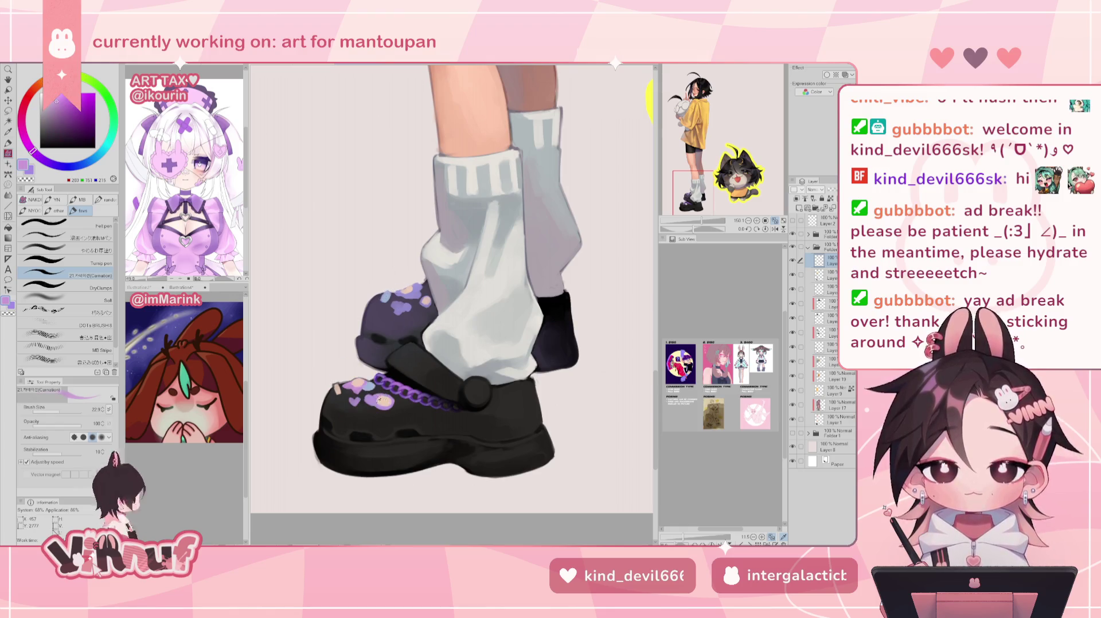
left_click(384, 308, "alt")
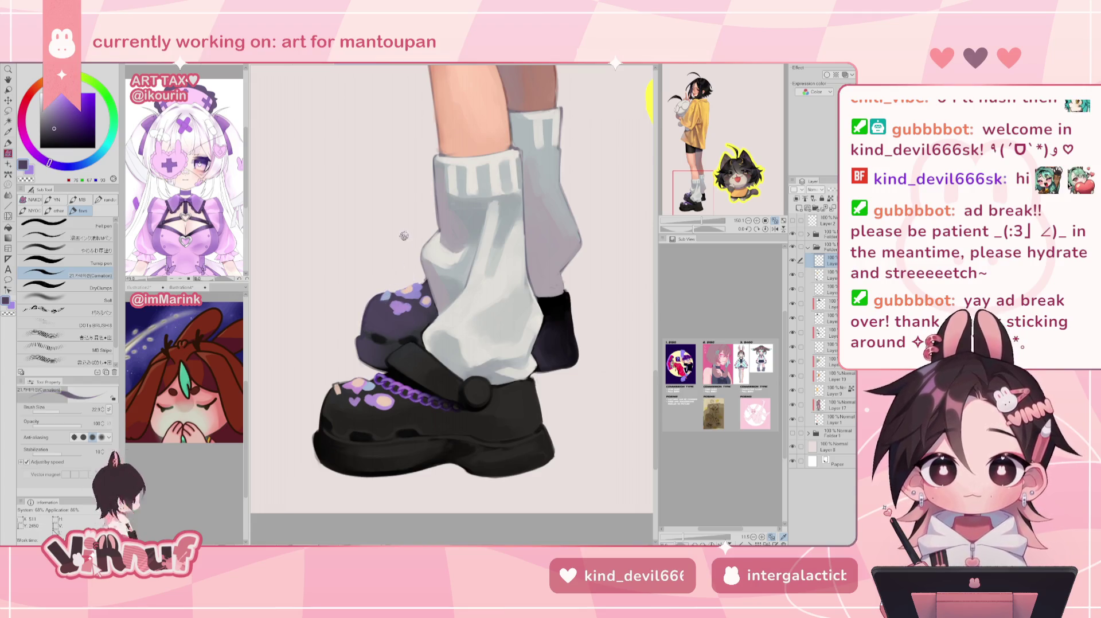
Zoom in and darken the rear shoe's top edge with a finer brush, then view the whole illustration
key("ctrl+plus")
key("ctrl+plus")
left_click_drag(386, 298, 451, 304)
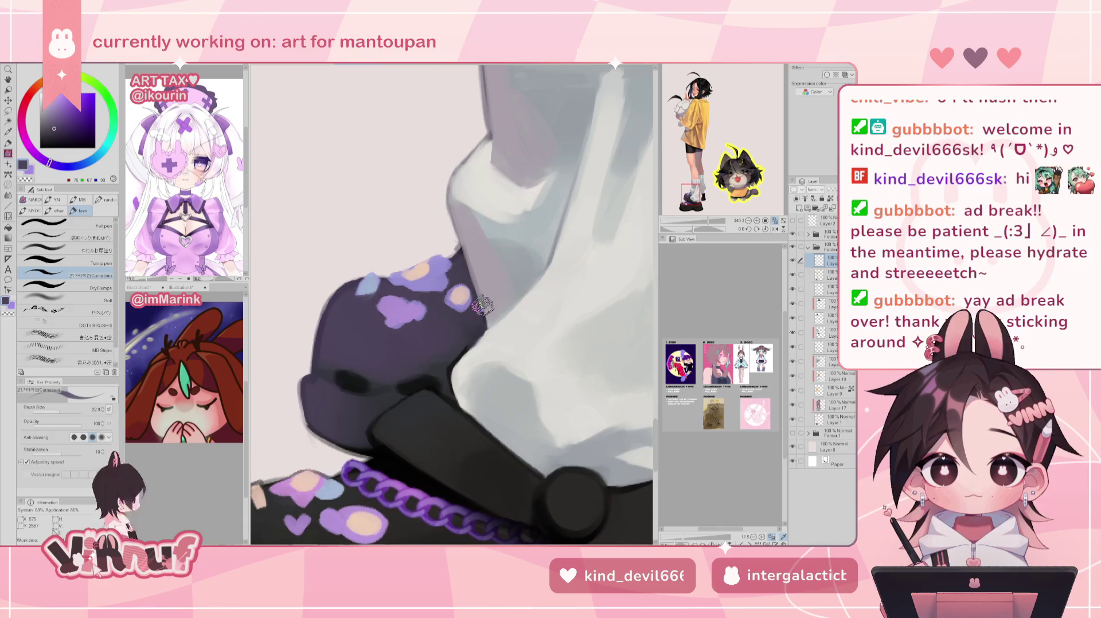
key("bracketleft")
key("bracketleft")
key("bracketleft")
left_click_drag(365, 278, 461, 256)
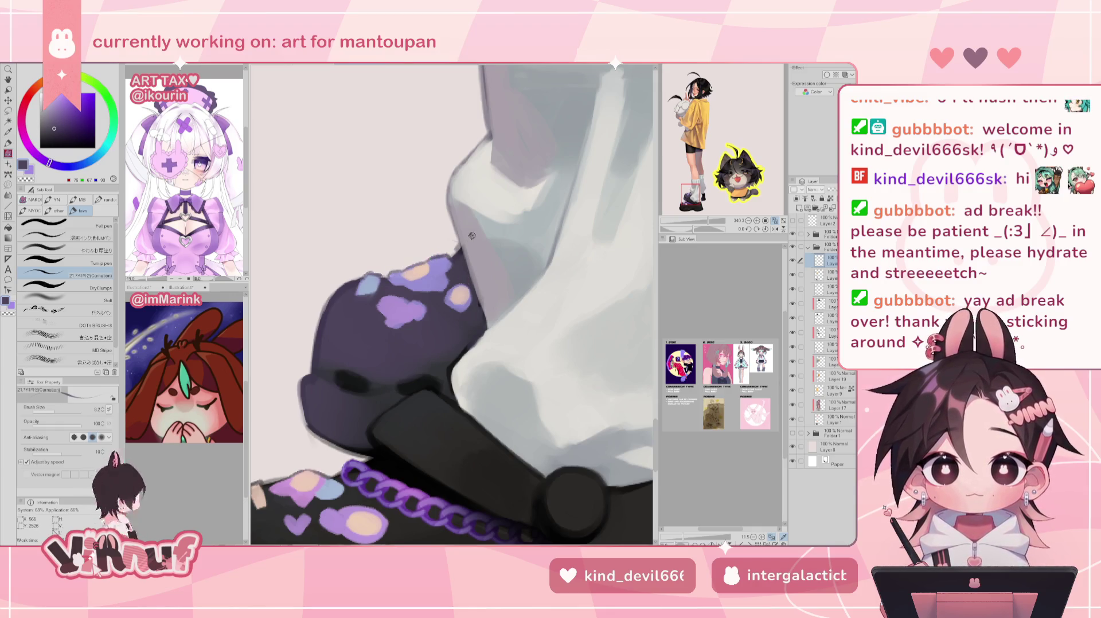
left_click(774, 222)
left_click(775, 229)
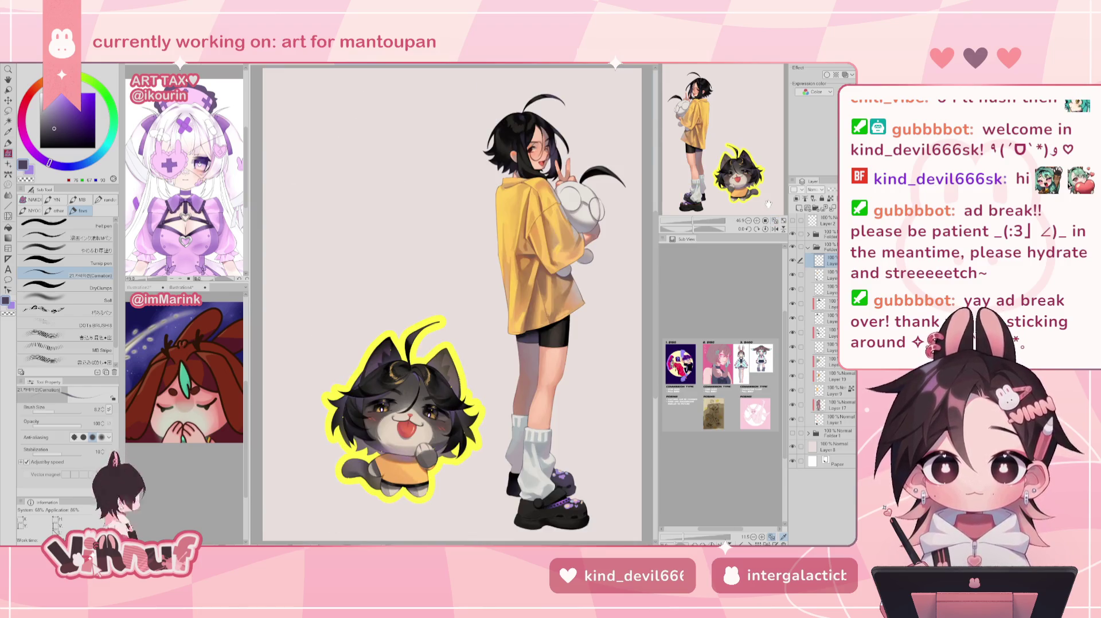
Zoom onto the shoes and paint a small dark grey mark on the shoe sole
left_click(775, 229)
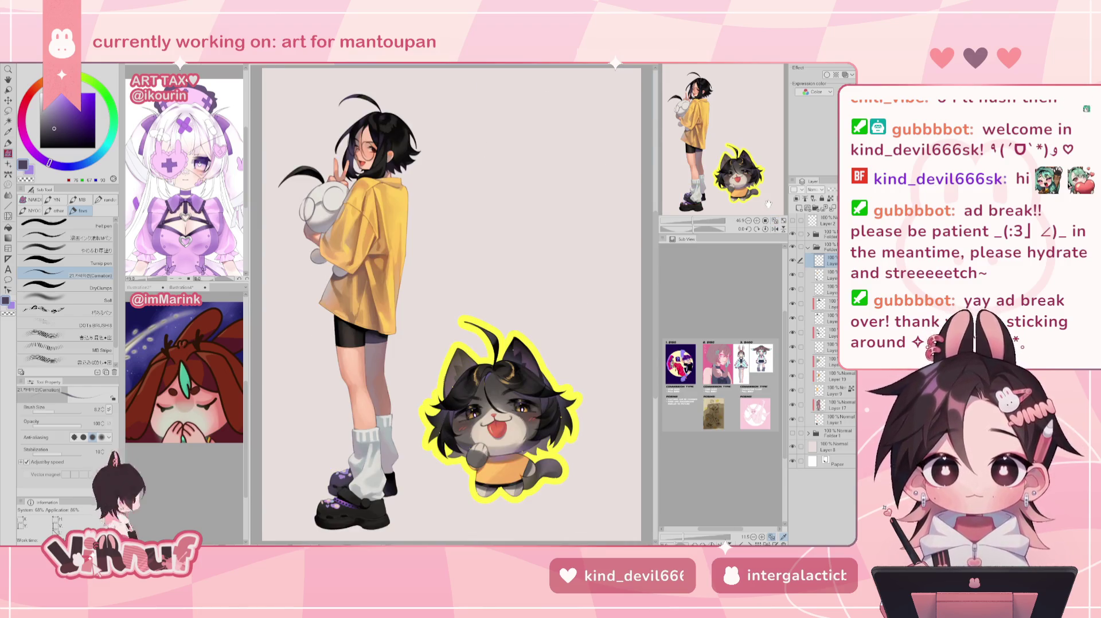
left_click_drag(694, 220, 694, 207)
scroll(424, 435, "up", 5)
left_click(496, 312, "alt")
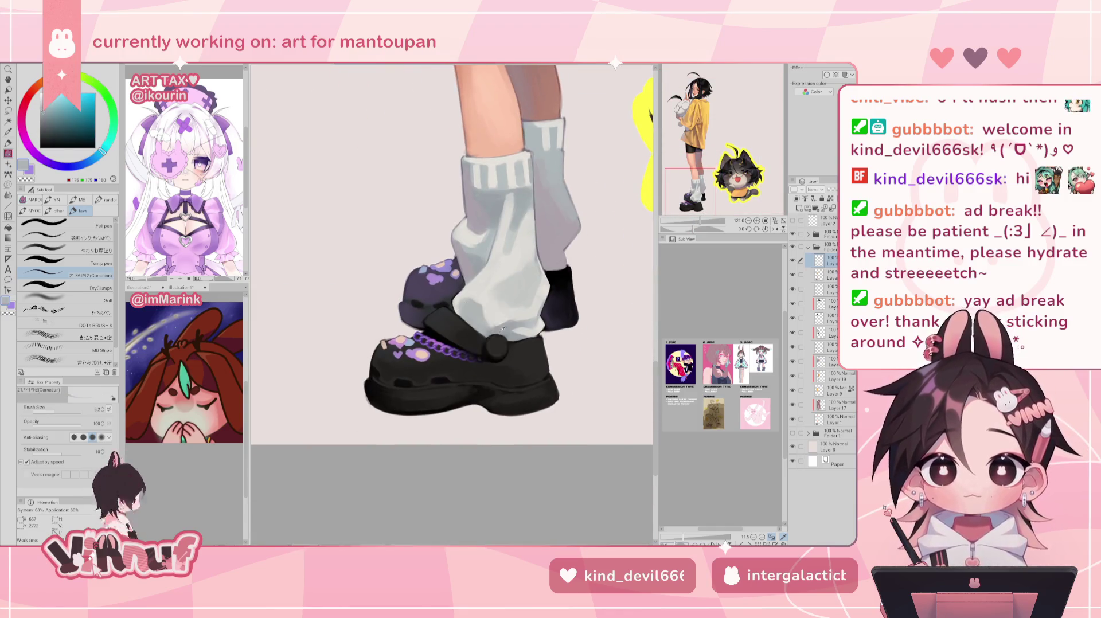
scroll(451, 305, "up", 1)
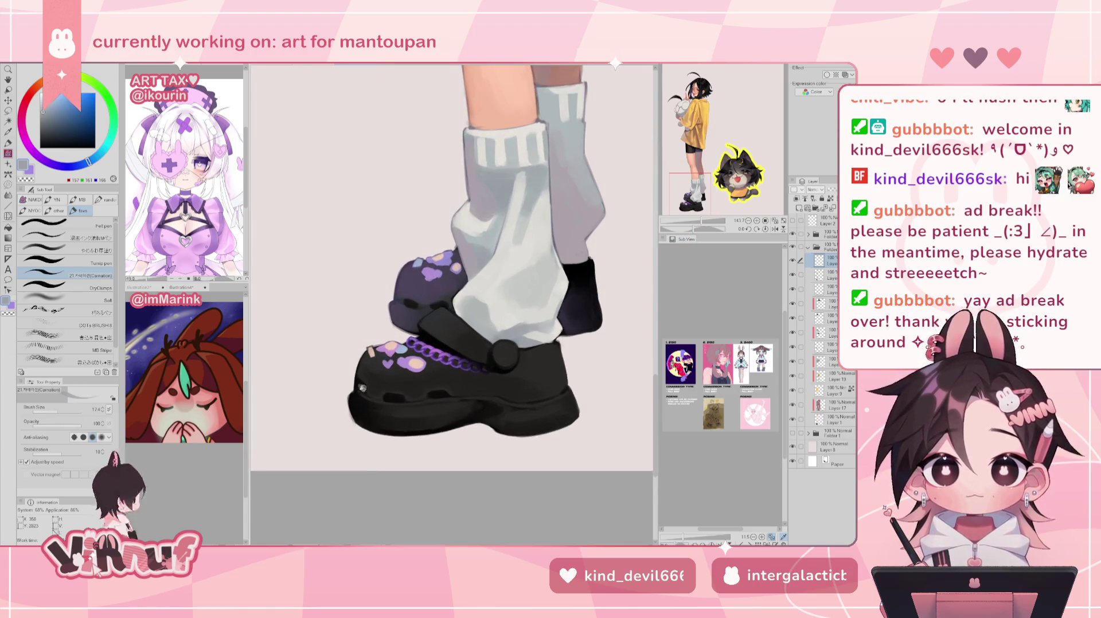
left_click(444, 390, "alt")
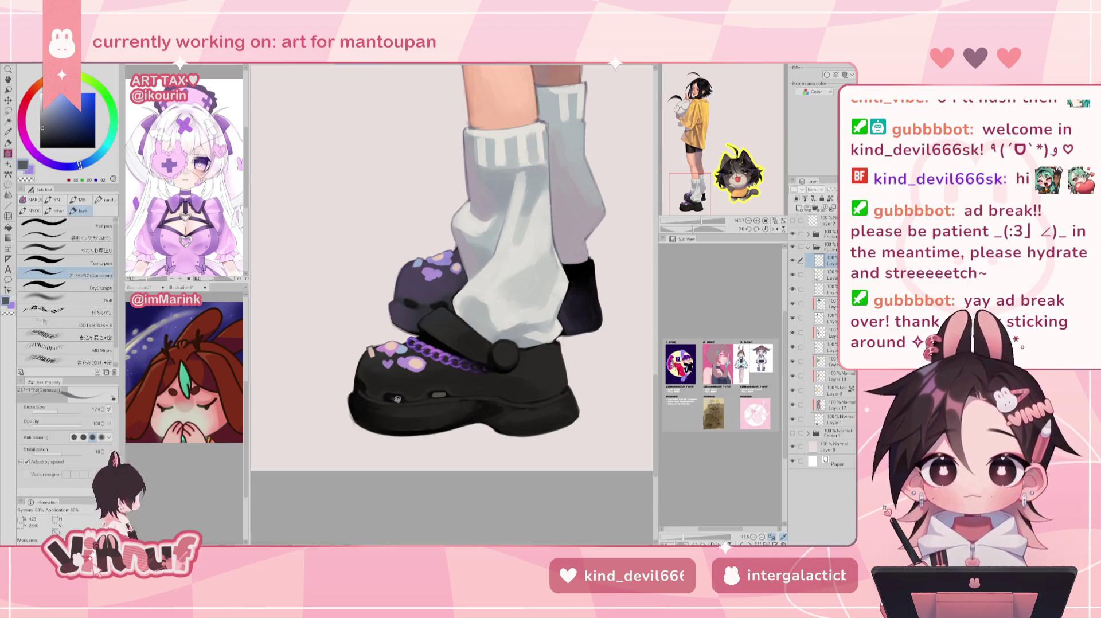
mouse_move(392, 397)
left_mouse_down()
mouse_move(404, 396)
mouse_move(387, 398)
left_mouse_up()
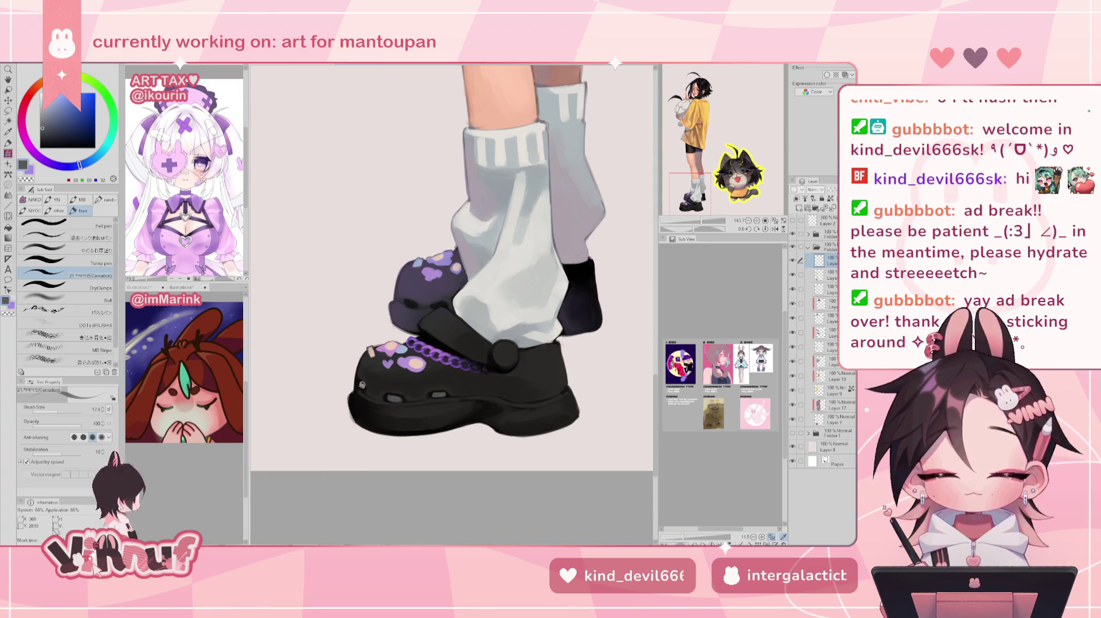
Check the figure in a mirrored view, then pick a dark purple and zoom back out
scroll(453, 258, "down", 4)
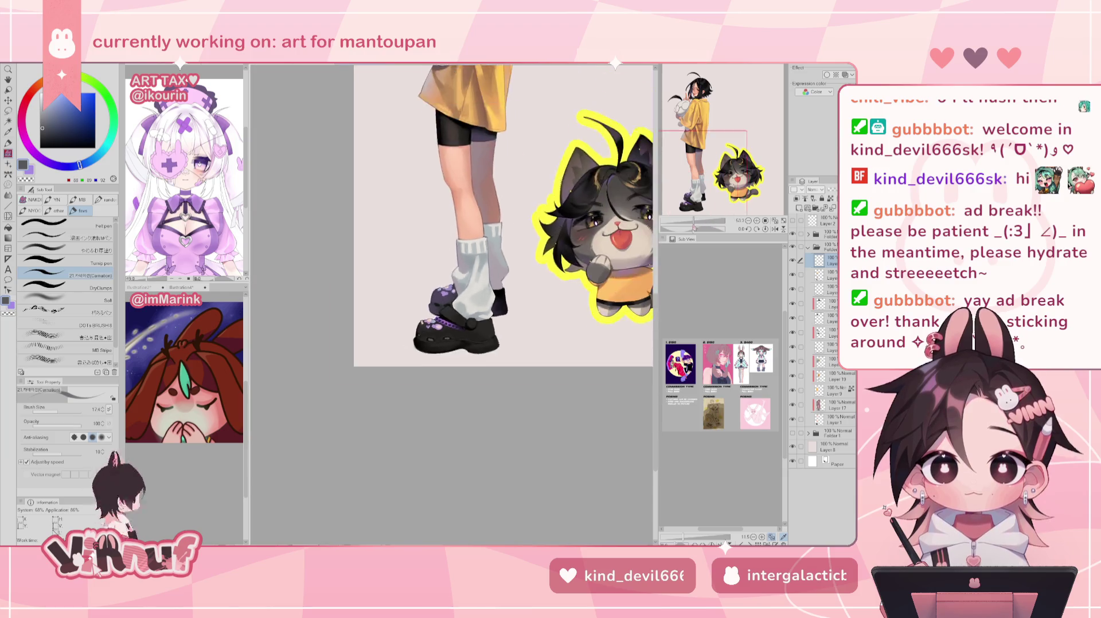
scroll(453, 258, "up", 4)
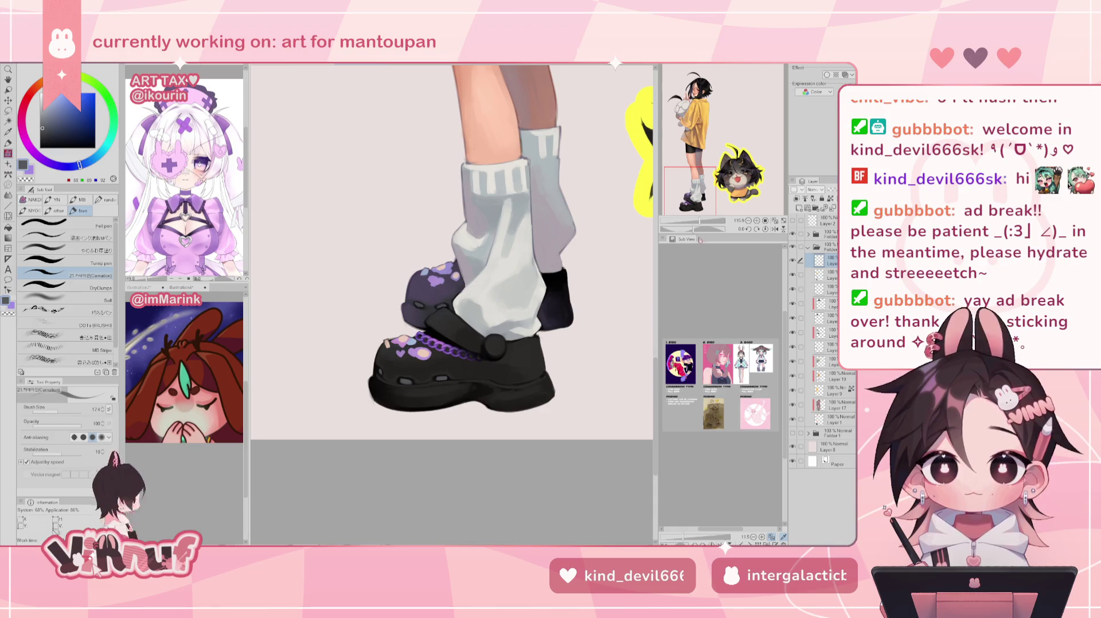
left_click_drag(700, 221, 692, 221)
key("h")
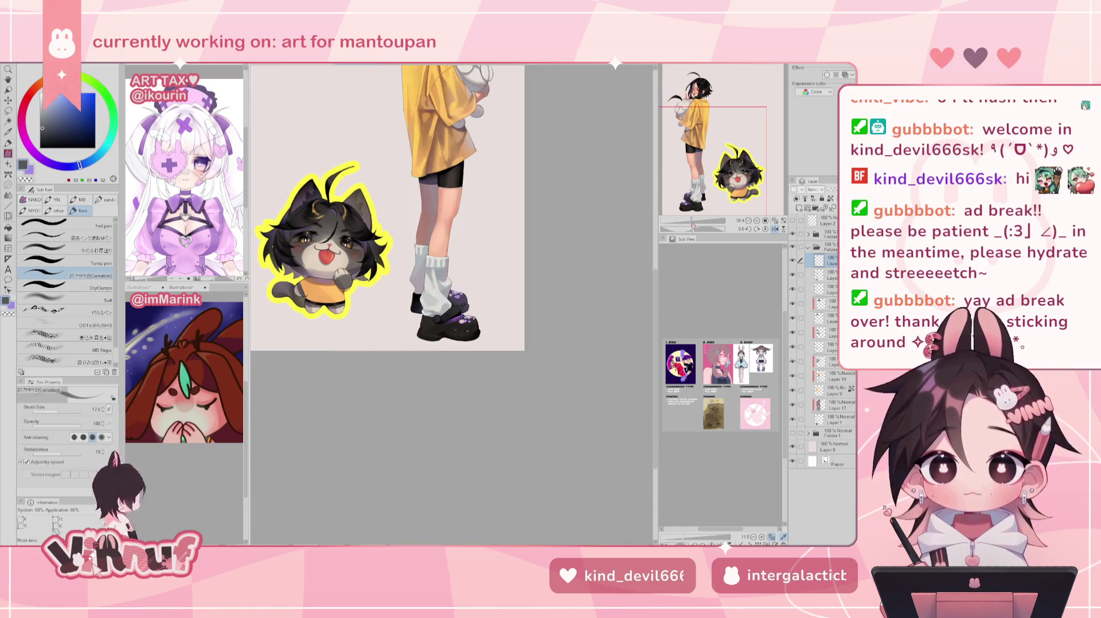
key("h")
left_click_drag(692, 221, 701, 221)
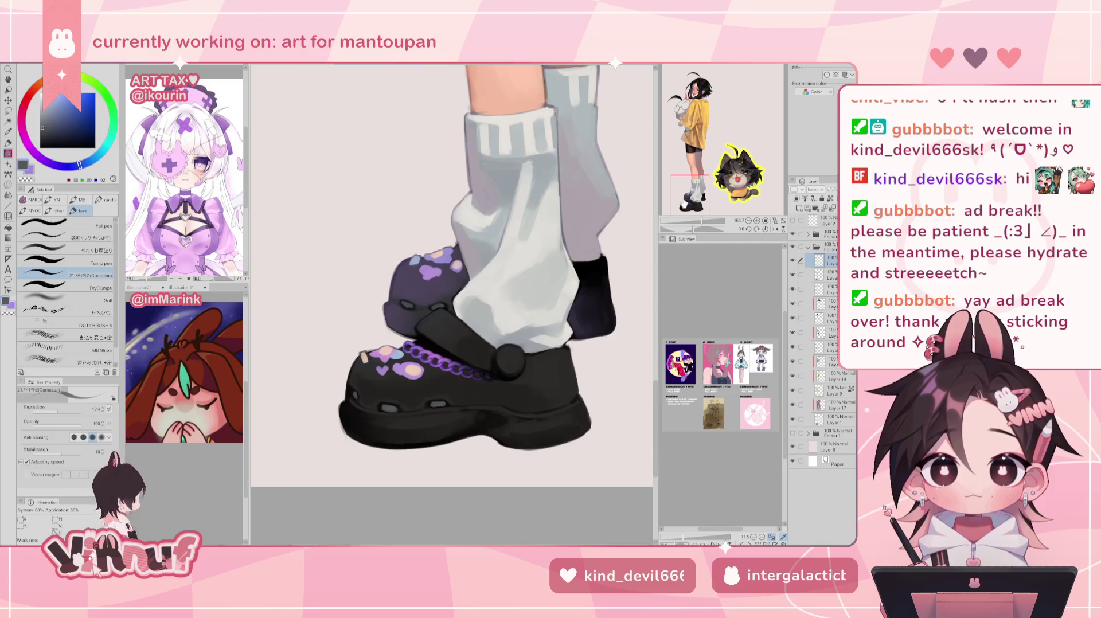
left_click(422, 299, "alt")
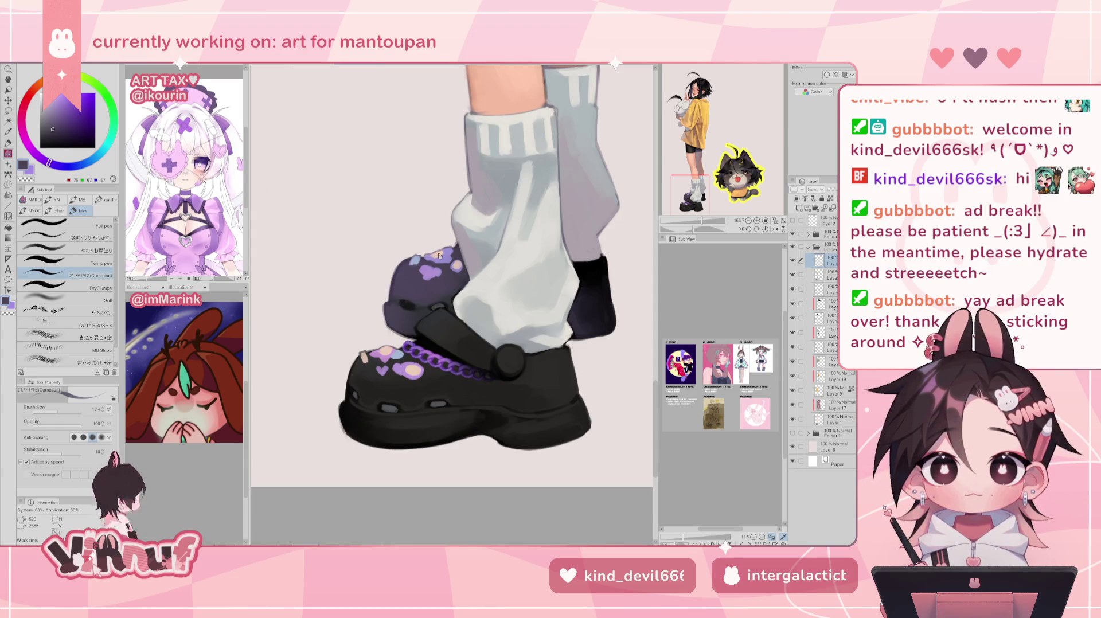
left_click_drag(700, 221, 690, 221)
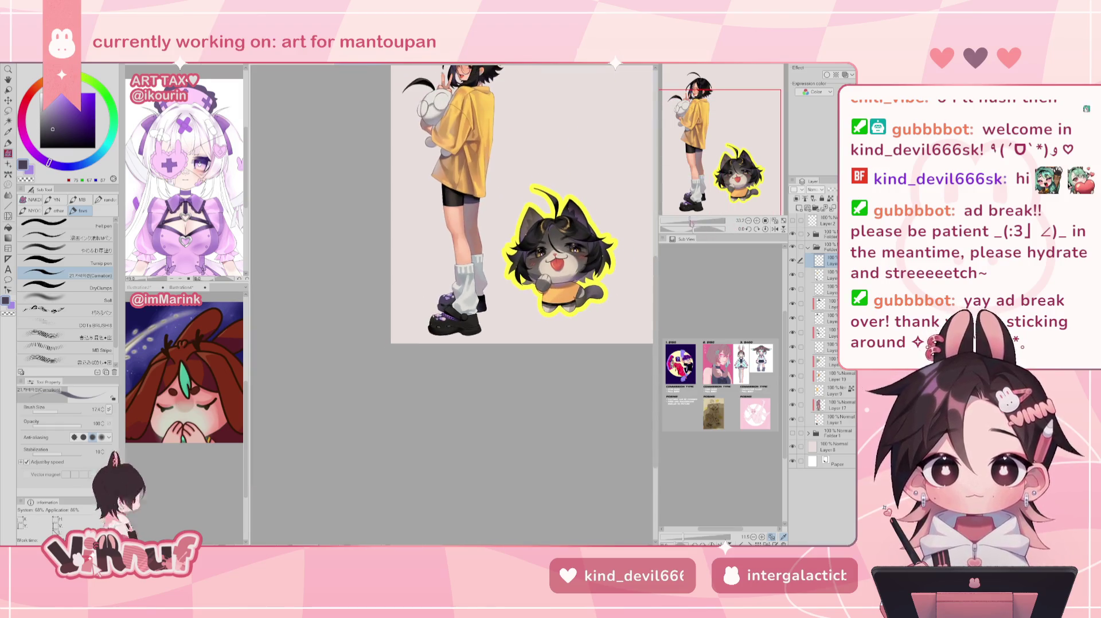
Delete Layer 19 and create a selection from the purple sneaker details layer's contents
left_click(774, 221)
left_click_drag(452, 344, 494, 258)
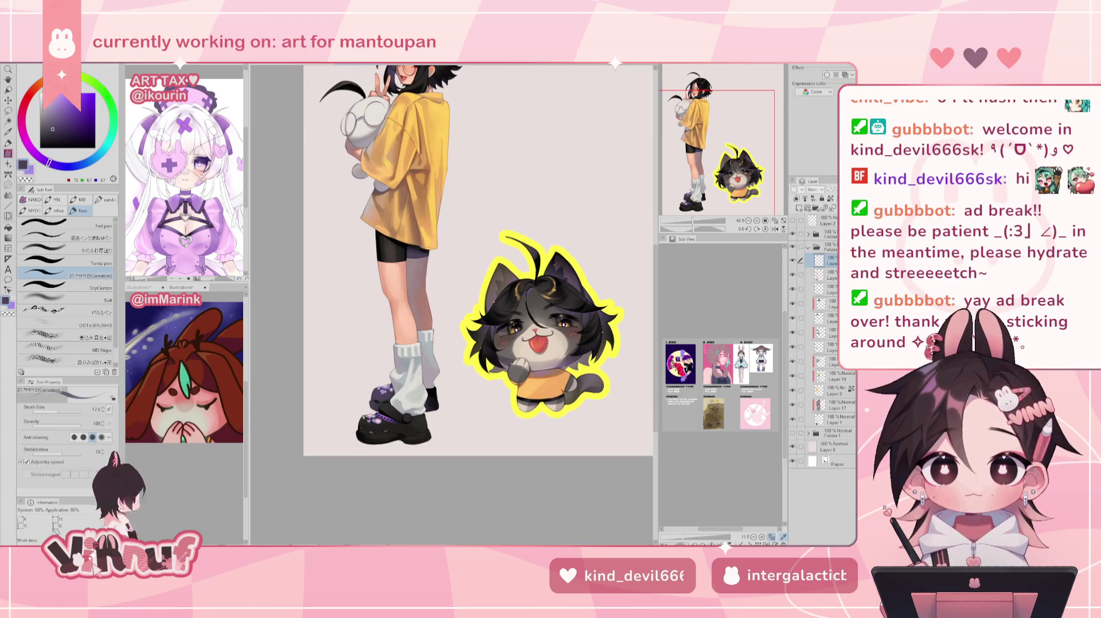
key("Delete")
left_click(793, 261)
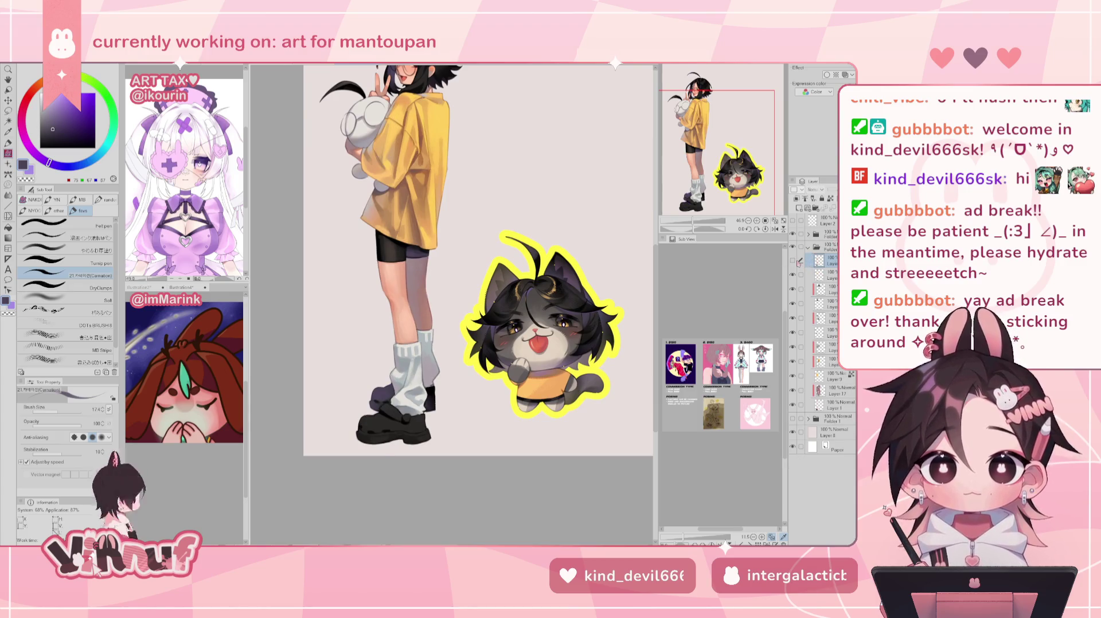
left_click(793, 261)
right_click(820, 261)
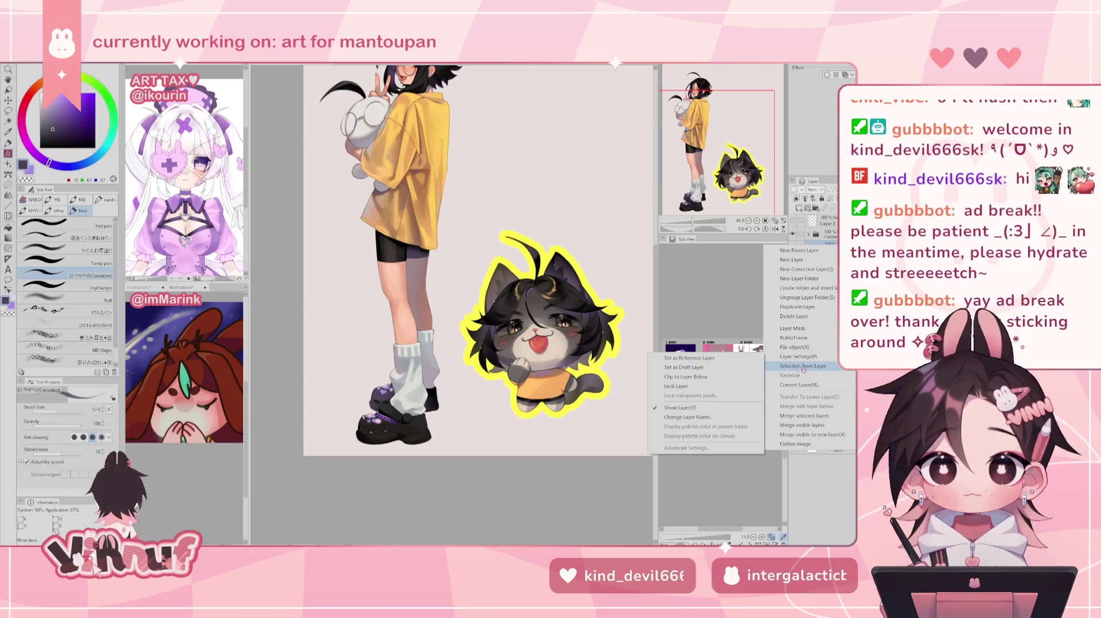
left_click(705, 370)
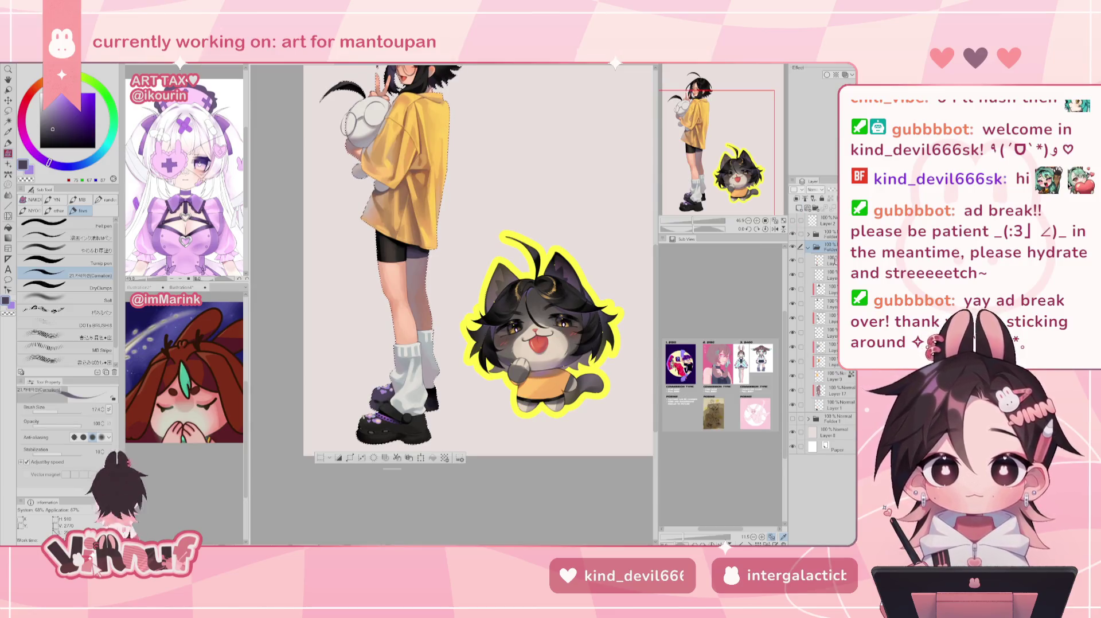
Lasso along the legwarmer edge down to the shoe strap
scroll(407, 433, "up", 1)
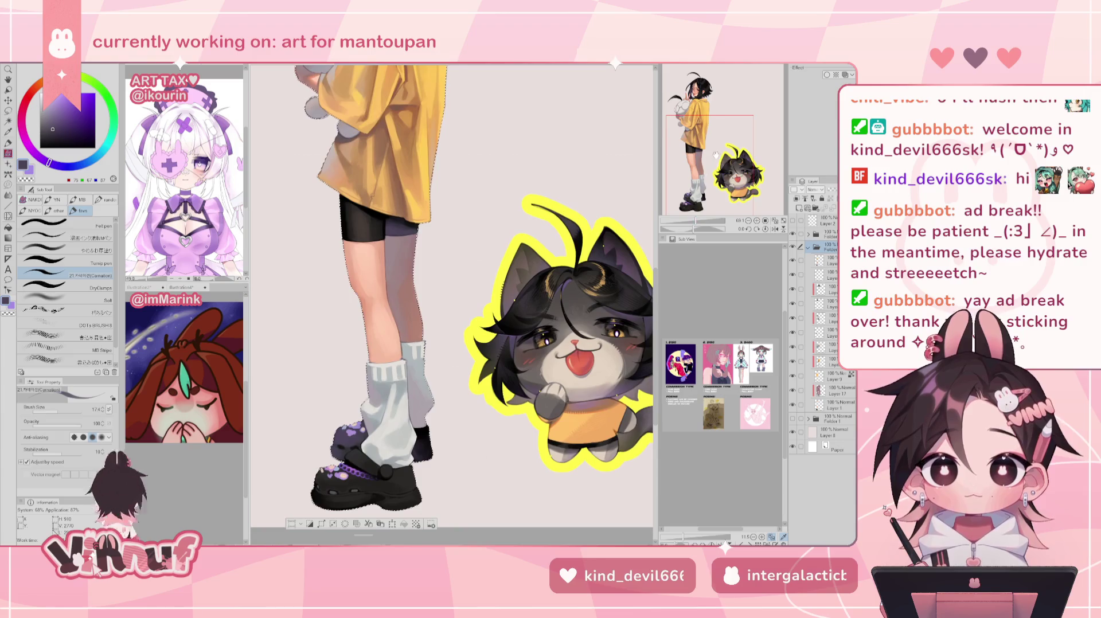
scroll(407, 433, "up", 1)
key("m")
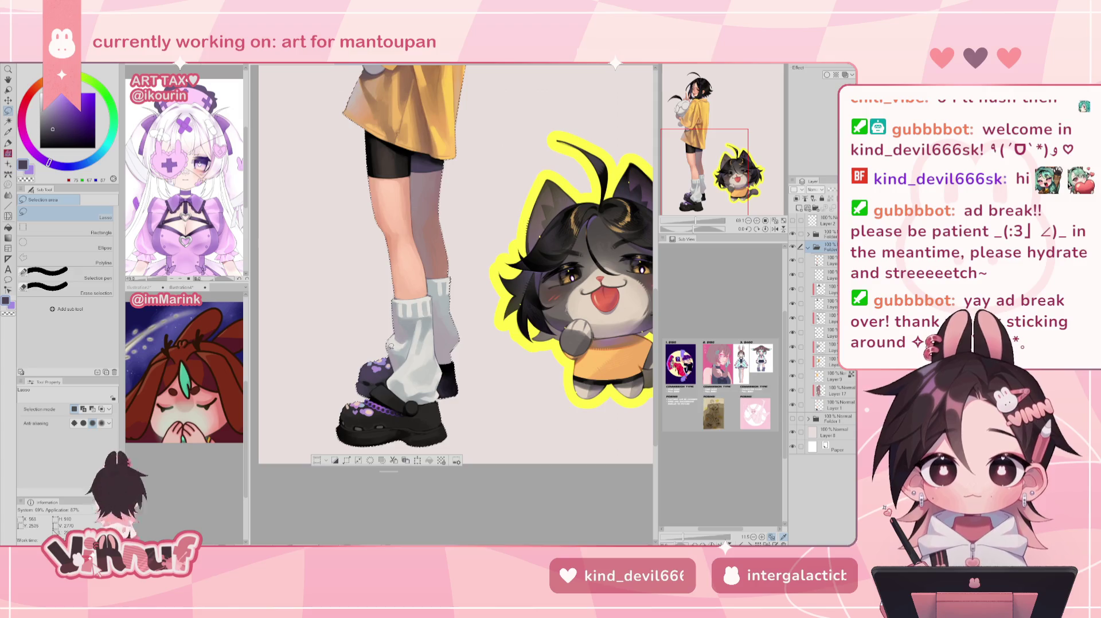
left_click_drag(393, 344, 405, 383)
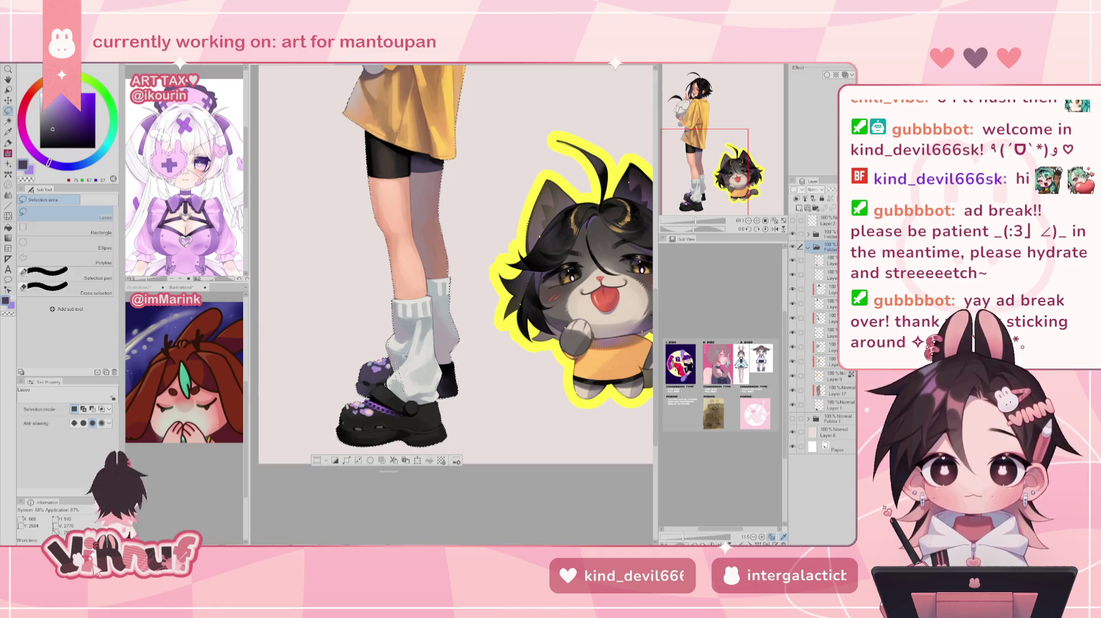
scroll(375, 419, "up", 5)
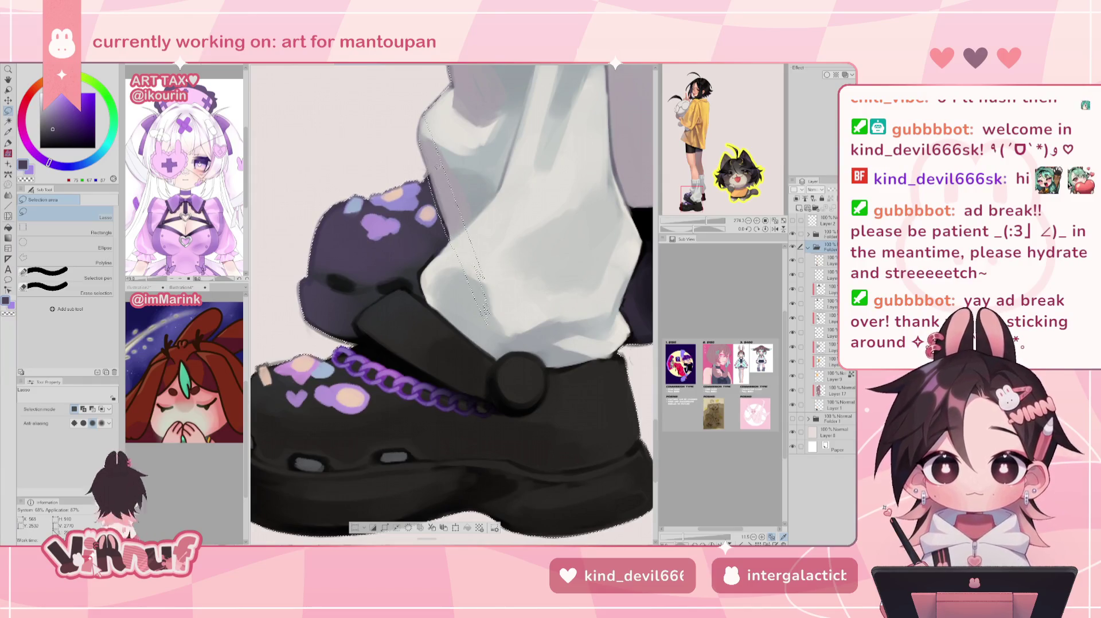
left_click_drag(424, 276, 452, 241)
mouse_move(430, 286)
left_mouse_down()
mouse_move(364, 344)
mouse_move(357, 326)
mouse_move(425, 276)
mouse_move(420, 299)
left_mouse_up()
mouse_move(369, 334)
left_mouse_down()
mouse_move(435, 268)
mouse_move(457, 267)
mouse_move(310, 481)
left_mouse_up()
Lasso the sock bottom and shoe top, then trace down the sock's left edge in mirrored view
key("ctrl+minus")
key("ctrl+minus")
key("ctrl+minus")
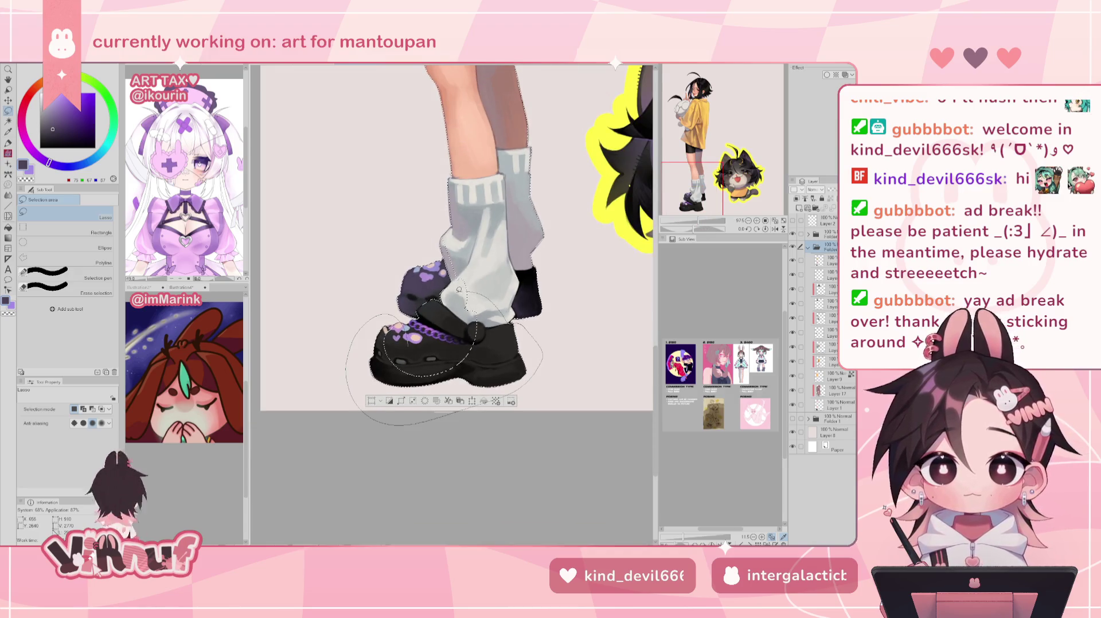
left_click_drag(427, 373, 507, 319)
key("ctrl+plus")
key("ctrl+plus")
left_click_drag(561, 289, 512, 378)
mouse_move(384, 281)
left_mouse_down()
mouse_move(449, 108)
mouse_move(479, 170)
left_mouse_up()
key("h")
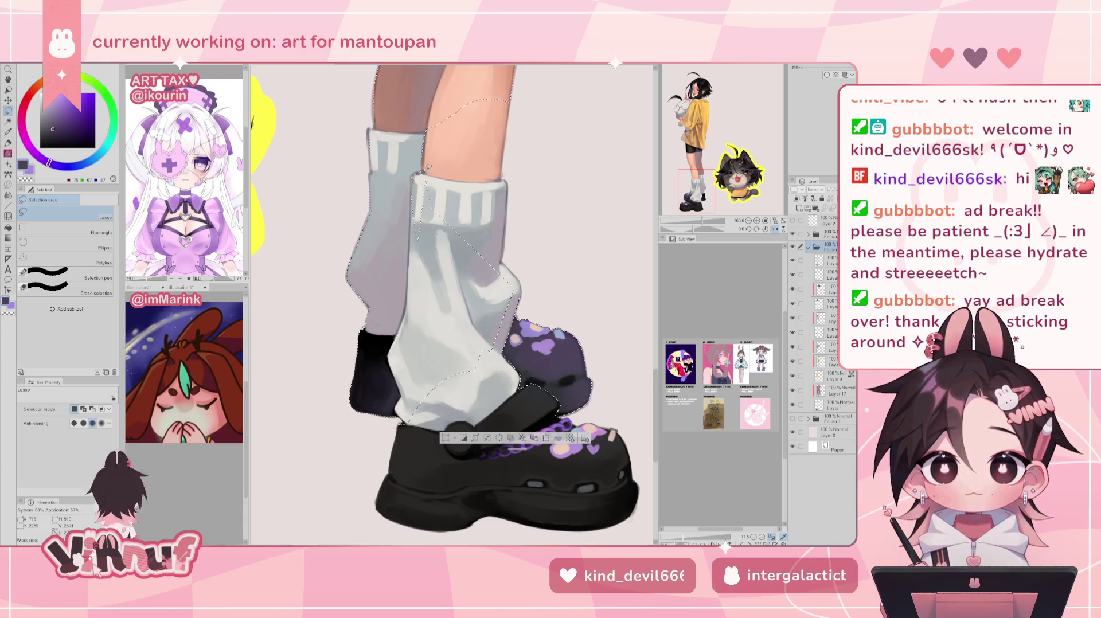
mouse_move(409, 203)
left_mouse_down()
mouse_move(414, 266)
mouse_move(419, 187)
mouse_move(414, 299)
left_mouse_up()
mouse_move(423, 236)
left_mouse_down()
mouse_move(414, 325)
mouse_move(415, 300)
left_mouse_up()
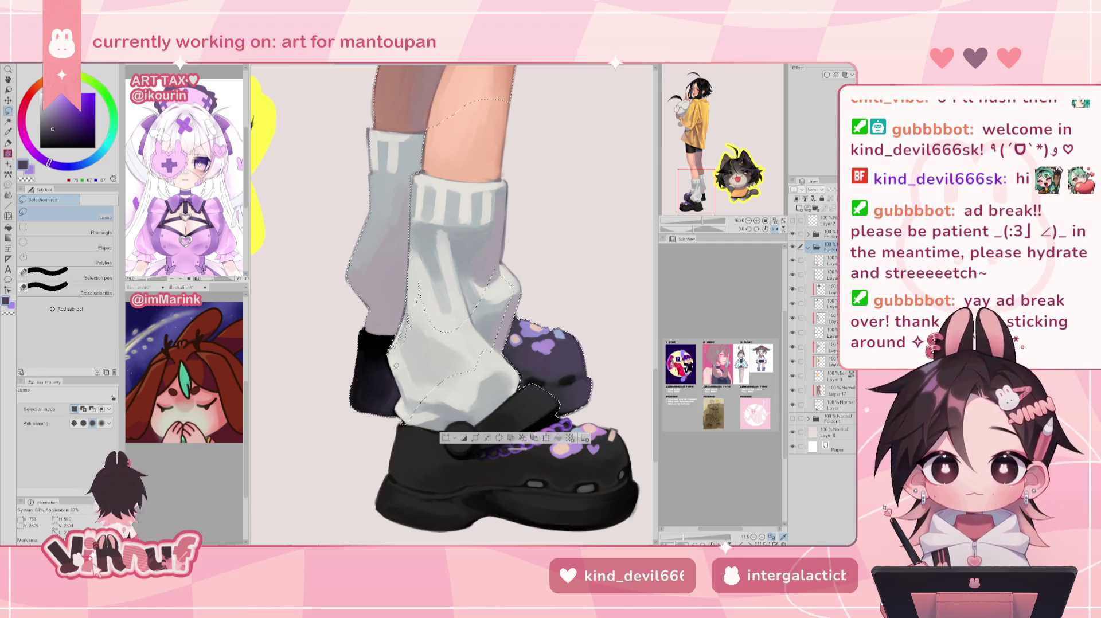
mouse_move(415, 300)
left_mouse_down()
mouse_move(395, 379)
mouse_move(424, 430)
mouse_move(408, 325)
left_mouse_up()
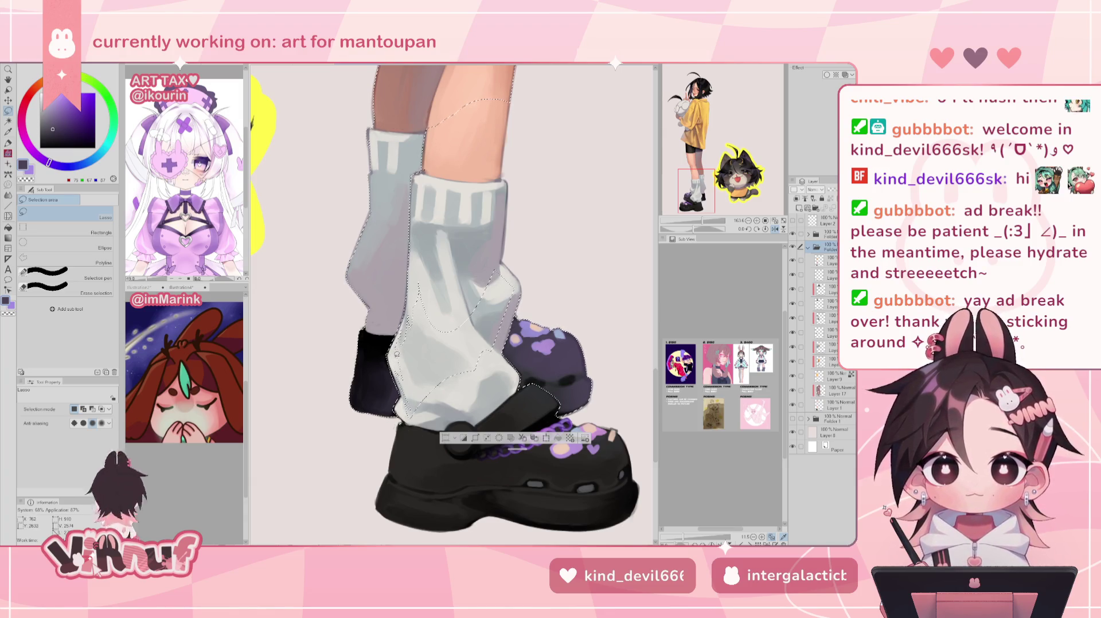
mouse_move(432, 276)
left_mouse_down()
mouse_move(440, 333)
mouse_move(467, 376)
left_mouse_up()
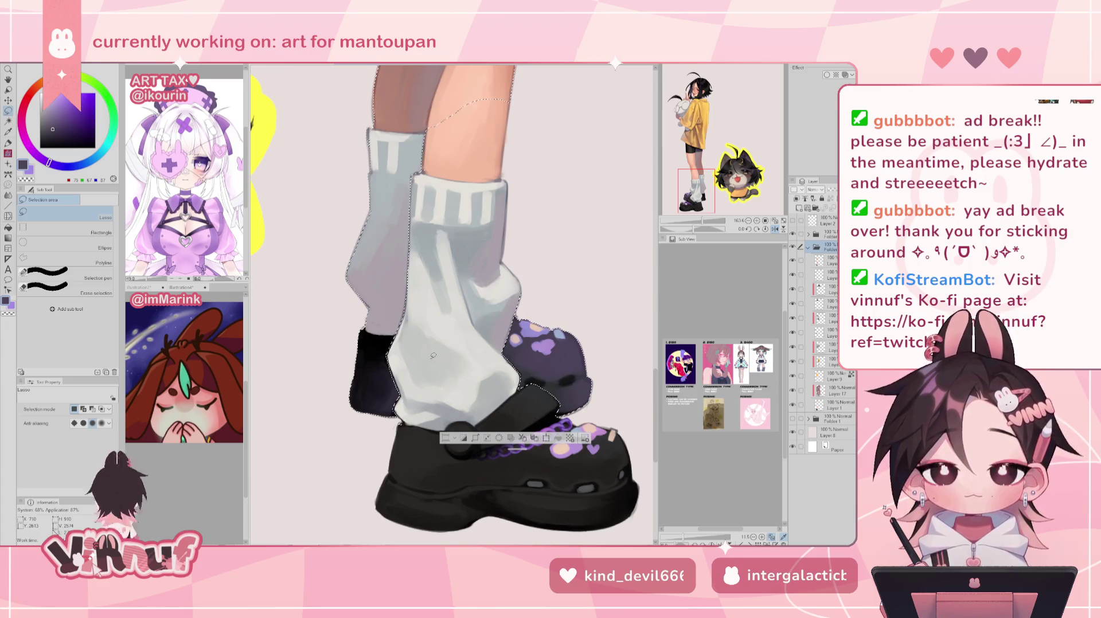
Extend the lasso along the calf, knee and bottom edge of the shorts
scroll(433, 355, "up", 3)
left_click_drag(444, 240, 436, 263)
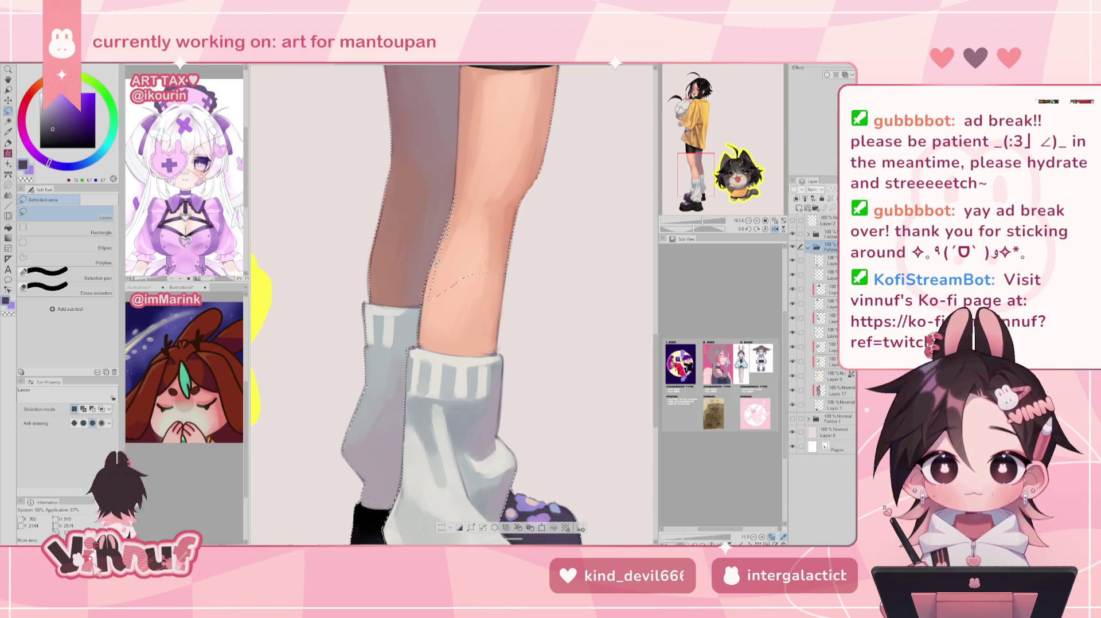
scroll(561, 152, "up", 3)
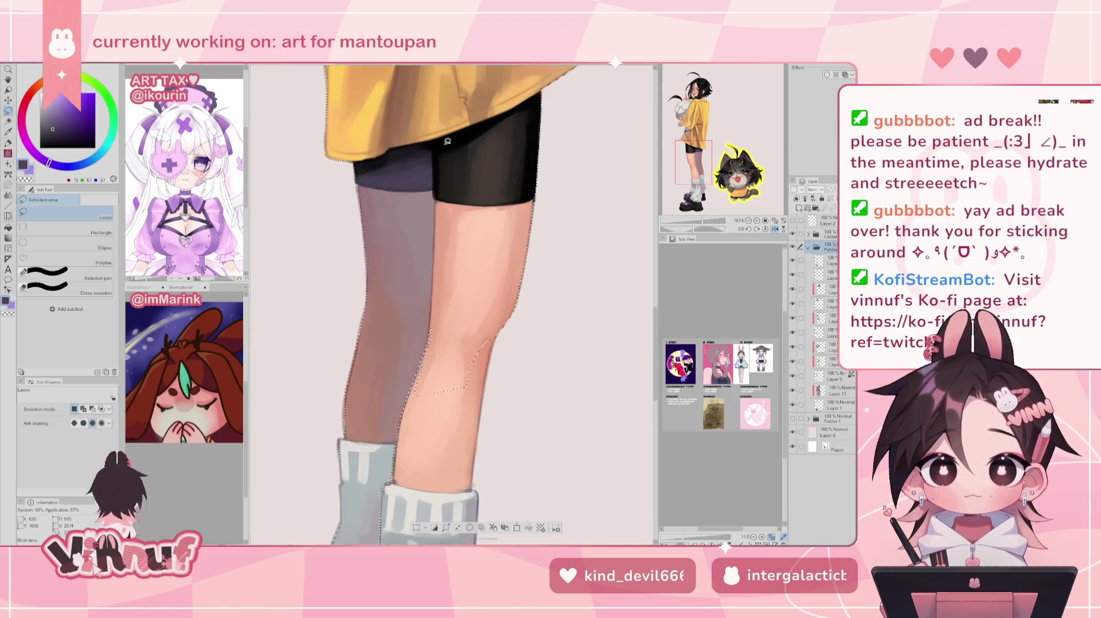
left_click_drag(442, 198, 439, 194)
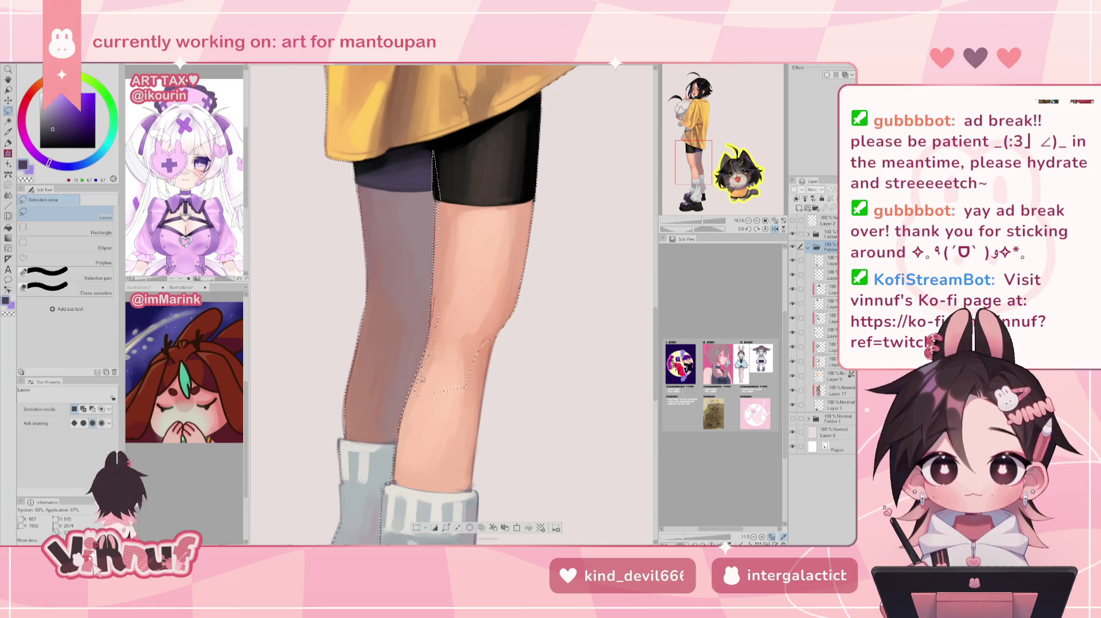
left_click_drag(425, 384, 431, 355)
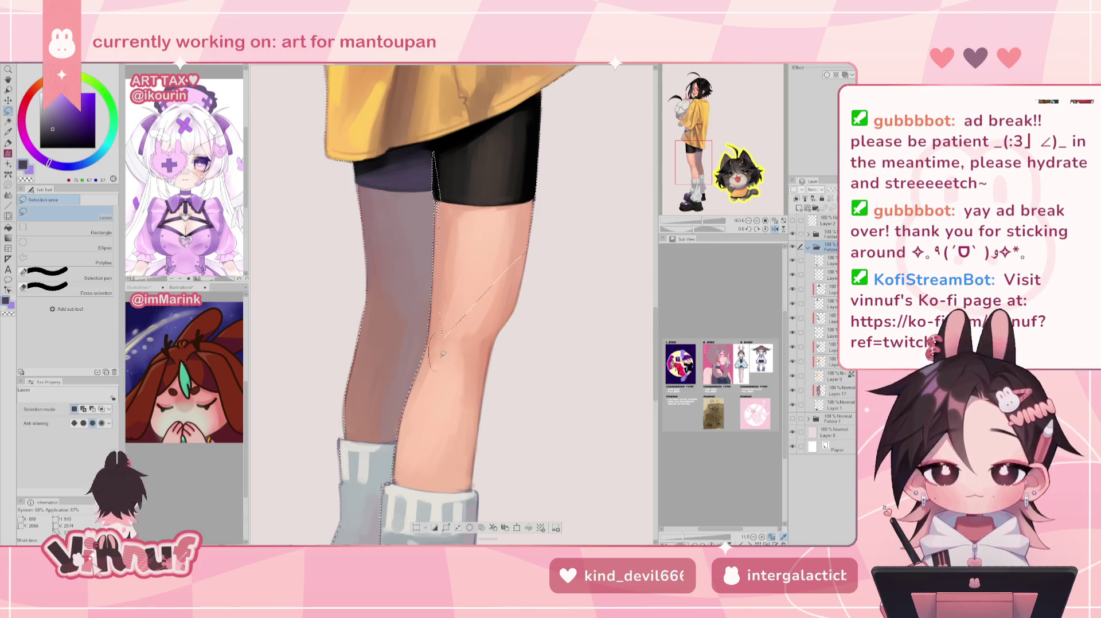
mouse_move(448, 235)
left_mouse_down()
mouse_move(502, 234)
mouse_move(443, 237)
left_mouse_up()
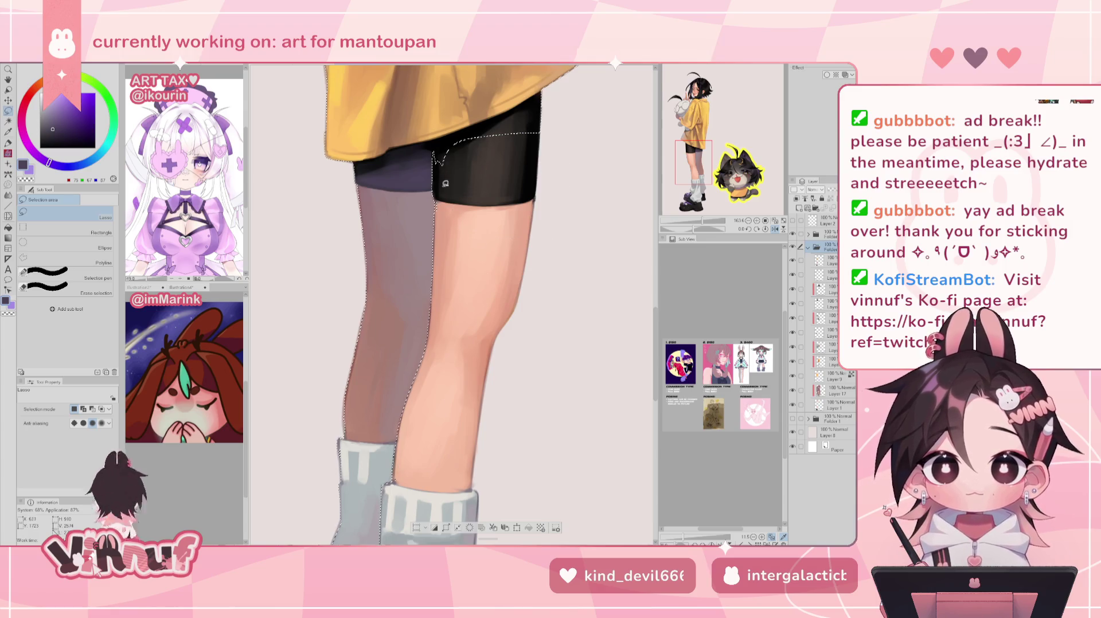
In mirrored view, lasso up the shorts edge and across the hoodie hem
key("h")
scroll(555, 296, "down", 3)
scroll(556, 296, "up", 2)
left_click_drag(555, 296, 482, 351)
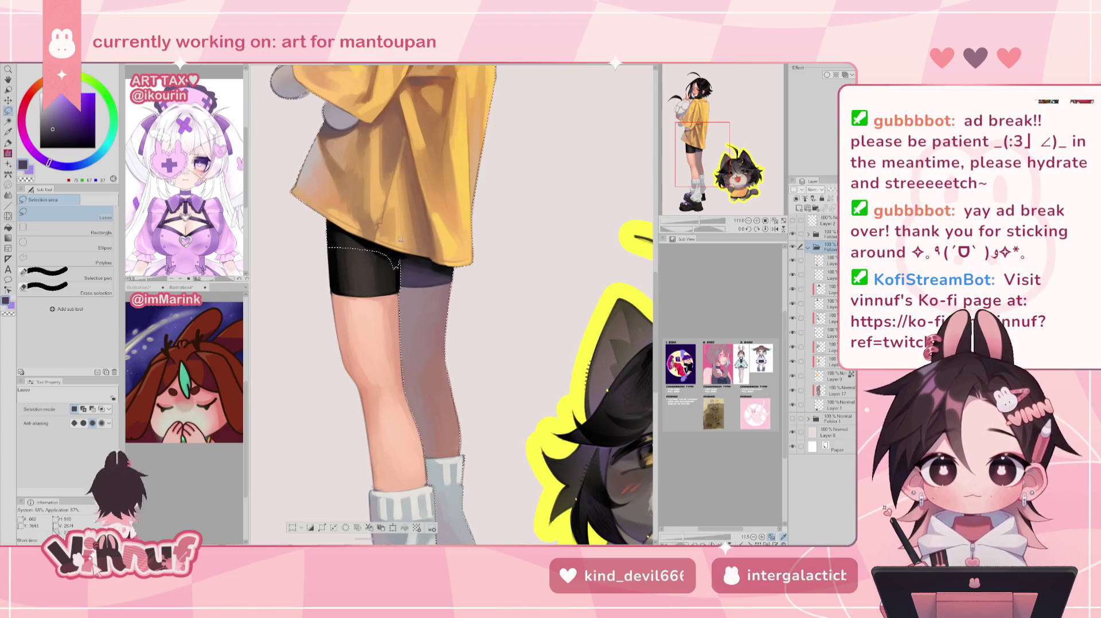
left_click_drag(336, 265, 420, 212)
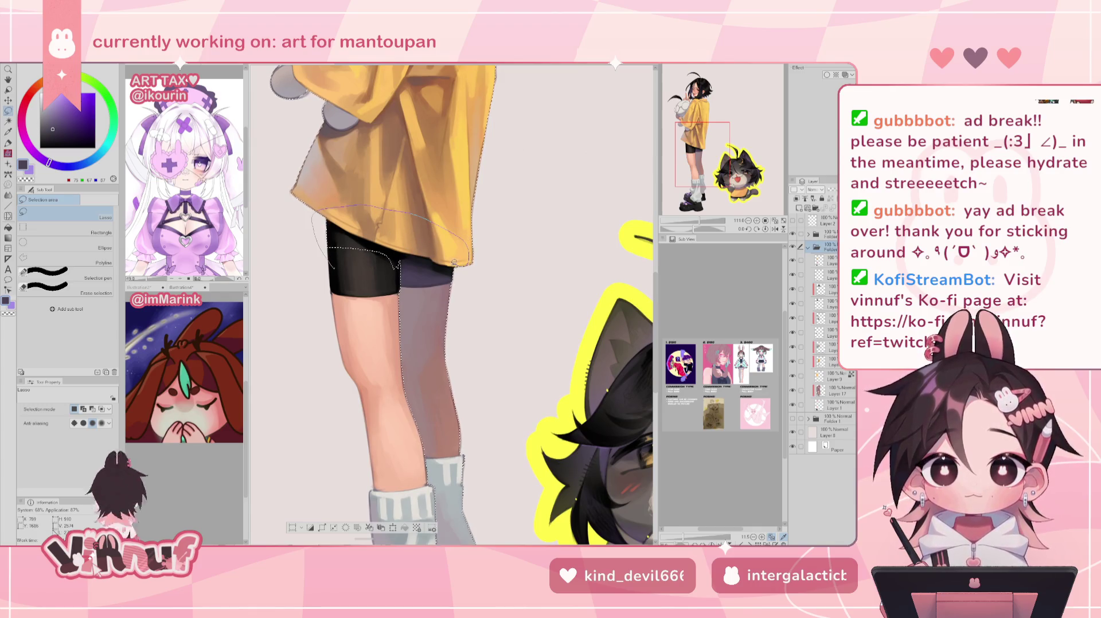
key("h")
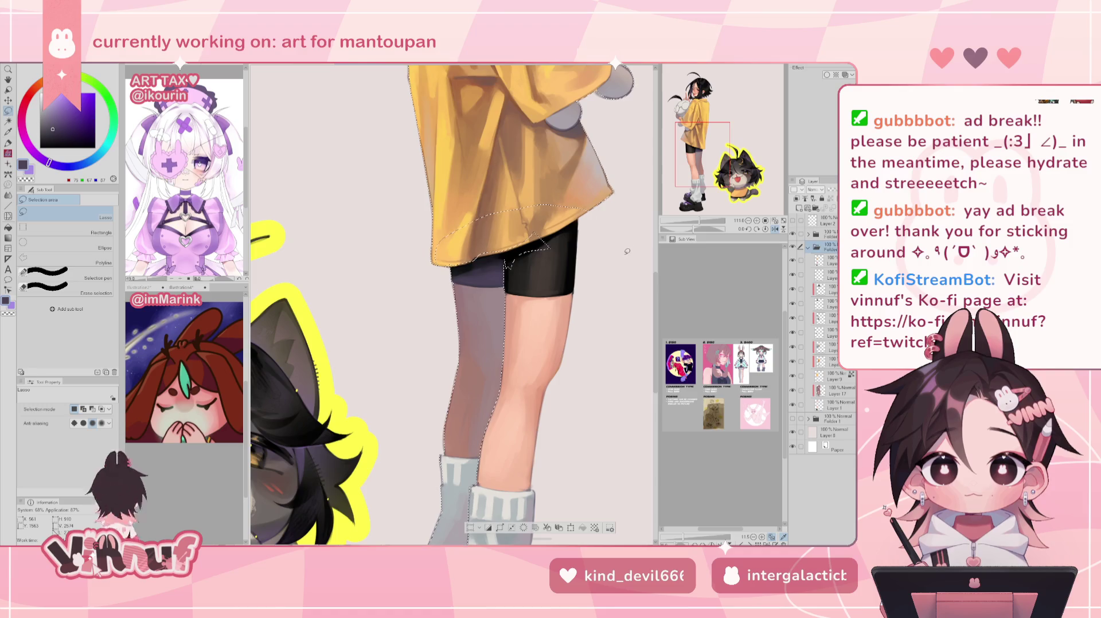
Tilt then reset the canvas rotation, and lasso down from the hood along the shirt edge
left_click_drag(698, 221, 674, 230)
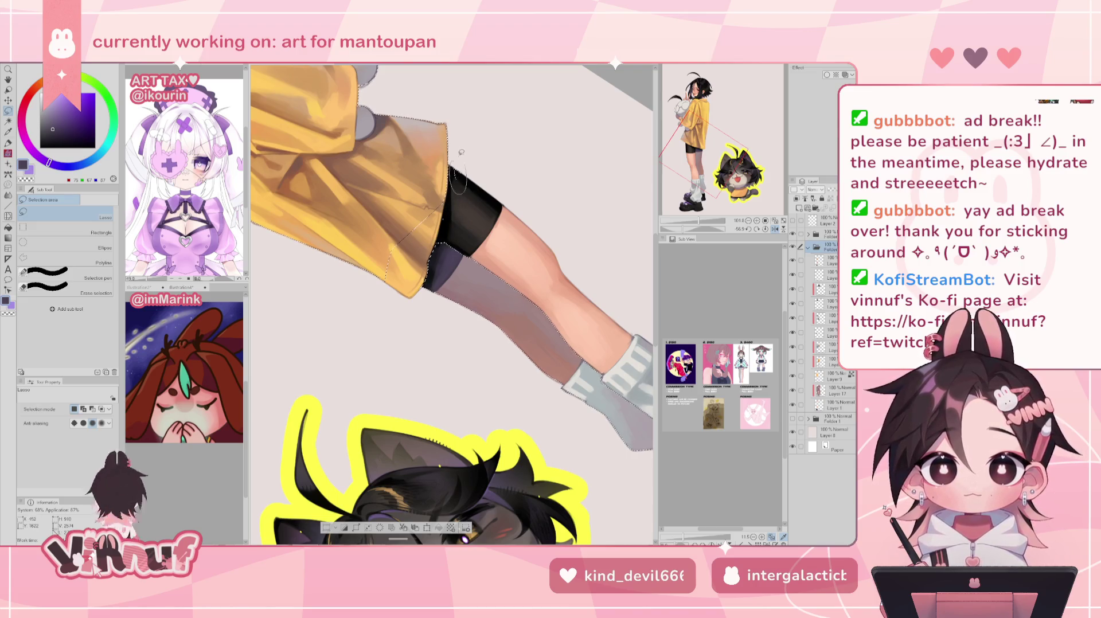
left_click(765, 229)
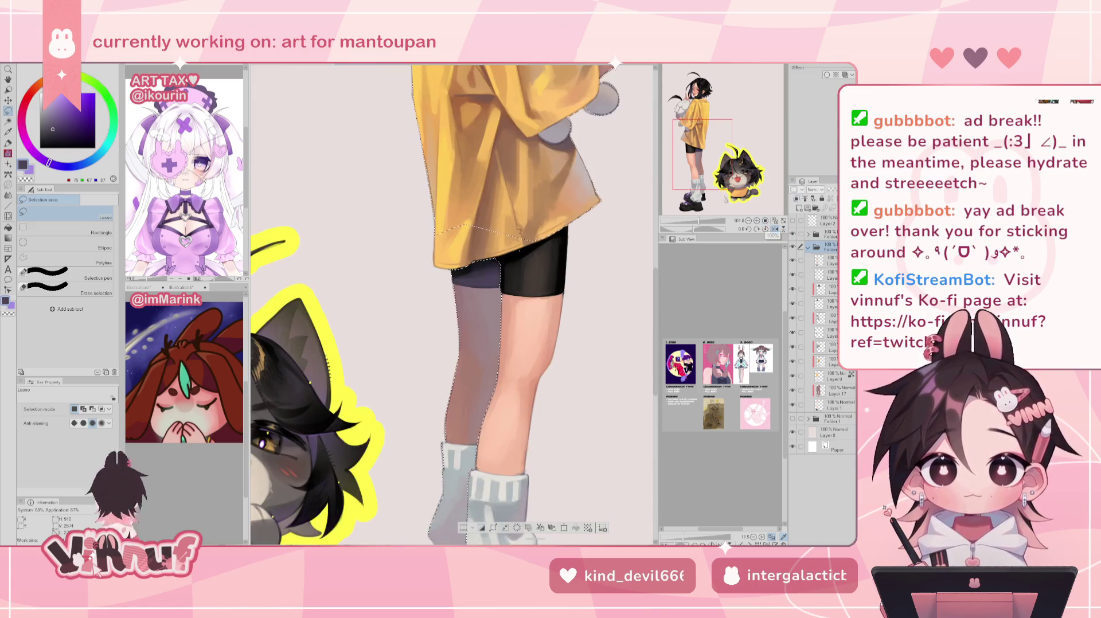
left_click(711, 161)
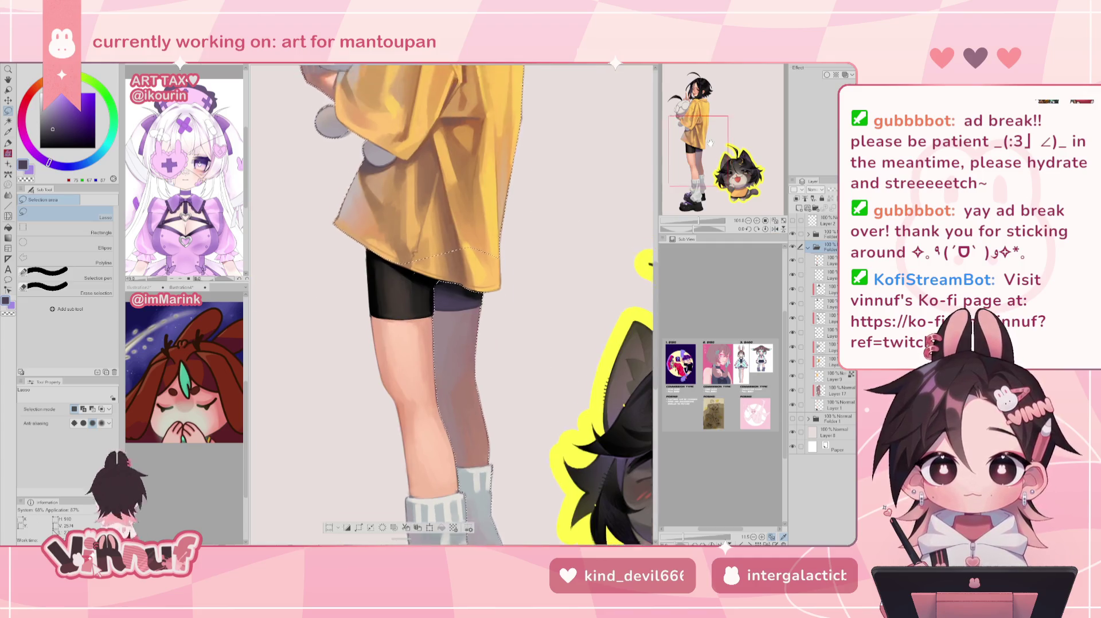
scroll(510, 166, "up", 5)
left_click_drag(476, 95, 404, 328)
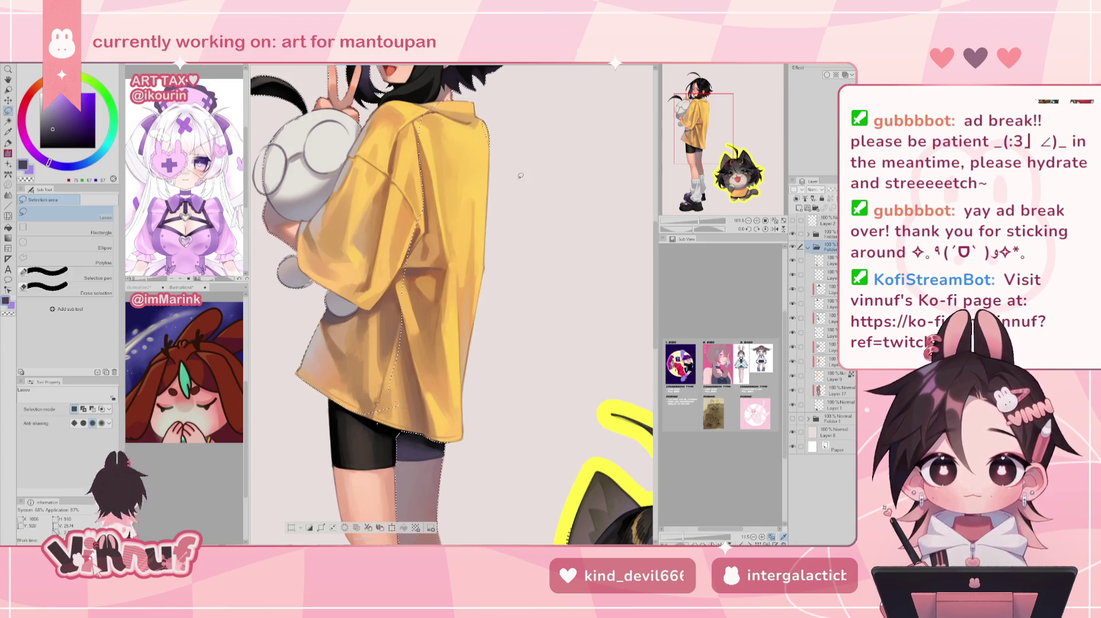
left_click_drag(712, 149, 713, 186)
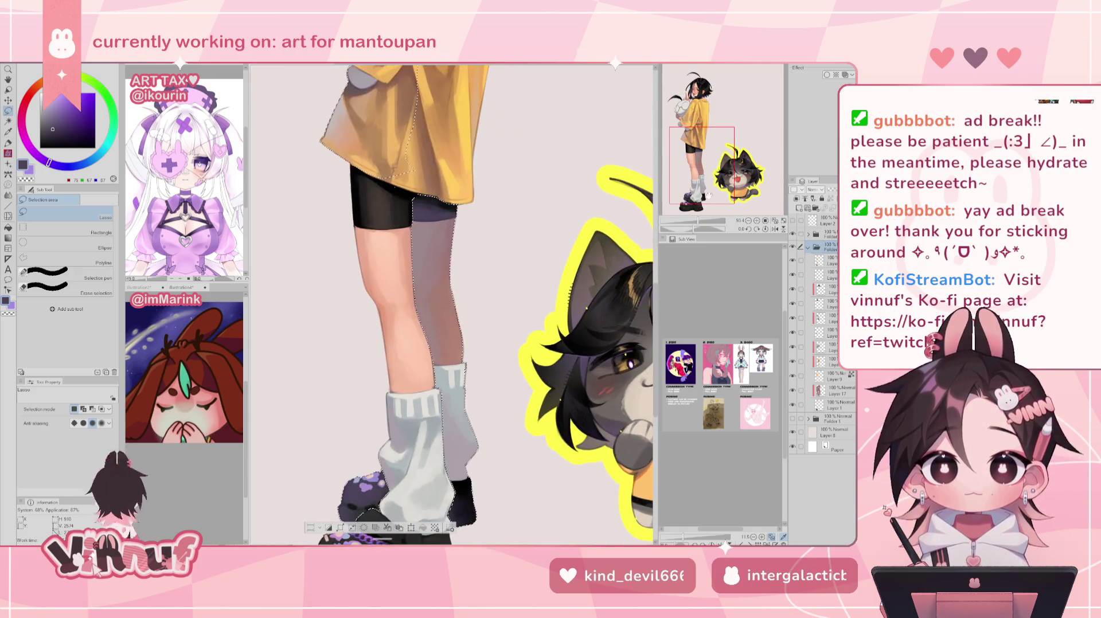
key("ctrl+minus")
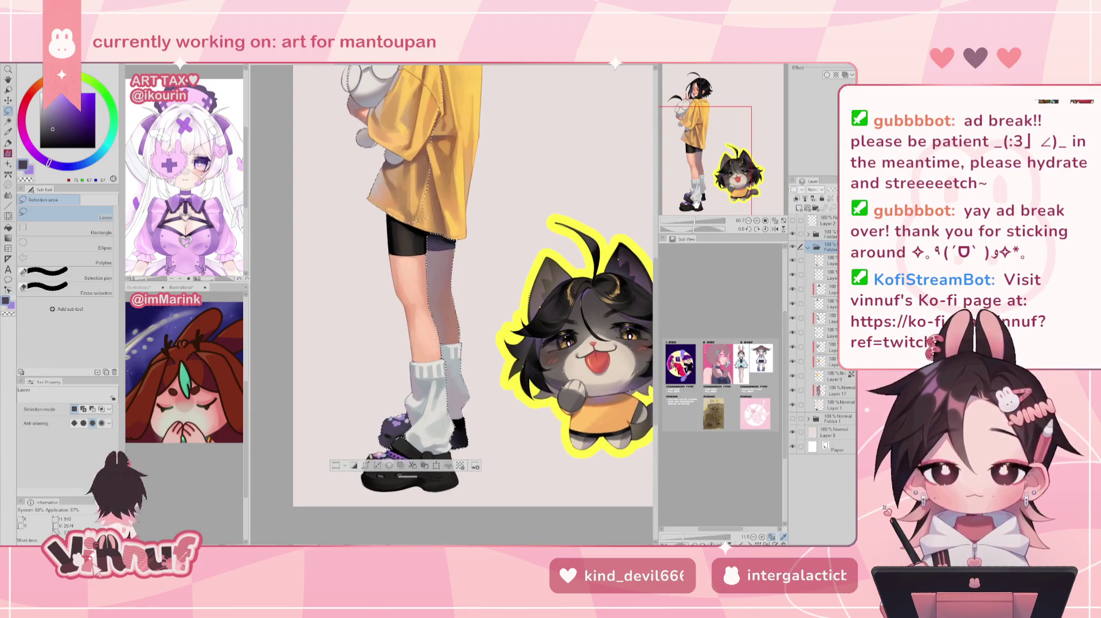
Reveal the large yellow-shirt portrait, then pick a bright yellow and the soft airbrush
key("b")
key("ctrl+z")
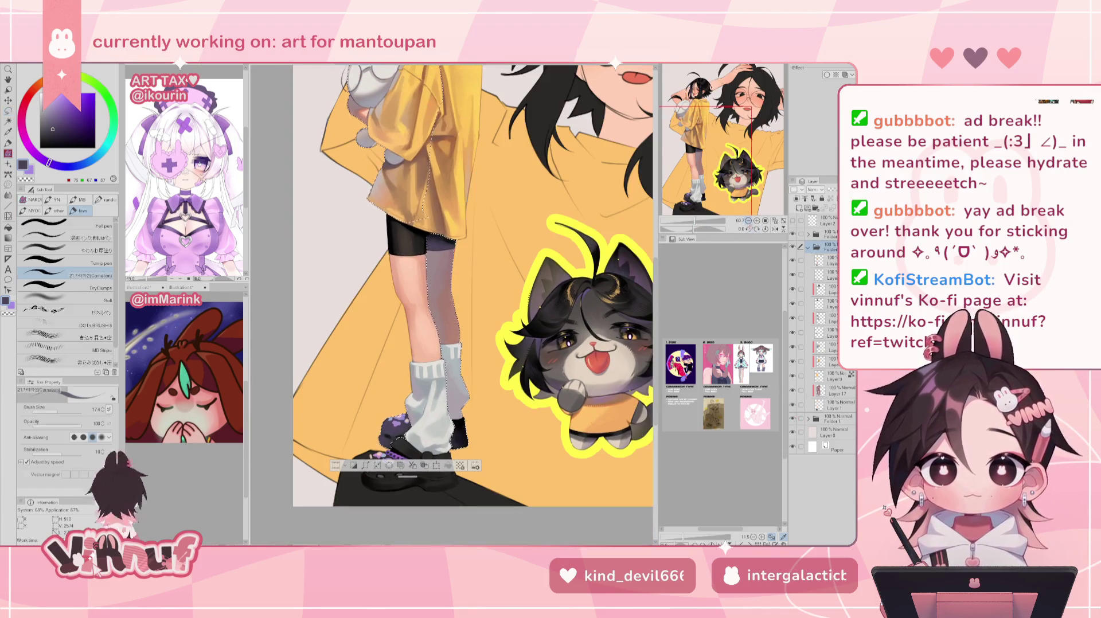
left_click_drag(728, 190, 744, 187)
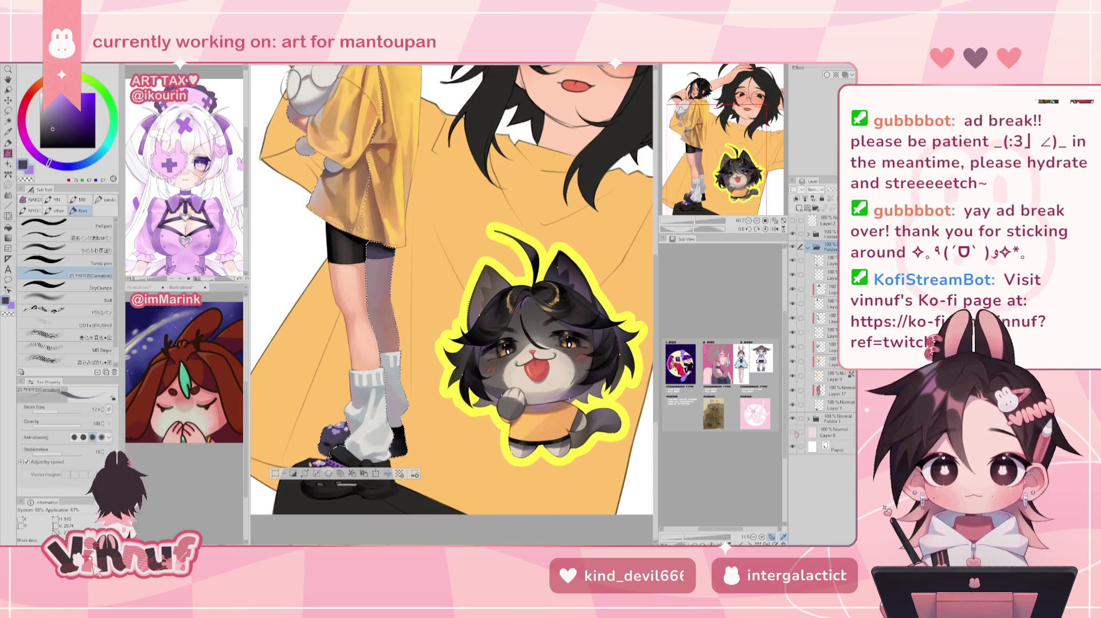
left_click_drag(493, 419, 490, 423)
left_click(490, 423, "alt")
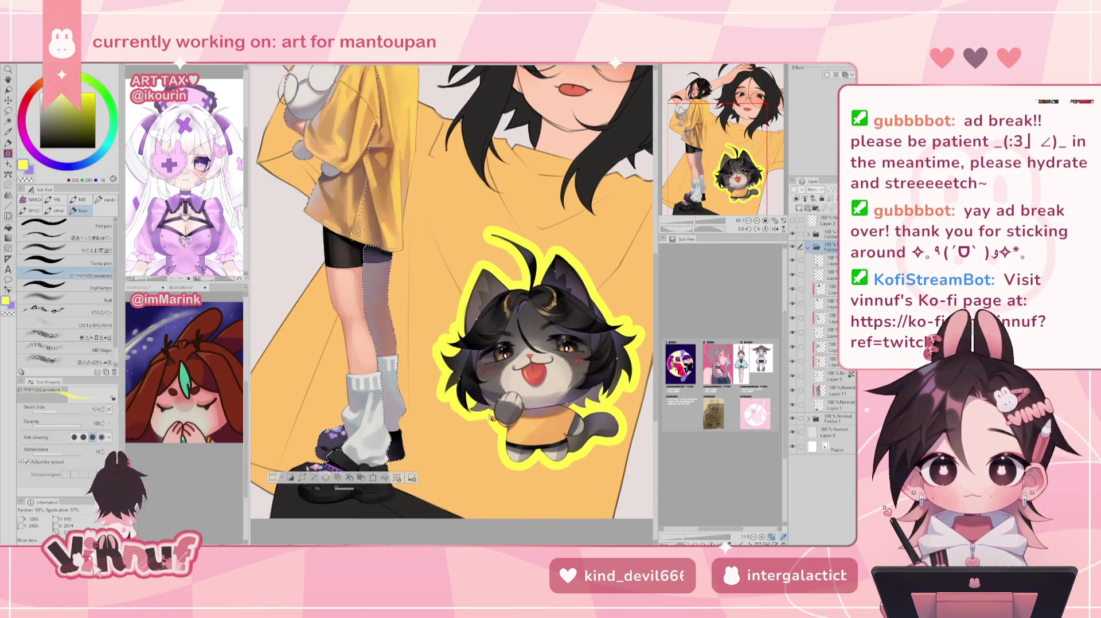
left_click(86, 300)
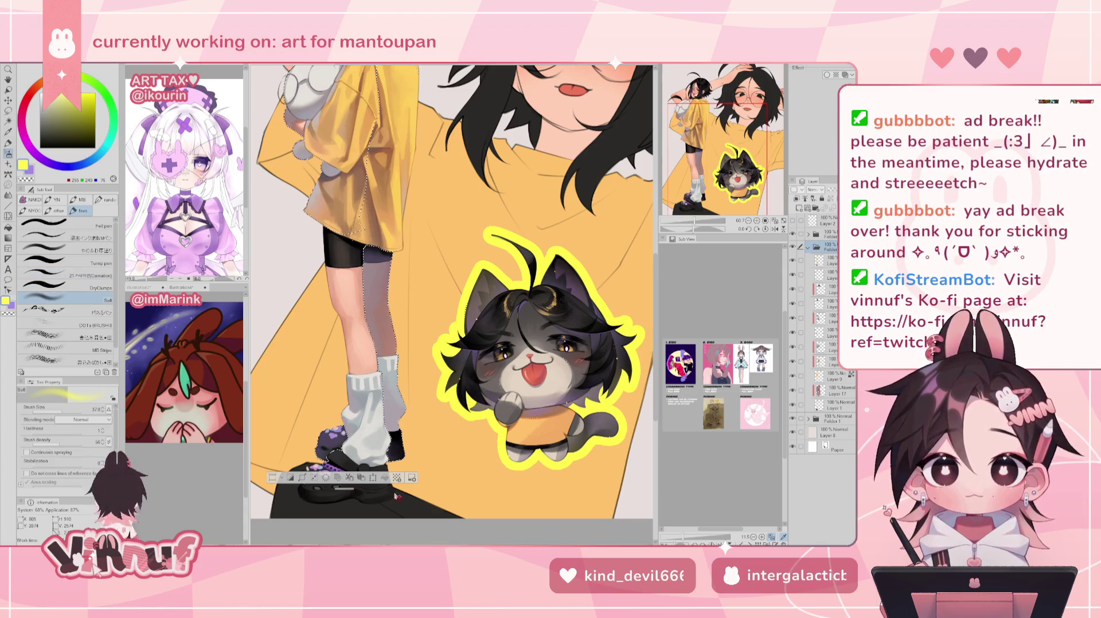
Compare the shoe with and without its pattern, test a yellow-green tint, undo it, and sample pale grey
left_click(825, 262)
left_click(793, 262)
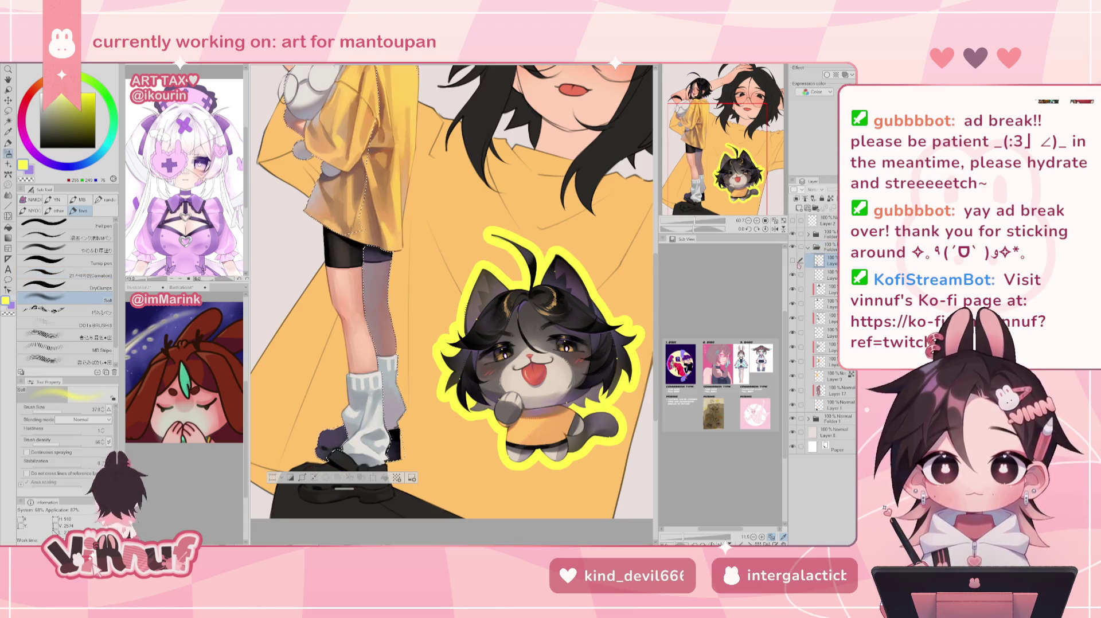
left_click(793, 261)
left_click(793, 261)
left_click(794, 261)
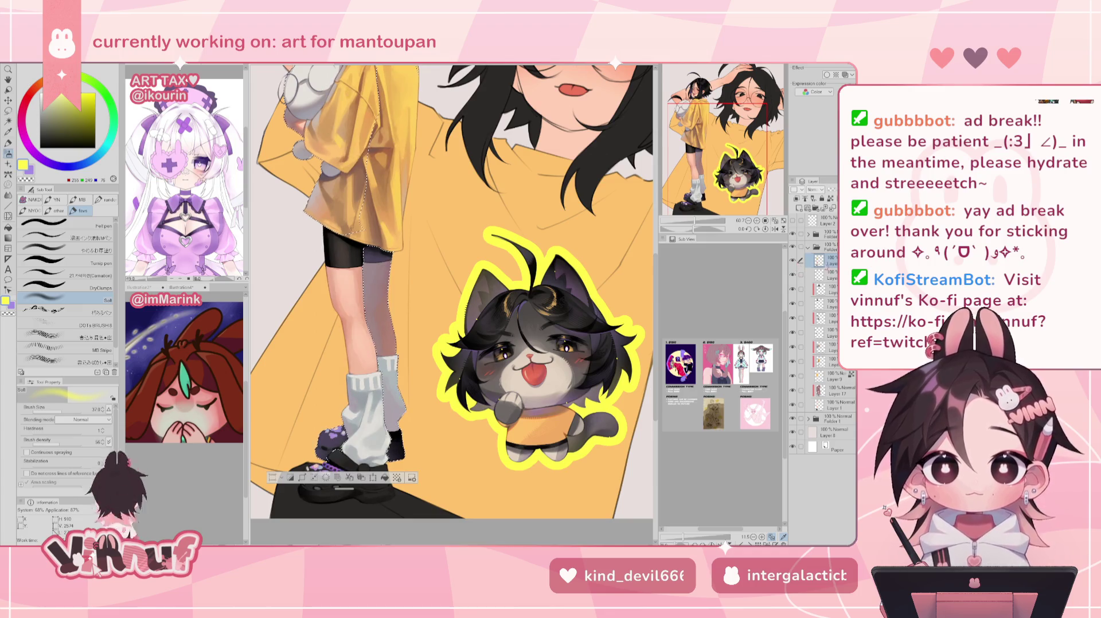
key("ctrl+0")
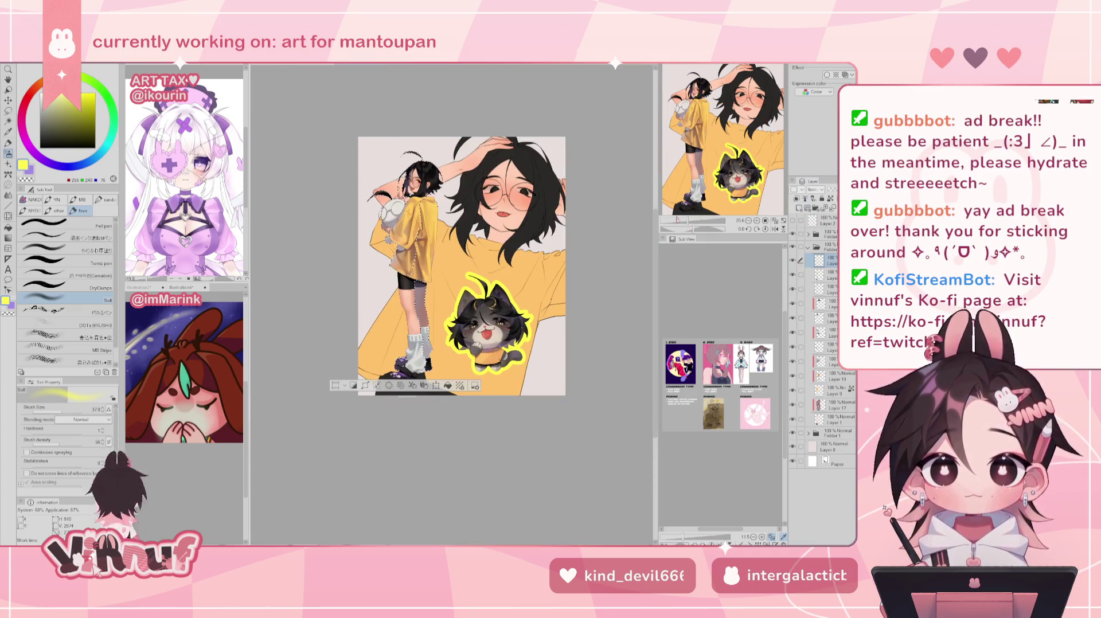
left_click_drag(421, 341, 424, 367)
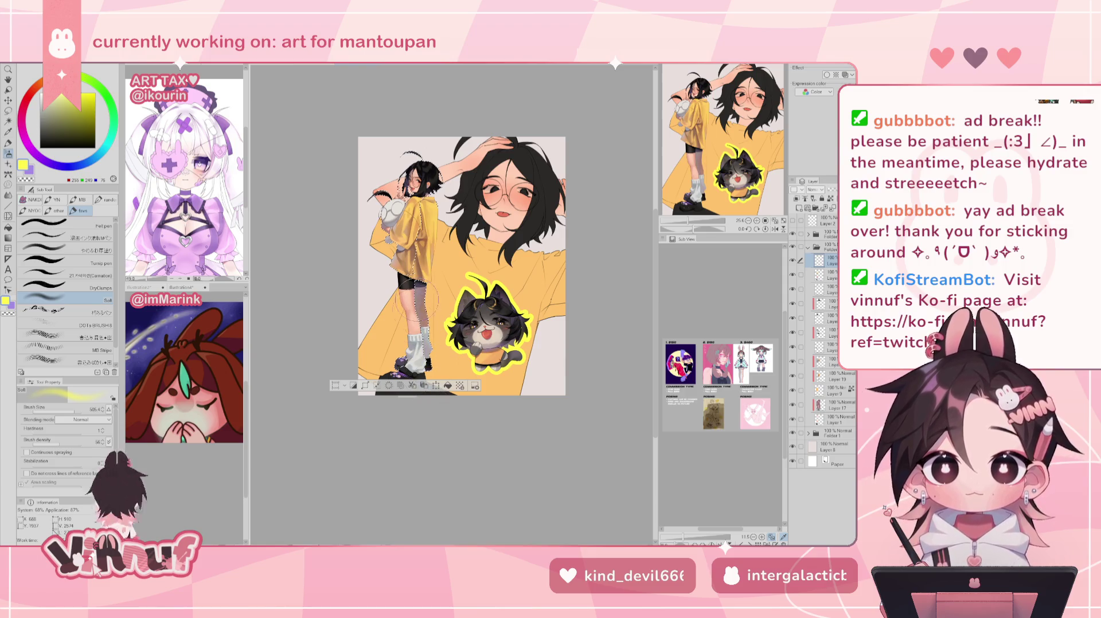
key("ctrl+z")
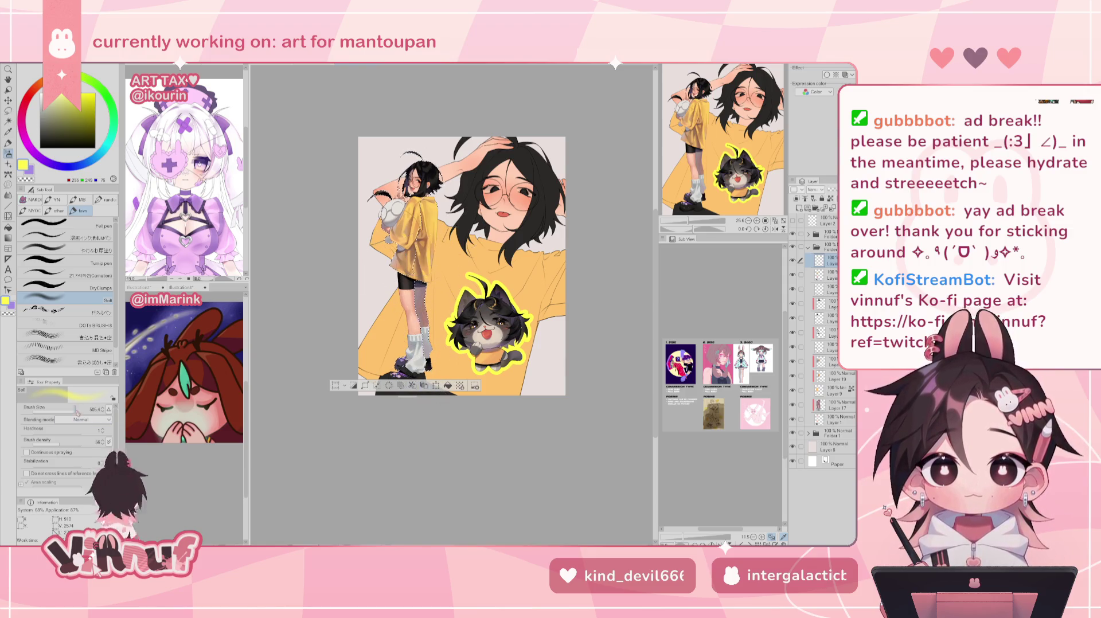
left_click(421, 353, "alt")
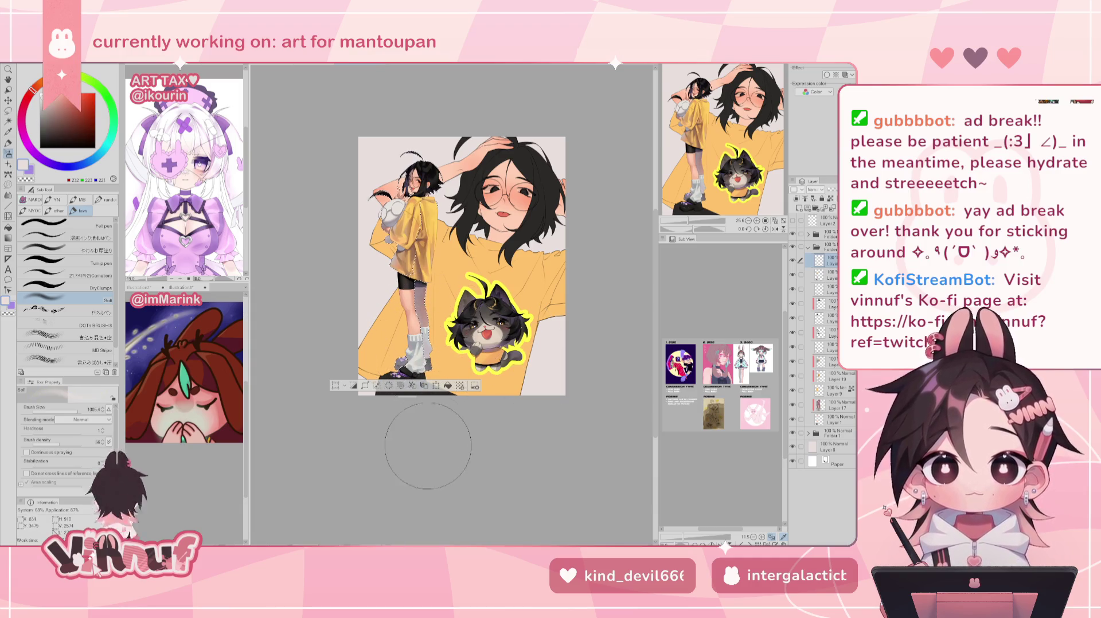
Mirror the canvas and centre the view on the standing figure
key("h")
key("h")
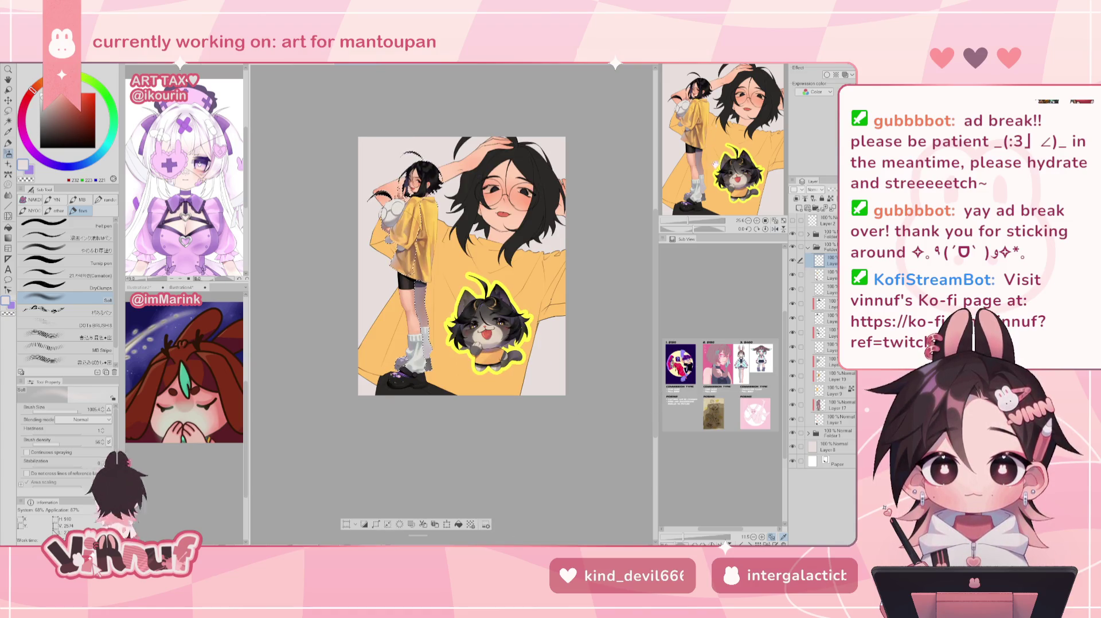
scroll(479, 292, "up", 2)
scroll(480, 293, "up", 2)
scroll(480, 293, "up", 2)
mouse_move(502, 303)
left_mouse_down()
mouse_move(590, 321)
mouse_move(644, 385)
left_mouse_up()
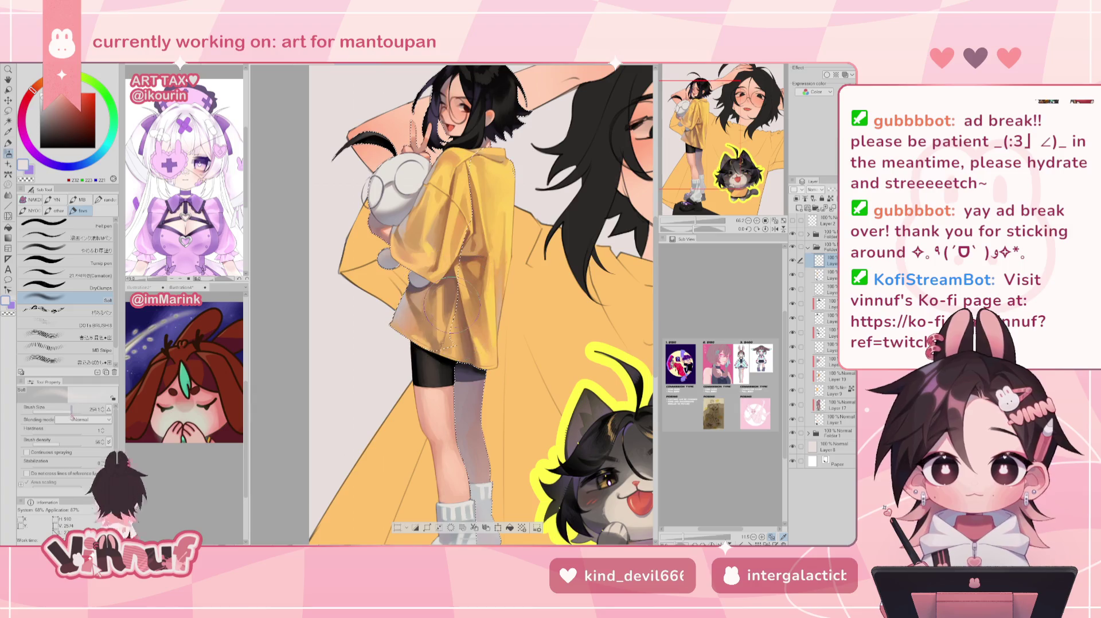
Lasso-select the yellow shirt sleeve in several parts
scroll(441, 367, "up", 2)
scroll(439, 375, "up", 3)
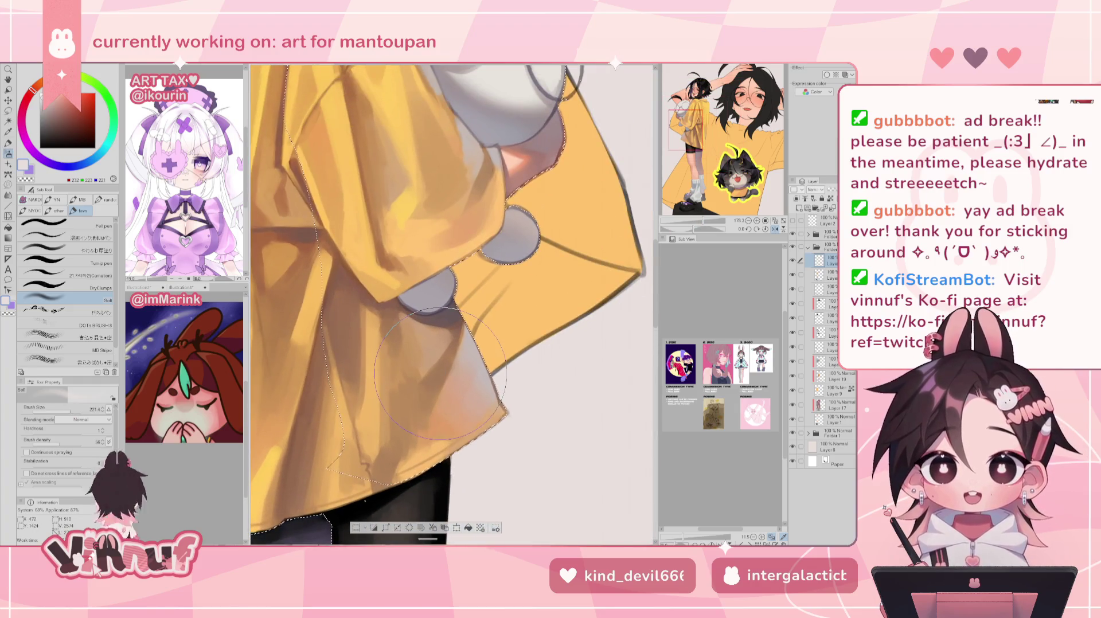
key("m")
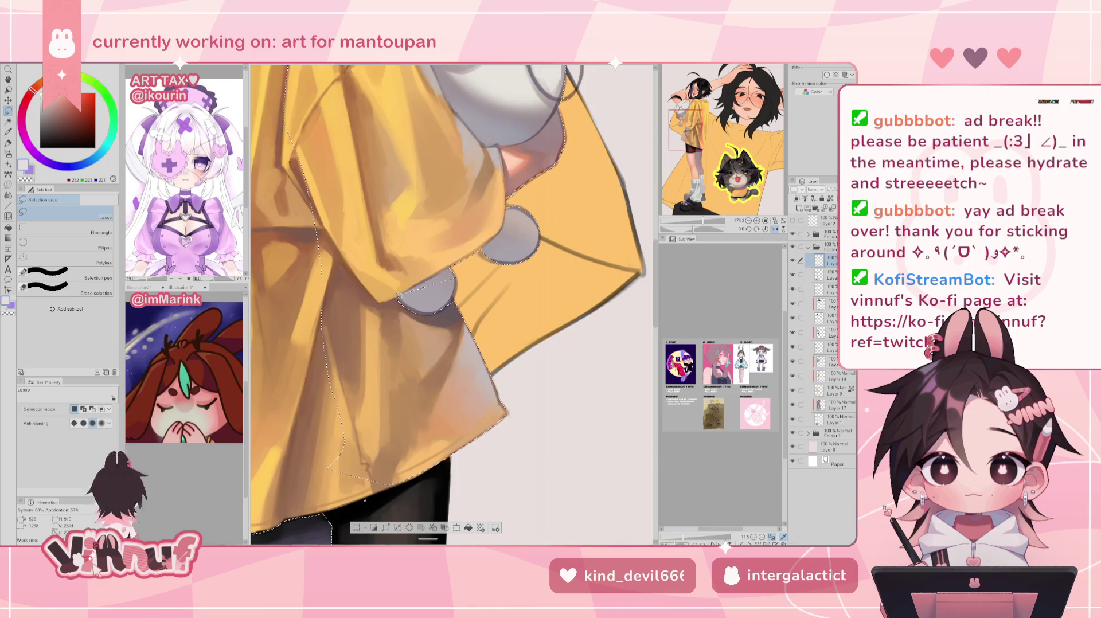
left_click_drag(371, 283, 379, 301)
left_click_drag(462, 267, 446, 190)
left_click_drag(360, 192, 379, 262)
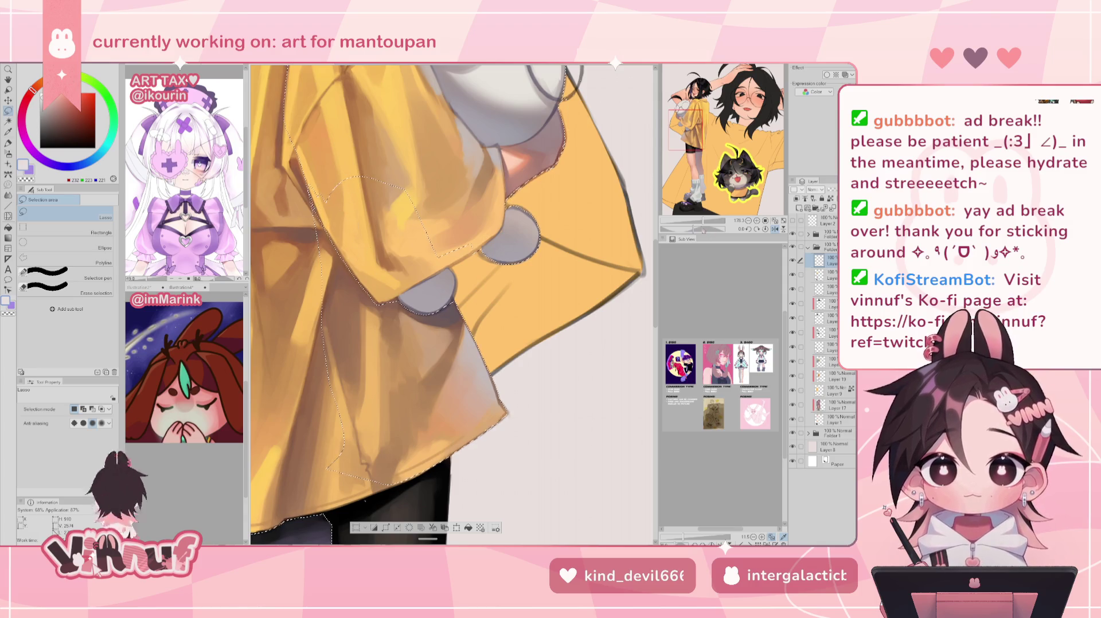
scroll(345, 219, "down", 5)
scroll(383, 463, "up", 4)
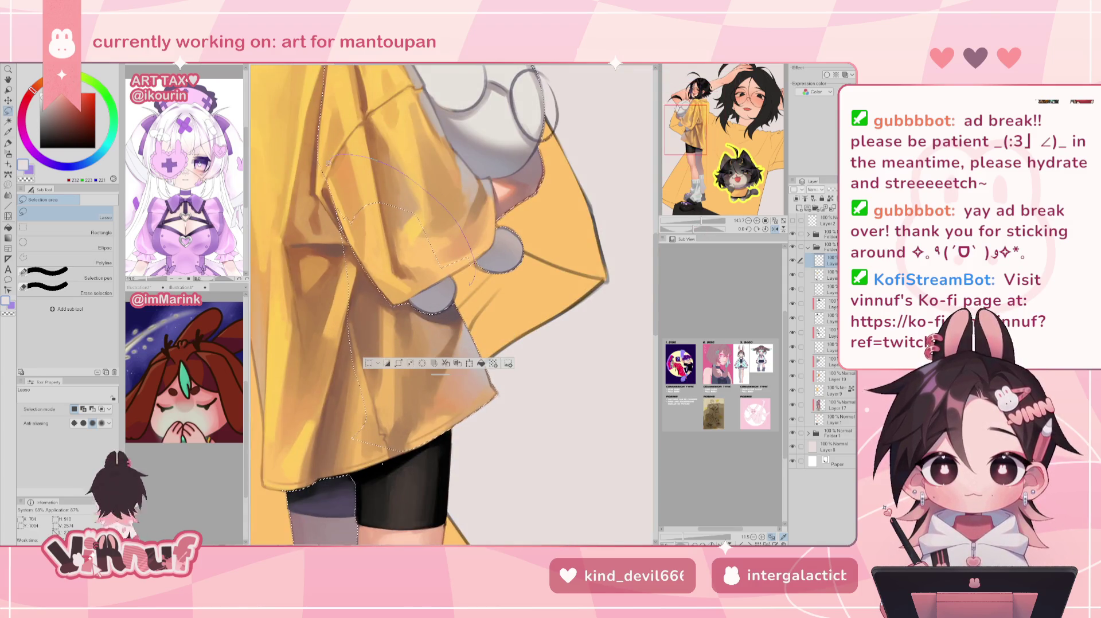
Airbrush soft shading onto the selected shirt and check it zoomed out and mirrored
key("h")
scroll(453, 304, "down", 2)
scroll(453, 303, "down", 2)
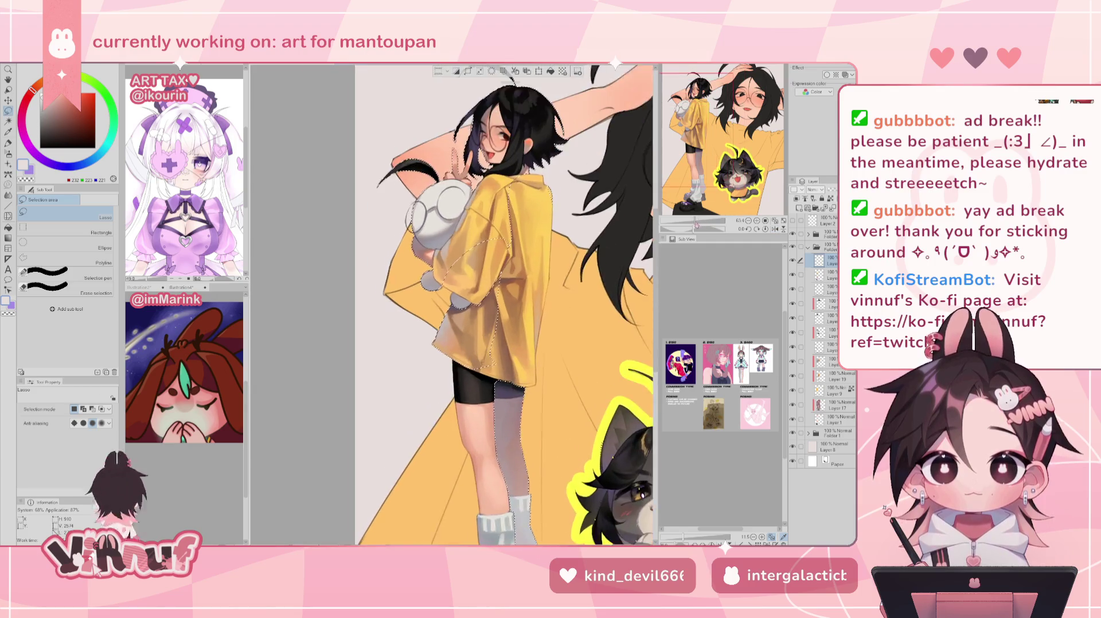
key("b")
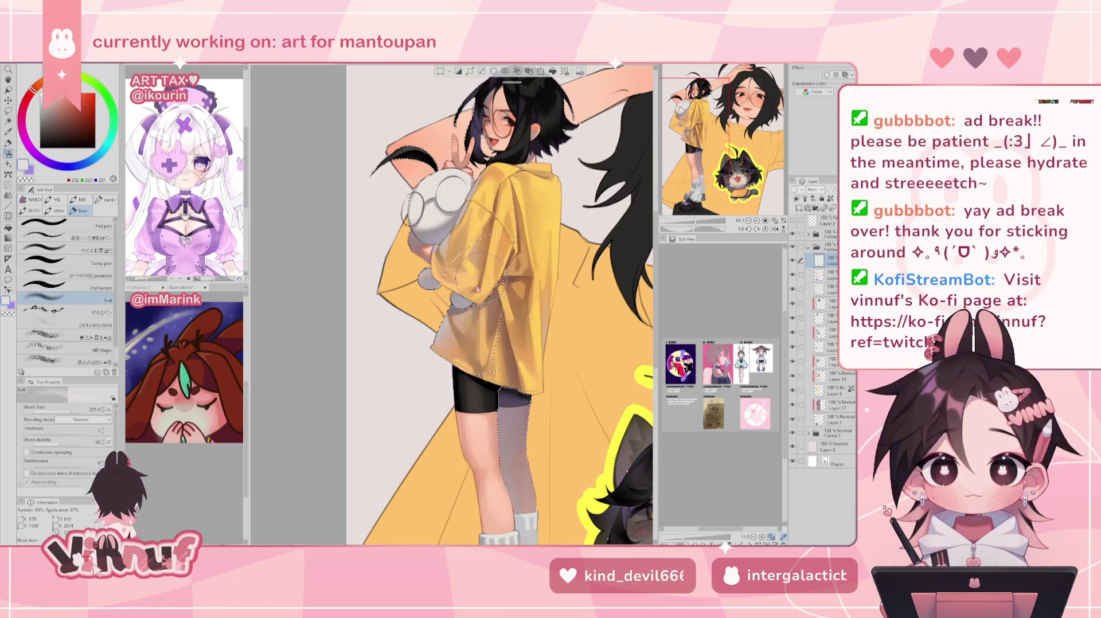
left_click_drag(484, 275, 482, 272)
key("ctrl+d")
left_click_drag(709, 221, 687, 222)
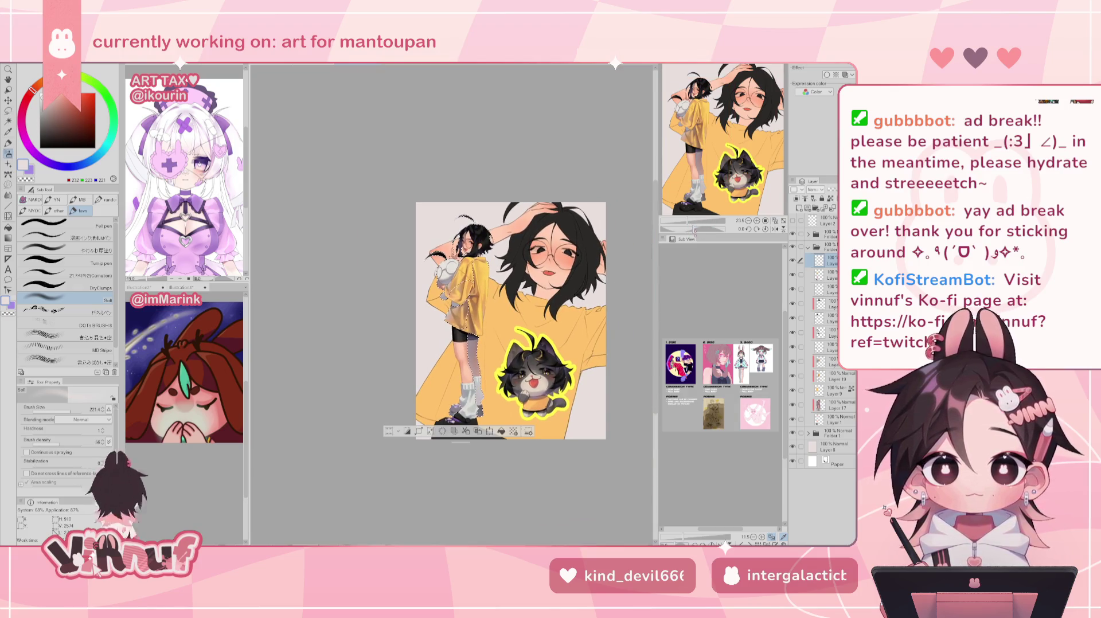
key("ctrl+d")
key("h")
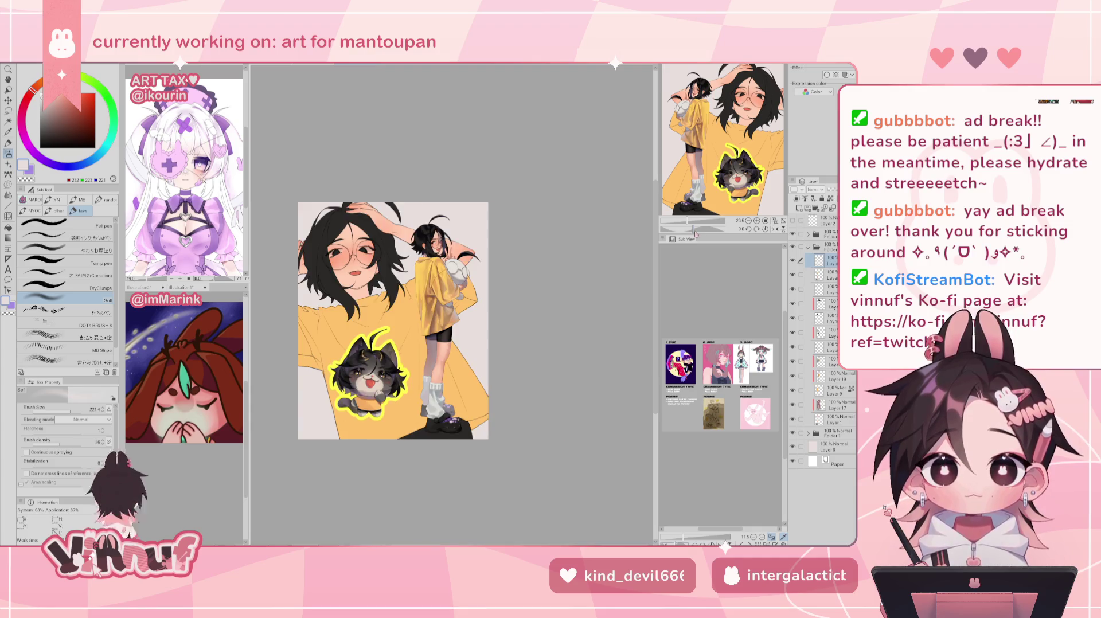
key("h")
key("ctrl+z")
scroll(514, 317, "up", 3)
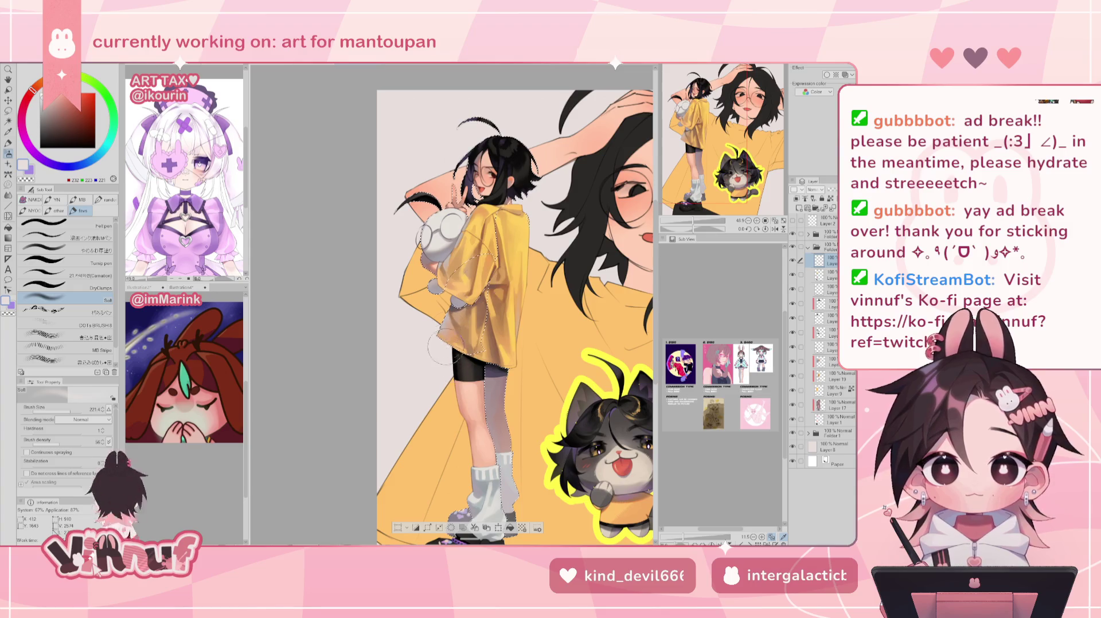
Lighten the lower shirt hem with a soft stroke, clear the selection, and zoom in on the figure
left_click_drag(450, 326, 454, 338)
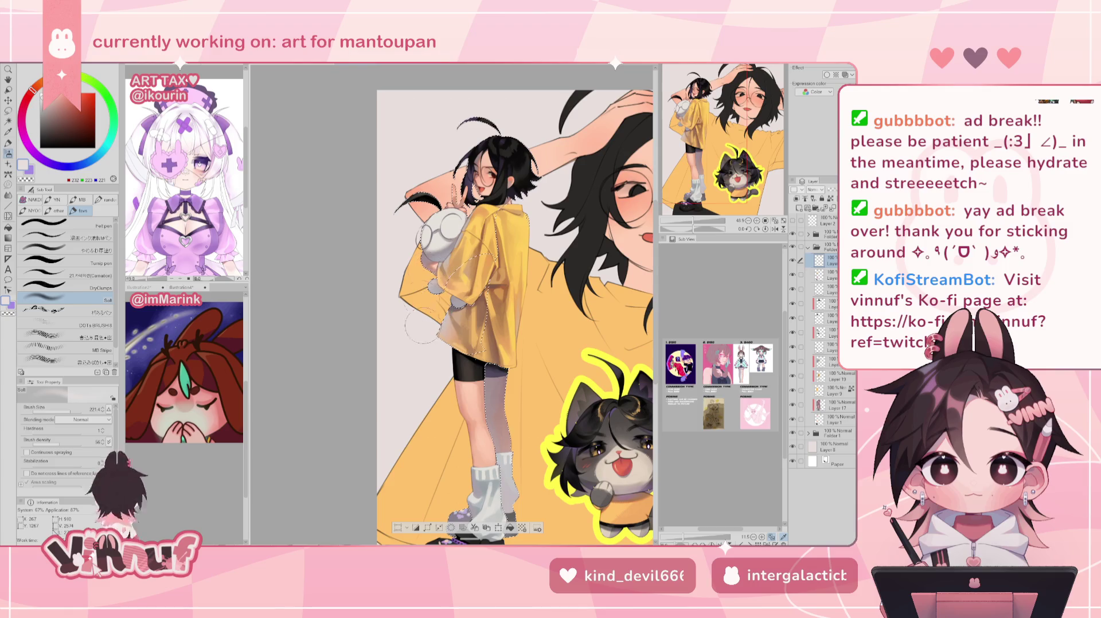
key("ctrl+d")
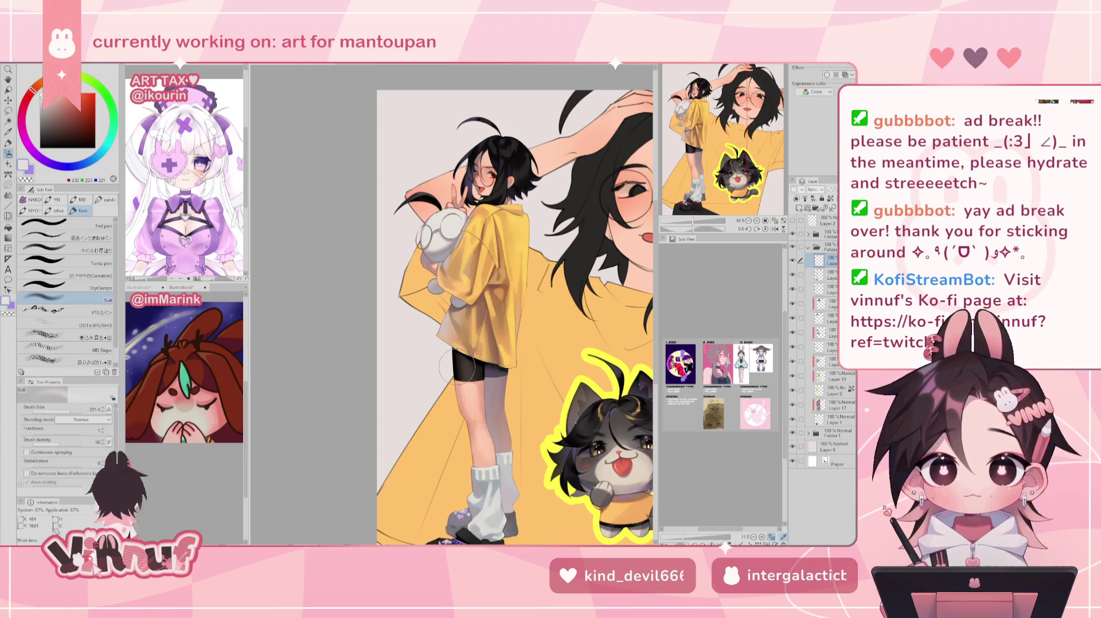
left_click_drag(457, 367, 425, 382)
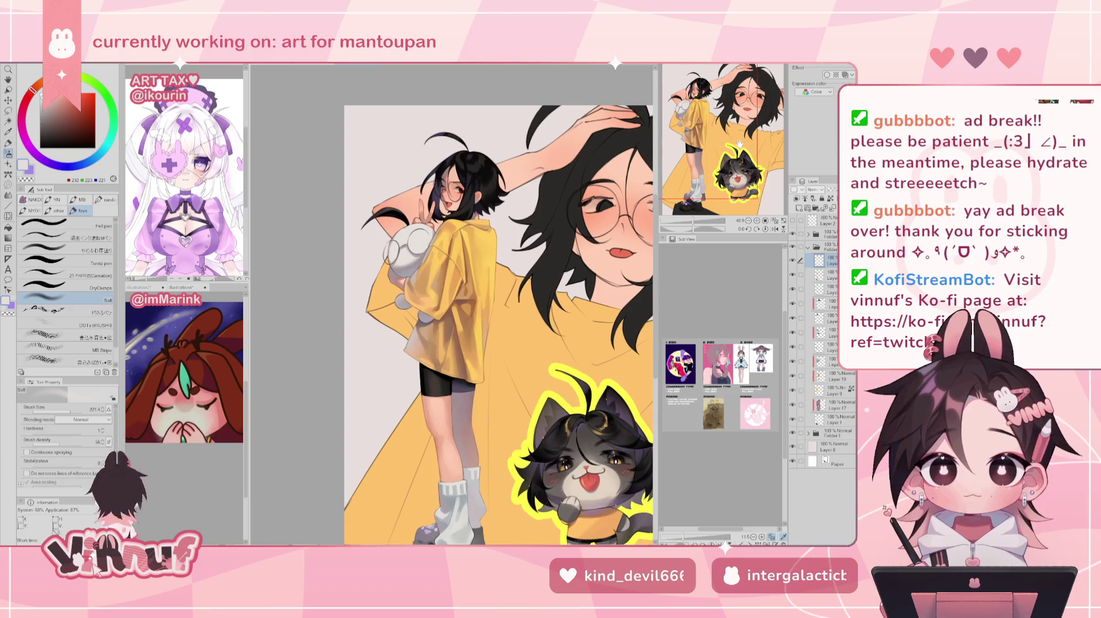
left_click_drag(692, 221, 693, 222)
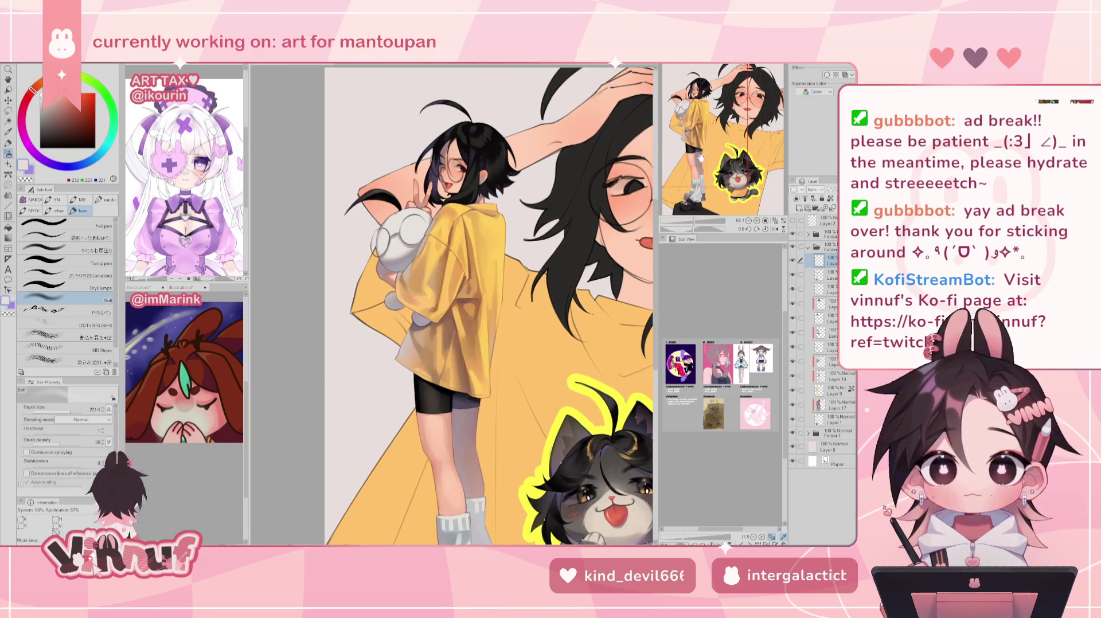
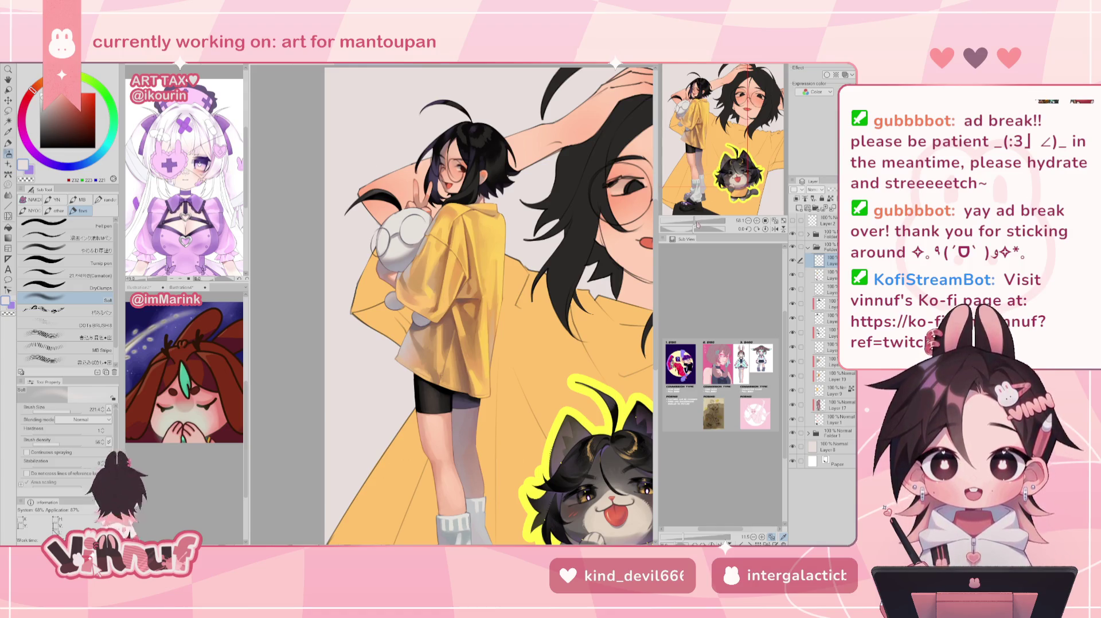
Zoom out, mirror the view, and compare darker and lighter leg and sock shading
left_click_drag(696, 223, 683, 223)
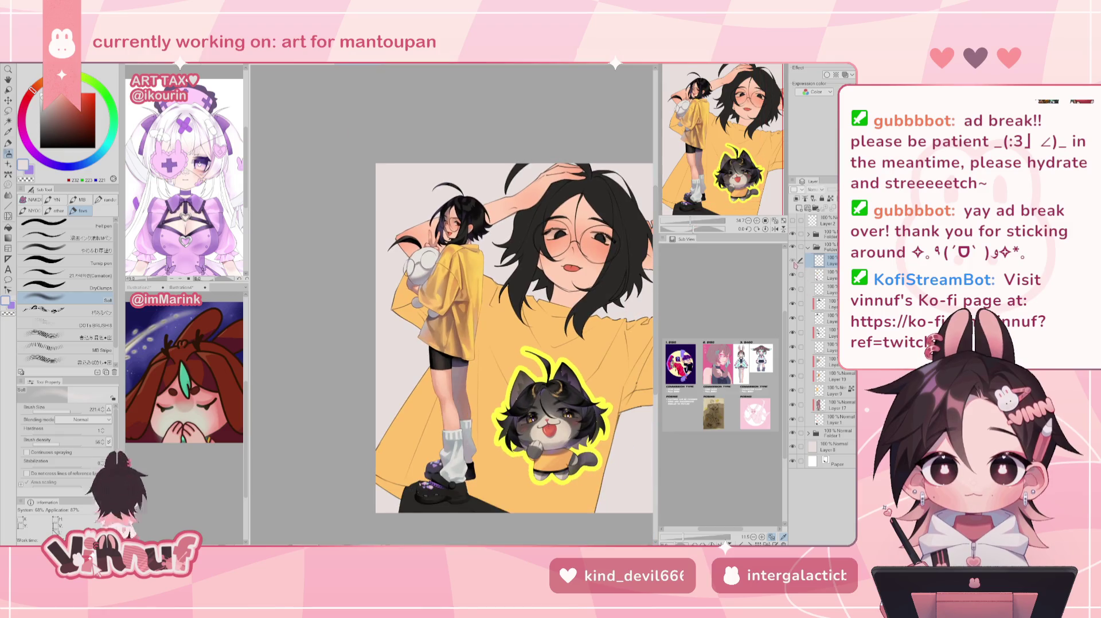
key("h")
key("h")
left_click_drag(464, 378, 462, 479)
key("ctrl+z")
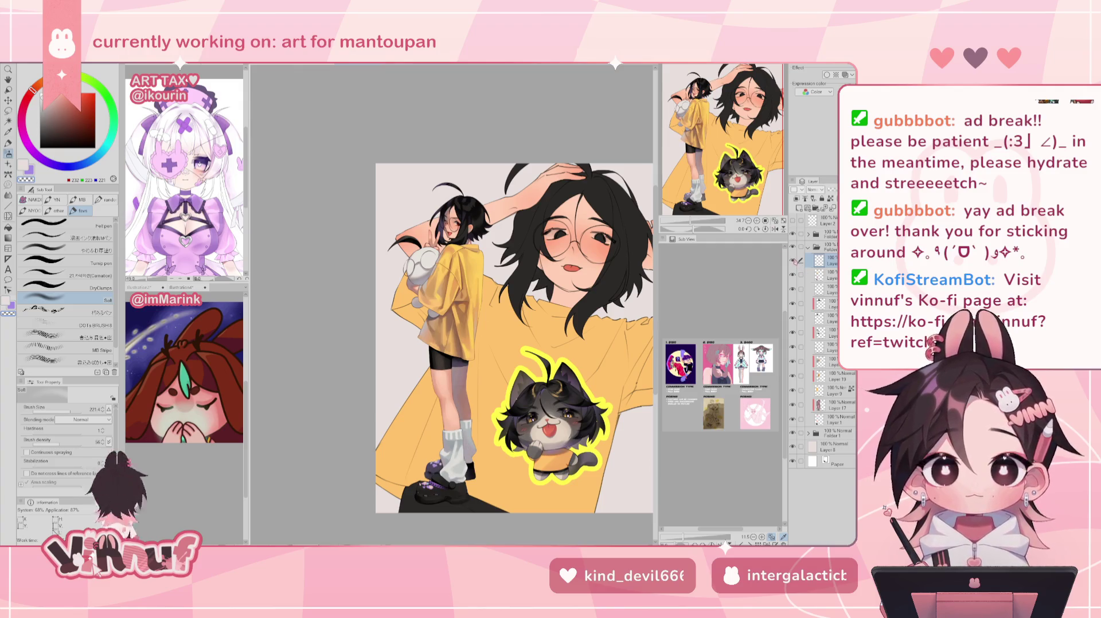
key("ctrl+y")
key("ctrl+z")
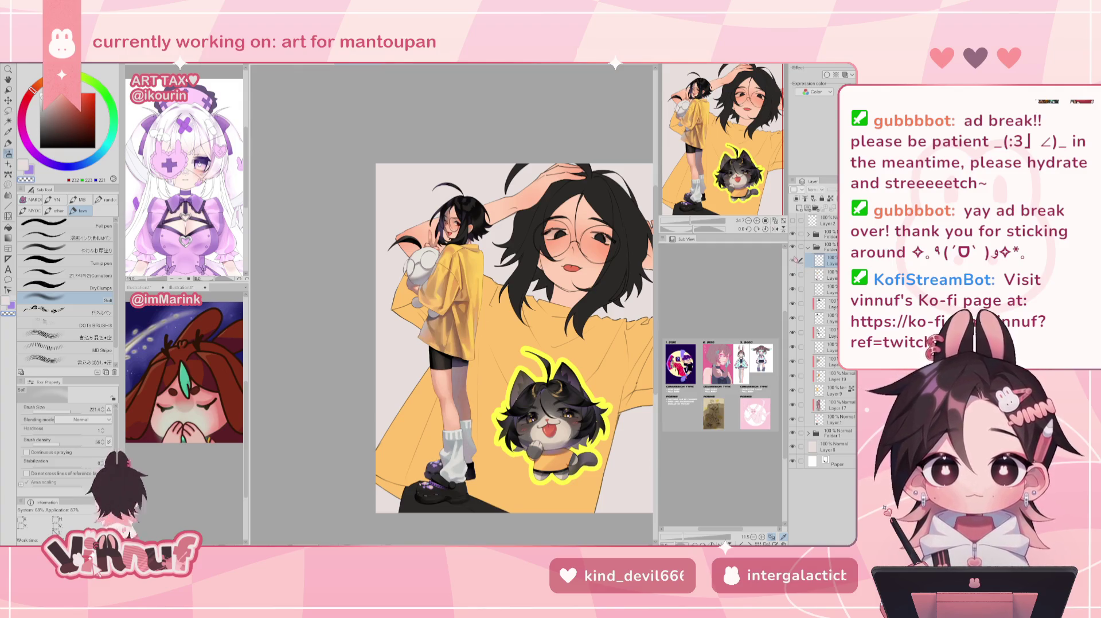
key("ctrl+y")
key("ctrl+z")
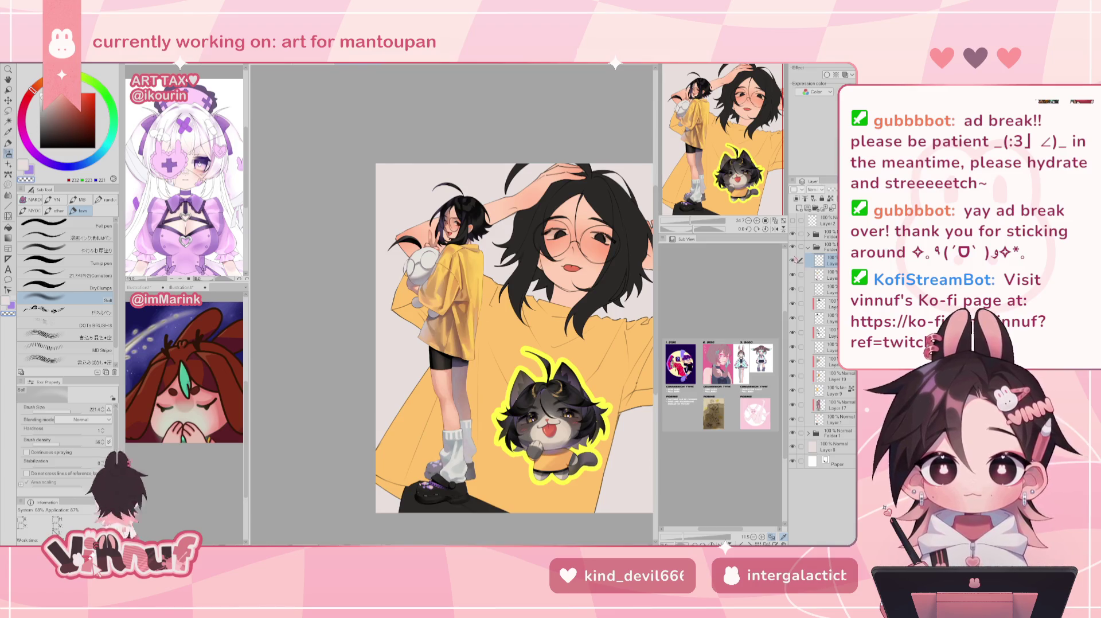
key("ctrl+y")
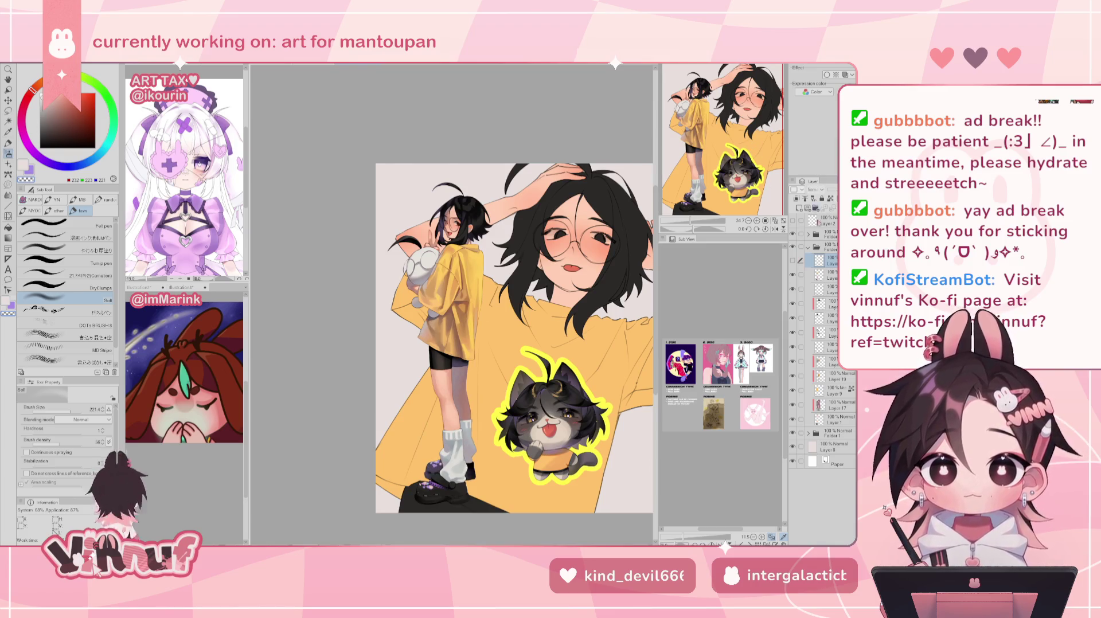
Step through the shading history and keep the lighter shoes with purple highlights
key("ctrl+y")
key("ctrl+z")
key("ctrl+y")
left_click(826, 275)
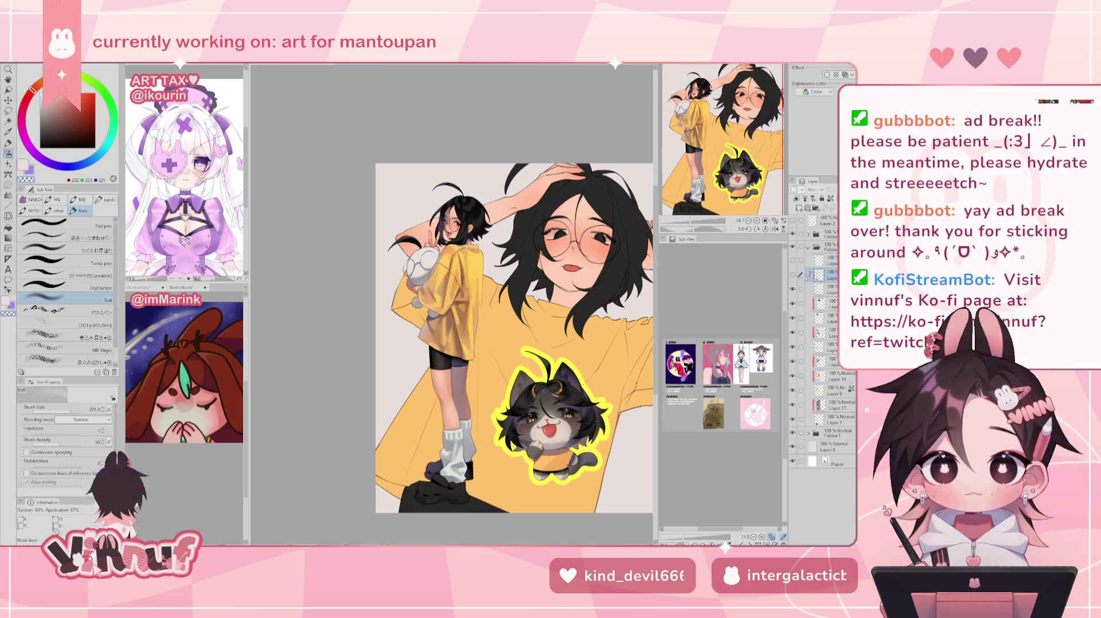
key("ctrl+z")
key("ctrl+y")
key("ctrl+z")
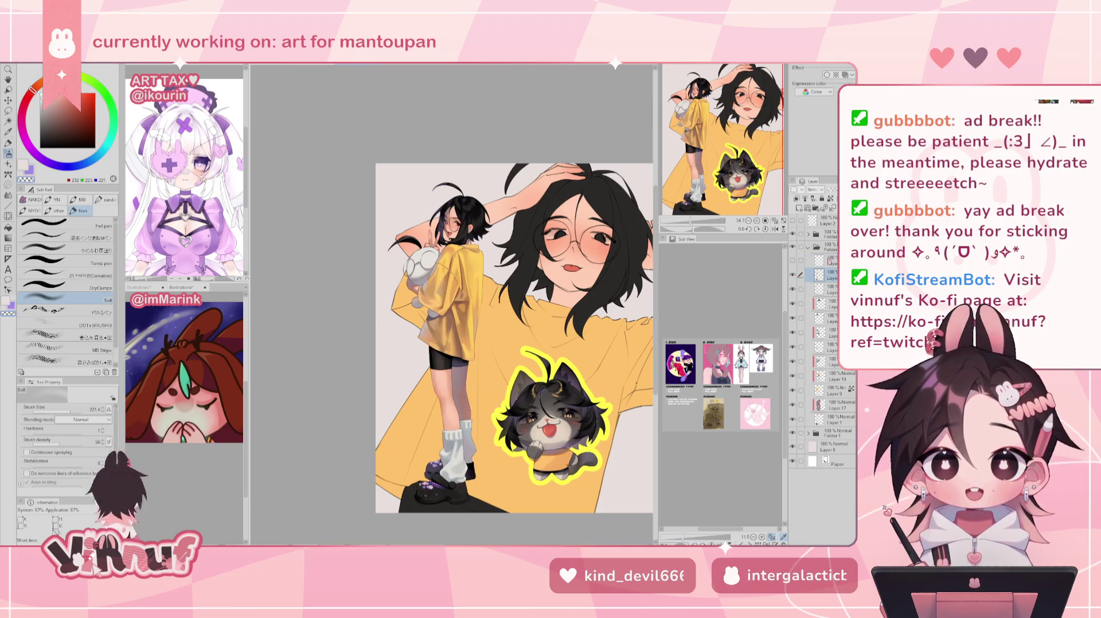
scroll(448, 396, "up", 3)
scroll(447, 395, "up", 3)
scroll(447, 396, "up", 3)
Blend and lighten the lower and upper edges of the grey paw with the Blend tool
mouse_move(447, 172)
left_mouse_down()
mouse_move(459, 459)
mouse_move(470, 229)
left_mouse_up()
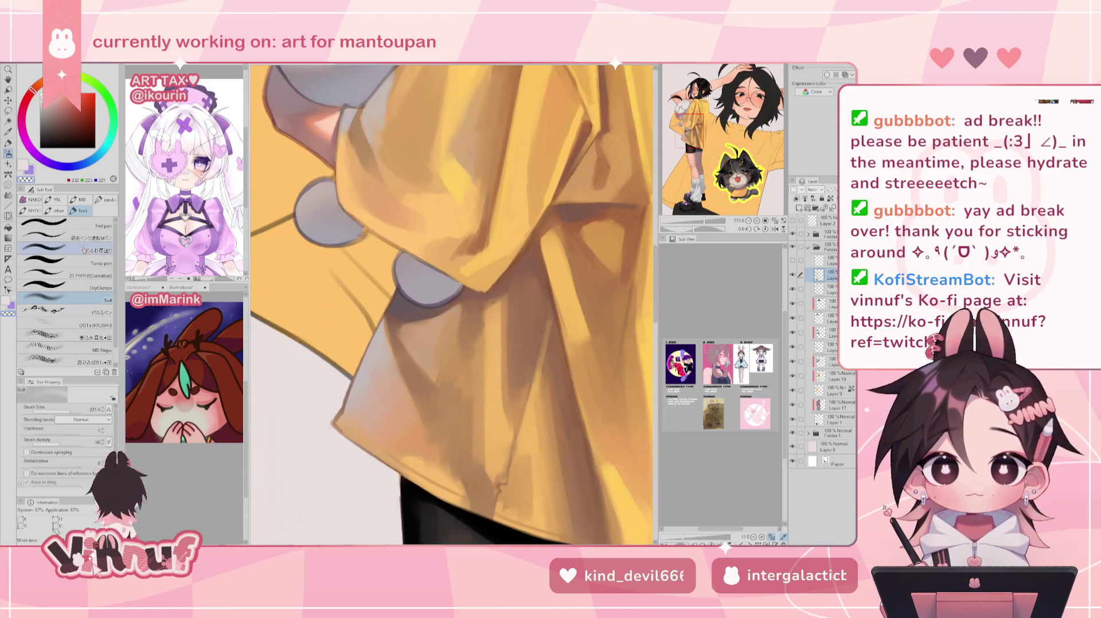
left_click(84, 250)
left_click(401, 283, "alt")
left_click_drag(404, 294, 447, 300)
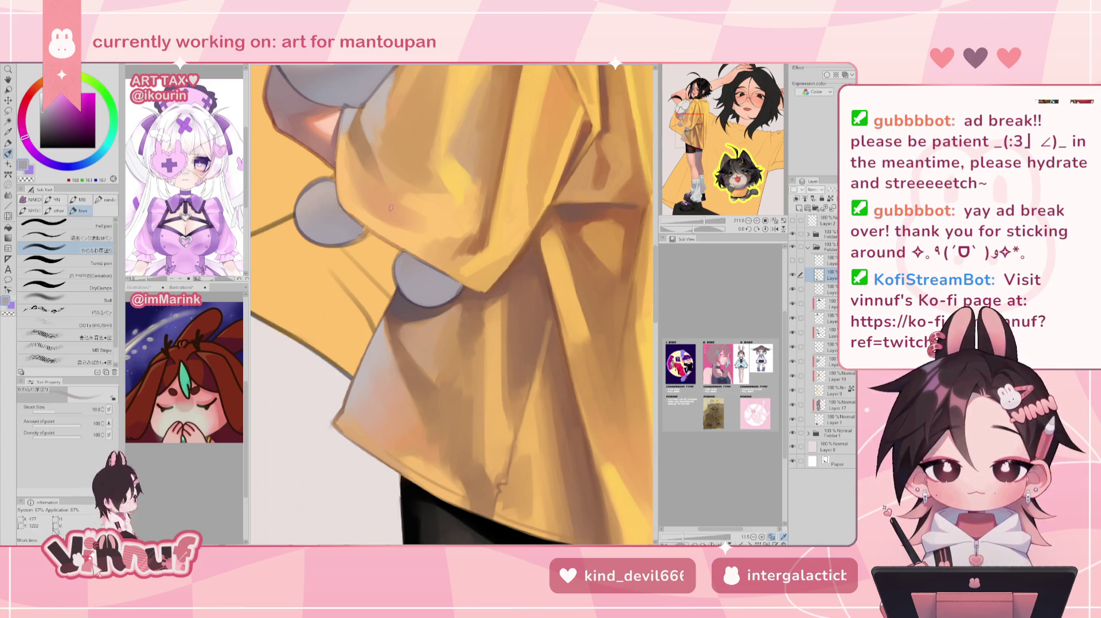
left_click(315, 193, "alt")
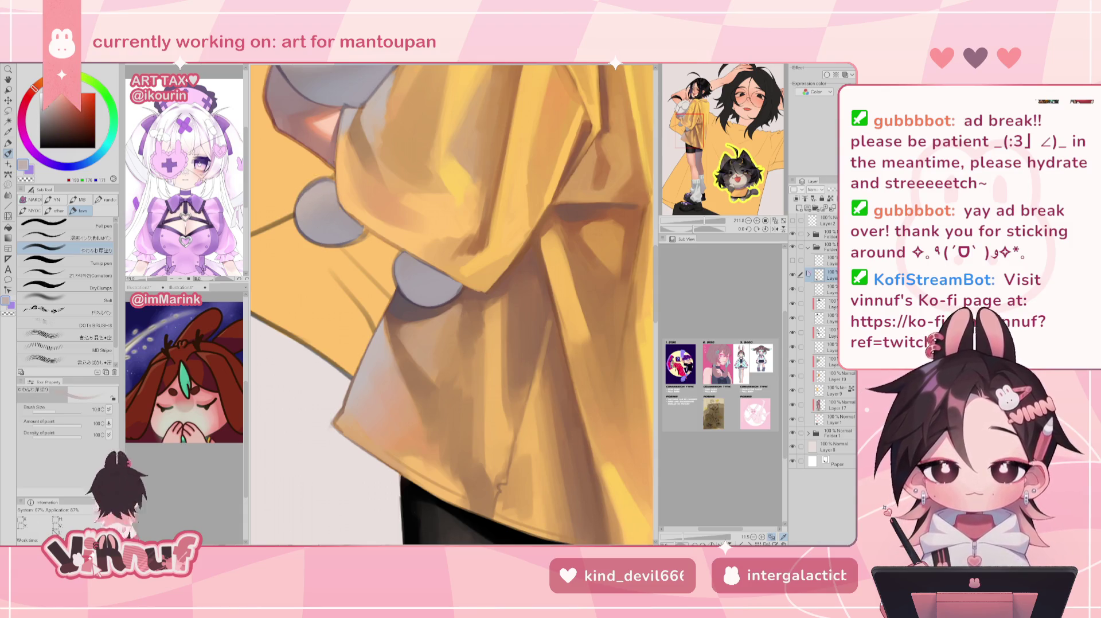
left_click_drag(304, 192, 324, 181)
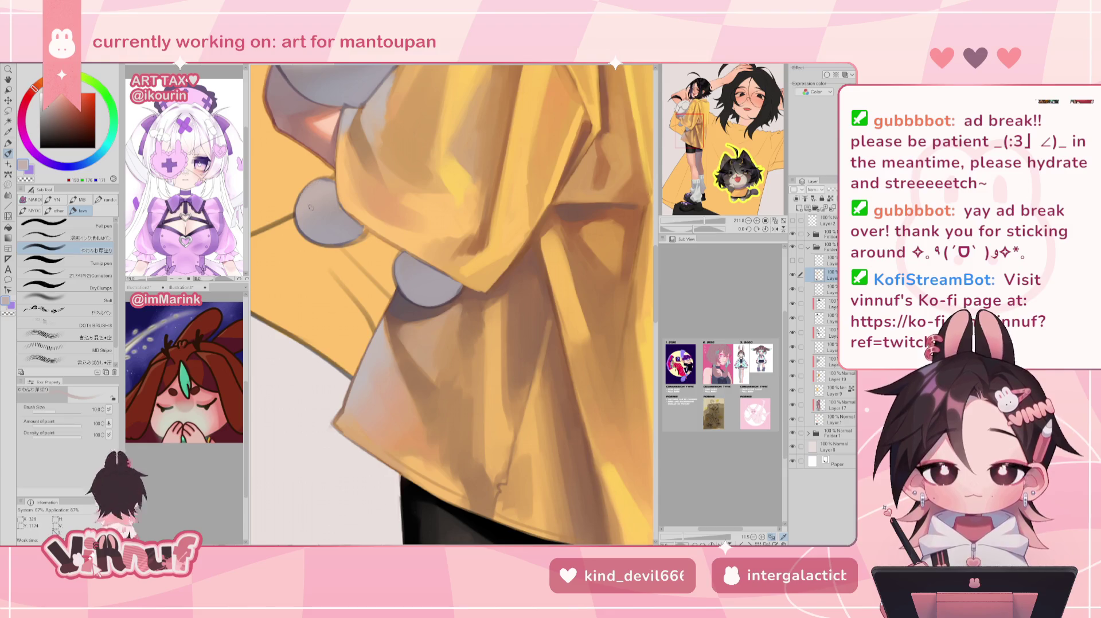
Pick a darker grey, mirror-check the shapes, then sample brown and shrink the brush
left_click(326, 233, "alt")
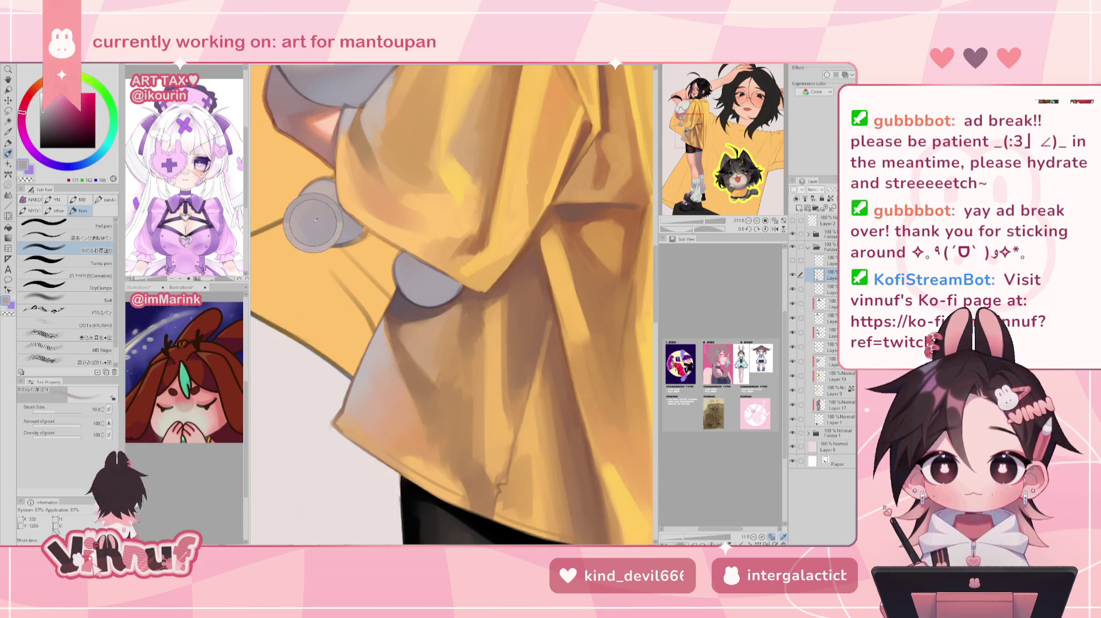
left_click(319, 236, "alt")
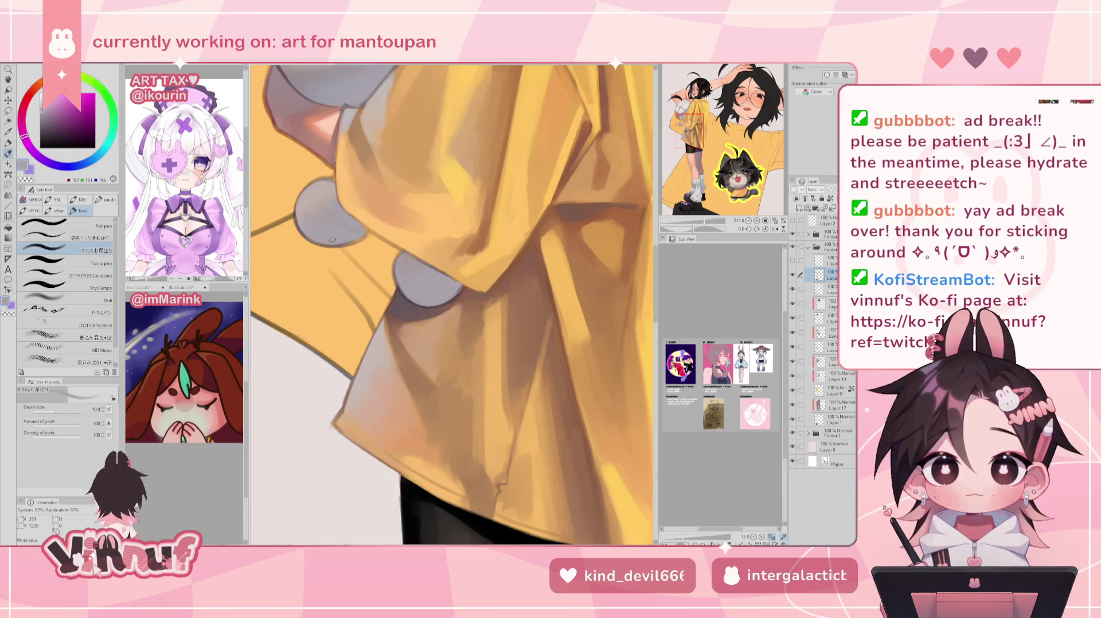
key("h")
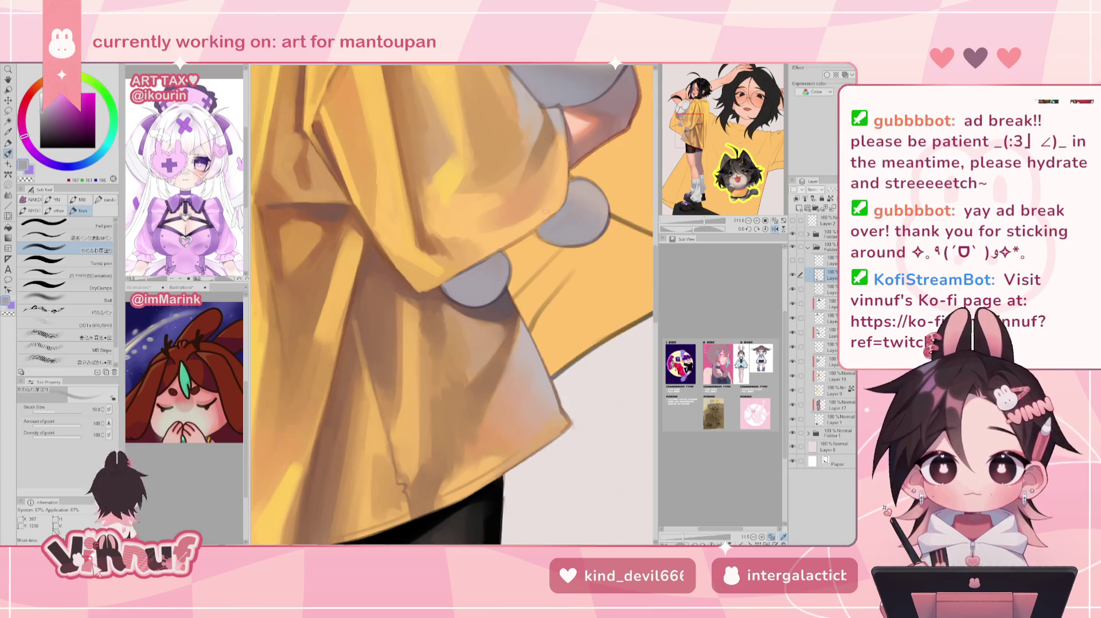
key("h")
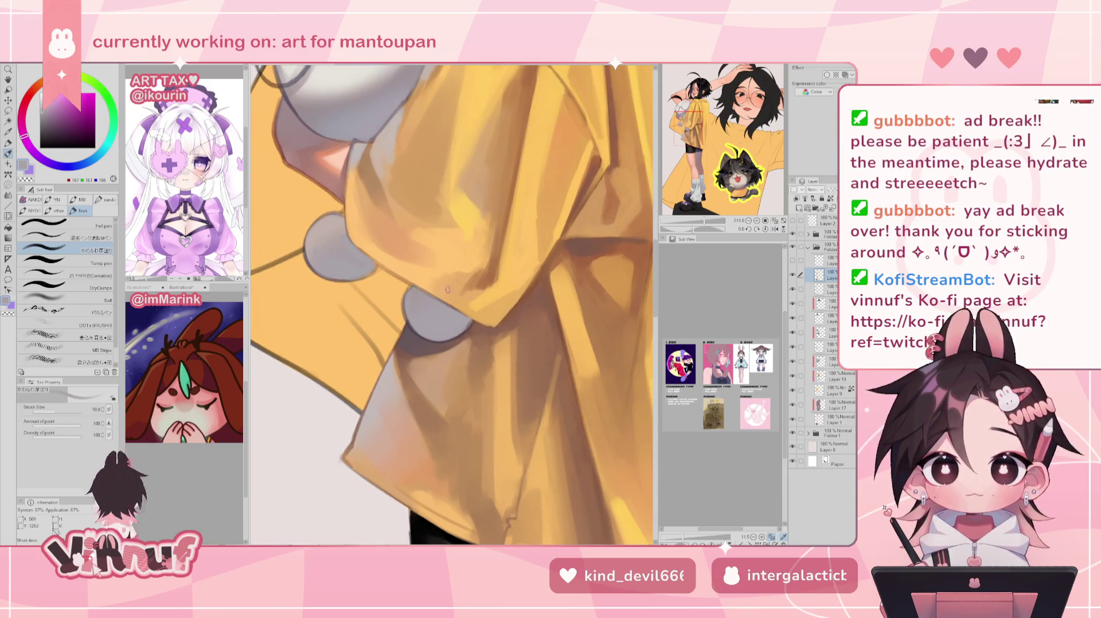
left_click(509, 259, "alt")
key("bracketleft")
key("bracketleft")
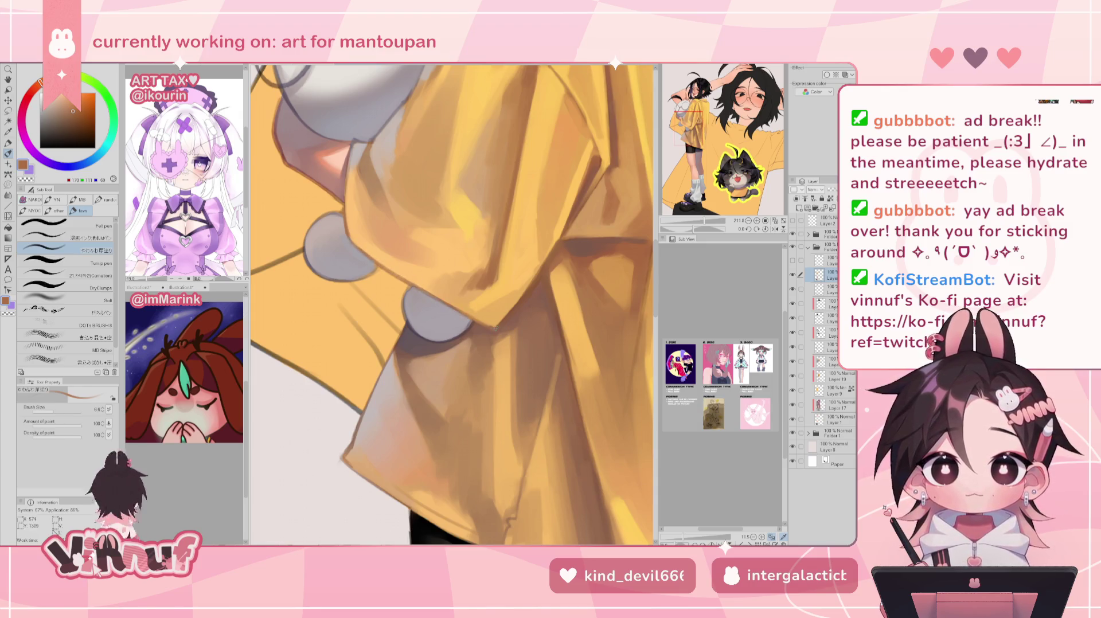
Sample grey and brown tones and paint a short dark brown stroke where plush meets sleeve
left_click_drag(459, 260, 516, 346)
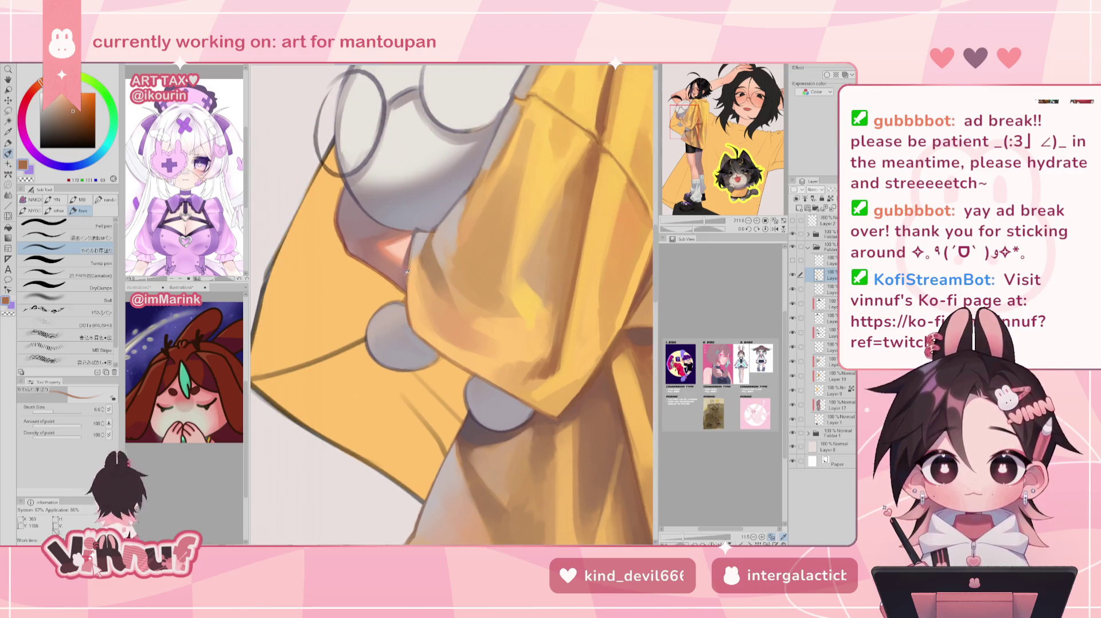
left_click(408, 271, "alt")
left_click(411, 251, "alt")
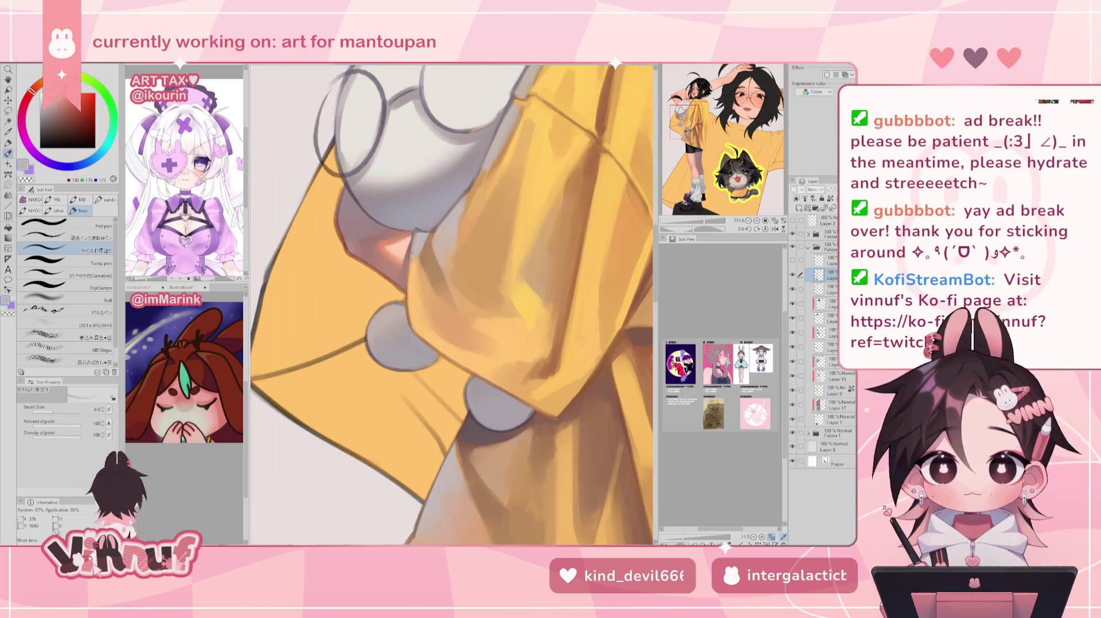
left_click(345, 203, "alt")
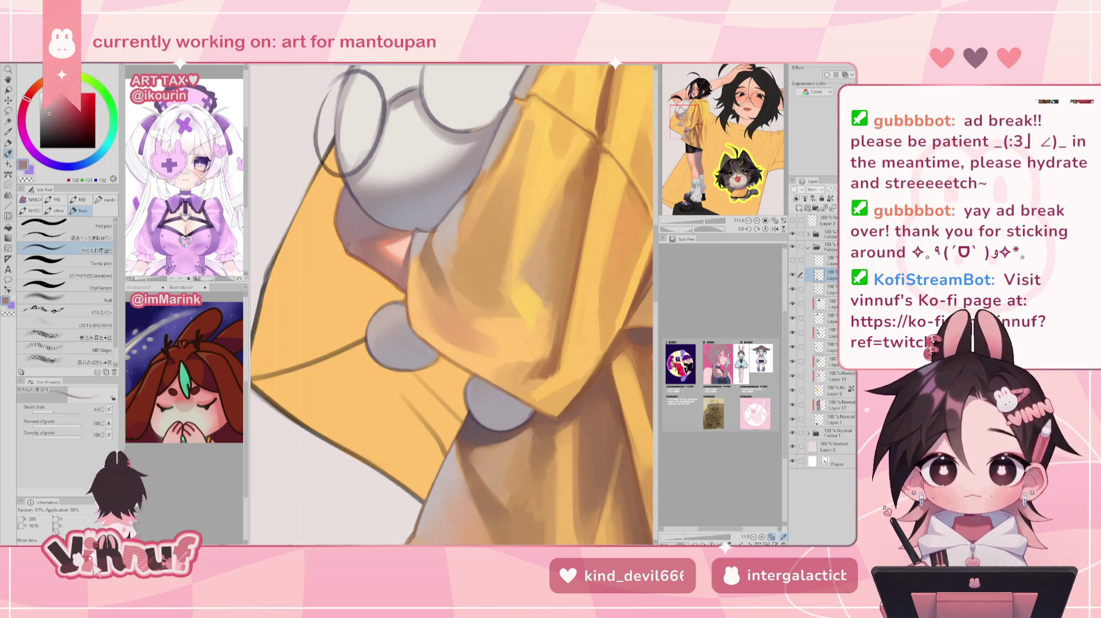
left_click(367, 258, "alt")
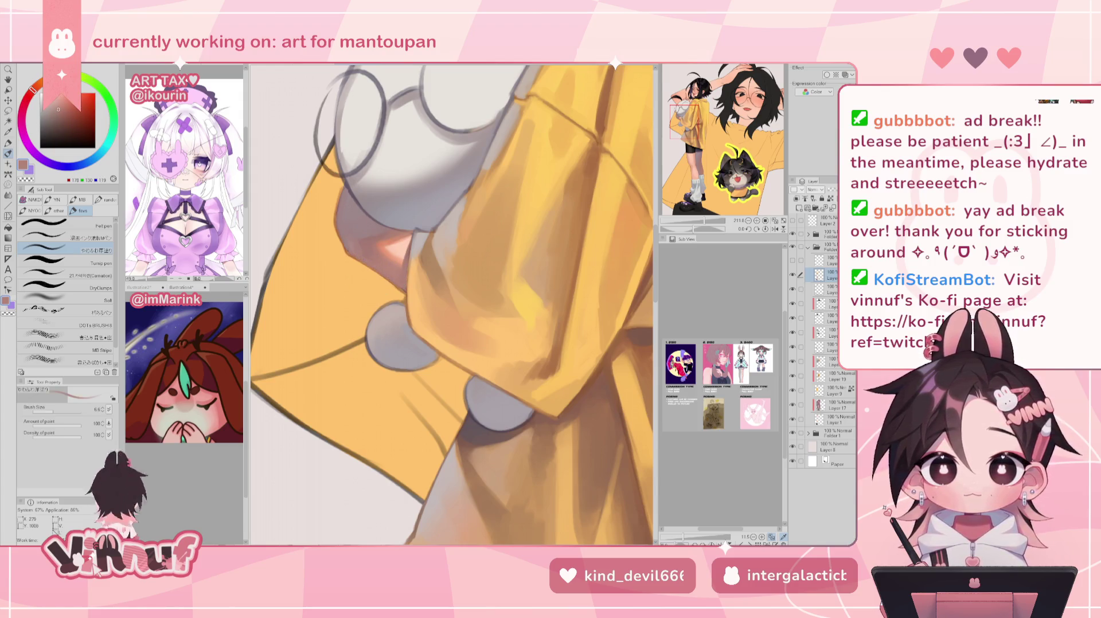
left_click(377, 271, "alt")
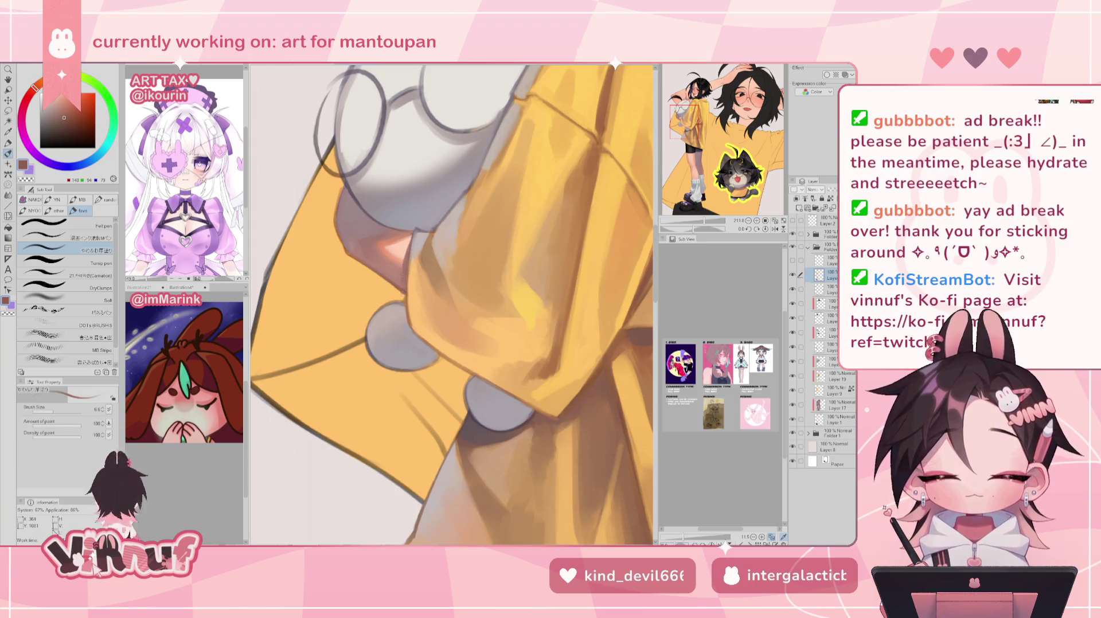
left_click_drag(341, 184, 338, 201)
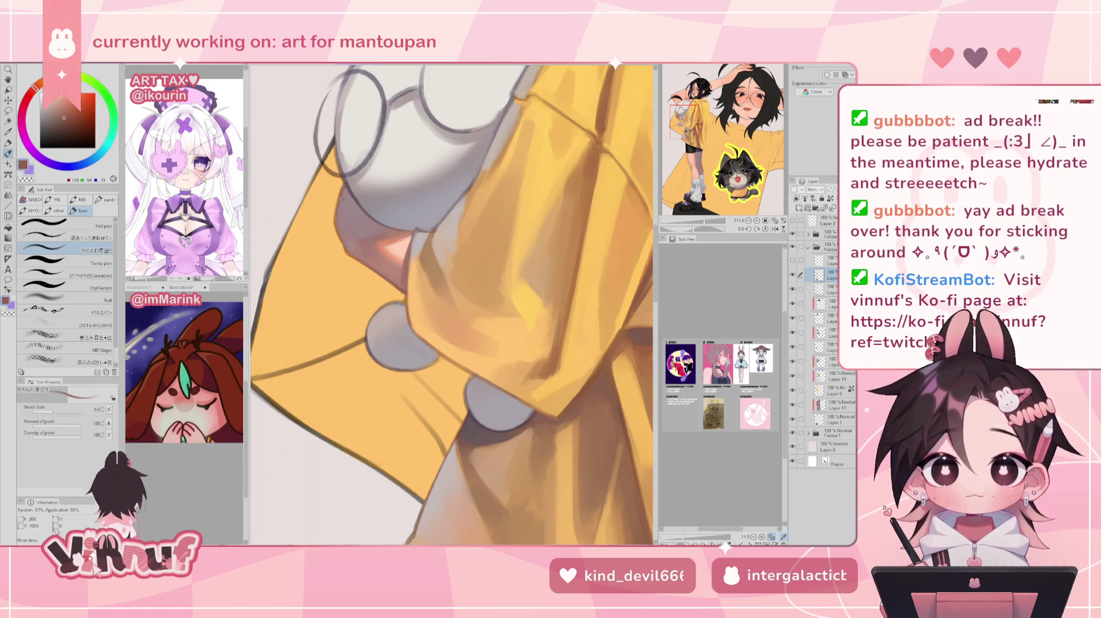
Sample a muted pink and mirror the canvas to check the result
left_click(341, 210, "alt")
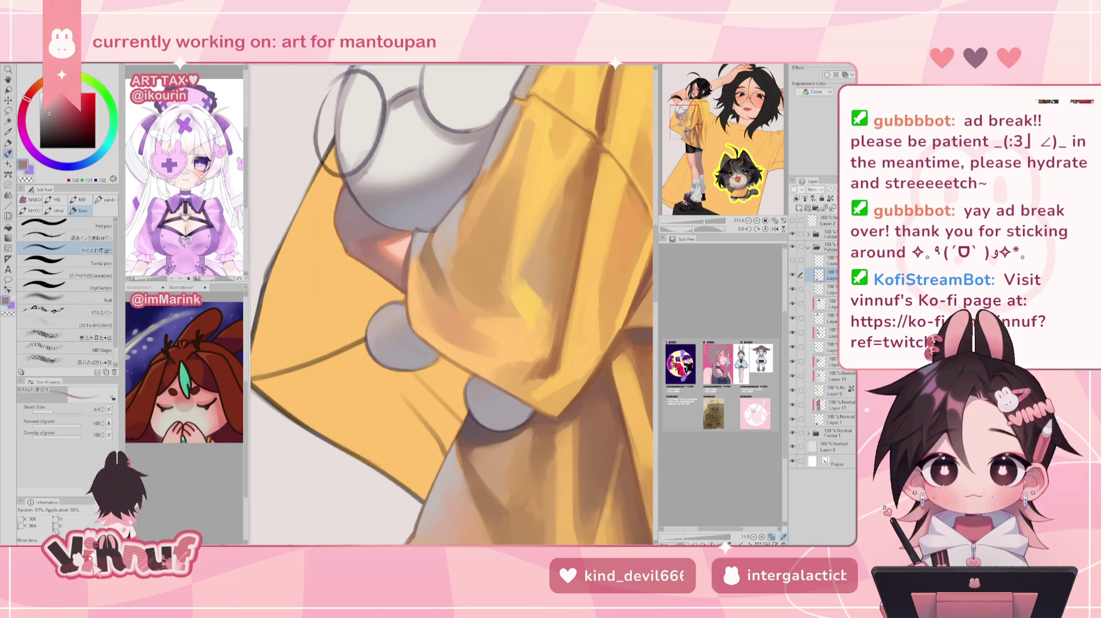
left_click(348, 242, "alt")
key("h")
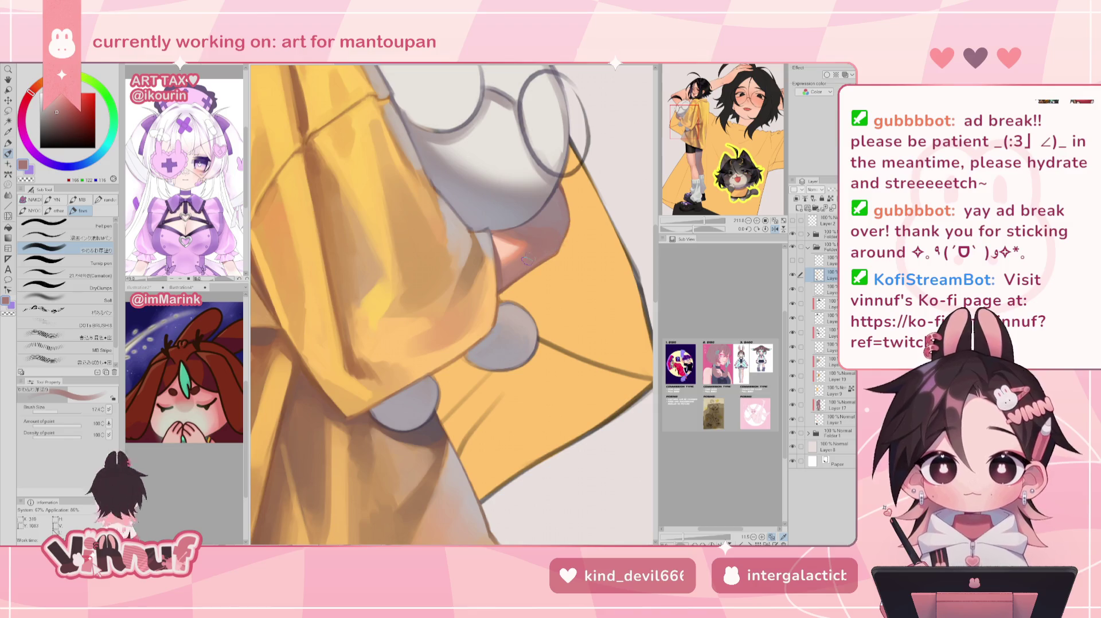
key("h")
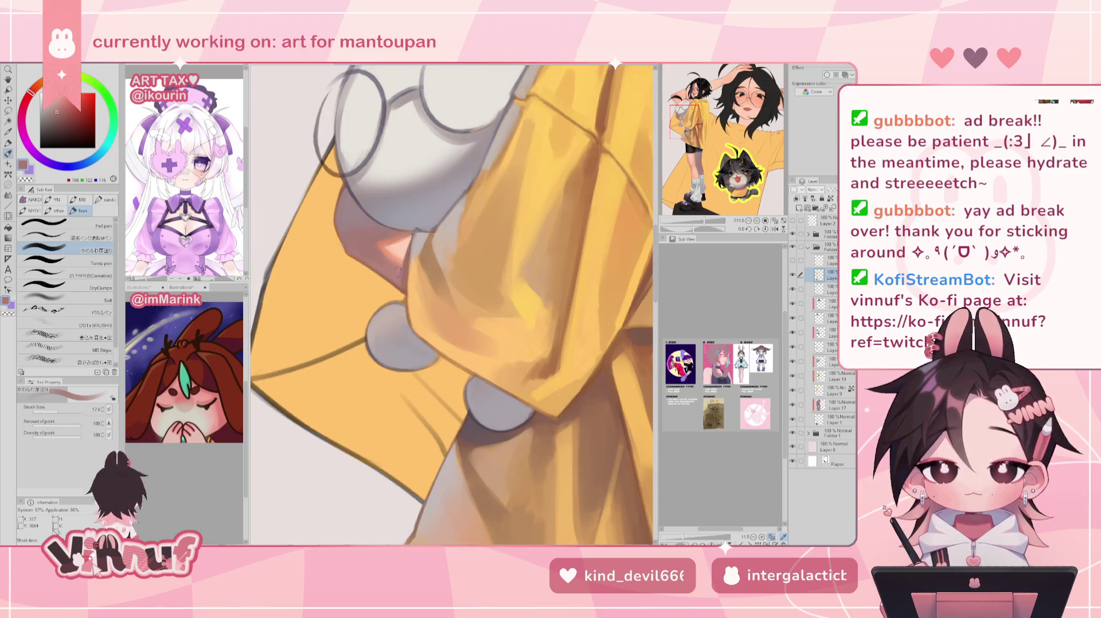
scroll(419, 267, "down", 10)
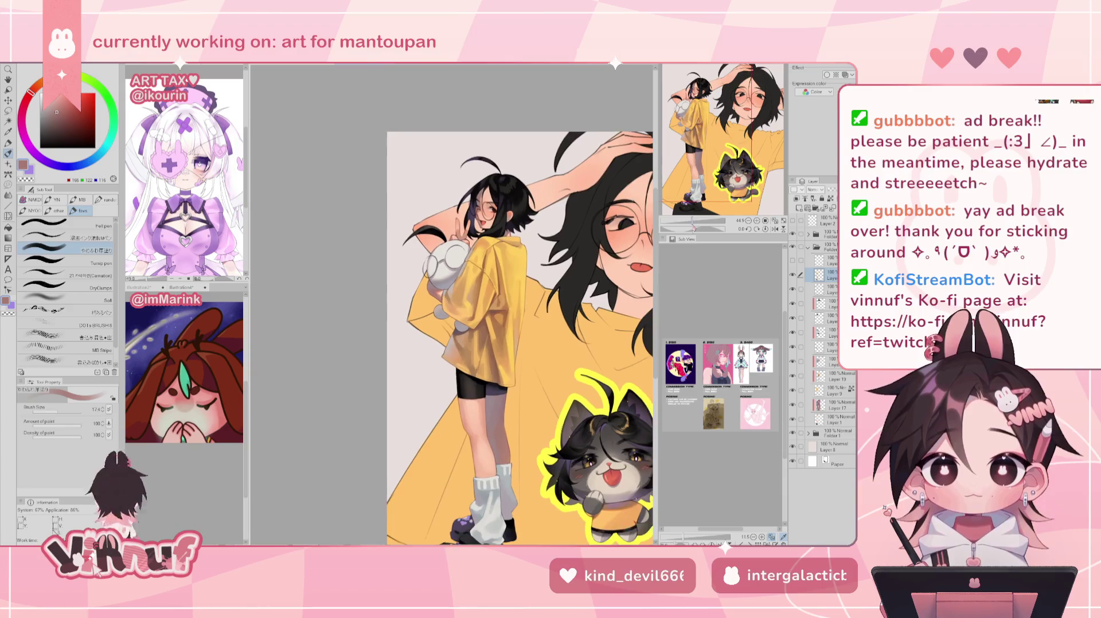
Sample reddish brown and grey tones from the plush, mirroring the view to check
scroll(413, 281, "up", 3)
scroll(413, 281, "up", 2)
scroll(413, 280, "up", 2)
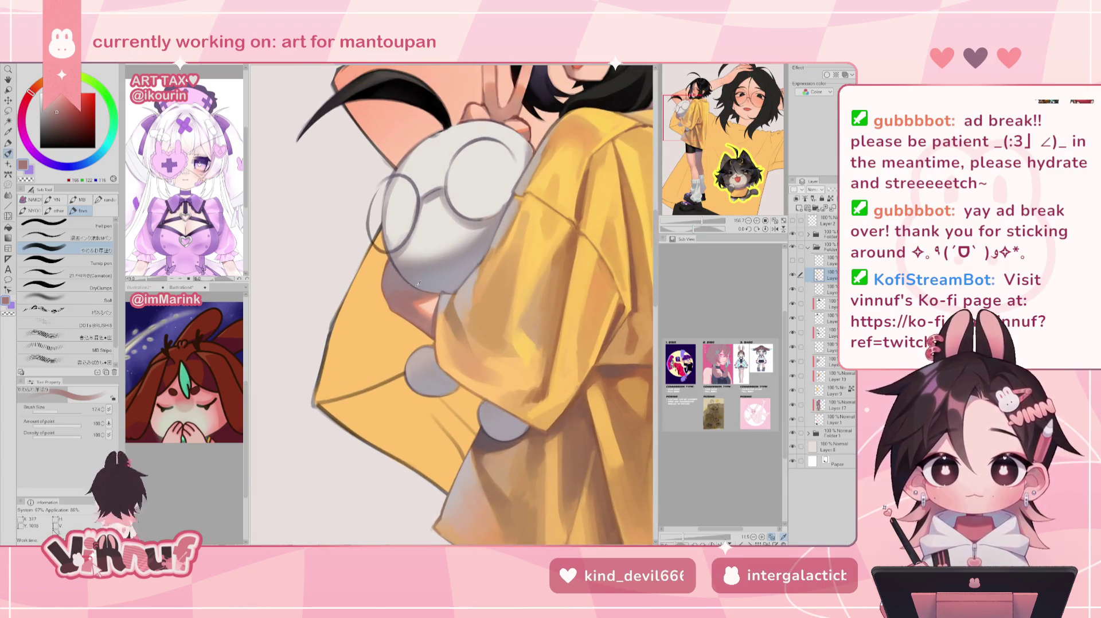
left_click(427, 319, "alt")
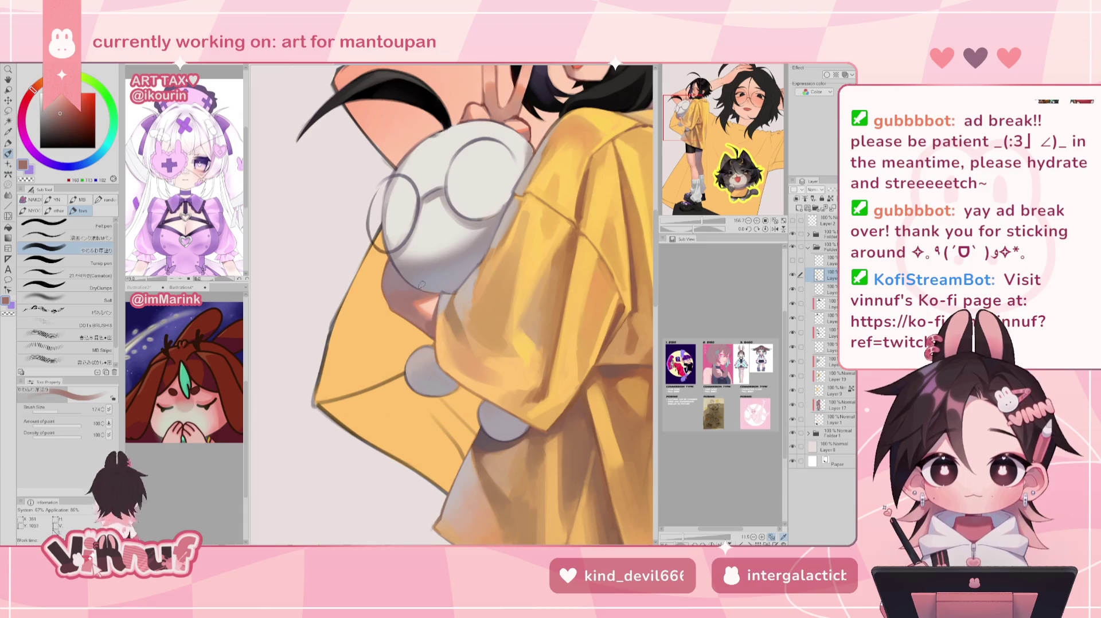
key("h")
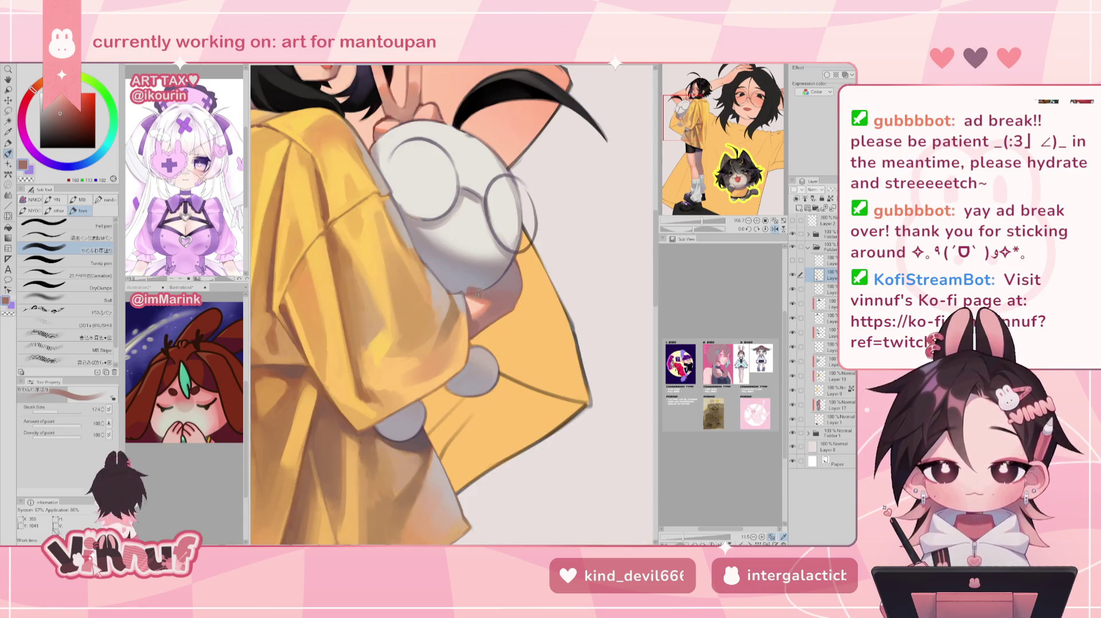
key("h")
left_click(422, 280, "alt")
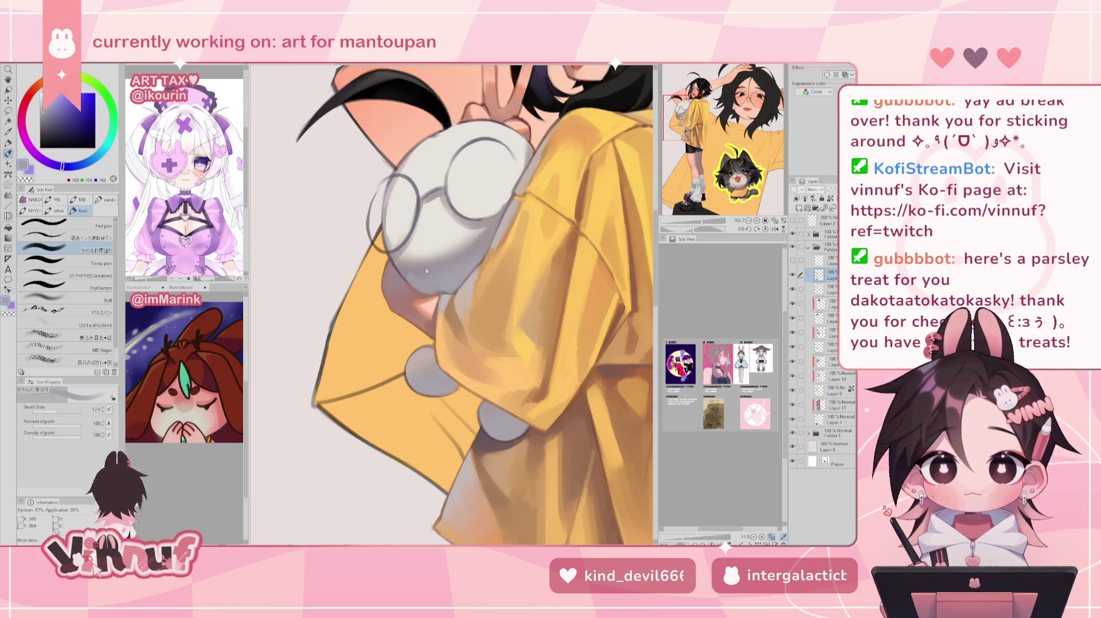
left_click(396, 269, "alt")
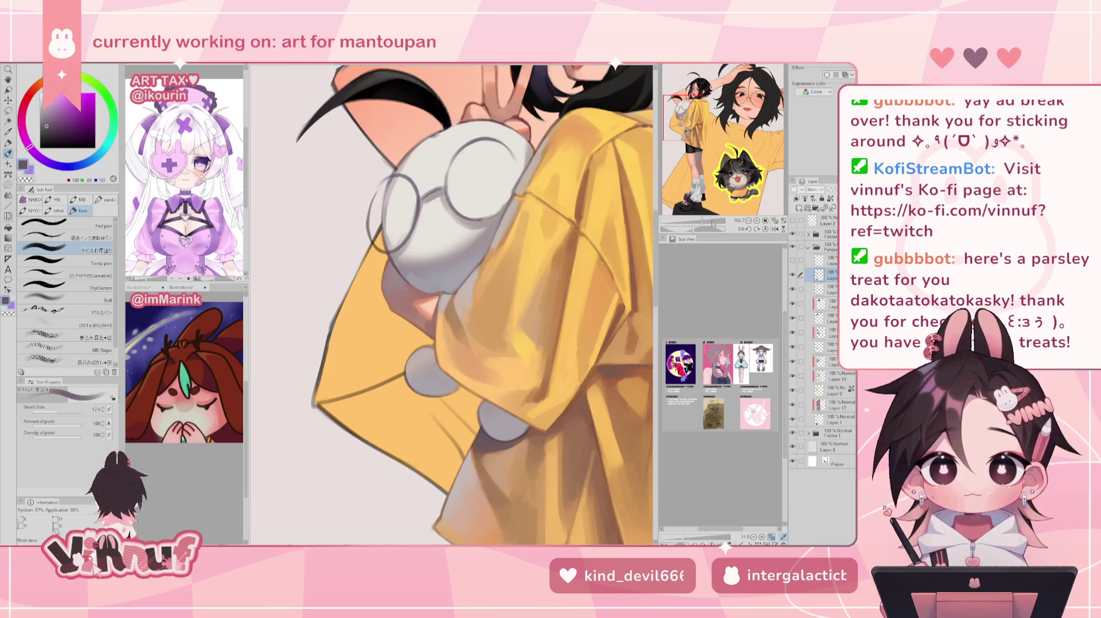
scroll(715, 225, "up", 2)
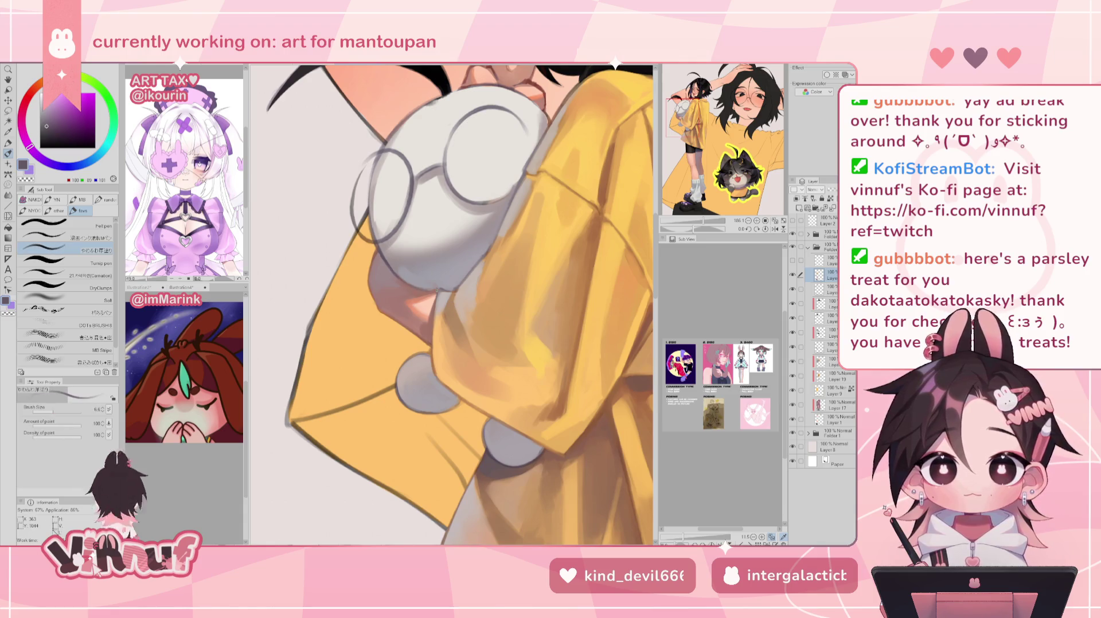
left_click(423, 283, "alt")
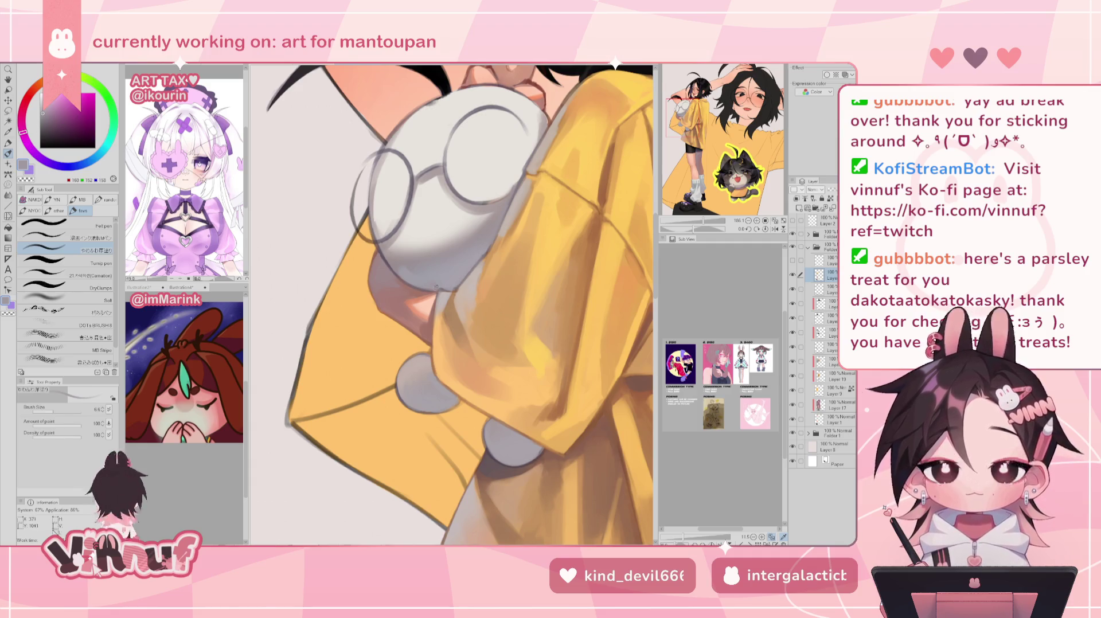
left_click(444, 290, "alt")
Paint reddish pink along the bunny's lower edge with a smaller brush
key("bracketleft")
key("bracketleft")
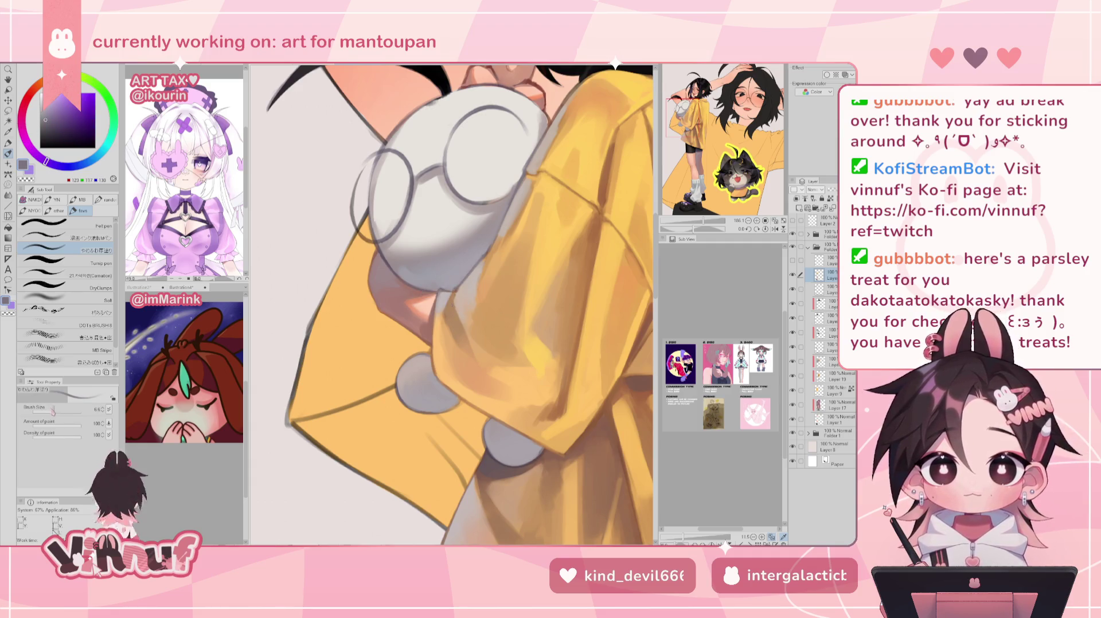
left_click(376, 255, "alt")
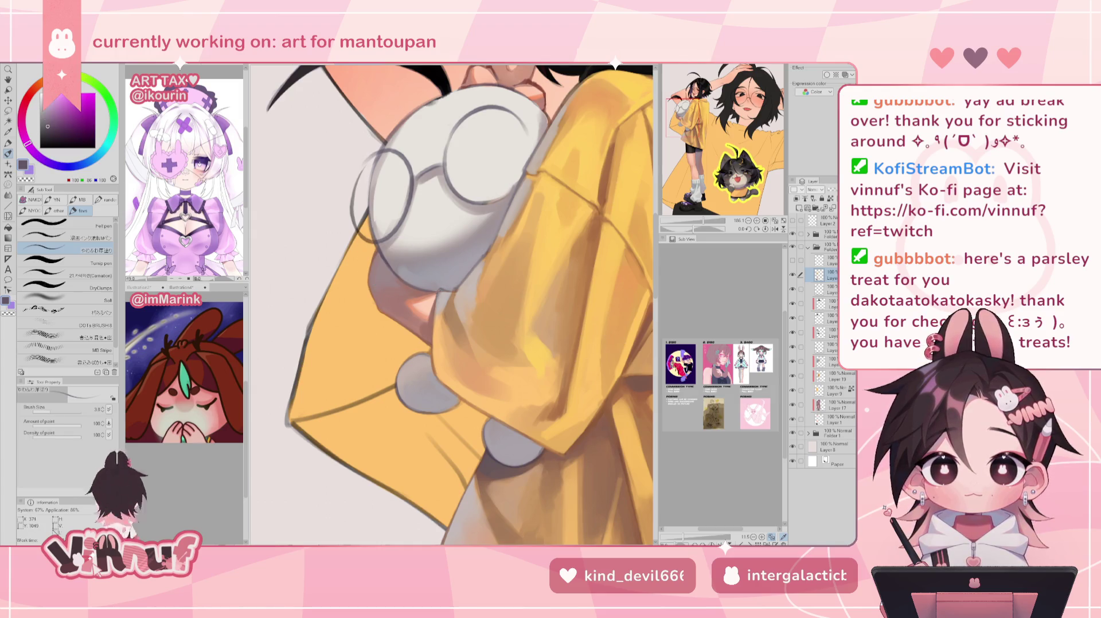
left_click(440, 292, "alt")
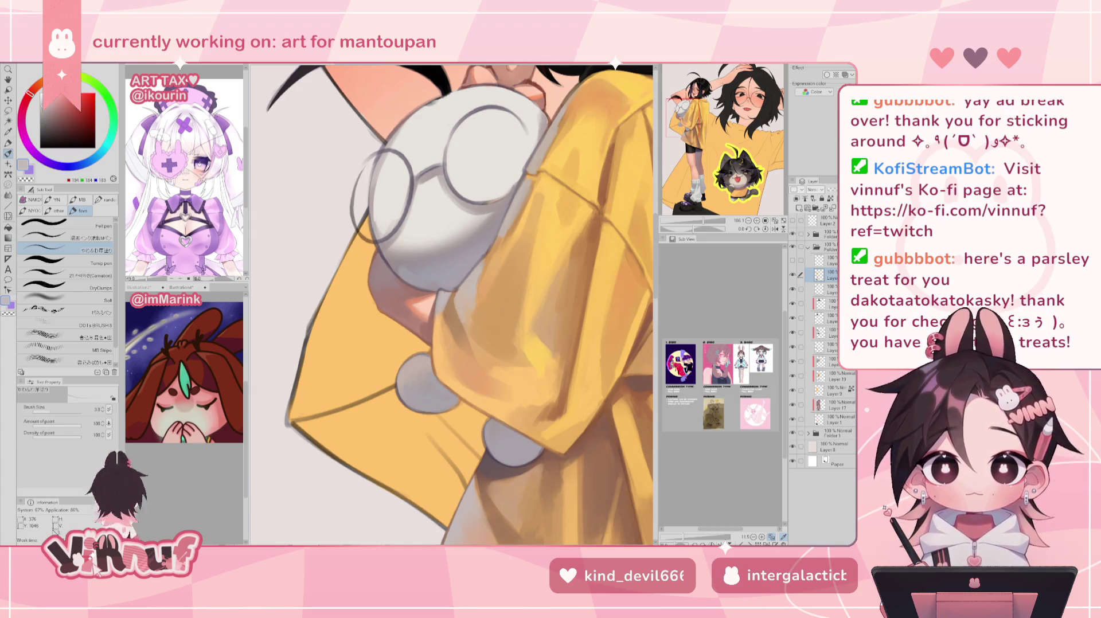
left_click(404, 270, "alt")
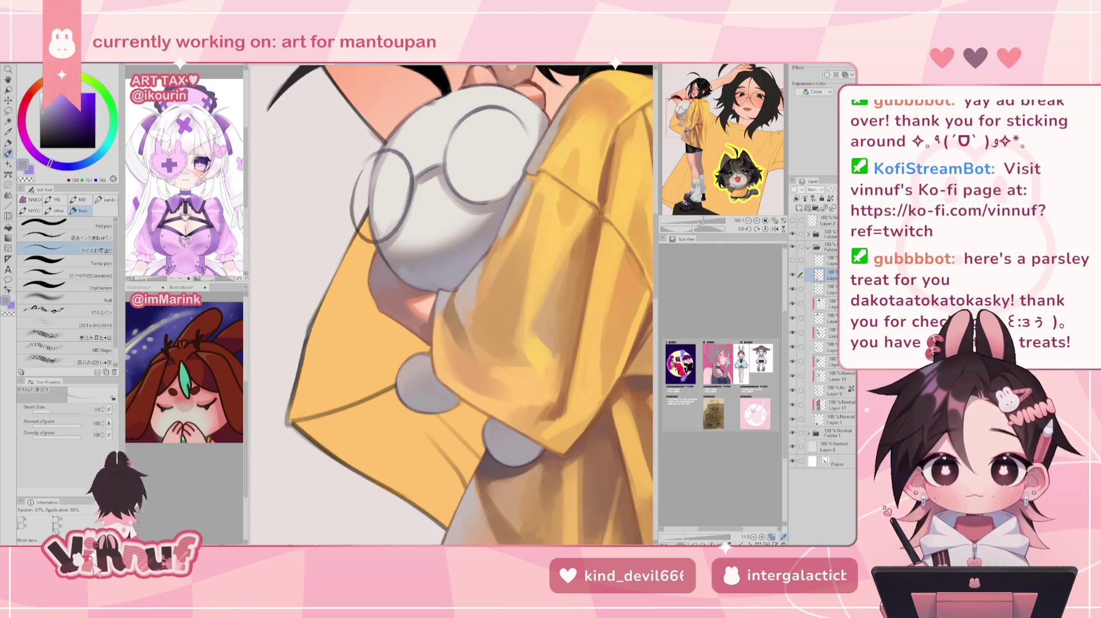
left_click(414, 286, "alt")
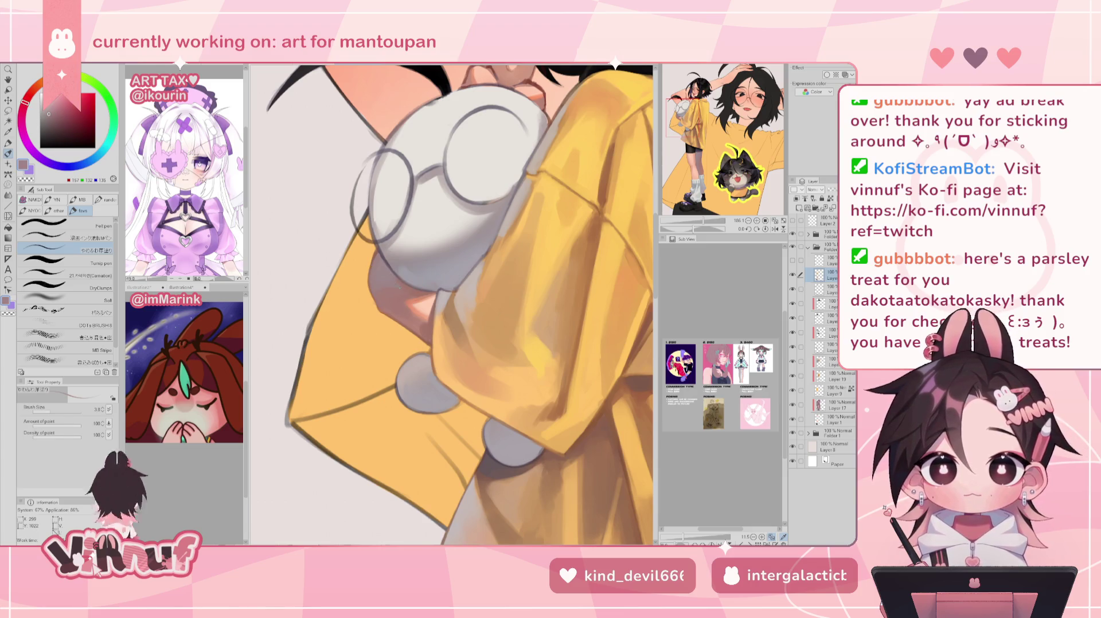
left_click(456, 319, "alt")
left_click_drag(414, 304, 381, 233)
key("bracketleft")
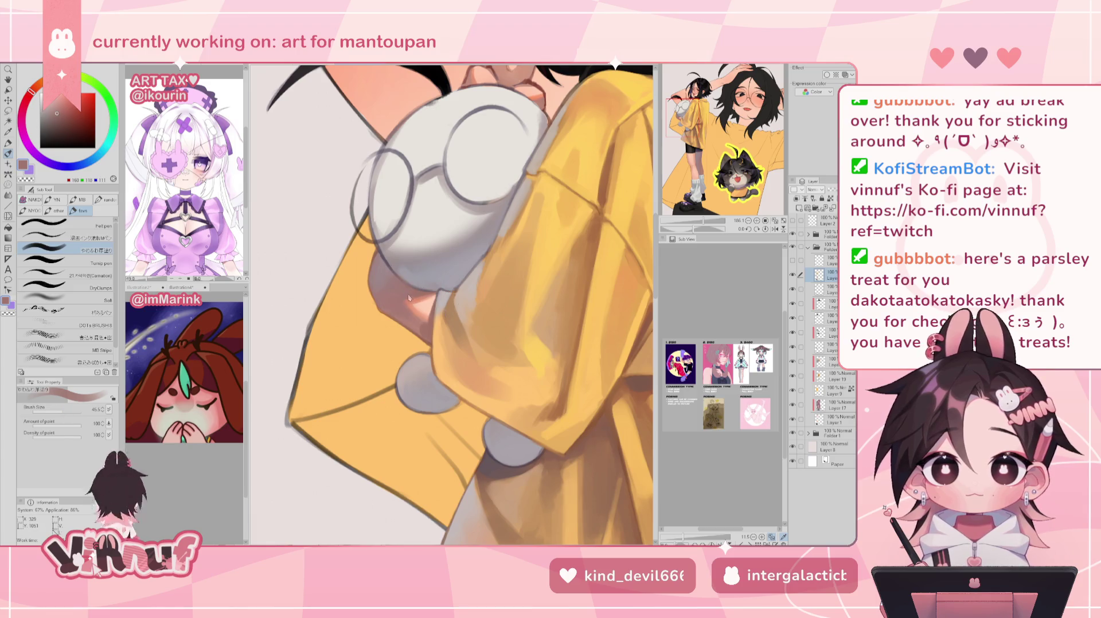
Sample warm pinkish tones and mirror-check proportions with an even smaller brush
left_click(443, 287, "alt")
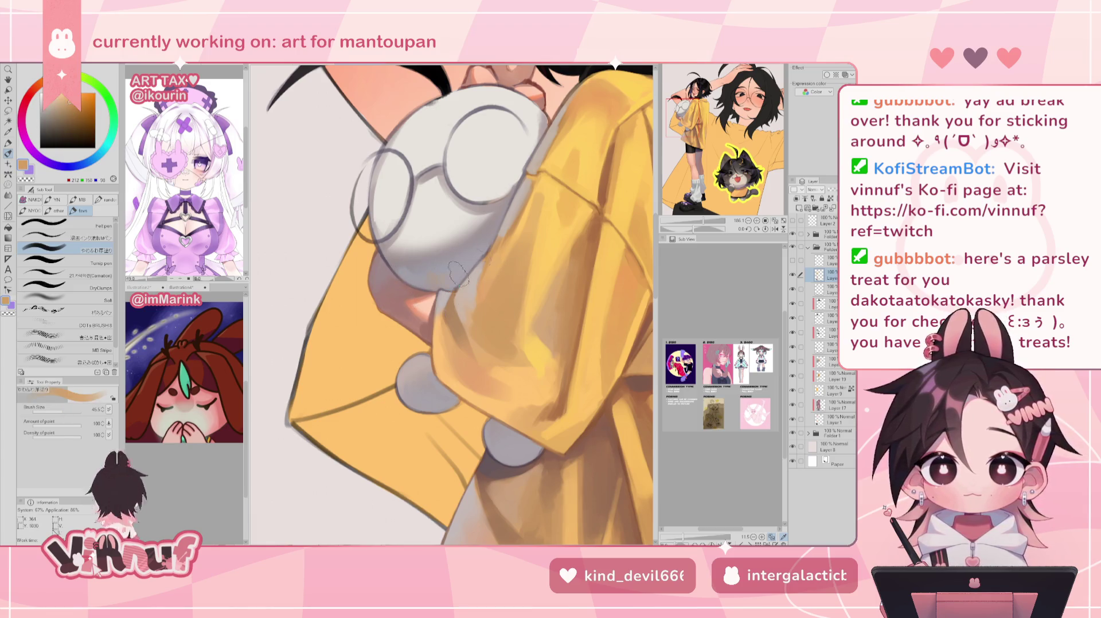
left_click(438, 284, "alt")
key("h")
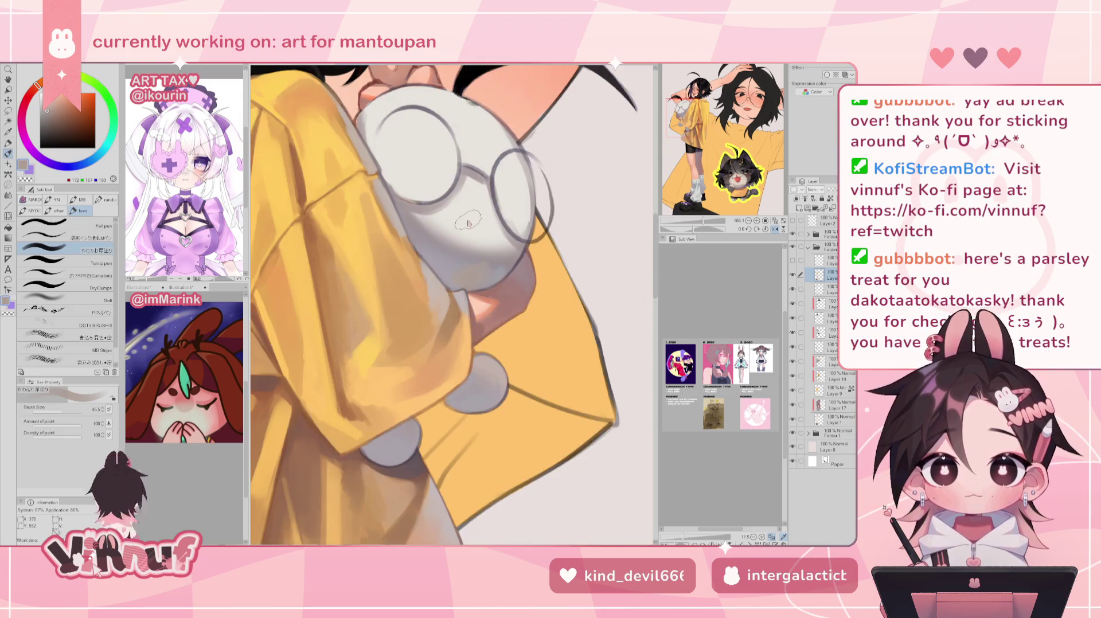
key("bracketleft")
key("bracketleft")
key("bracketleft")
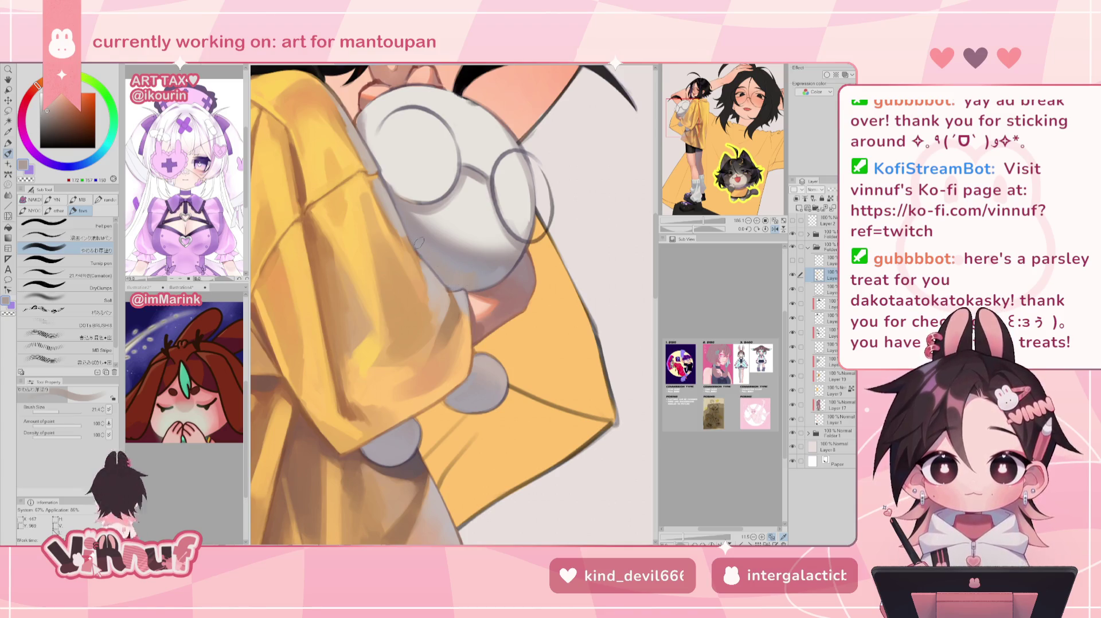
left_click(479, 281, "alt")
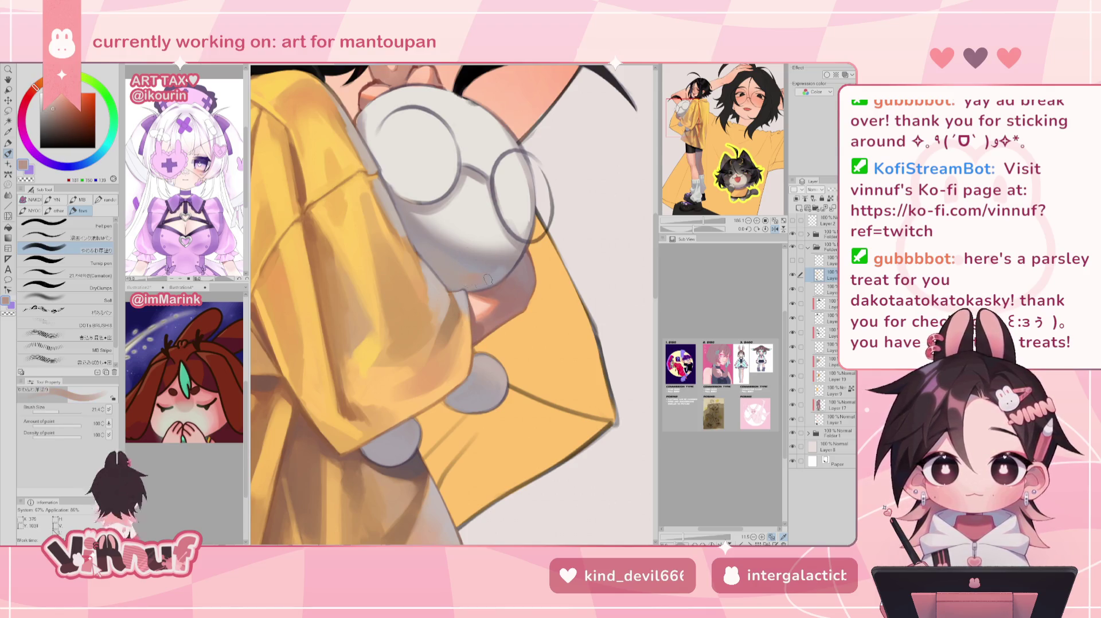
key("h")
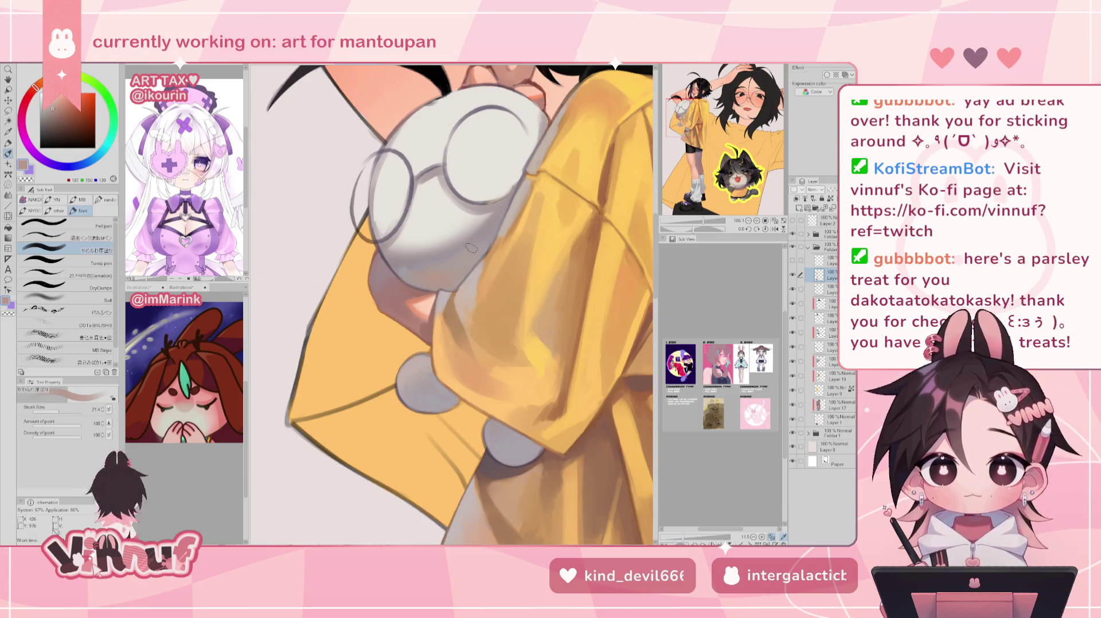
scroll(471, 248, "down", 5)
scroll(471, 248, "up", 4)
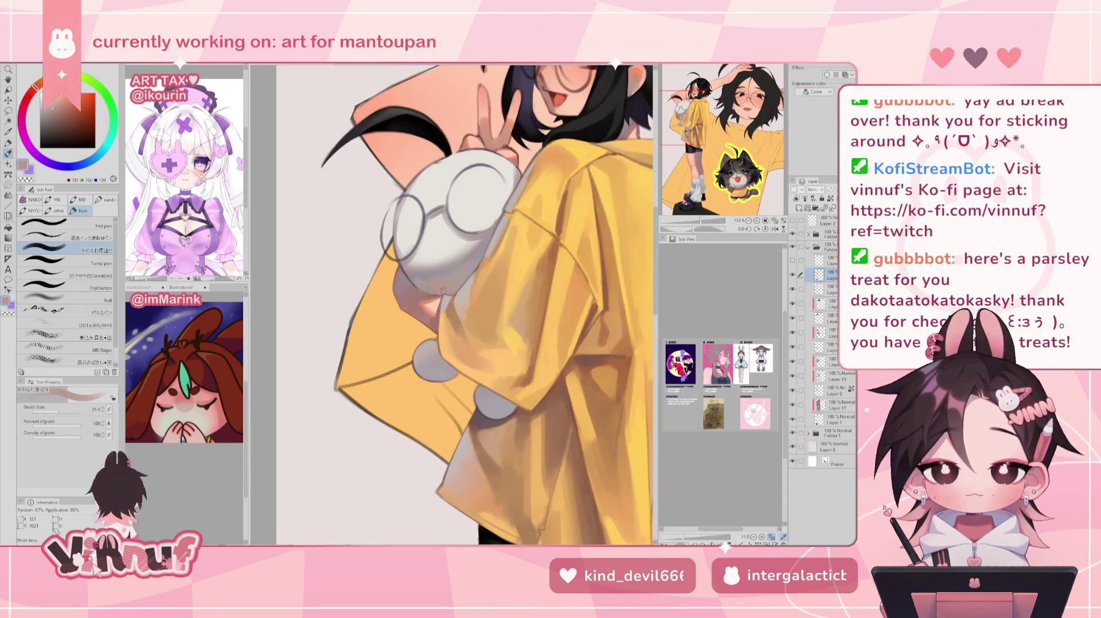
Set the brush to about 9.4 and soften the plush's lower-left edge with off-white
left_click(422, 280, "alt")
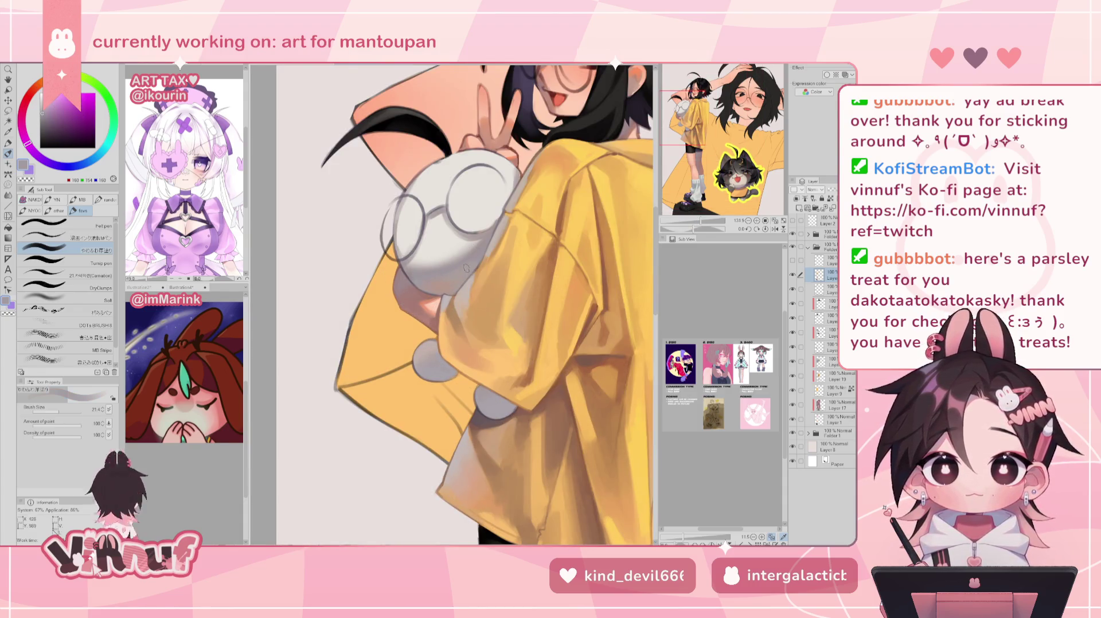
left_click(447, 287, "alt")
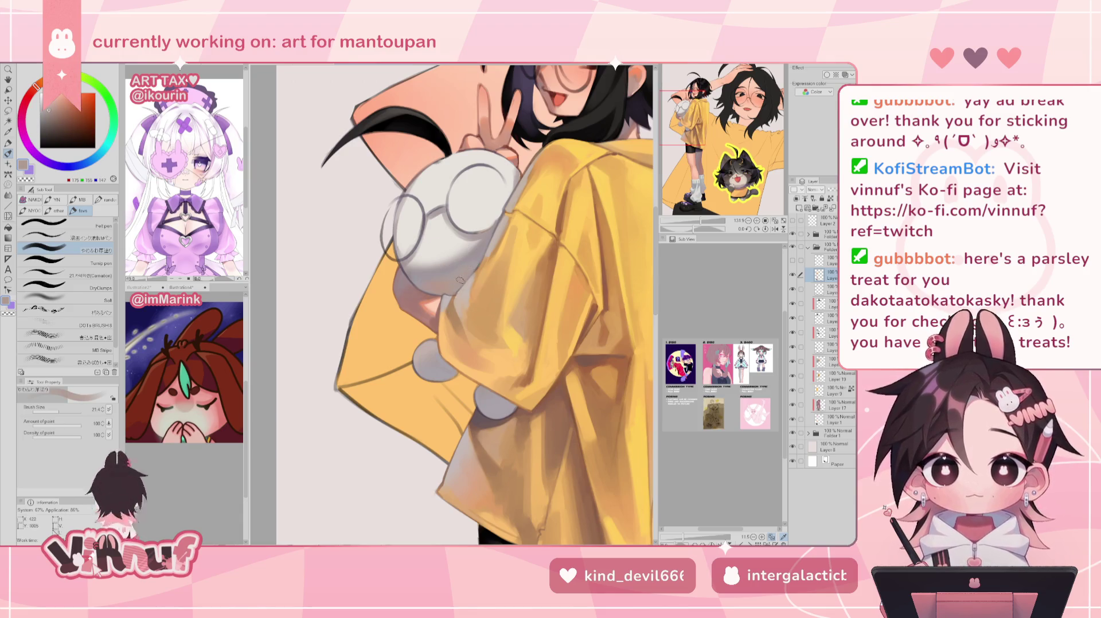
left_click_drag(402, 230, 382, 269)
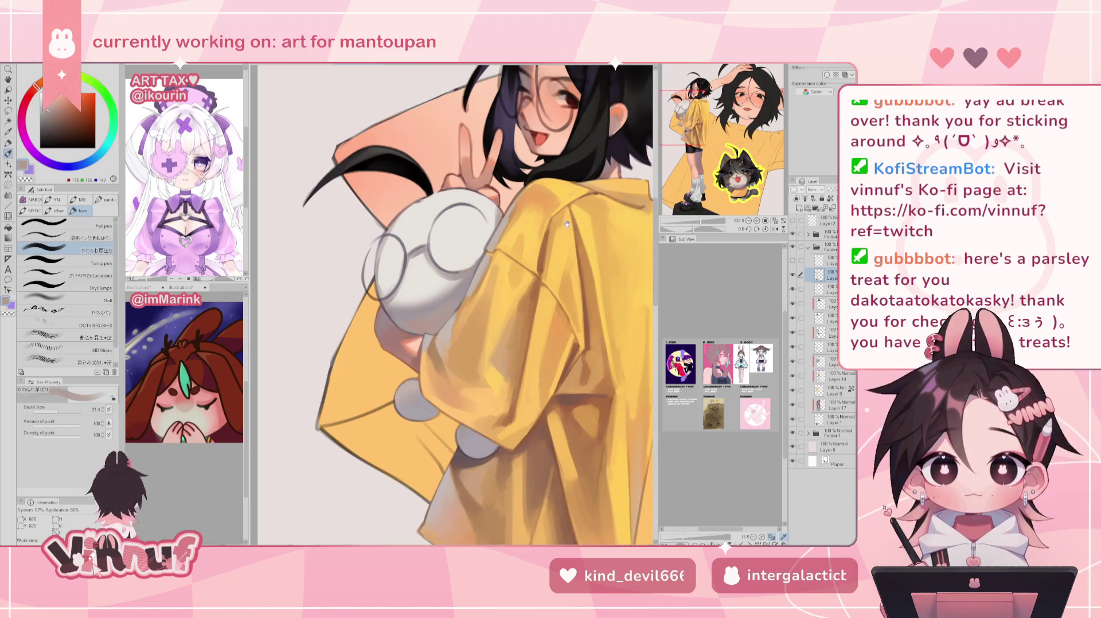
scroll(400, 122, "up", 3)
left_click(400, 124, "alt")
left_click_drag(63, 412, 55, 412)
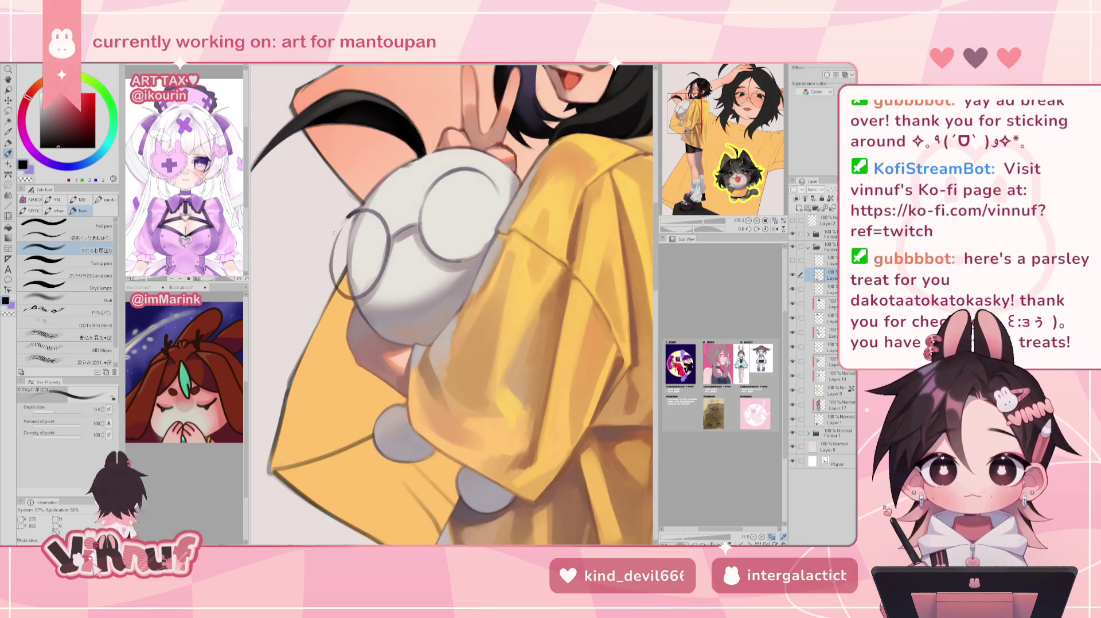
left_click(356, 224, "alt")
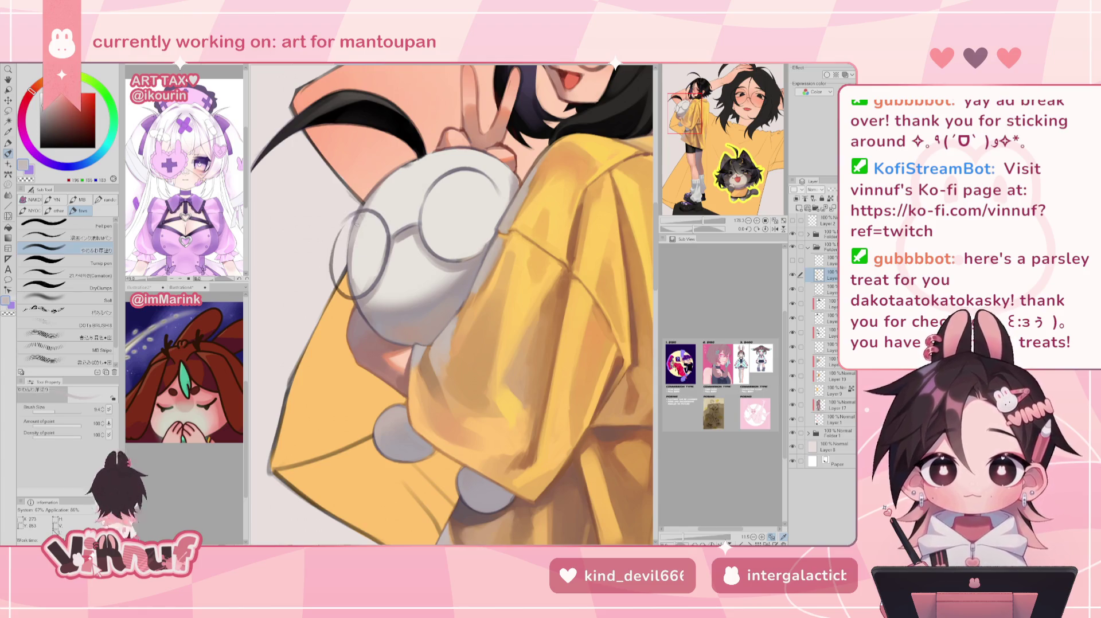
left_click(356, 257, "alt")
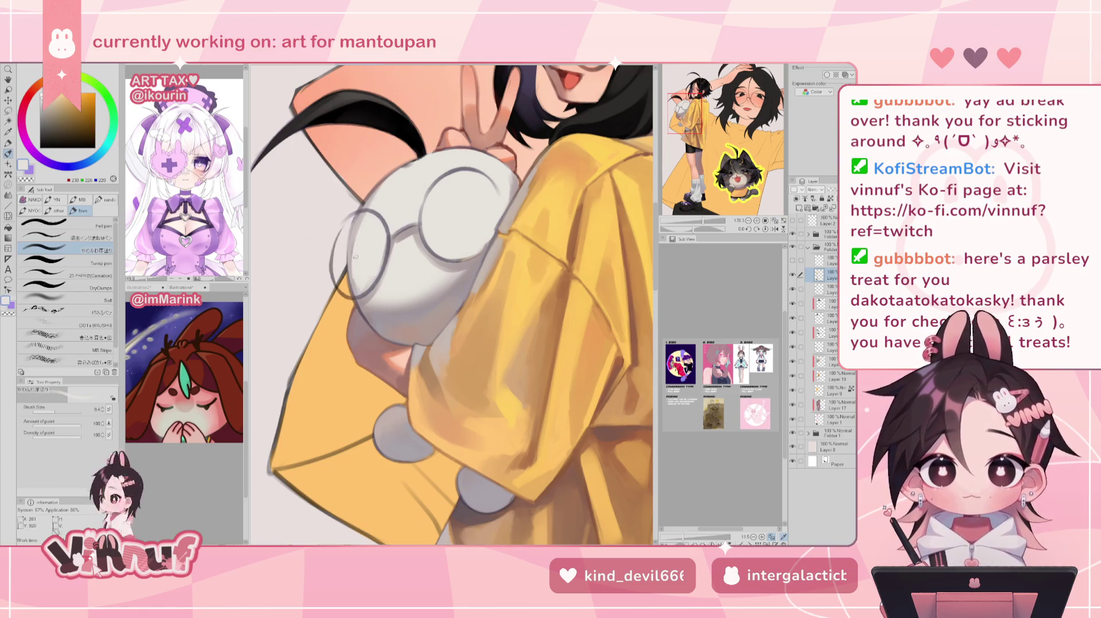
left_click(361, 296, "alt")
left_click(365, 297, "alt")
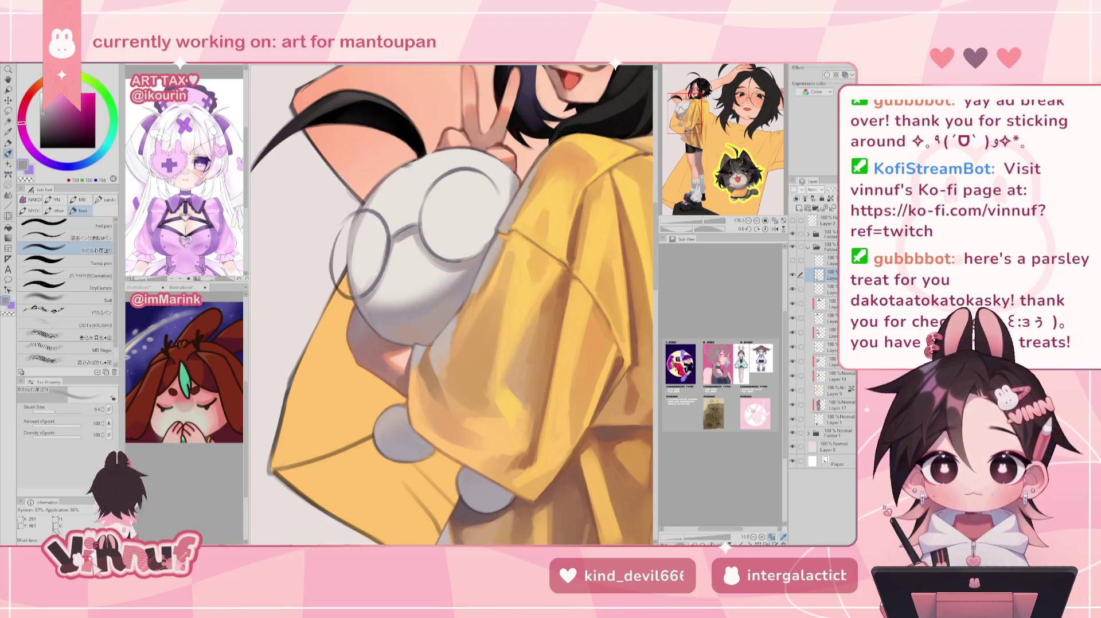
left_click(356, 255, "alt")
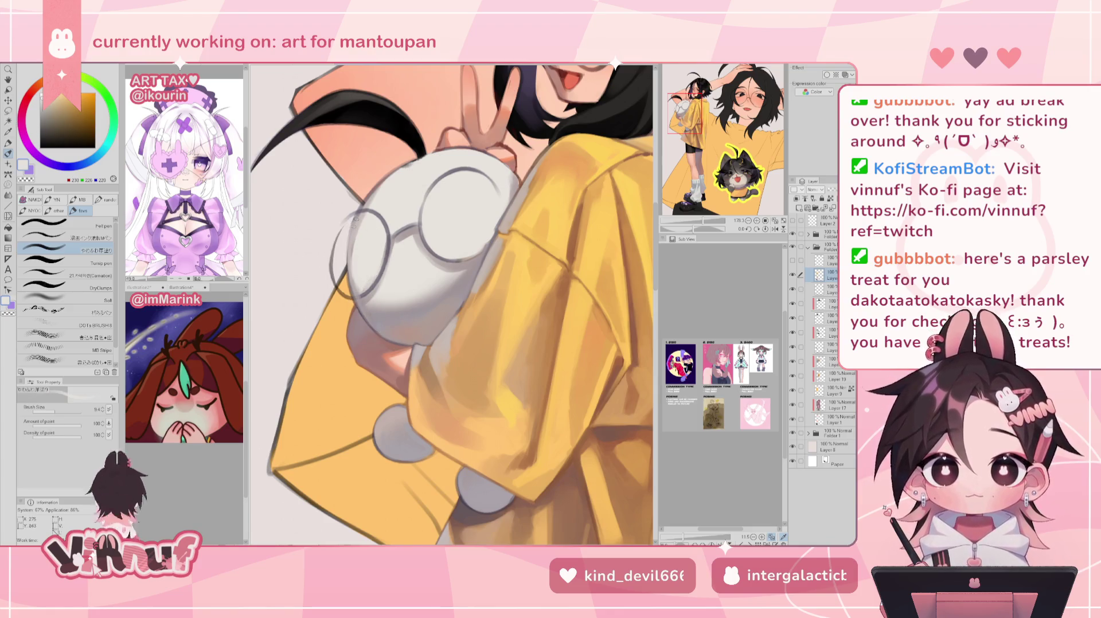
mouse_move(361, 315)
left_mouse_down()
mouse_move(368, 295)
mouse_move(378, 333)
left_mouse_up()
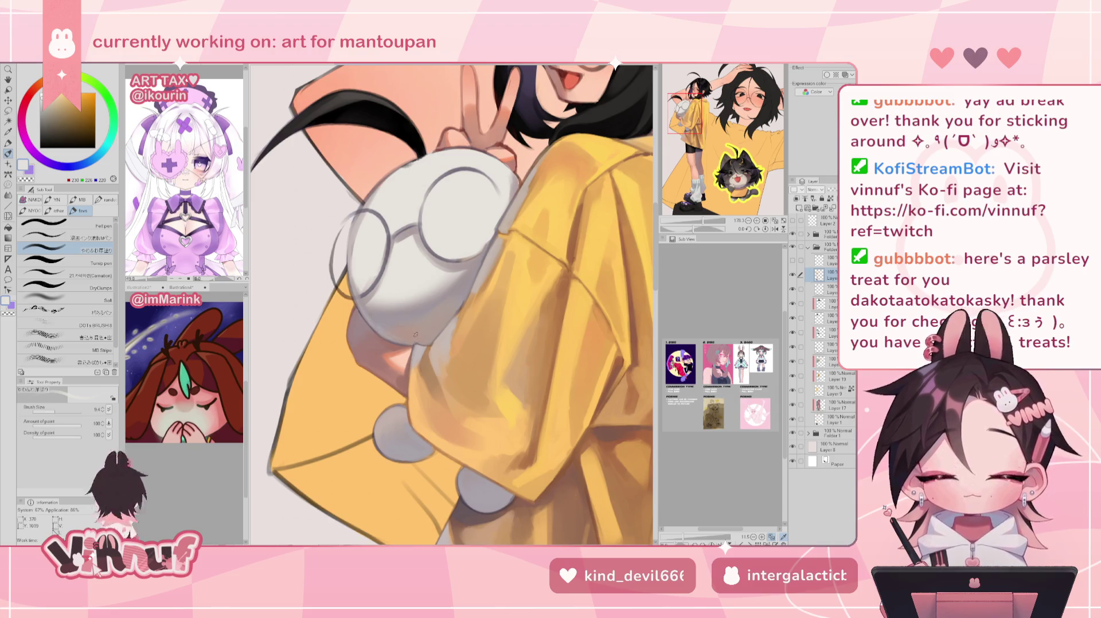
Sample plush greys with a very small brush and rotate the view about 77 degrees
left_click(378, 330, "alt")
left_click_drag(704, 220, 686, 228)
left_click(352, 234, "alt")
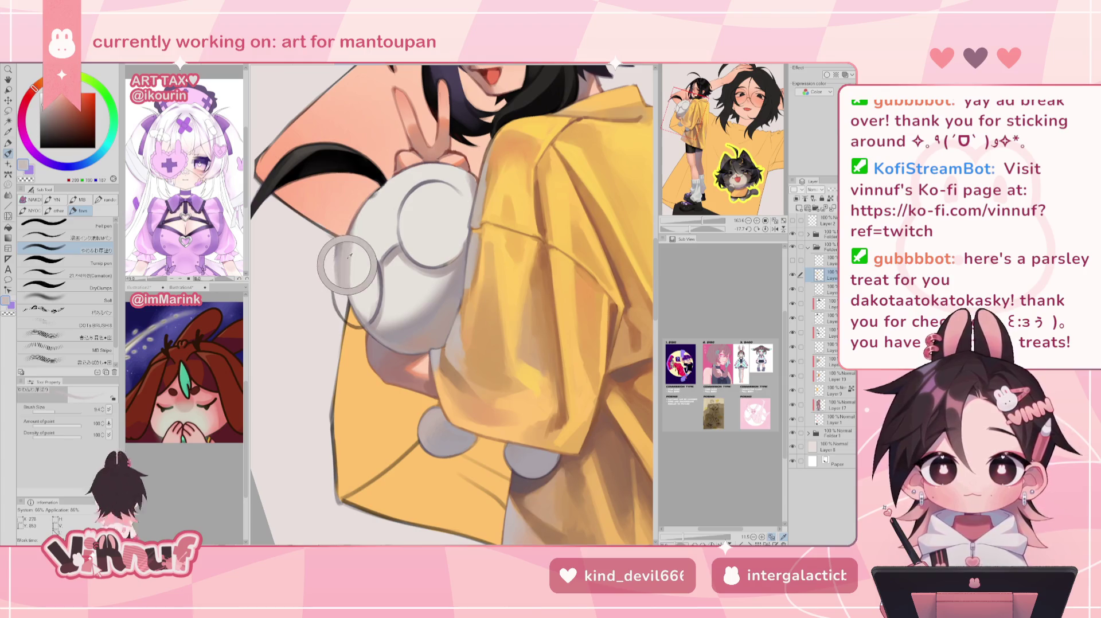
left_click(349, 306, "alt")
left_click(56, 410)
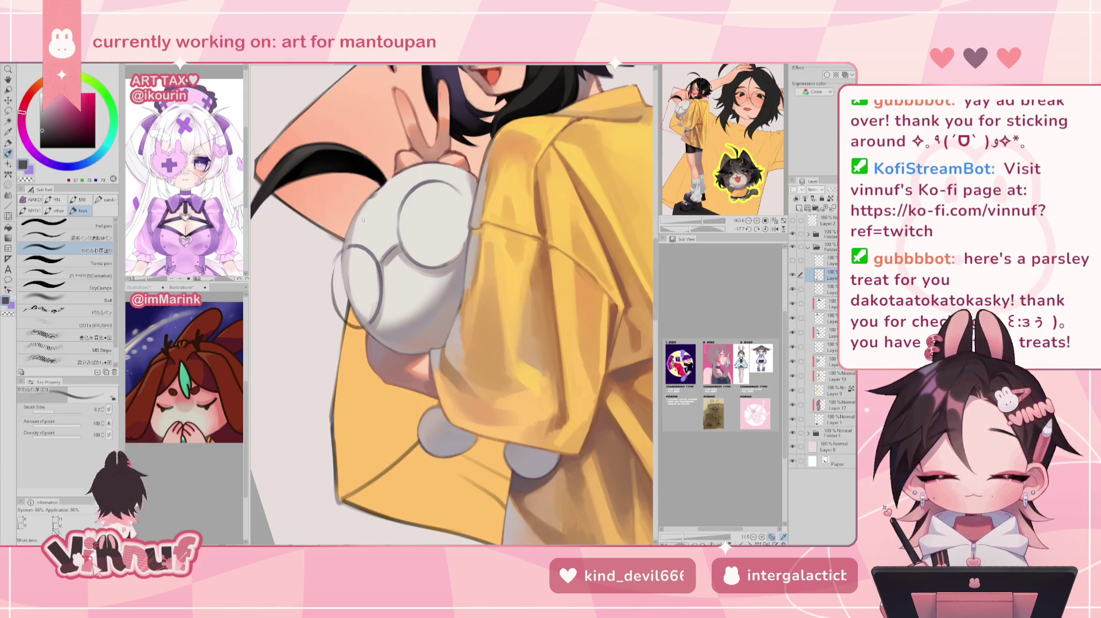
left_click(346, 256, "alt")
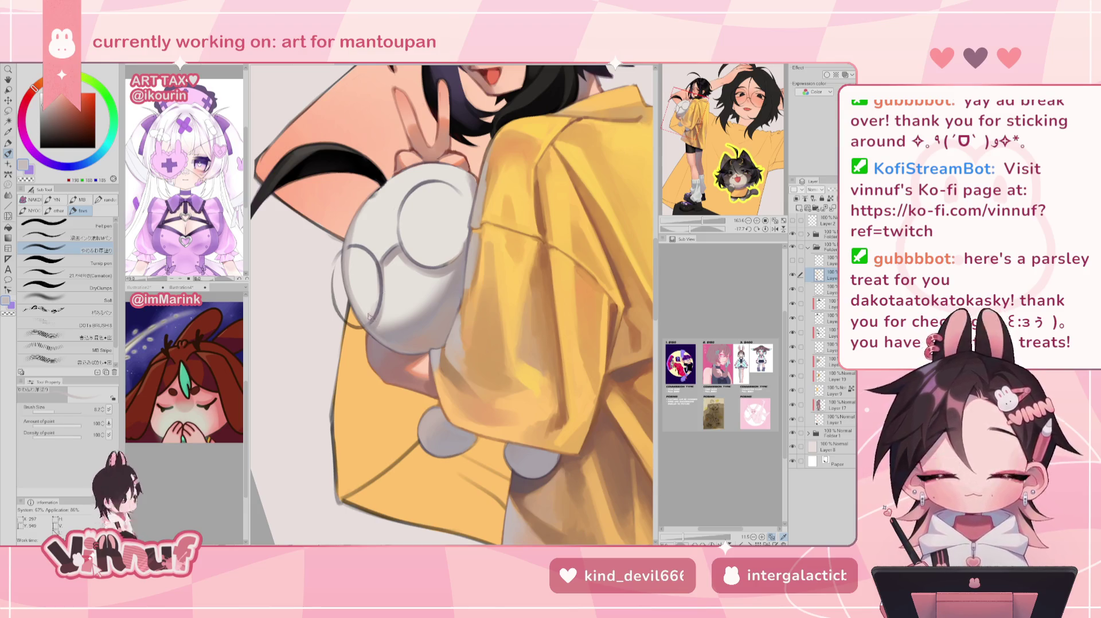
left_click(355, 239, "alt")
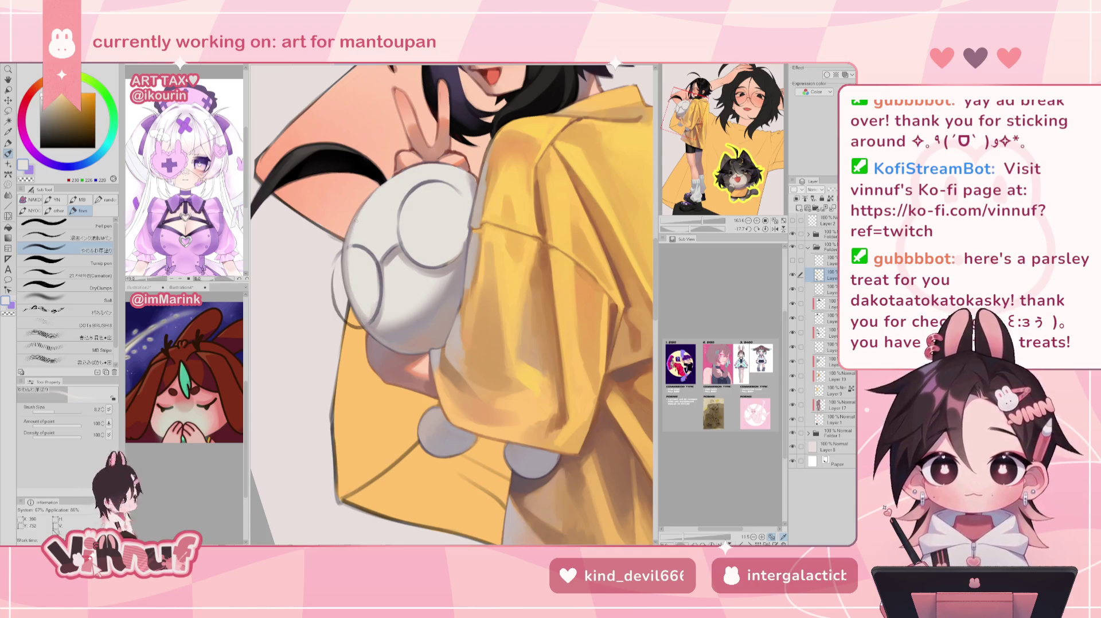
left_click_drag(355, 241, 333, 254)
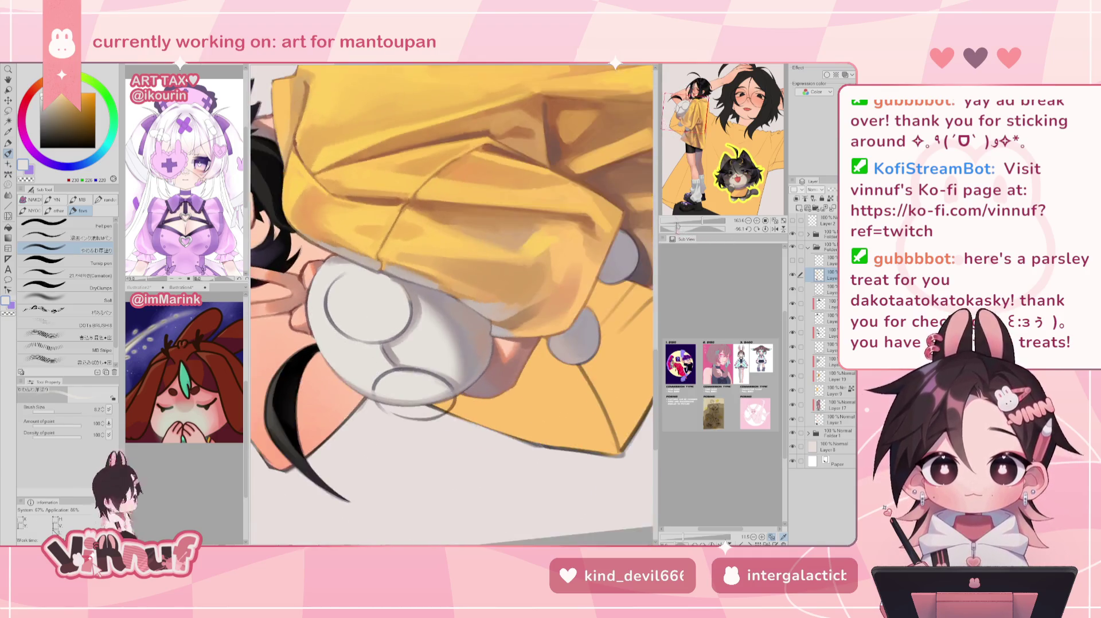
Sample the plush's off-white, reset the view upright on the bunny, and pick black from the hair
left_click(332, 254, "alt")
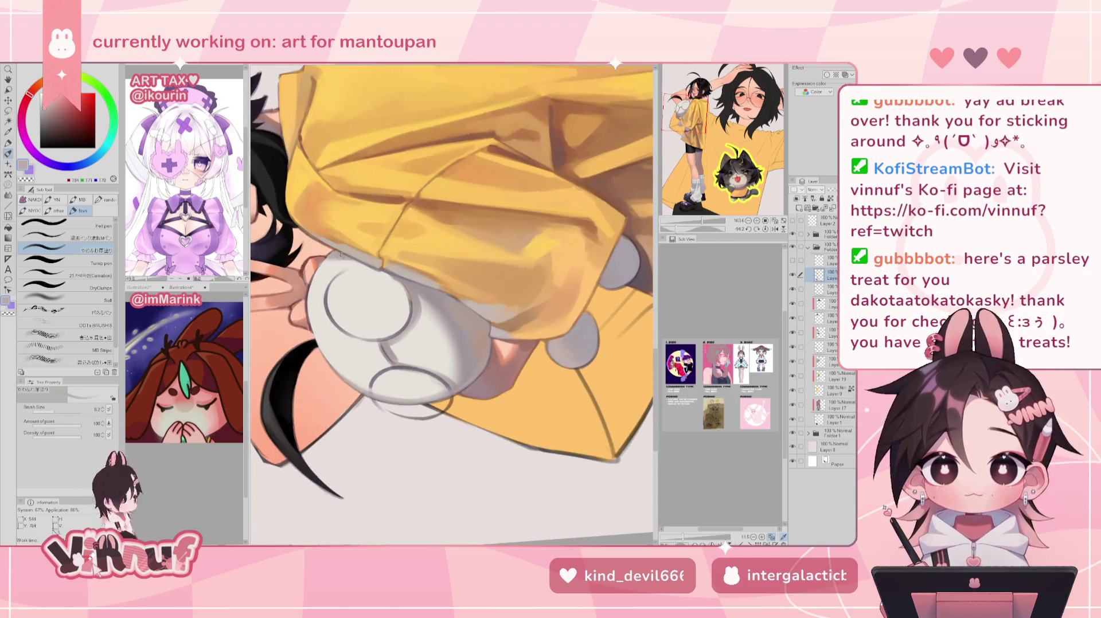
left_click(332, 253, "alt")
left_click(325, 261, "alt")
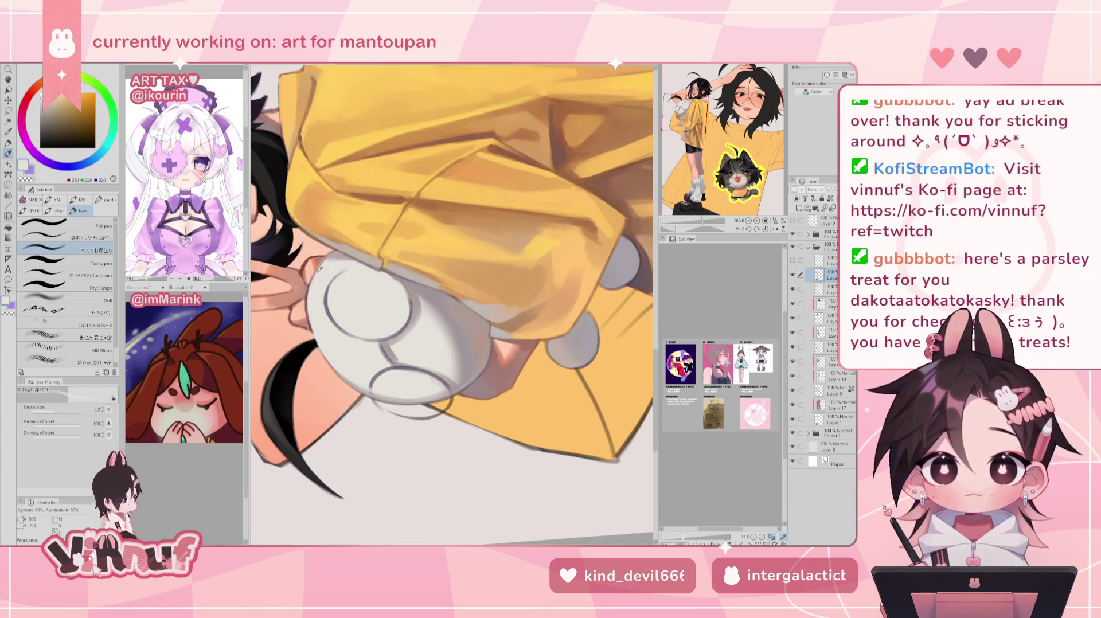
left_click(310, 318, "alt")
left_click(313, 322, "alt")
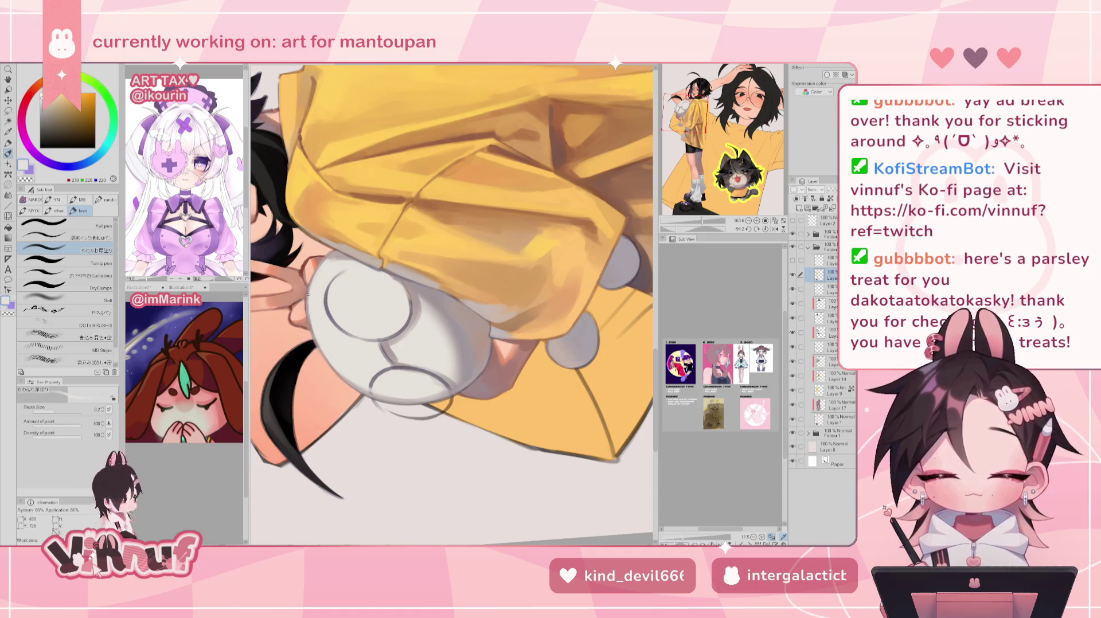
left_click_drag(677, 228, 698, 220)
left_click_drag(378, 159, 441, 226)
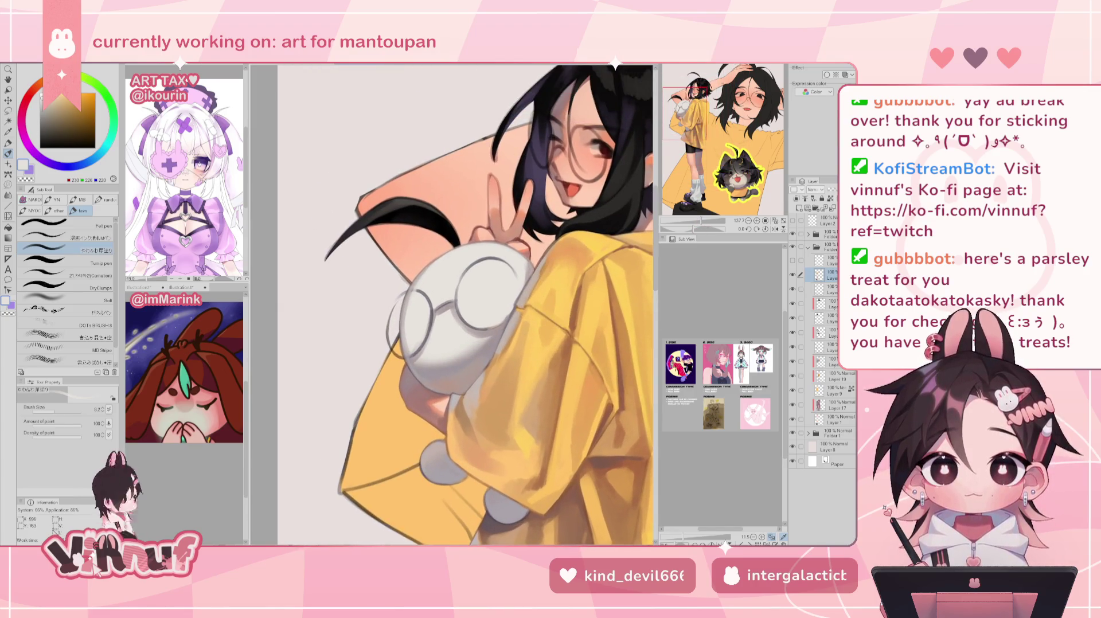
left_click(441, 226, "alt")
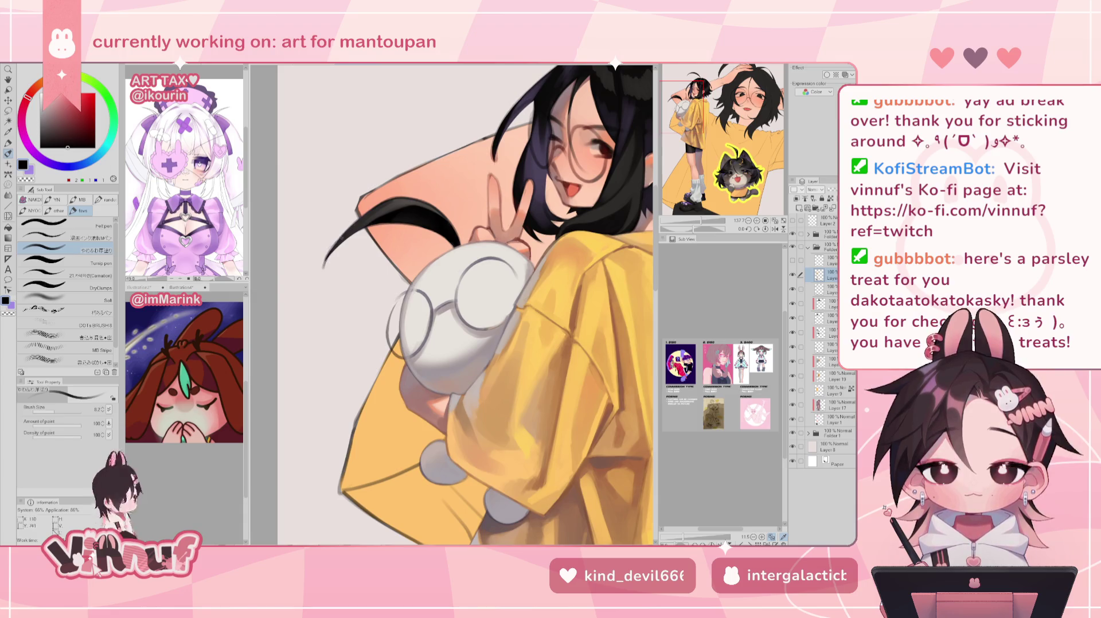
key("period")
key("period")
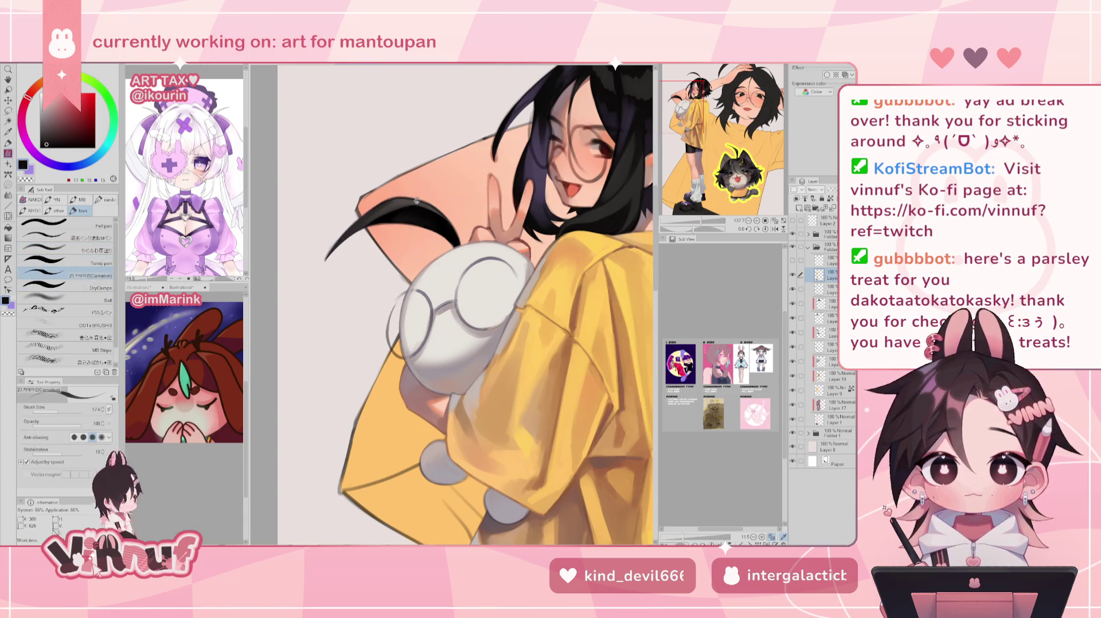
Switch to the Felt pen at size 11.5 with stabilization 35 and attempt the left lens
left_click(69, 225)
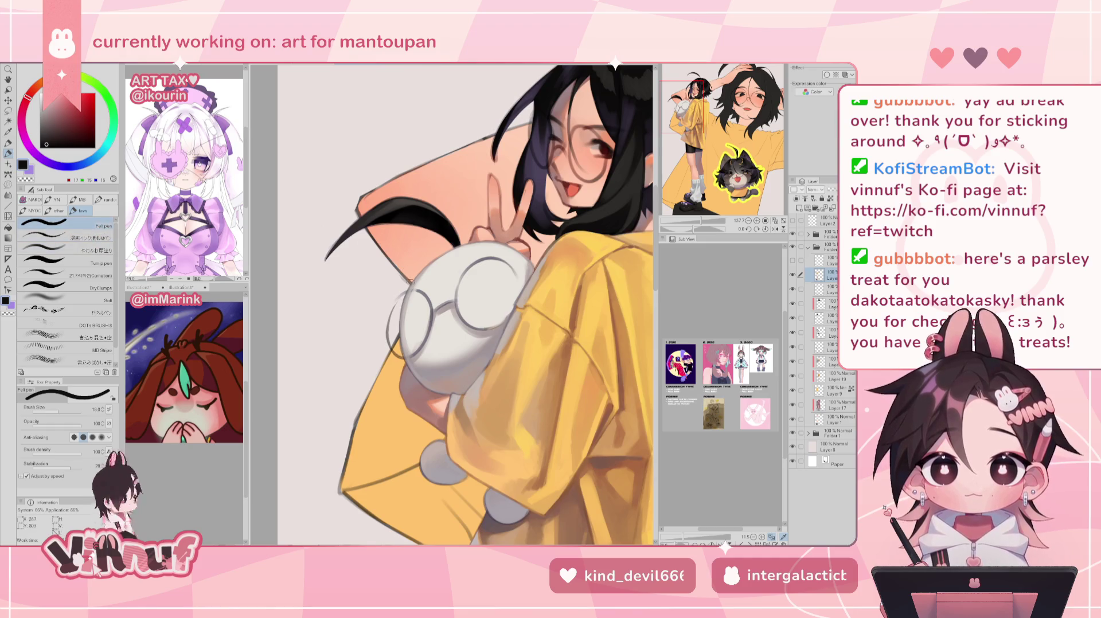
mouse_move(415, 291)
left_mouse_down()
mouse_move(386, 341)
mouse_move(424, 321)
mouse_move(417, 282)
mouse_move(388, 328)
mouse_move(419, 283)
left_mouse_up()
key("ctrl+z")
key("ctrl+z")
key("ctrl+z")
key("ctrl+z")
key("ctrl+z")
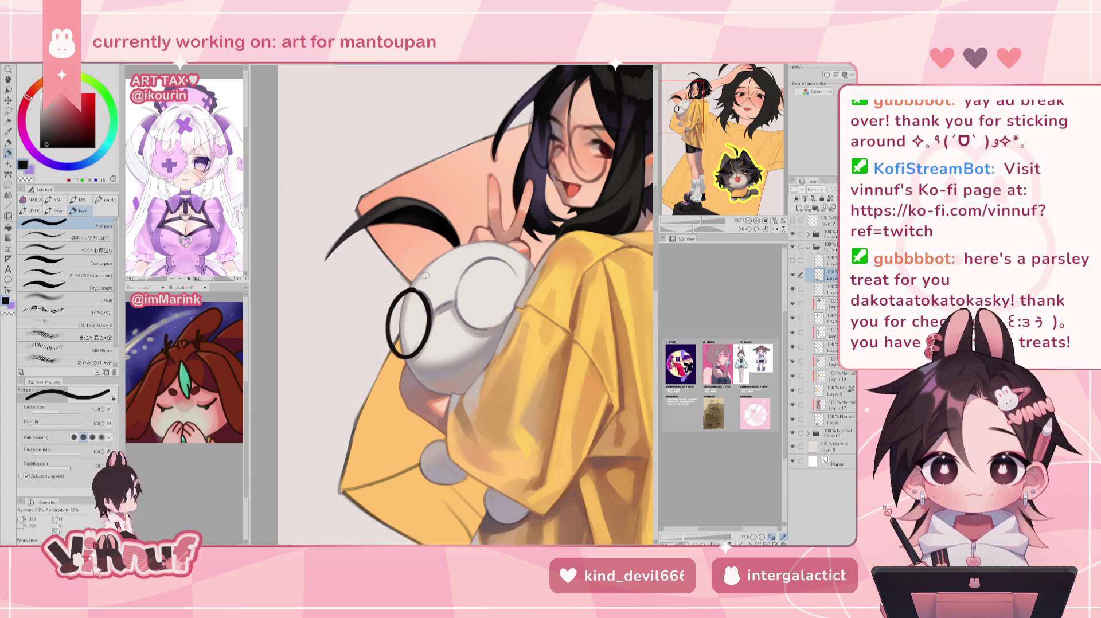
key("ctrl+z")
left_click(57, 410)
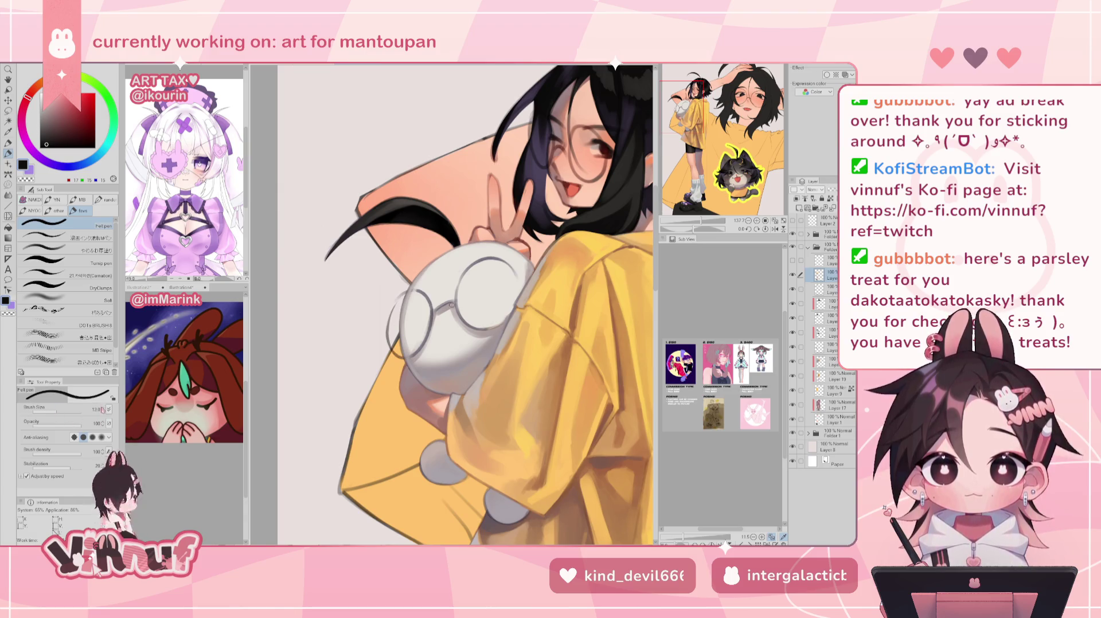
left_click_drag(415, 291, 393, 349)
key("ctrl+z")
key("ctrl+z")
mouse_move(414, 288)
left_mouse_down()
mouse_move(427, 344)
mouse_move(393, 306)
mouse_move(402, 357)
mouse_move(426, 288)
left_mouse_up()
key("ctrl+z")
key("ctrl+z")
left_click(83, 473)
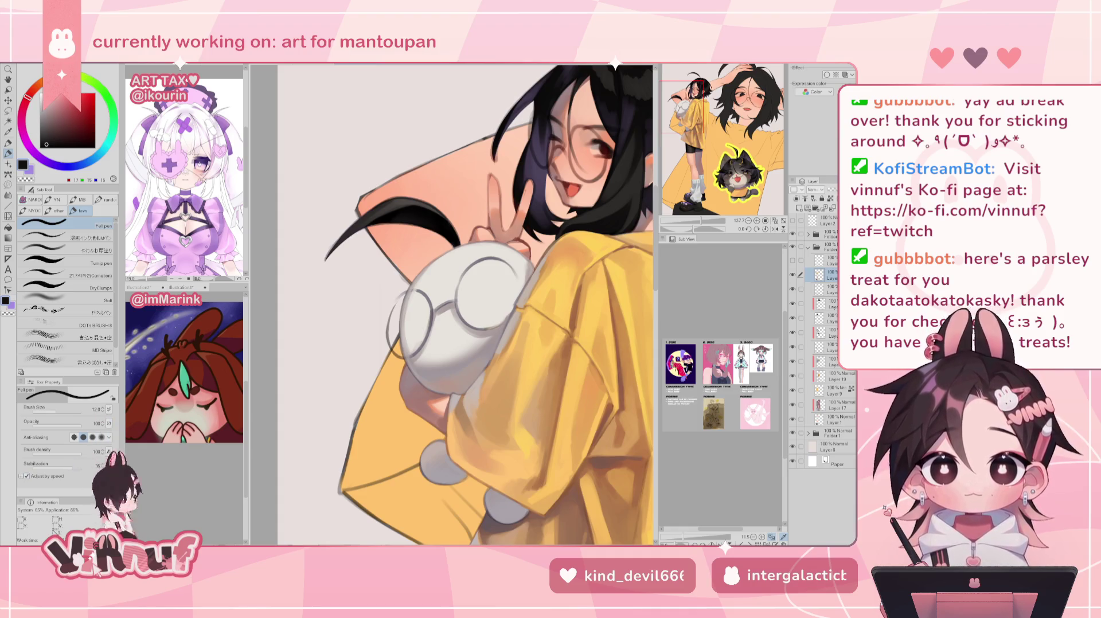
mouse_move(403, 297)
left_mouse_down()
mouse_move(413, 353)
mouse_move(427, 290)
mouse_move(401, 355)
mouse_move(427, 288)
mouse_move(389, 321)
mouse_move(429, 313)
mouse_move(389, 232)
mouse_move(394, 205)
mouse_move(405, 265)
mouse_move(401, 198)
mouse_move(366, 258)
mouse_move(397, 197)
mouse_move(367, 218)
mouse_move(405, 253)
mouse_move(383, 202)
left_mouse_up()
key("ctrl+z")
key("ctrl+z")
key("ctrl+z")
key("ctrl+z")
key("ctrl+z")
key("ctrl+z")
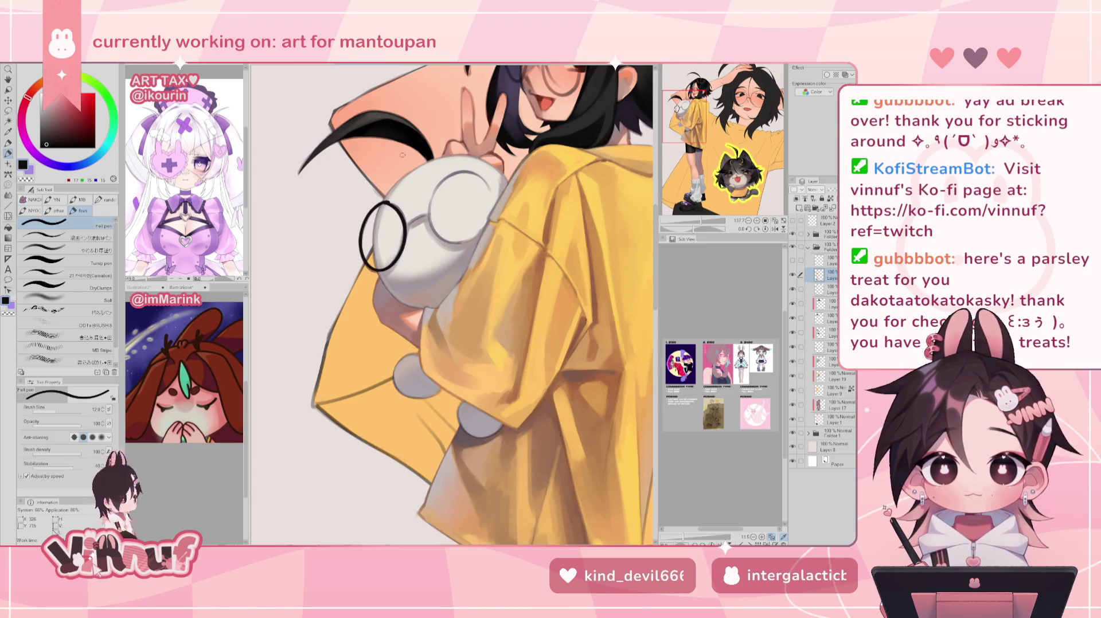
Draw the right lens ring and, with the canvas mirrored, redraw the left lens's top-left arc
mouse_move(463, 170)
left_mouse_down()
mouse_move(436, 187)
mouse_move(446, 175)
mouse_move(458, 244)
mouse_move(469, 170)
mouse_move(458, 172)
mouse_move(491, 205)
mouse_move(476, 174)
mouse_move(492, 216)
left_mouse_up()
key("ctrl+z")
key("ctrl+z")
key("ctrl+z")
key("h")
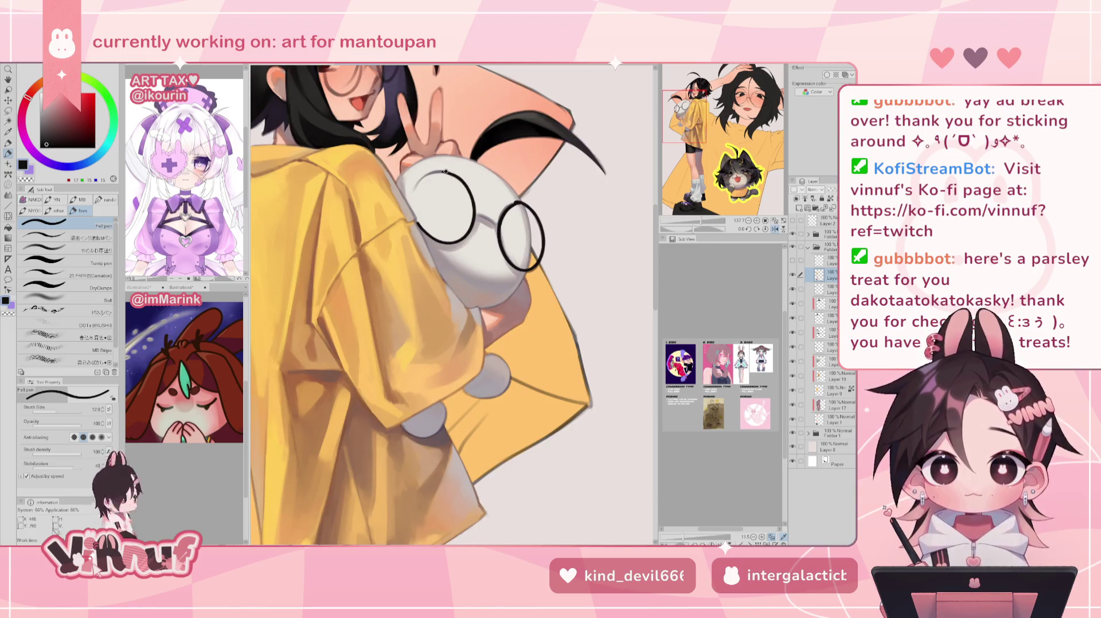
key("ctrl+z")
left_click_drag(446, 170, 409, 212)
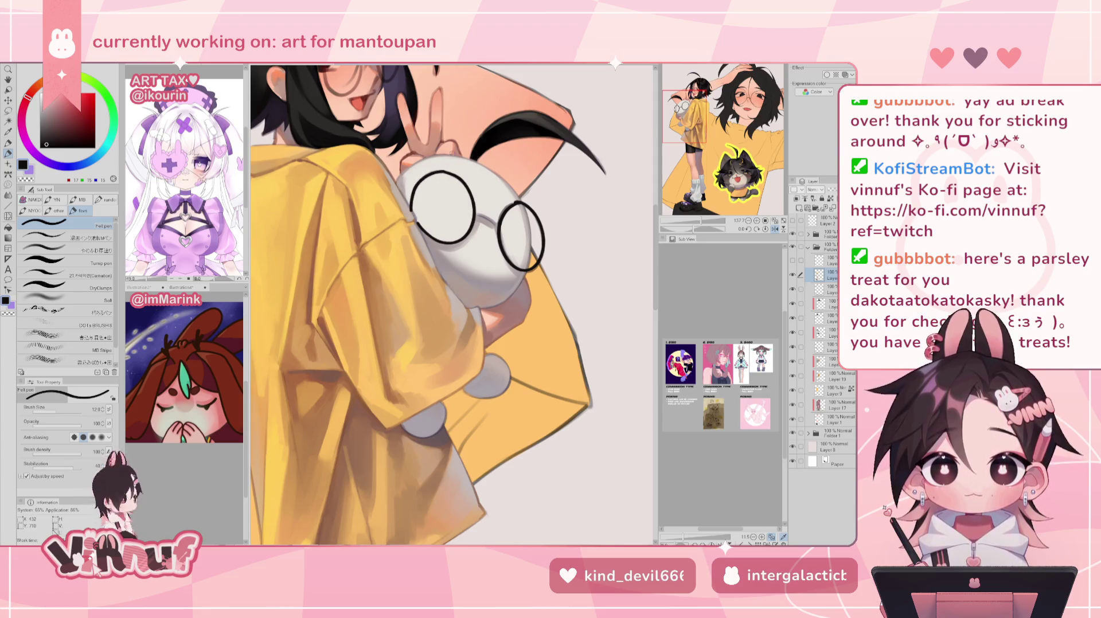
key("h")
scroll(451, 304, "down", 3)
Draw the bridge joining the bunny plush's two round lenses
scroll(412, 230, "up", 3)
scroll(413, 230, "up", 3)
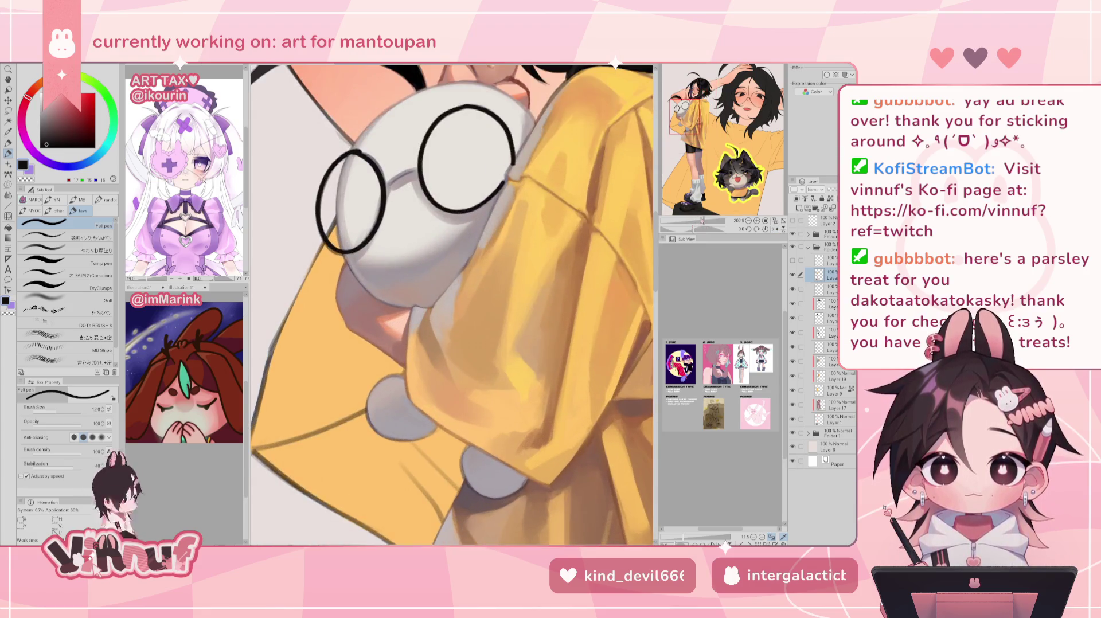
left_click_drag(386, 189, 422, 171)
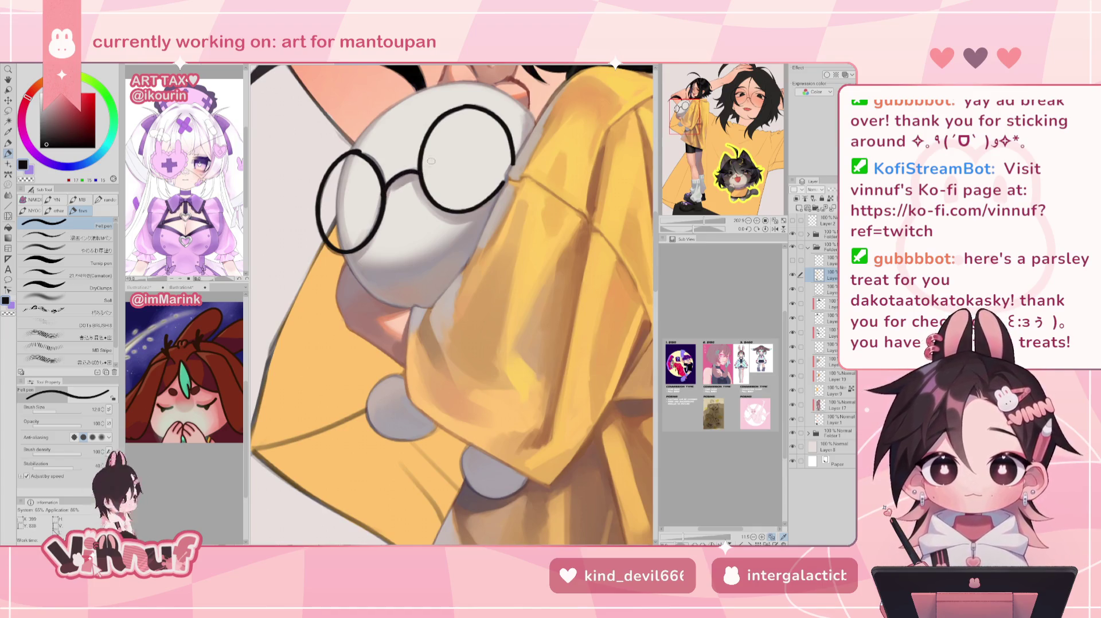
left_click_drag(437, 133, 484, 216)
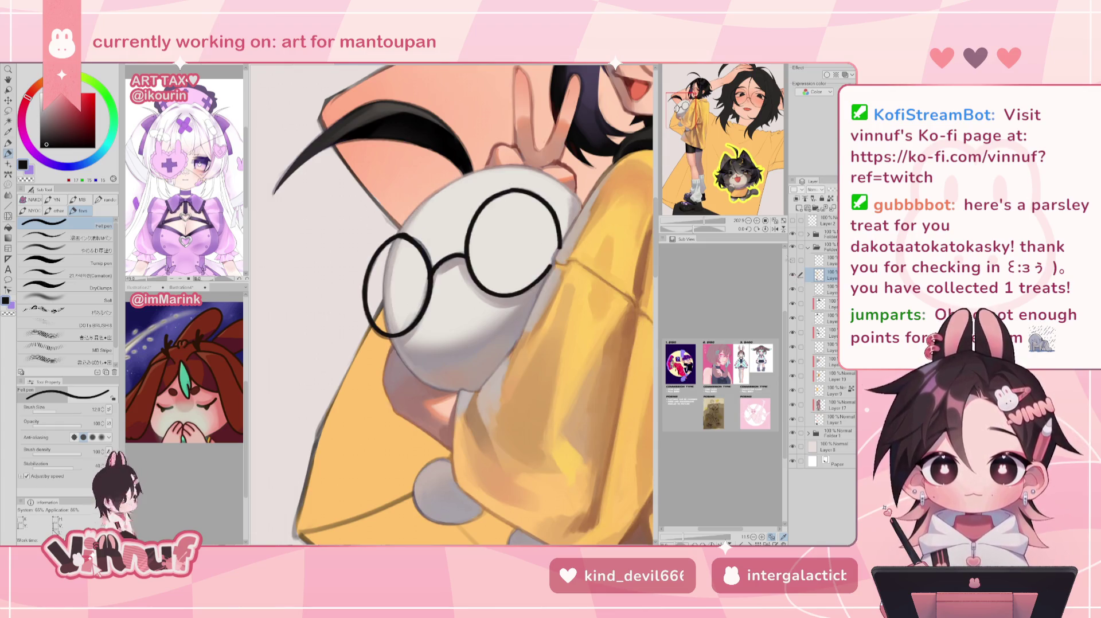
Switch to a soft brush and sample light grey and tan shading tones from the plush
left_click(85, 248)
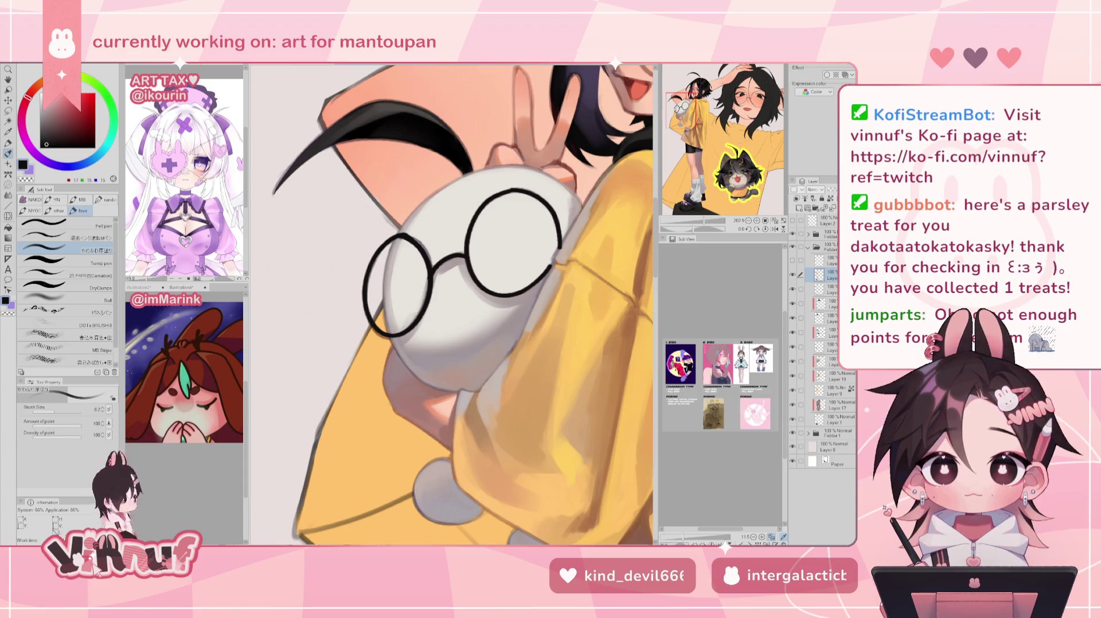
left_click(568, 246, "alt")
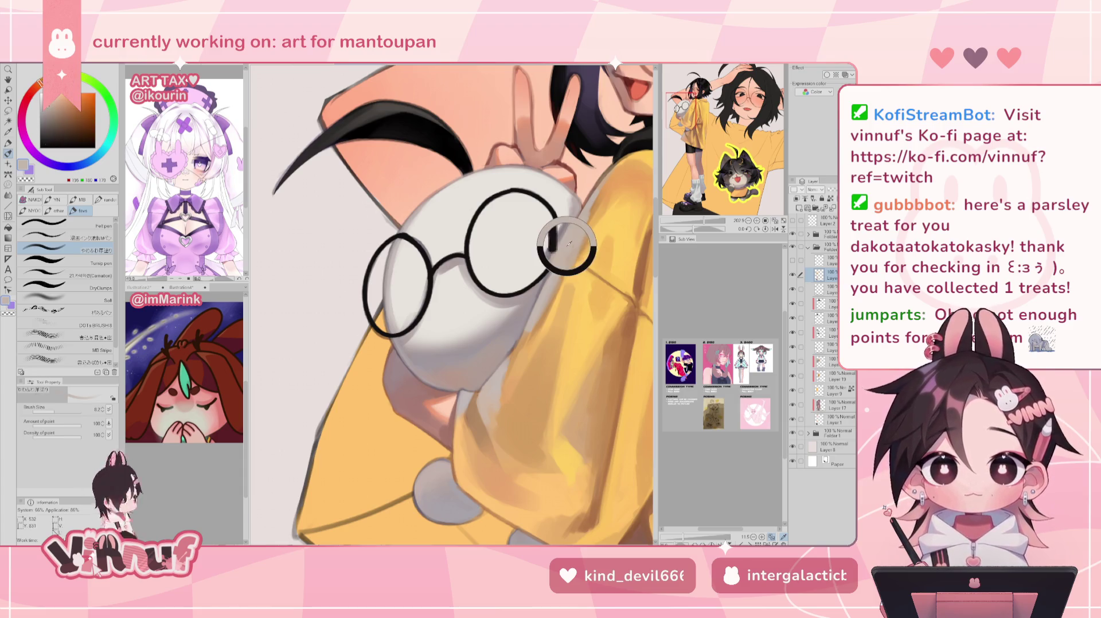
left_click(562, 246, "alt")
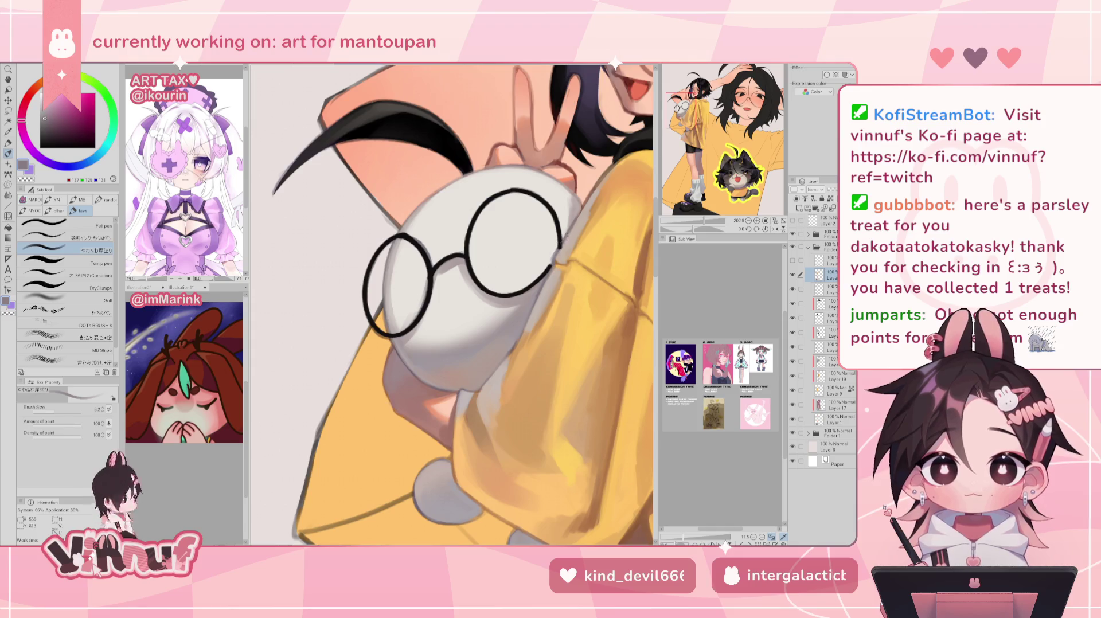
left_click(567, 246, "alt")
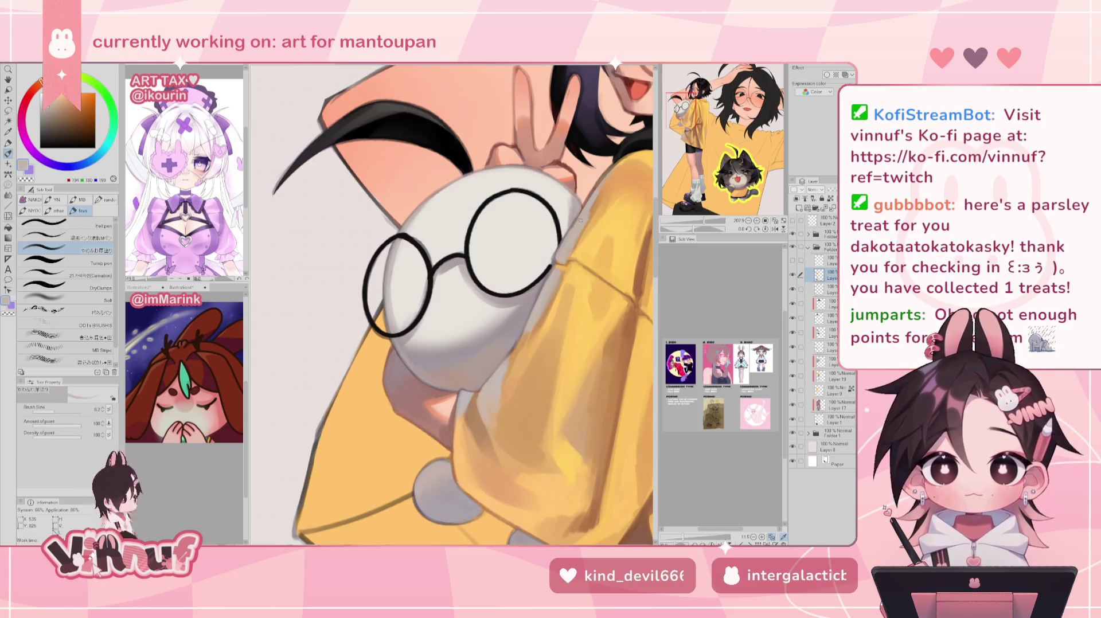
left_click(554, 265, "alt")
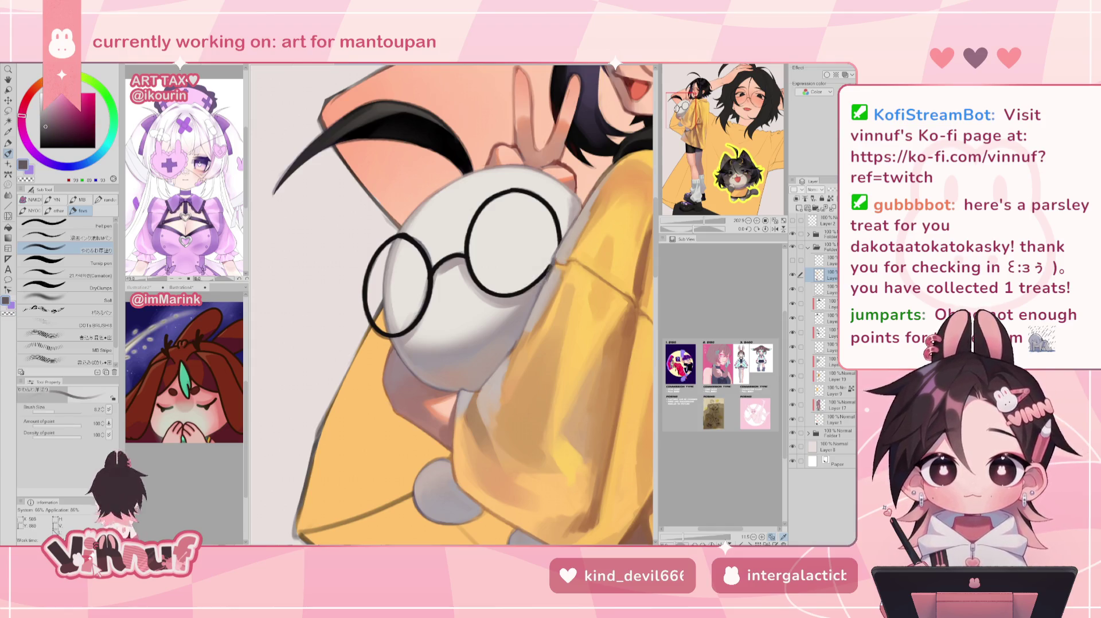
left_click(551, 261, "alt")
left_click(551, 267, "alt")
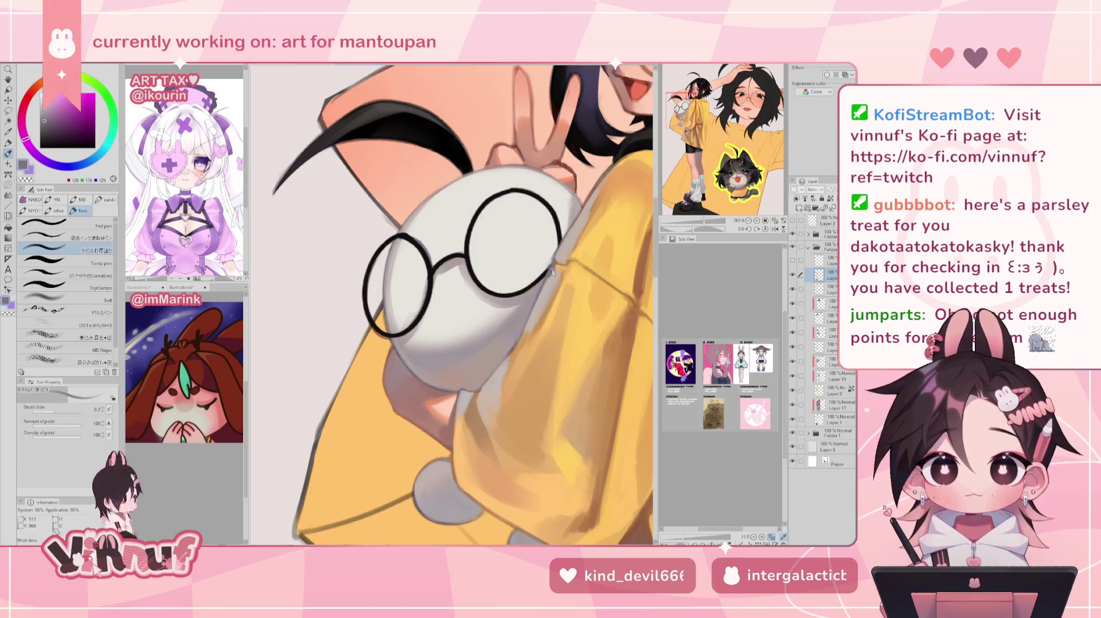
left_click(548, 280, "alt")
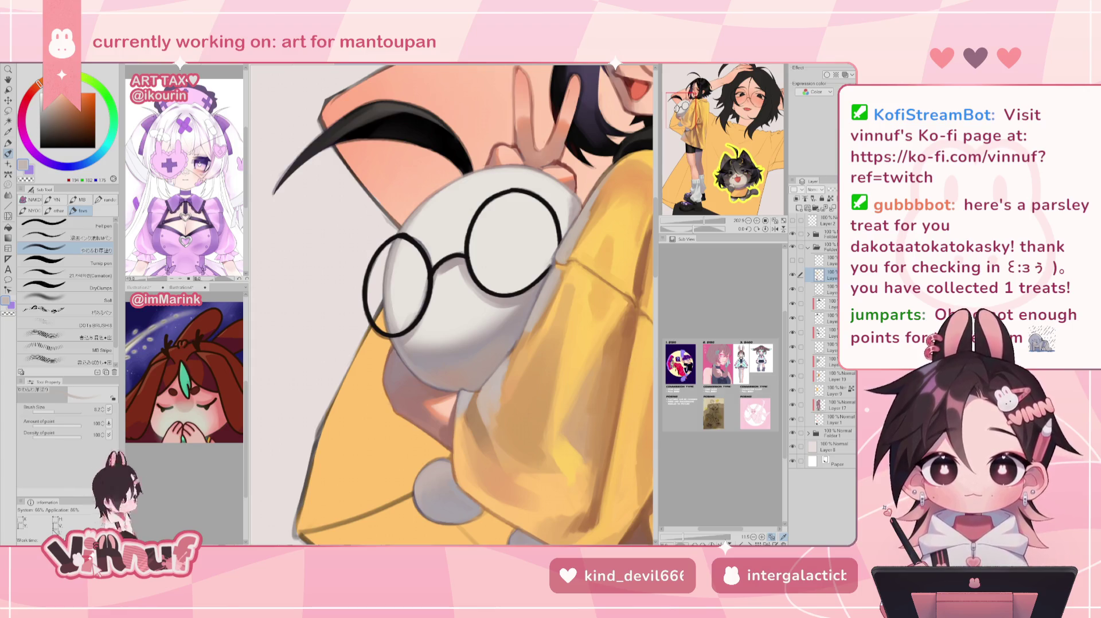
left_click_drag(453, 304, 476, 321)
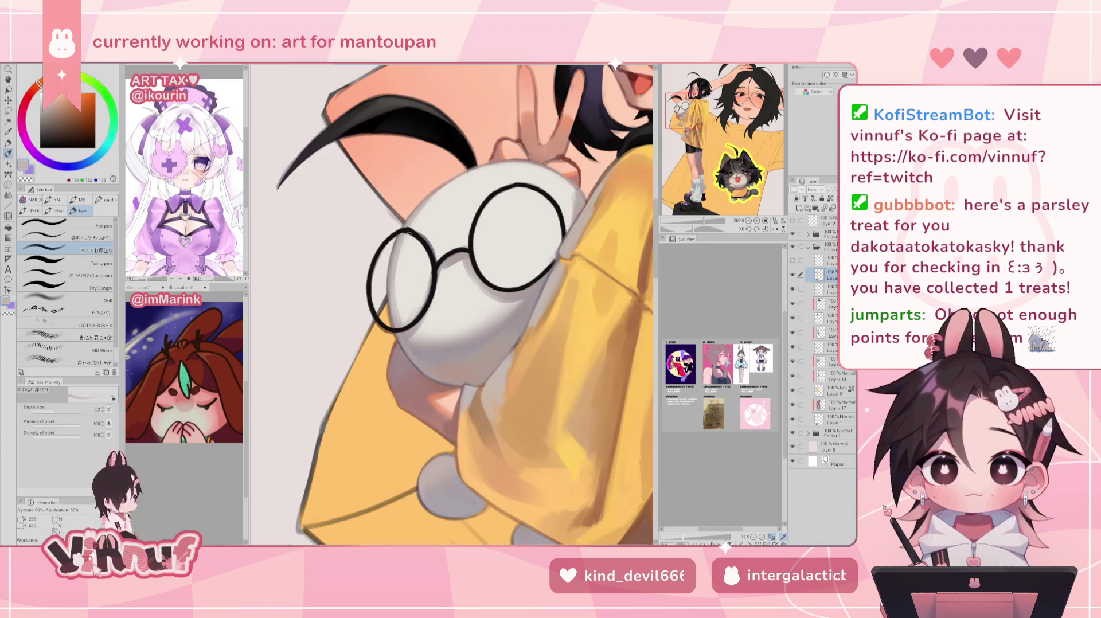
left_click(412, 224, "alt")
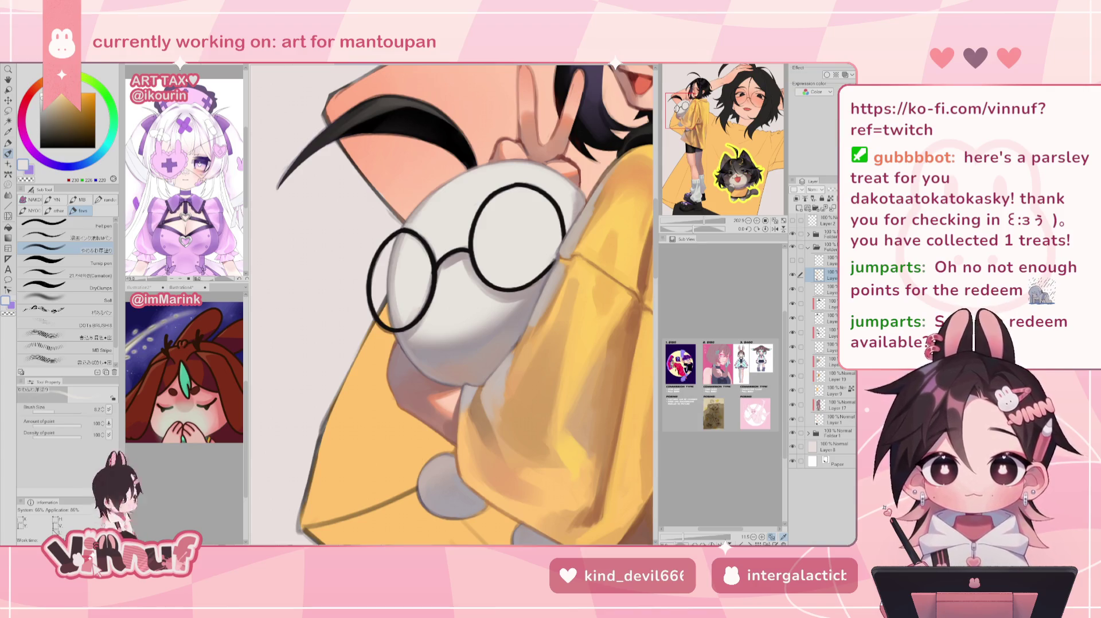
Rotate the view a quarter turn, sample outline black and lens grey, then restore it upright
scroll(452, 304, "down", 5)
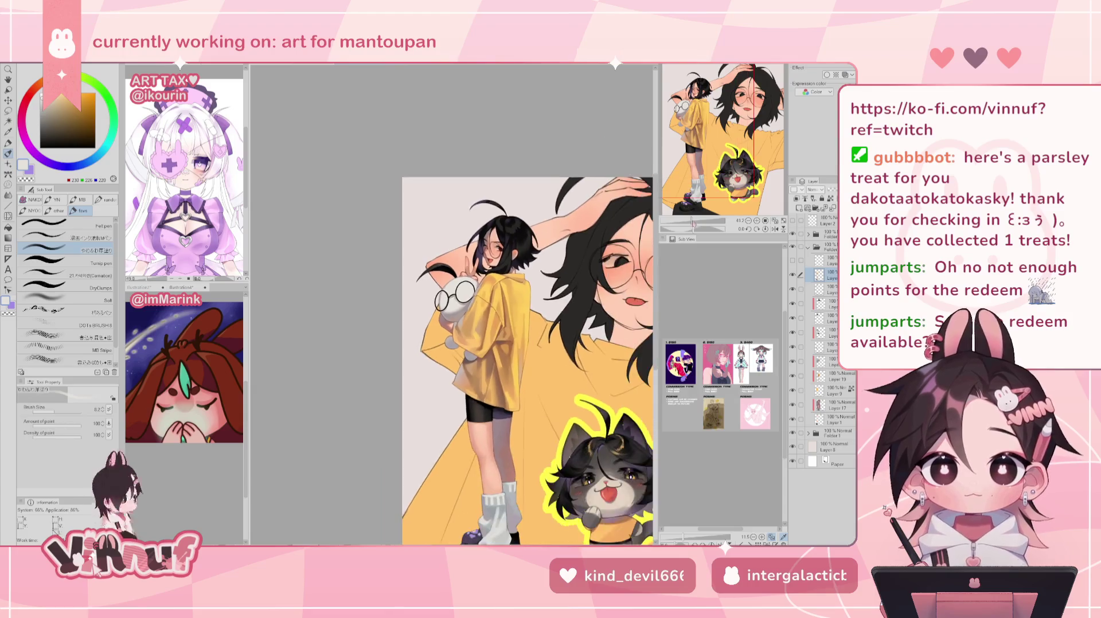
scroll(459, 281, "up", 5)
key("minus")
key("minus")
key("minus")
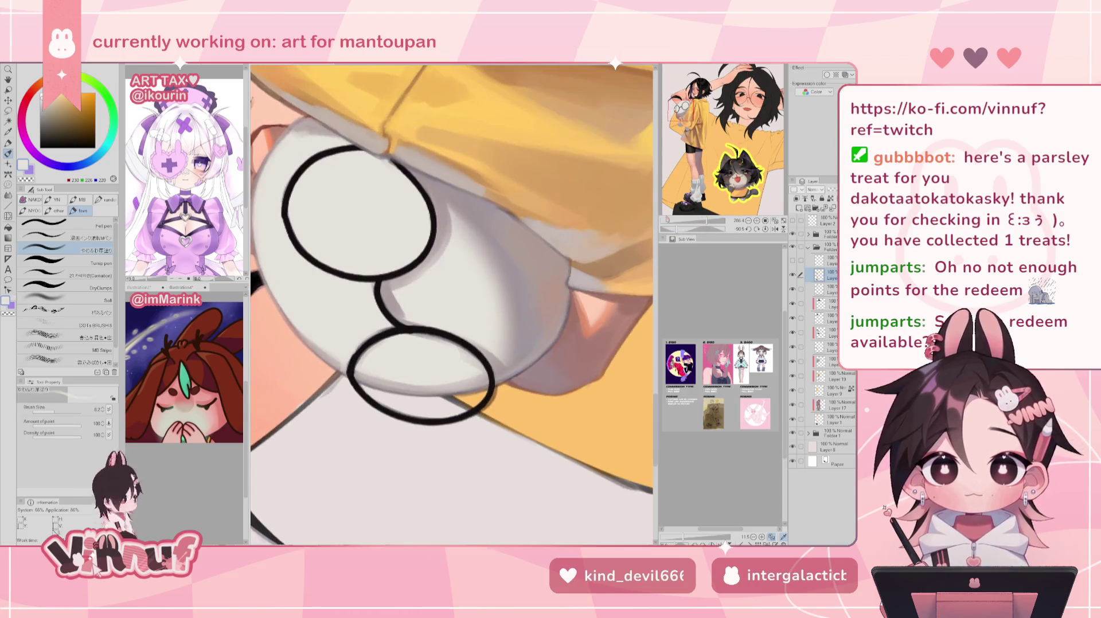
left_click(284, 206, "alt")
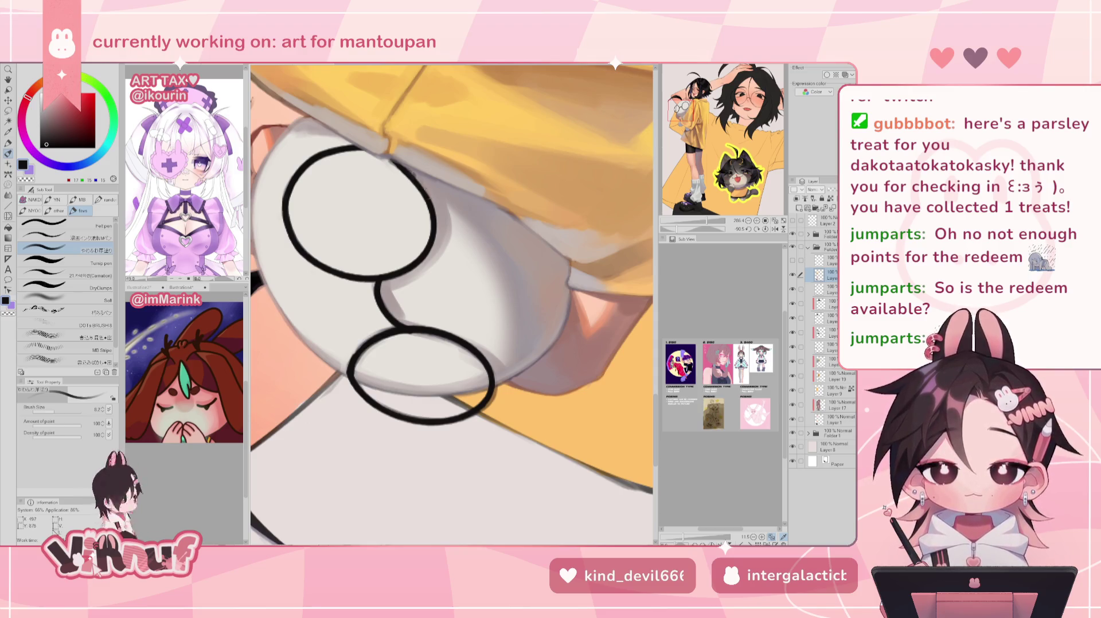
left_click(404, 185, "alt")
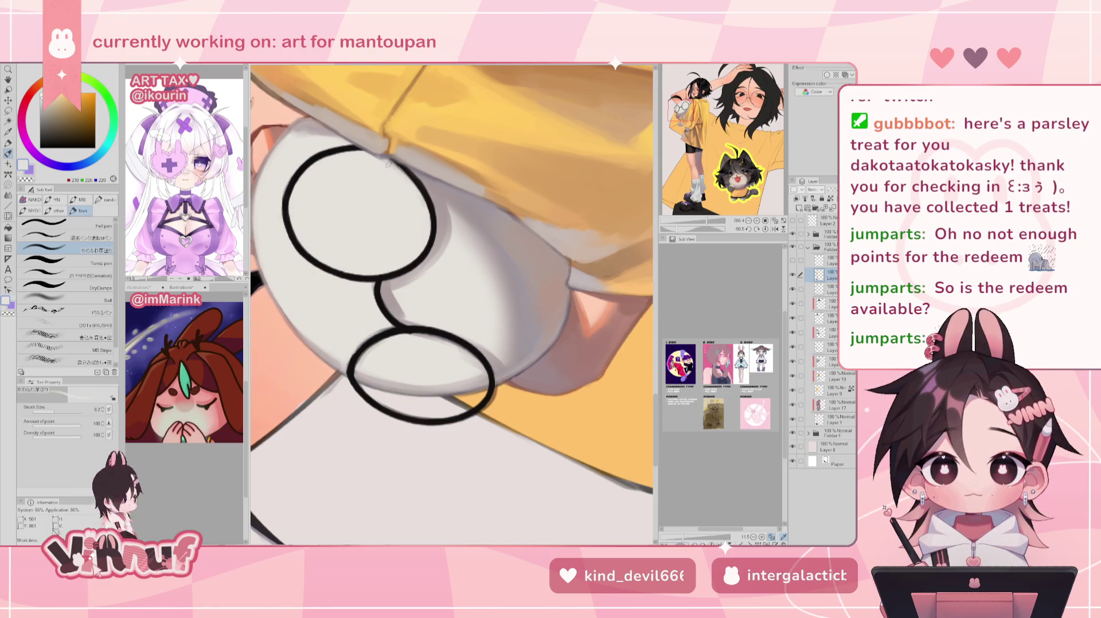
left_click(765, 229)
left_click_drag(707, 221, 694, 221)
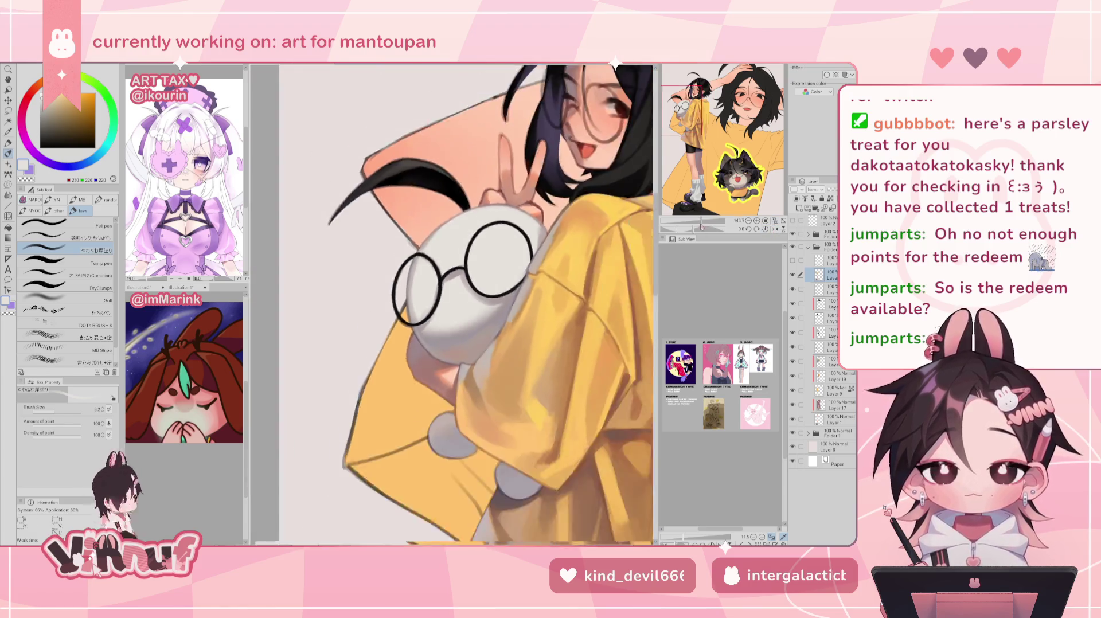
scroll(452, 267, "up", 3)
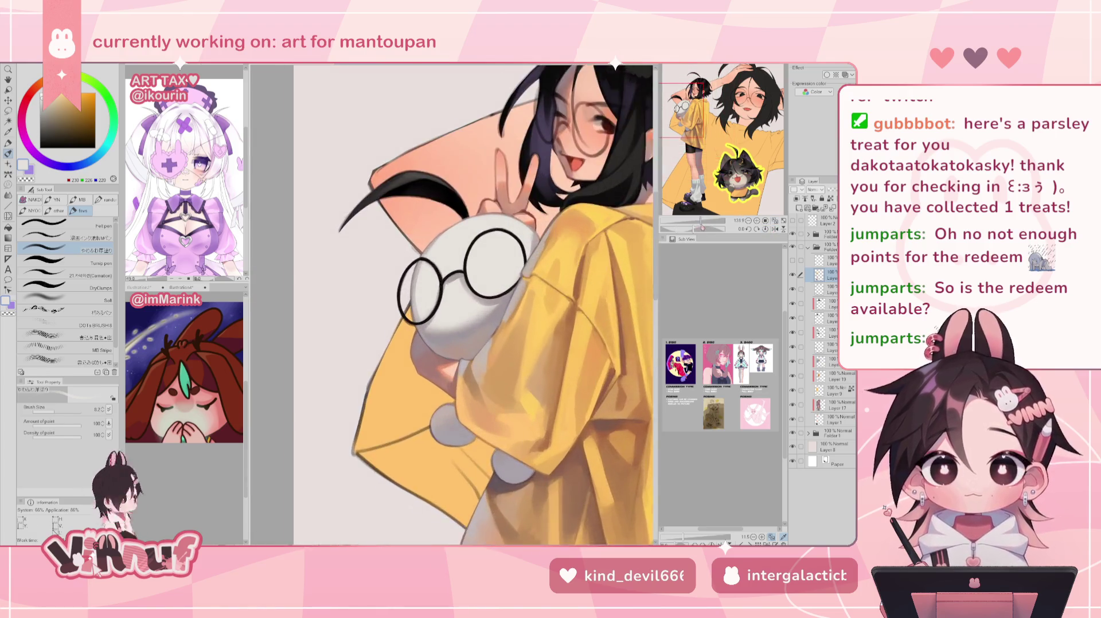
scroll(451, 267, "up", 3)
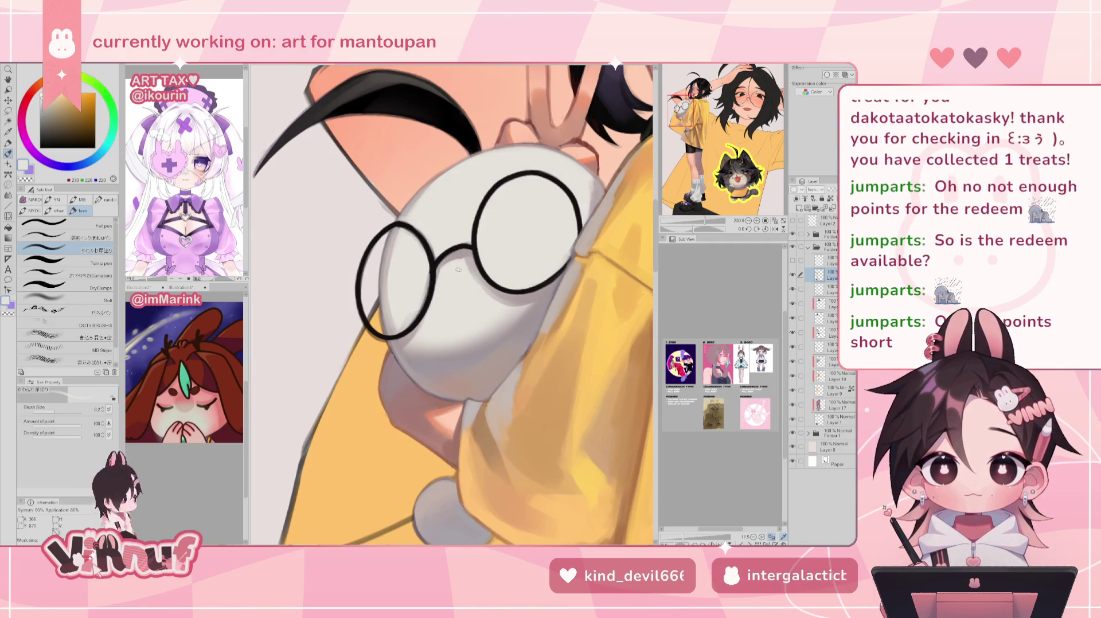
Mirror the canvas to check the glasses while sampling pinkish-grey and light lens grey
left_click(475, 253, "alt")
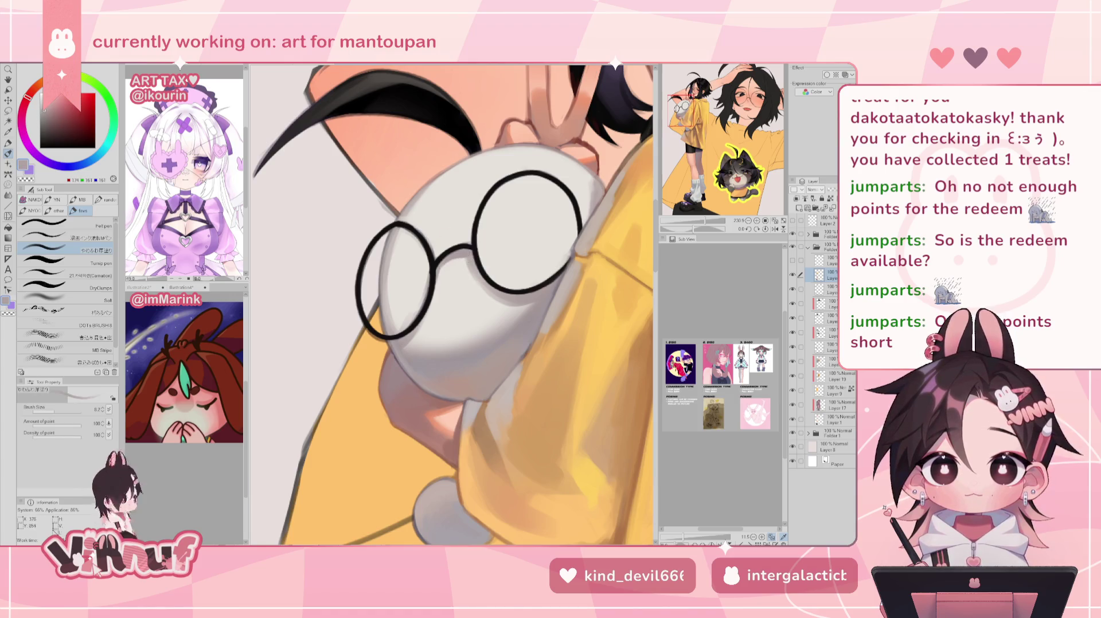
left_click(474, 263, "alt")
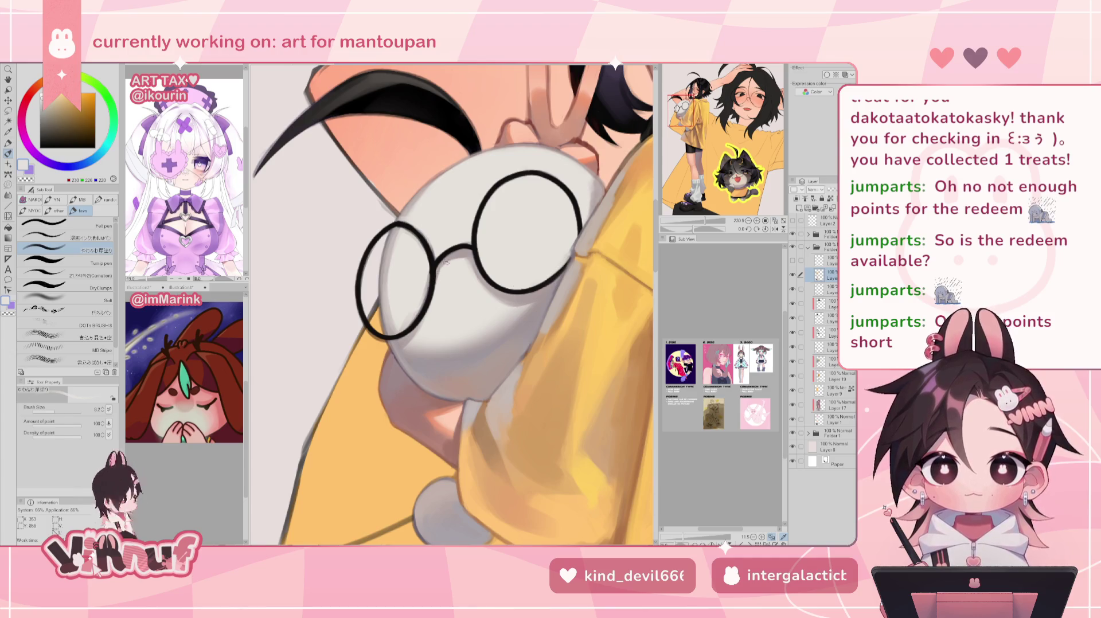
key("h")
left_click(490, 313, "alt")
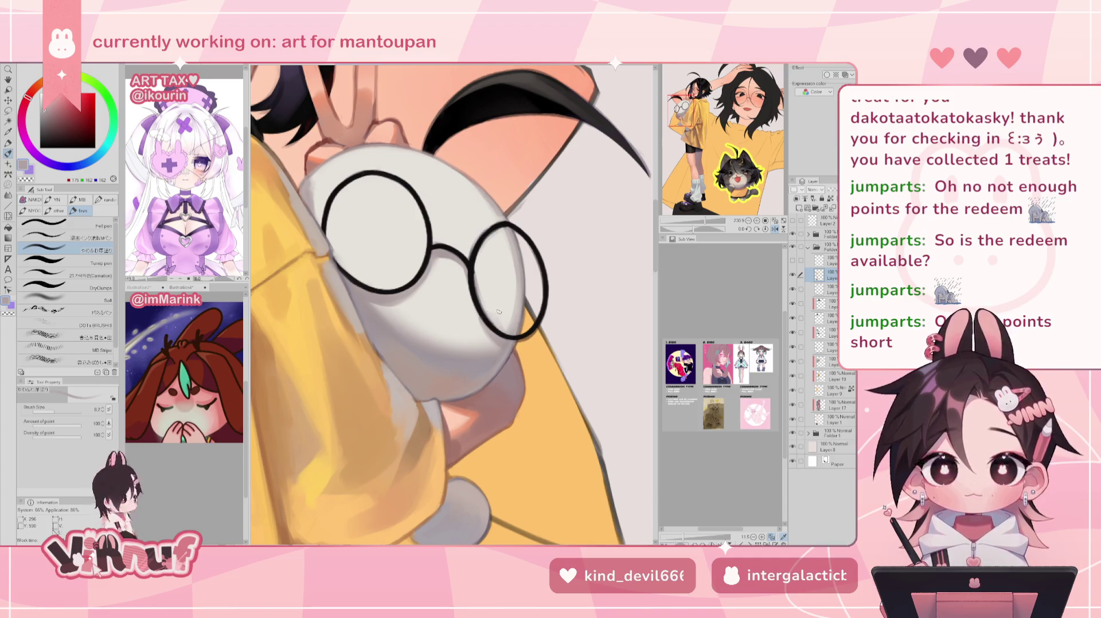
left_click(483, 306, "alt")
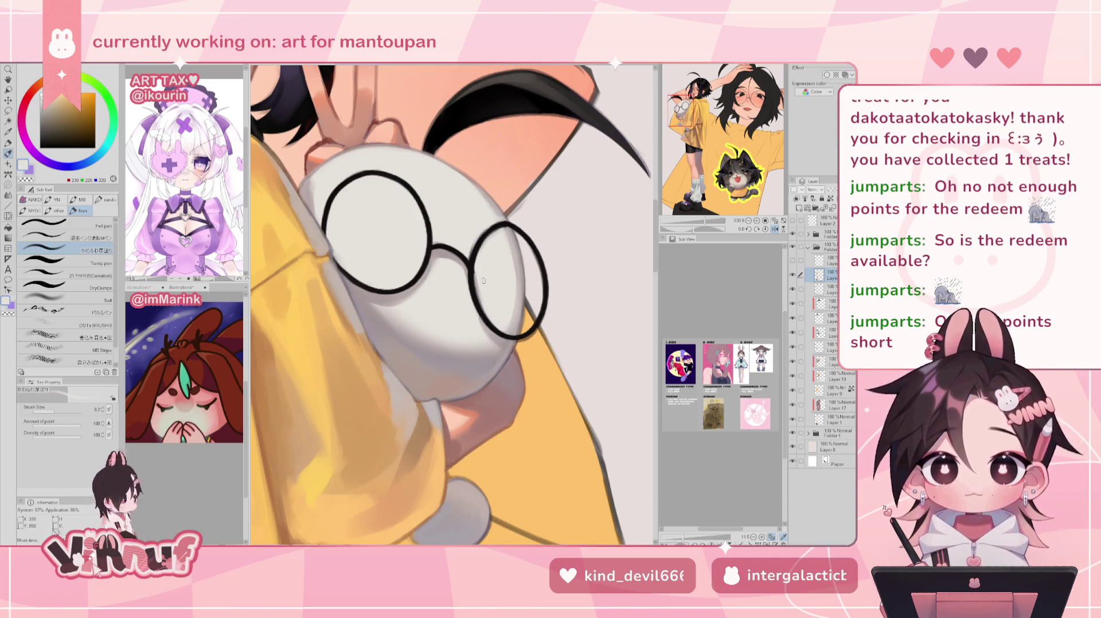
scroll(486, 259, "down", 1)
scroll(486, 258, "down", 1)
scroll(487, 258, "down", 2)
scroll(487, 258, "down", 2)
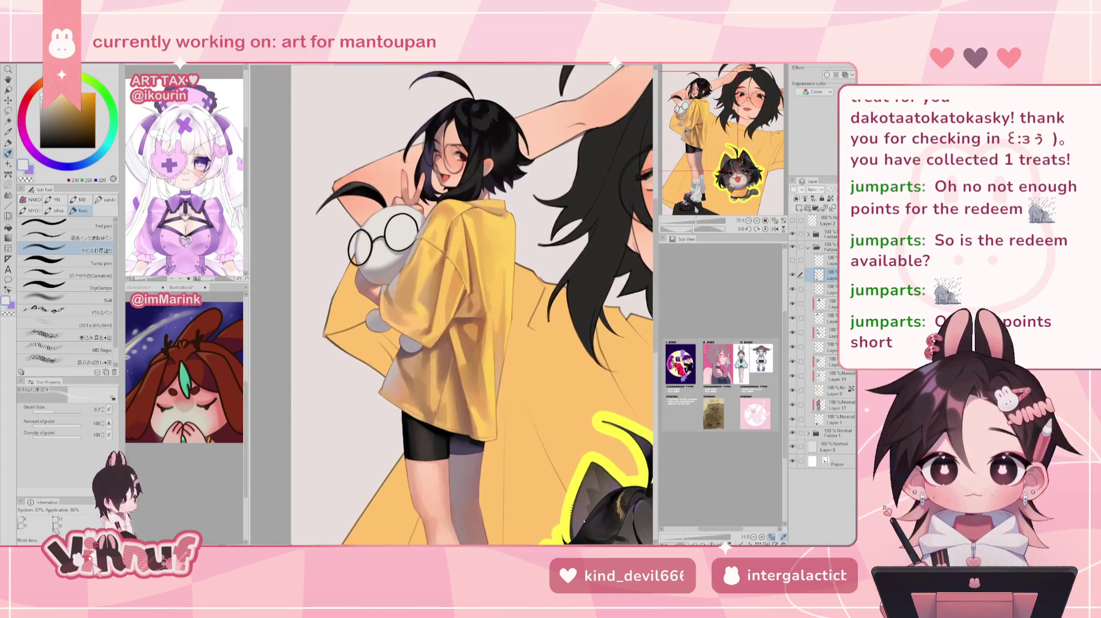
scroll(453, 304, "up", 3)
scroll(453, 304, "up", 2)
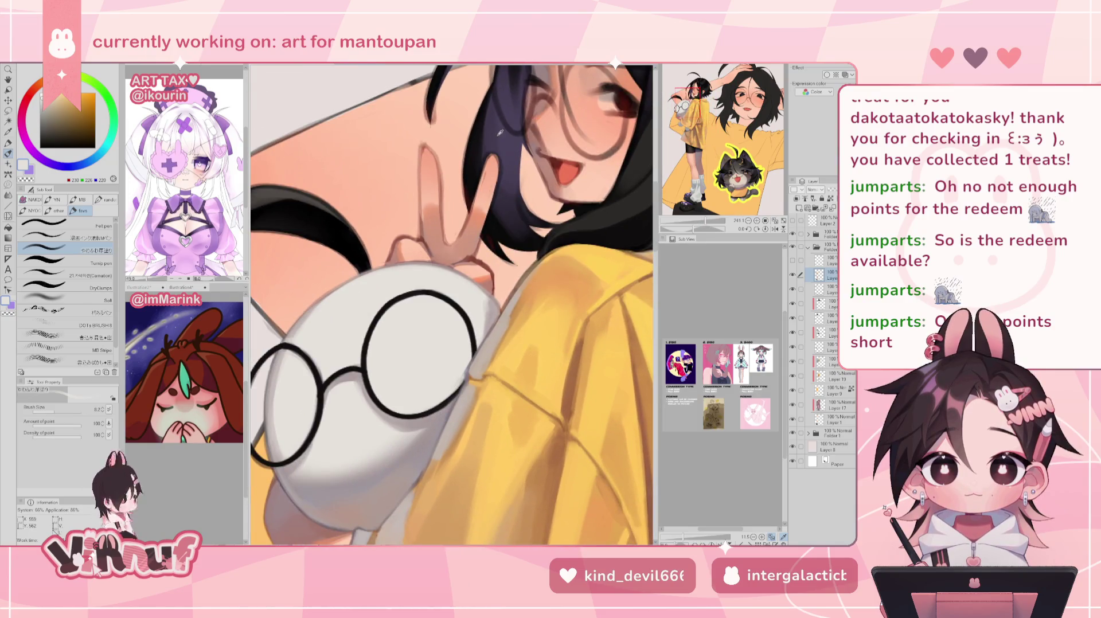
Switch to the Carnation brush and paint a lighter grey highlight along the glasses' top rim
left_click(276, 199, "alt")
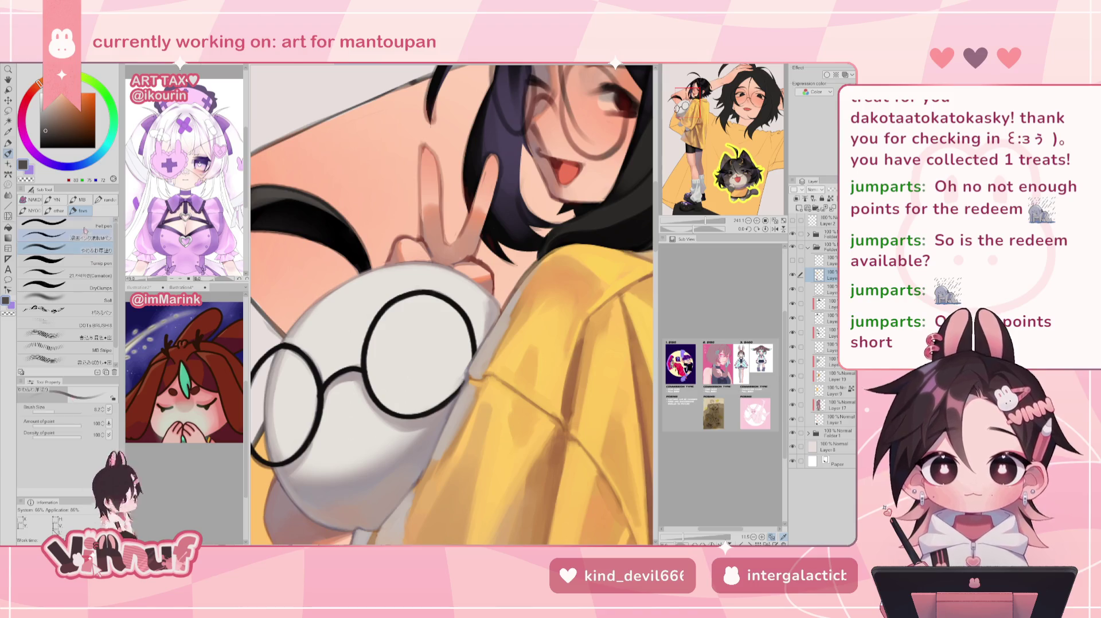
left_click(63, 237)
left_click(63, 275)
left_click_drag(69, 410, 52, 411)
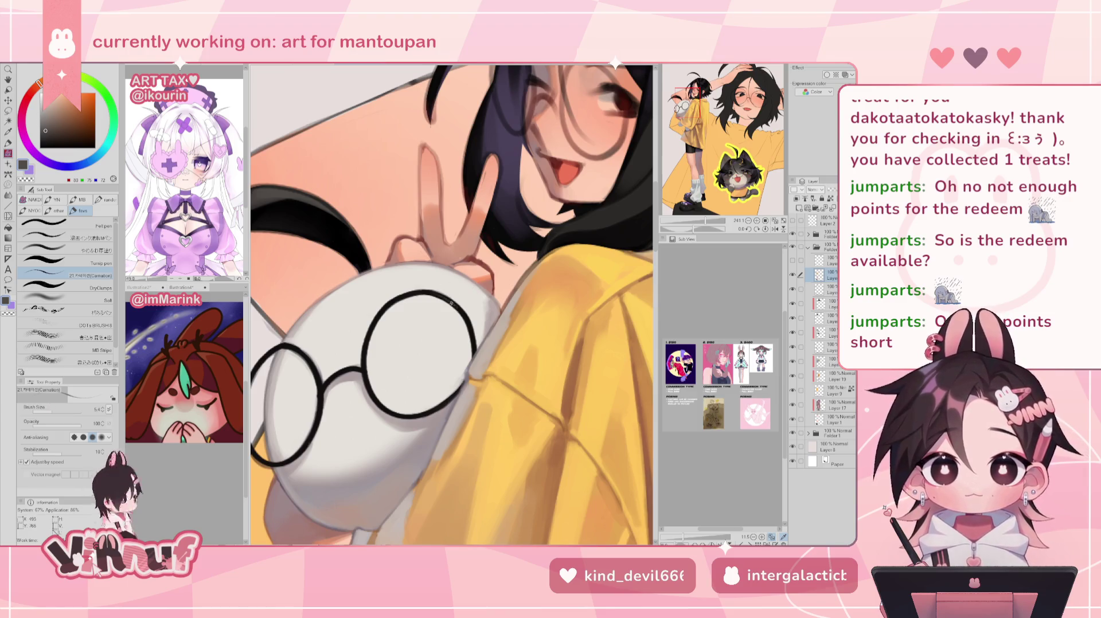
left_click(41, 123)
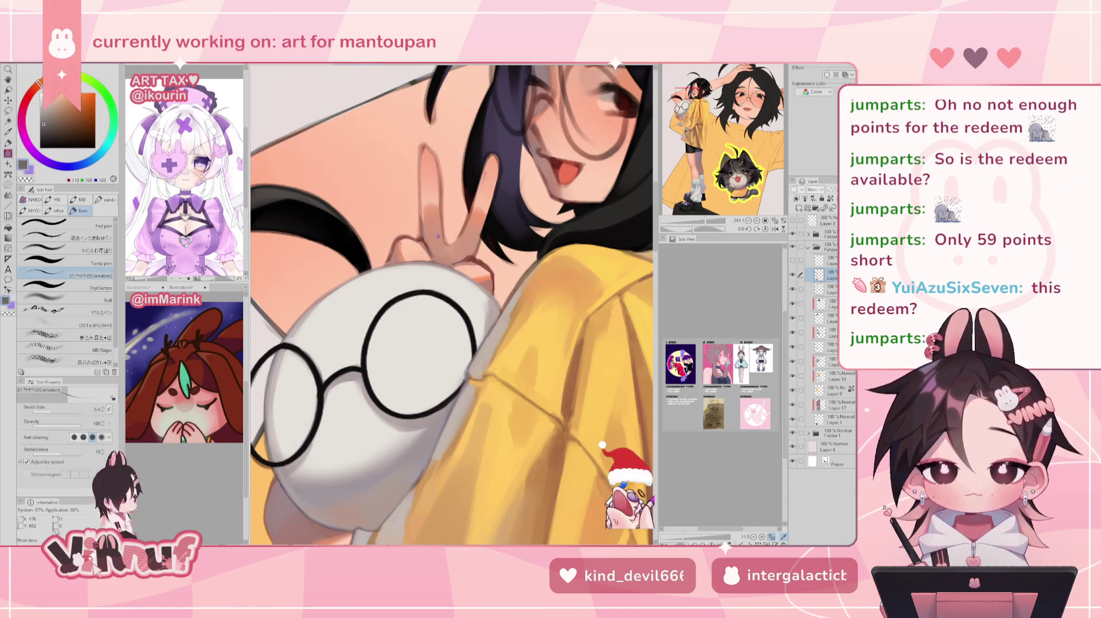
mouse_move(450, 303)
left_mouse_down()
mouse_move(432, 294)
mouse_move(452, 303)
left_mouse_up()
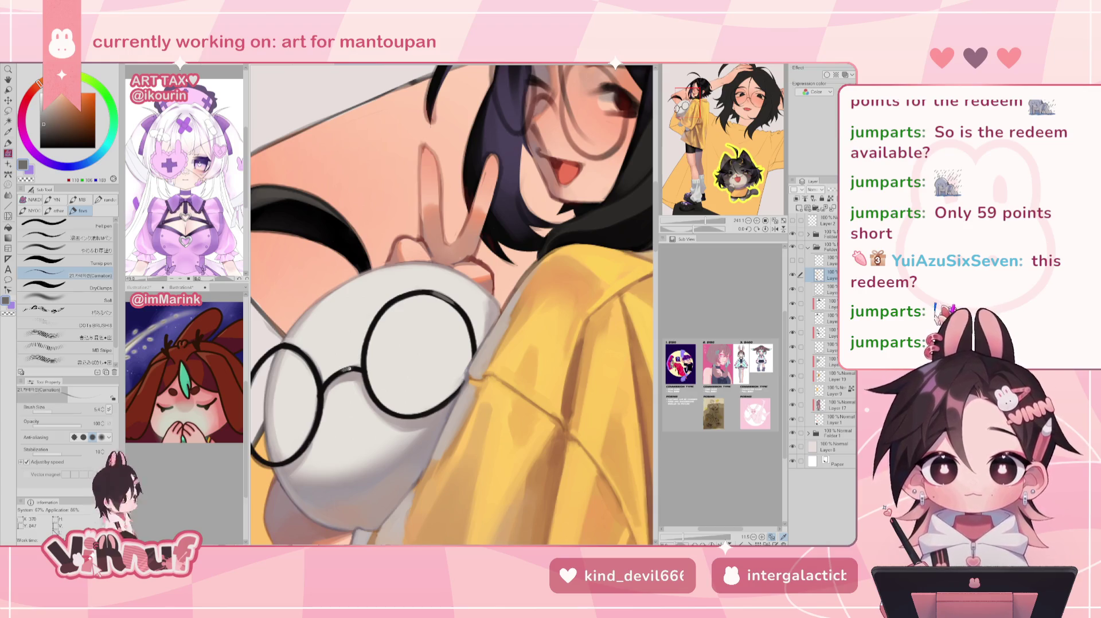
Paint purple-grey strokes along the lower rims of the right and left lenses
left_click_drag(349, 367, 586, 181)
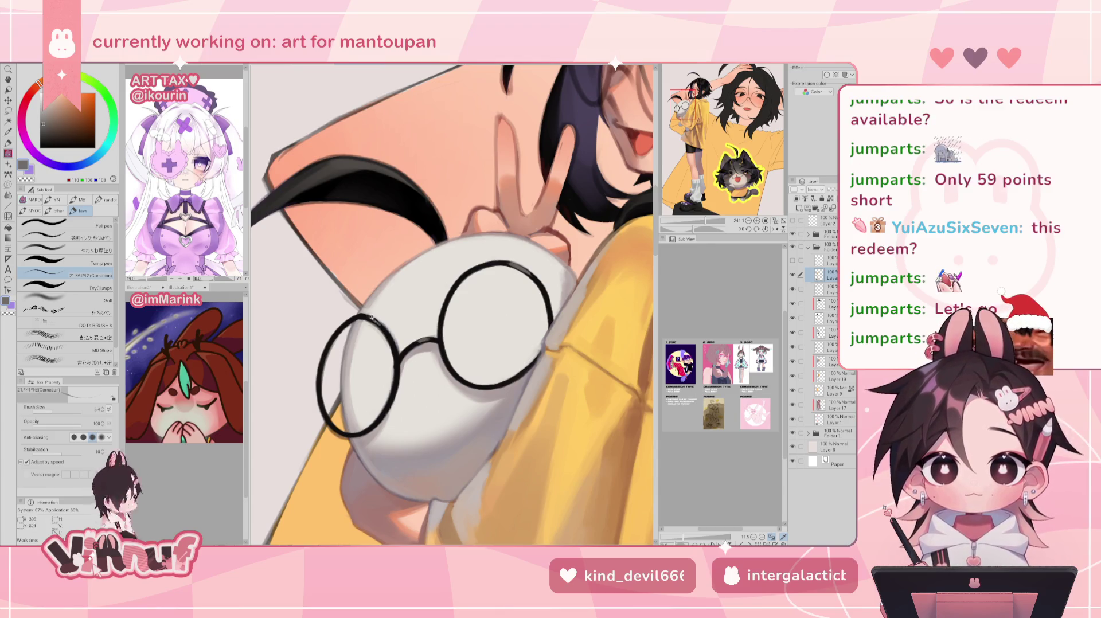
left_click_drag(696, 223, 709, 223)
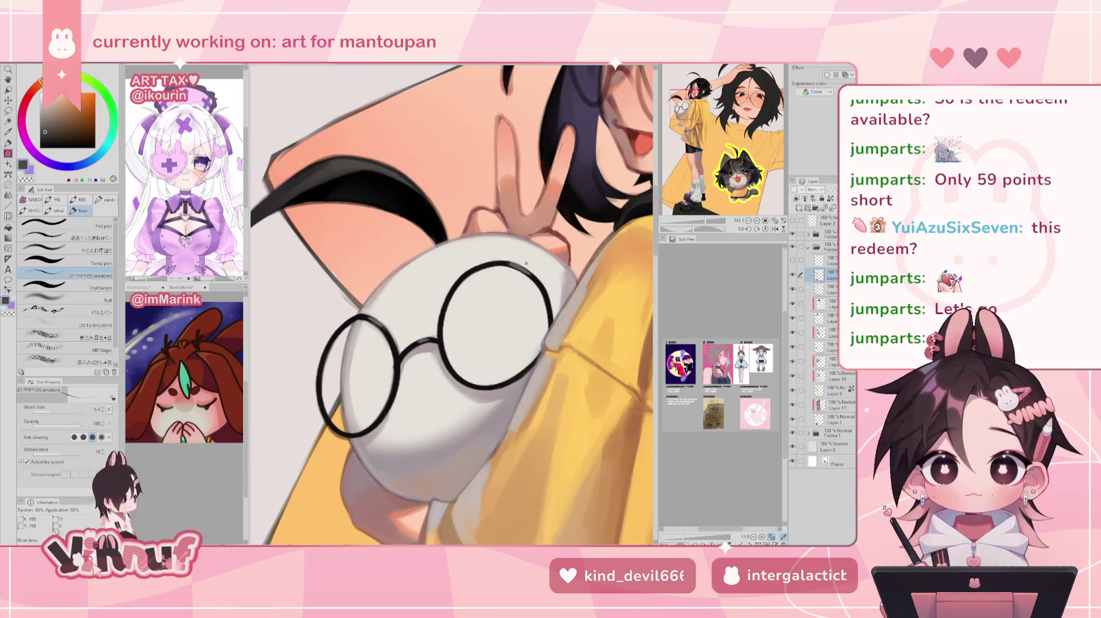
left_click(44, 119)
left_click(42, 117)
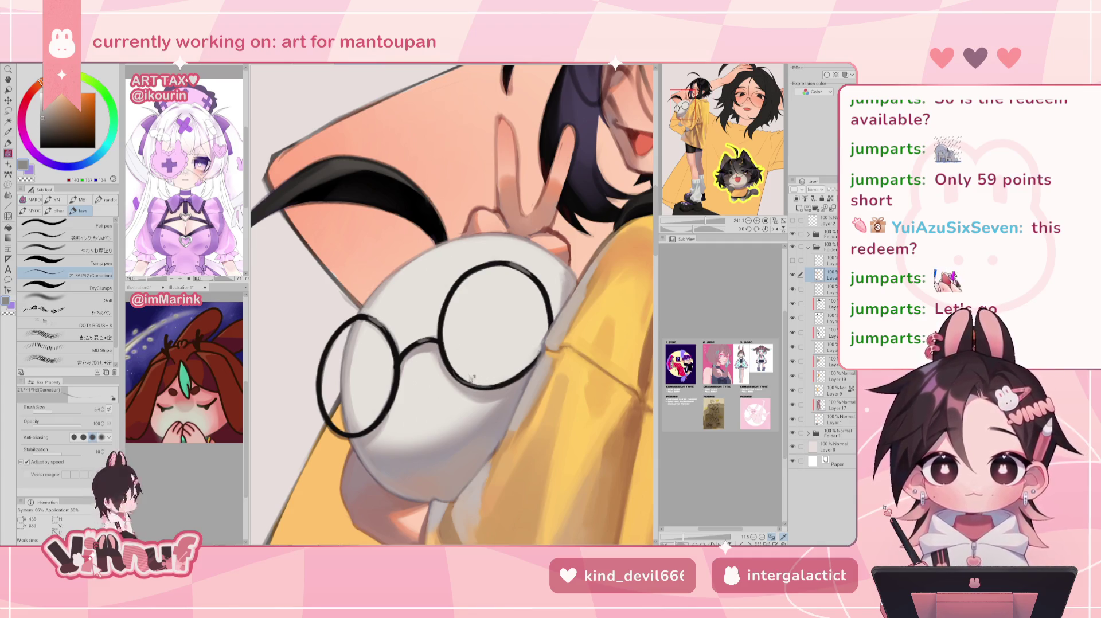
left_click(590, 110, "alt")
left_click_drag(55, 123, 57, 106)
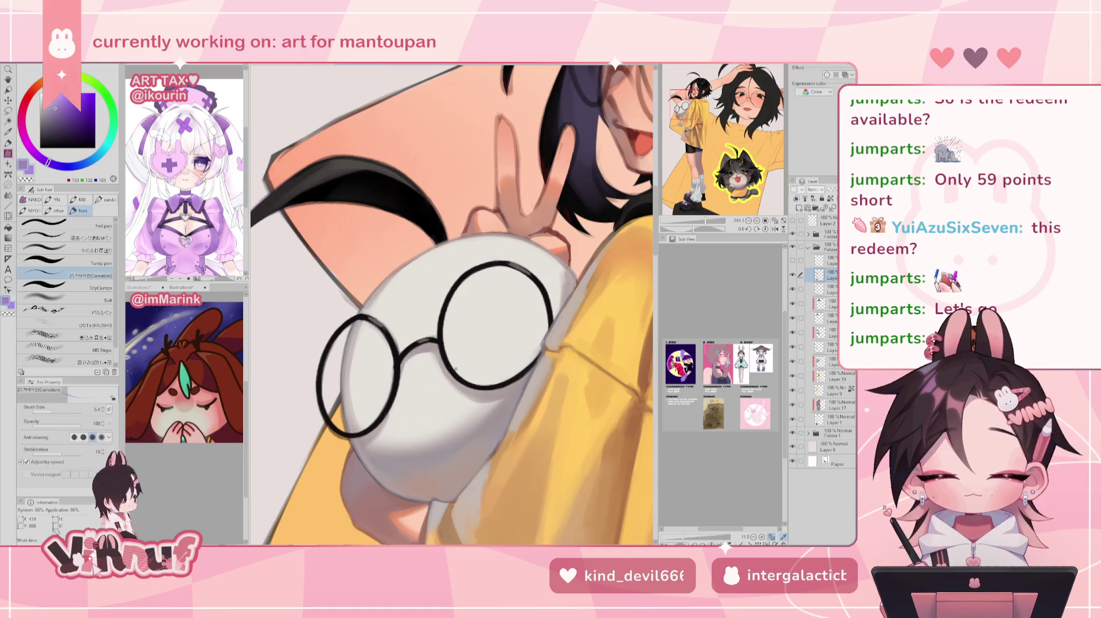
left_click_drag(459, 383, 500, 386)
mouse_move(324, 410)
left_mouse_down()
mouse_move(351, 433)
mouse_move(347, 412)
left_mouse_up()
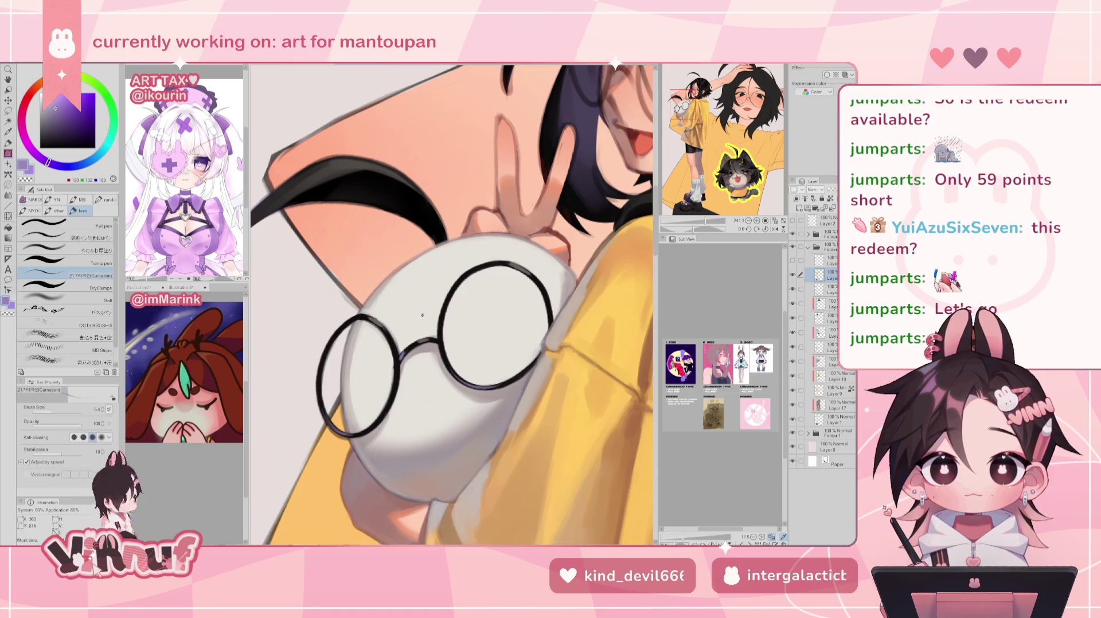
scroll(422, 315, "down", 5)
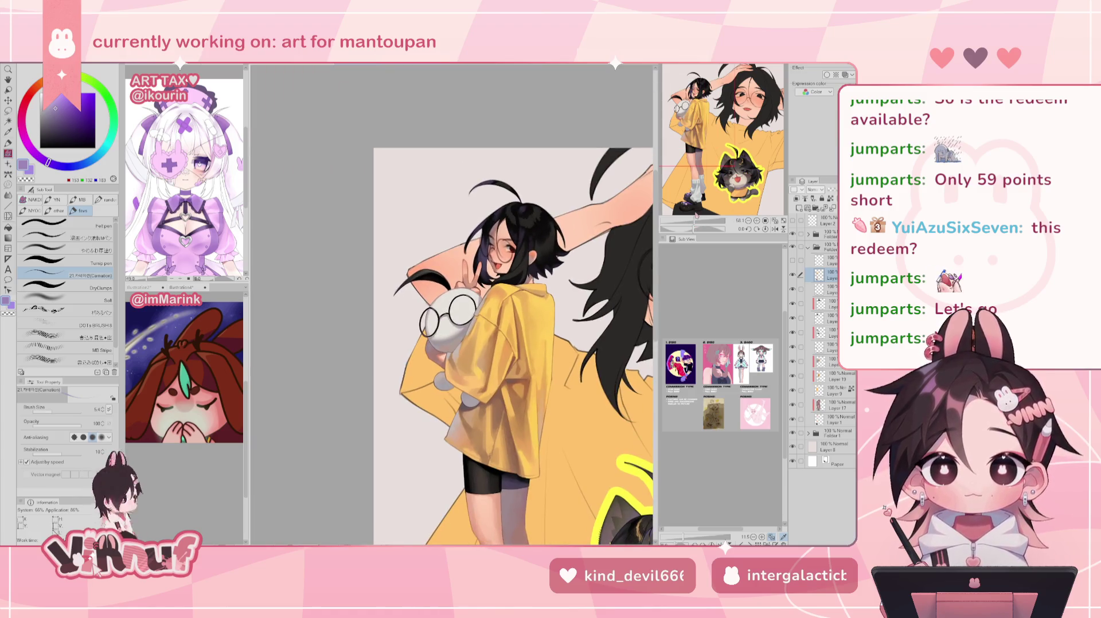
Darken the glasses' lower-left outline in black and clean its edge with the face's light grey
left_click(783, 222)
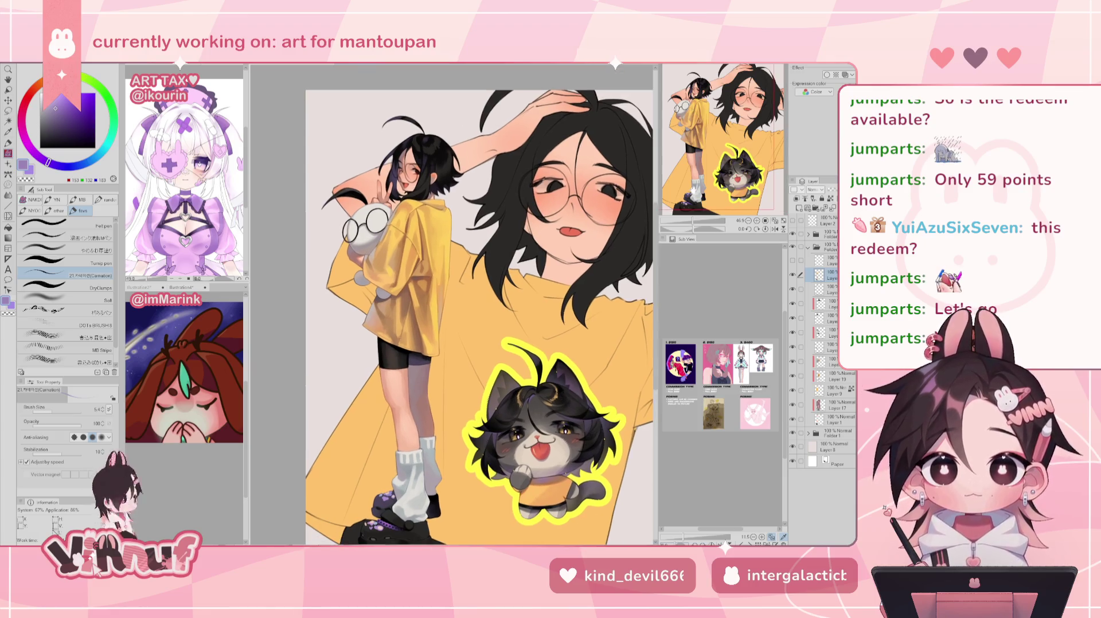
scroll(690, 116, "up", 5)
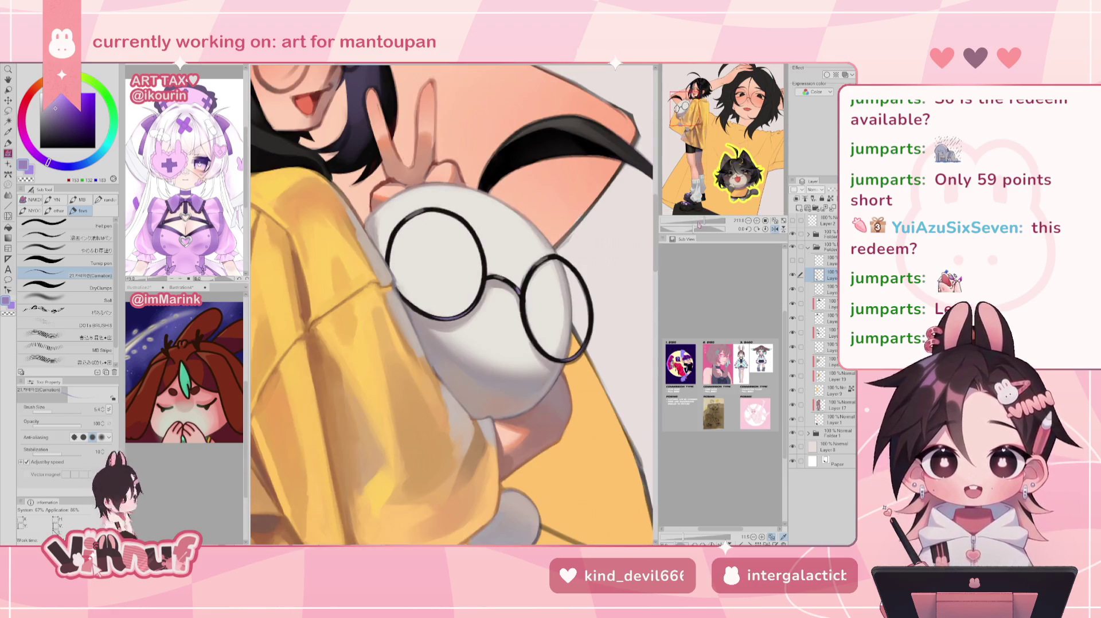
scroll(406, 307, "up", 1)
left_click(405, 307, "alt")
mouse_move(399, 299)
left_mouse_down()
mouse_move(430, 318)
mouse_move(400, 296)
left_mouse_up()
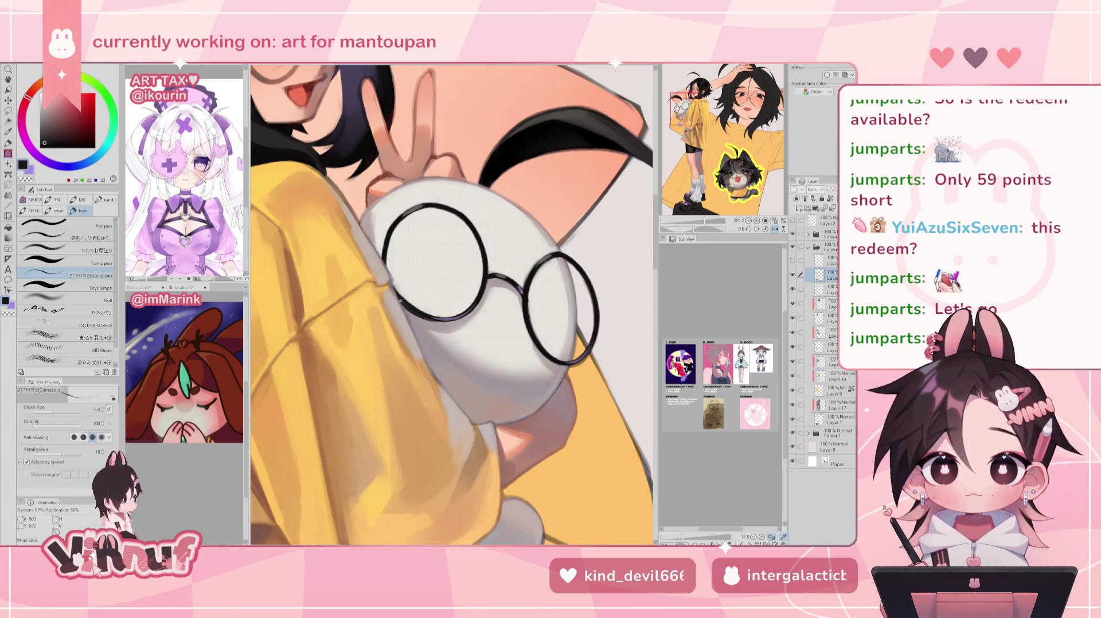
left_click(412, 293, "alt")
mouse_move(401, 296)
left_mouse_down()
mouse_move(393, 284)
mouse_move(421, 311)
mouse_move(418, 298)
left_mouse_up()
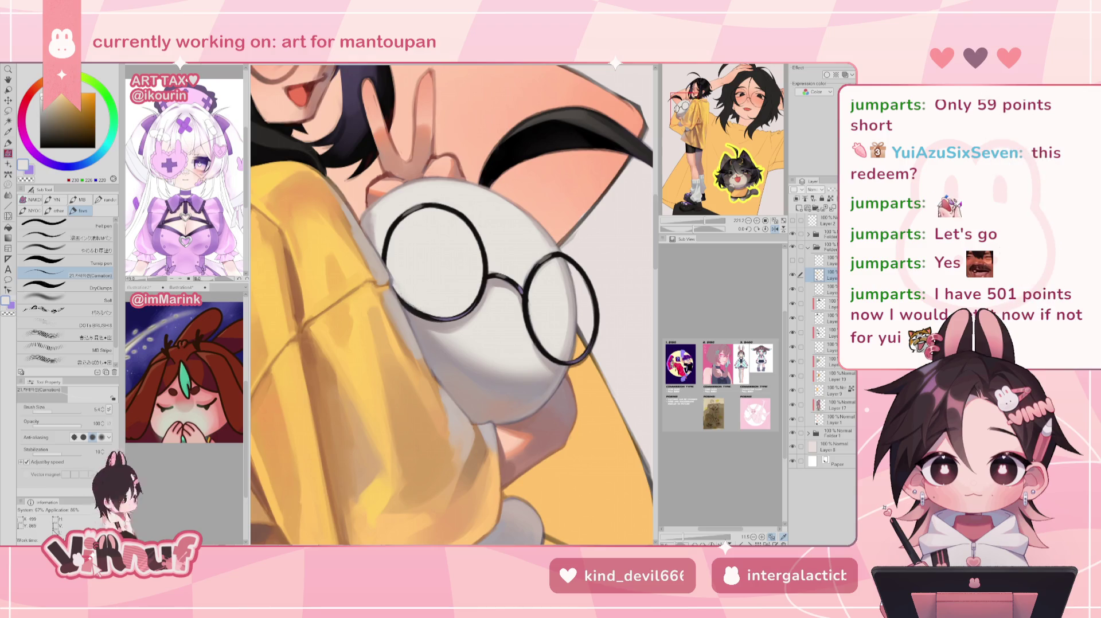
Fit the whole illustration to the window, then bring up the 5:00 browser timer
key("ctrl+minus")
key("ctrl+minus")
key("ctrl+minus")
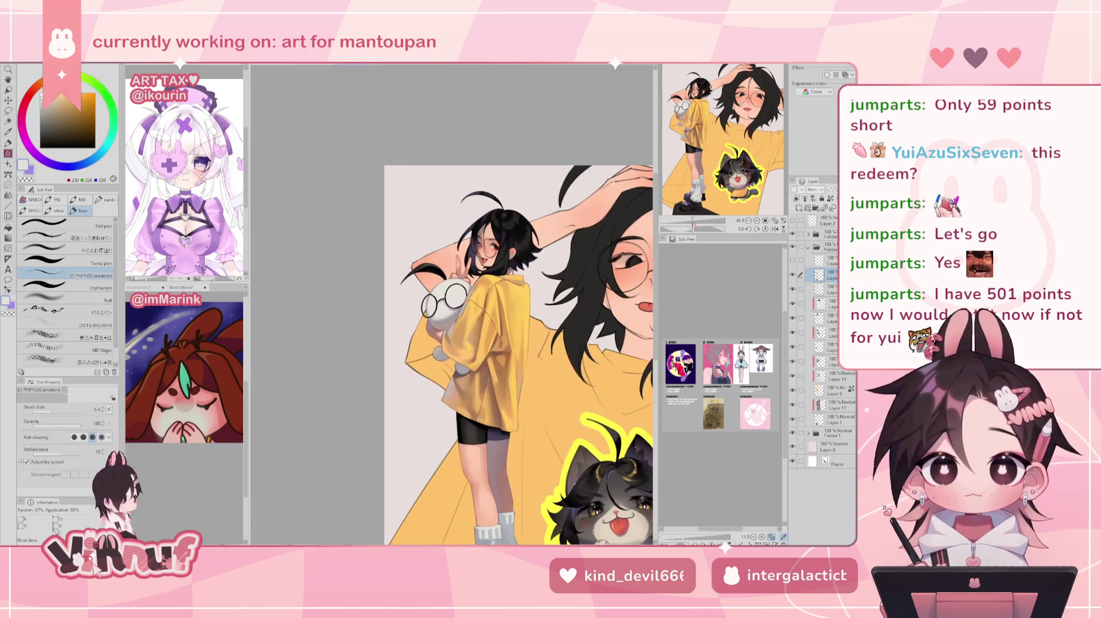
key("ctrl+minus")
key("ctrl+0")
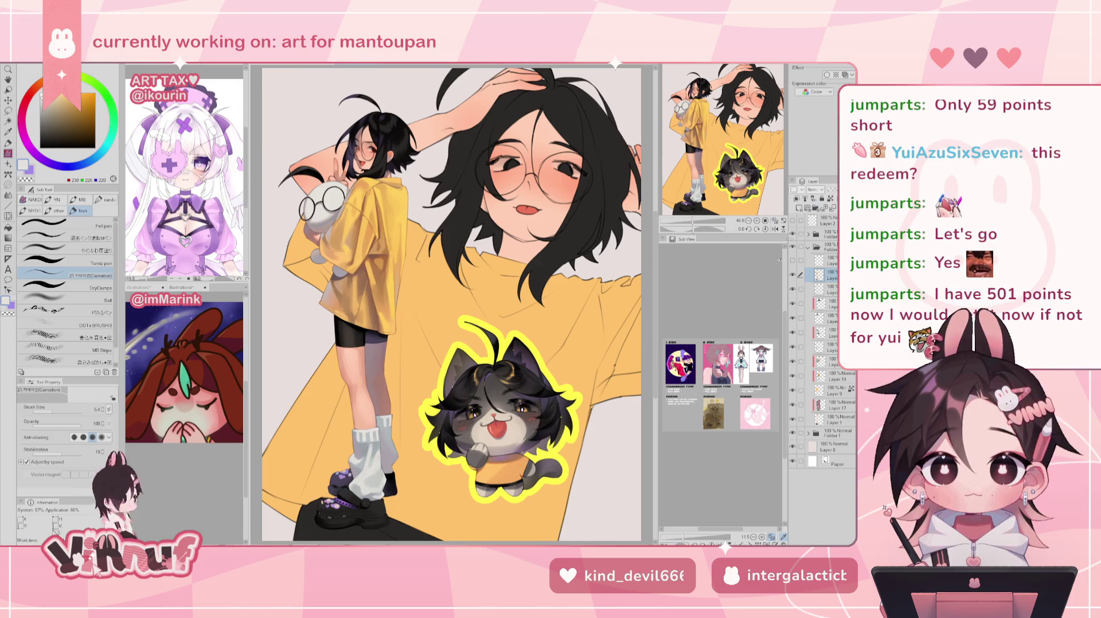
scroll(451, 304, "up", 5)
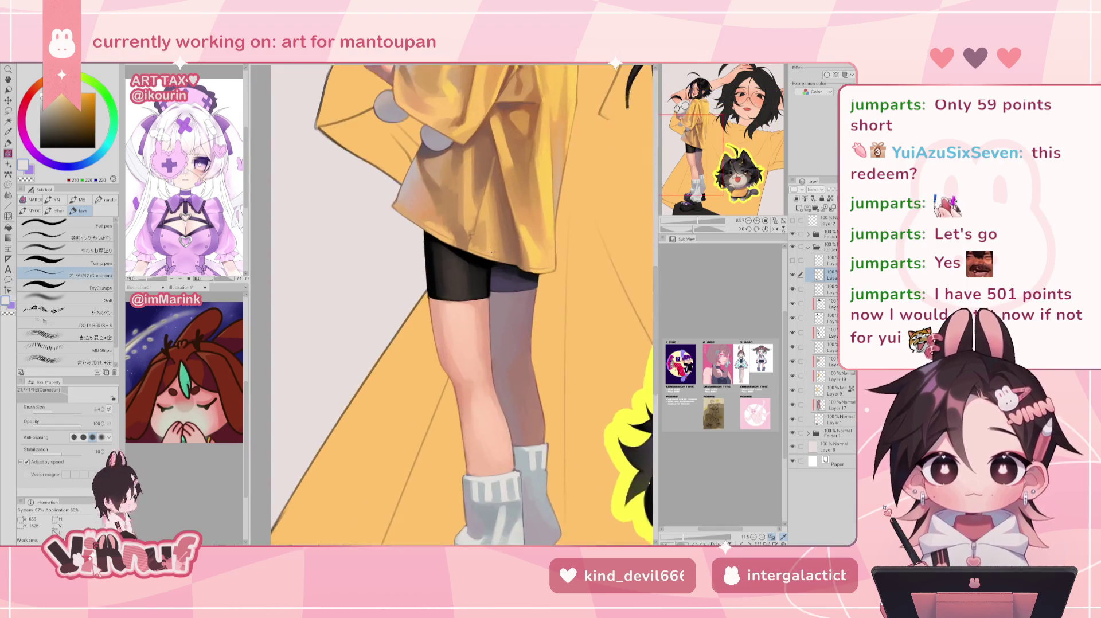
scroll(451, 304, "up", 3)
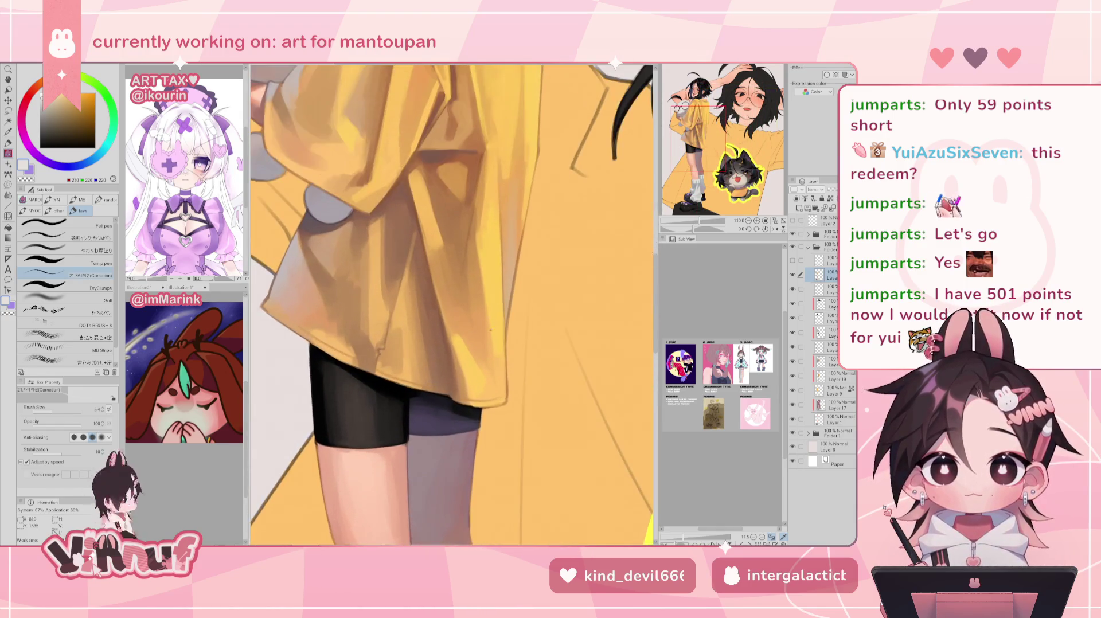
left_click_drag(701, 156, 706, 137)
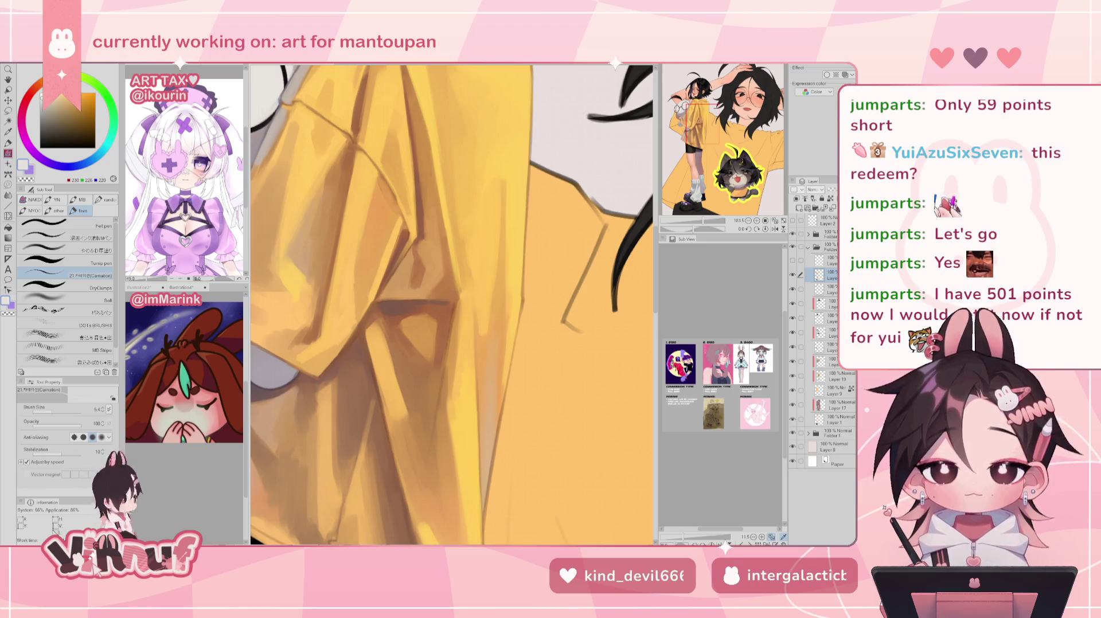
key("alt+Tab")
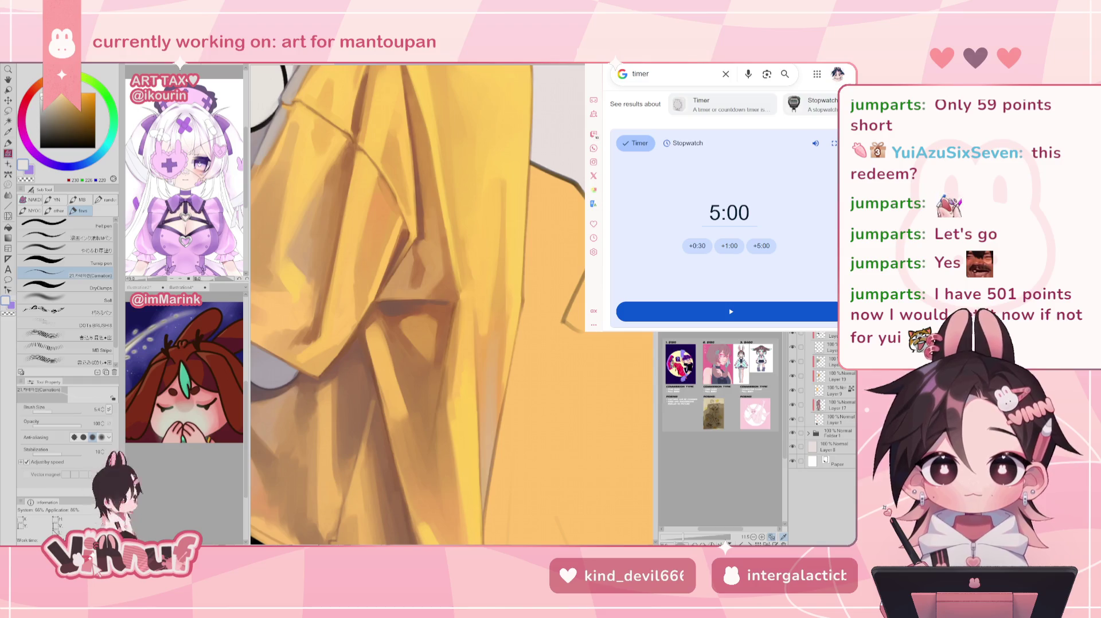
Spin the exercise wheel to land on burpees, then return to the countdown timer tab
key("alt+Tab")
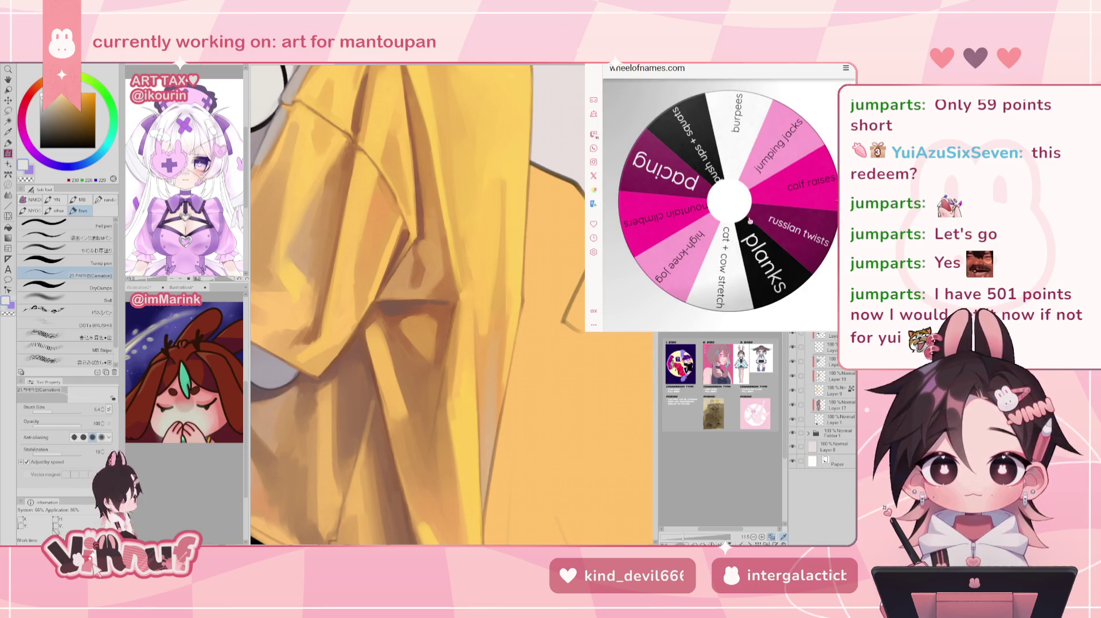
left_click(751, 219)
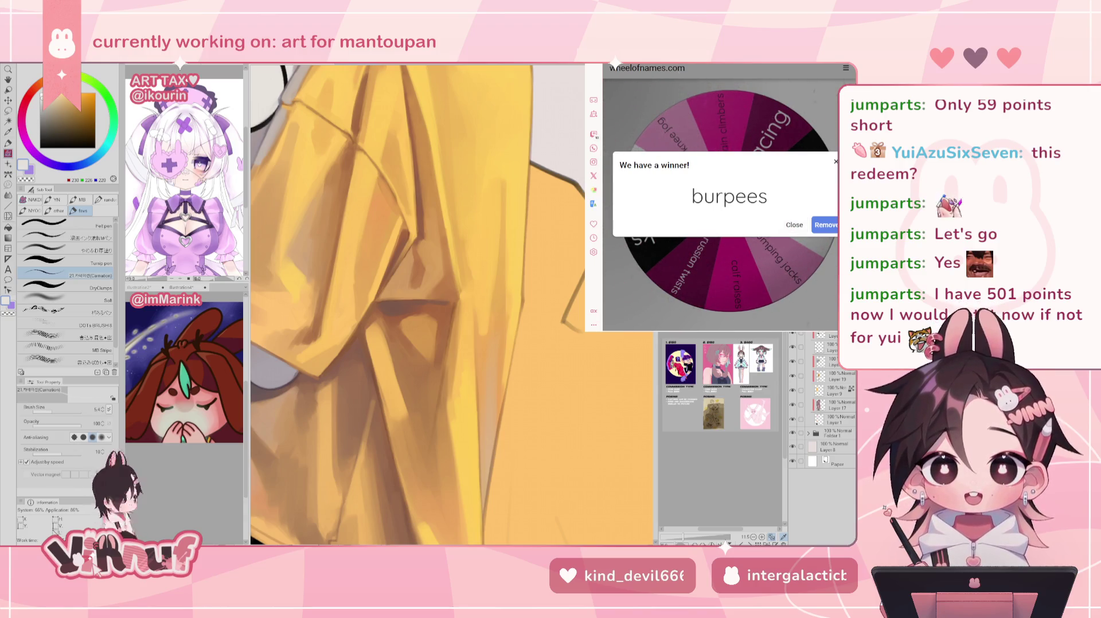
key("ctrl+Tab")
scroll(727, 235, "down", 1)
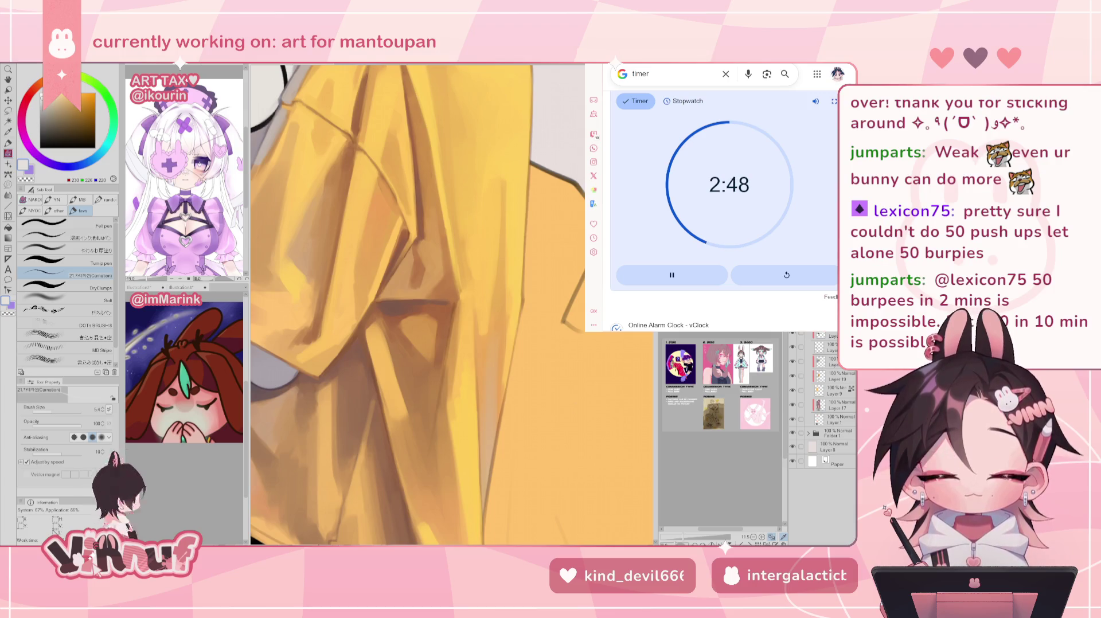
Return to the Wheel of Names tab showing the burpees result
key("ctrl+Tab")
Spin the exercise wheel again, return to the timer, and reset the finished countdown to 5:00
left_click(794, 226)
left_click(780, 179)
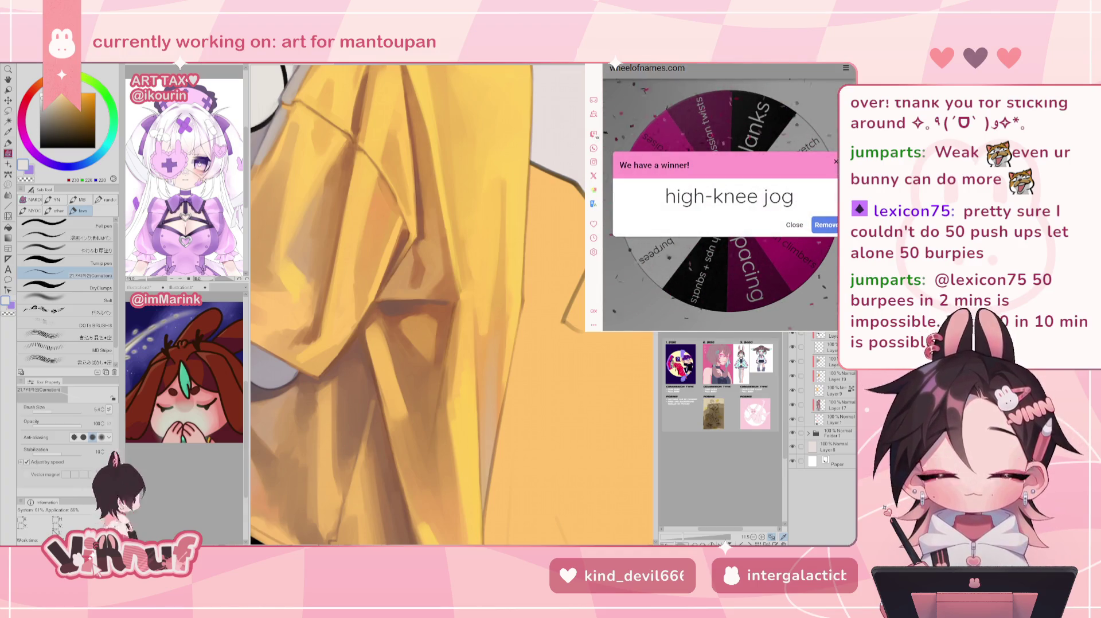
key("ctrl+Tab")
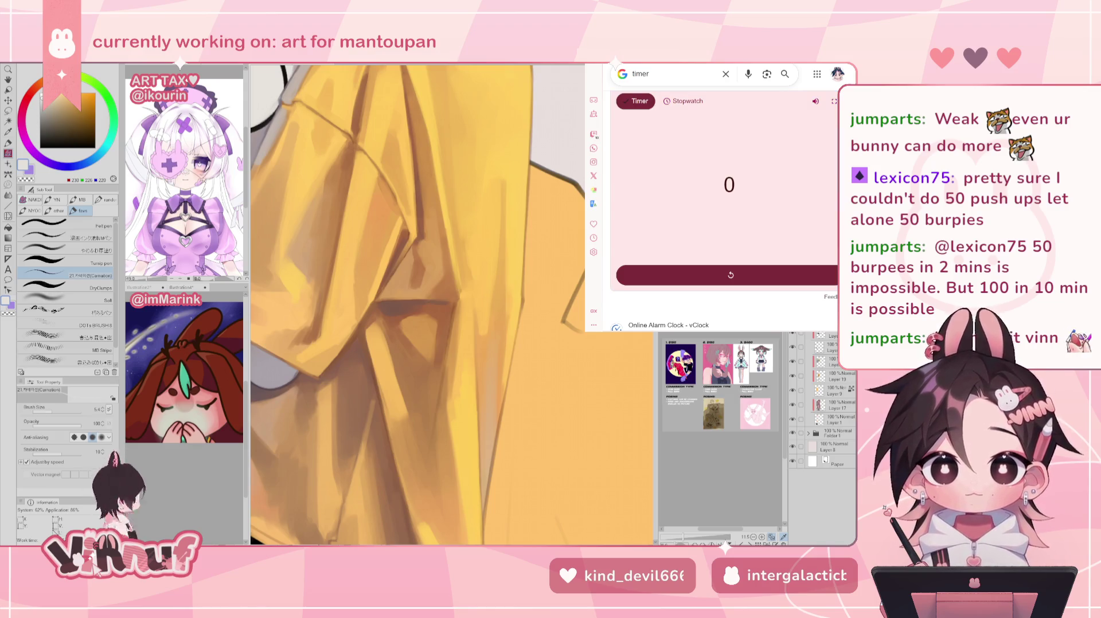
left_click(762, 220)
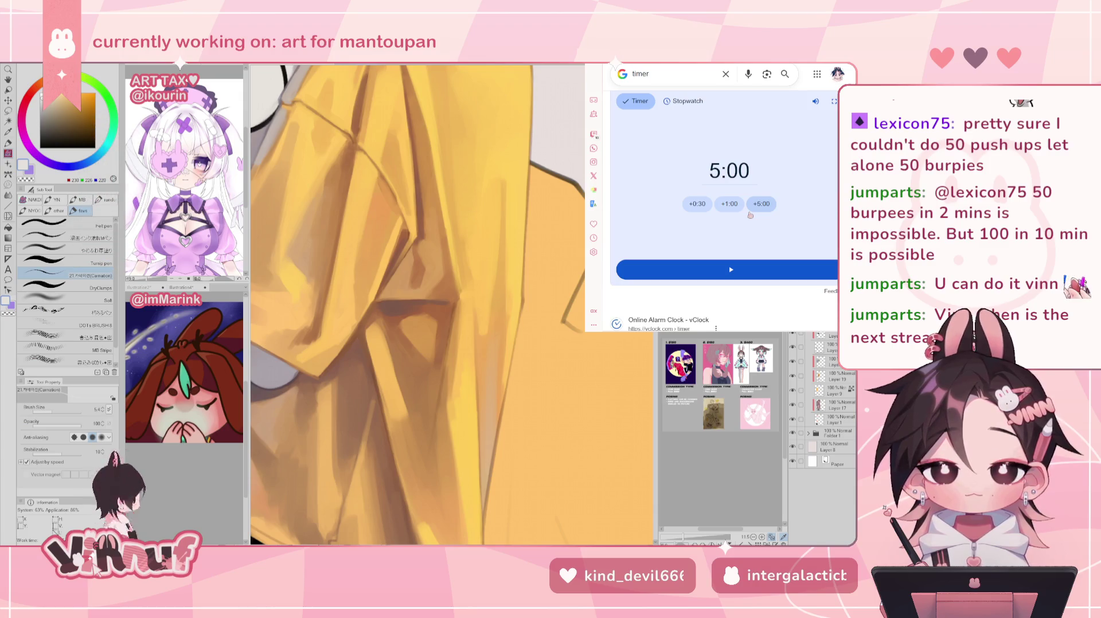
Bring the Clip Studio Paint window with the yellow-shirt illustration back to the front
left_click(607, 375)
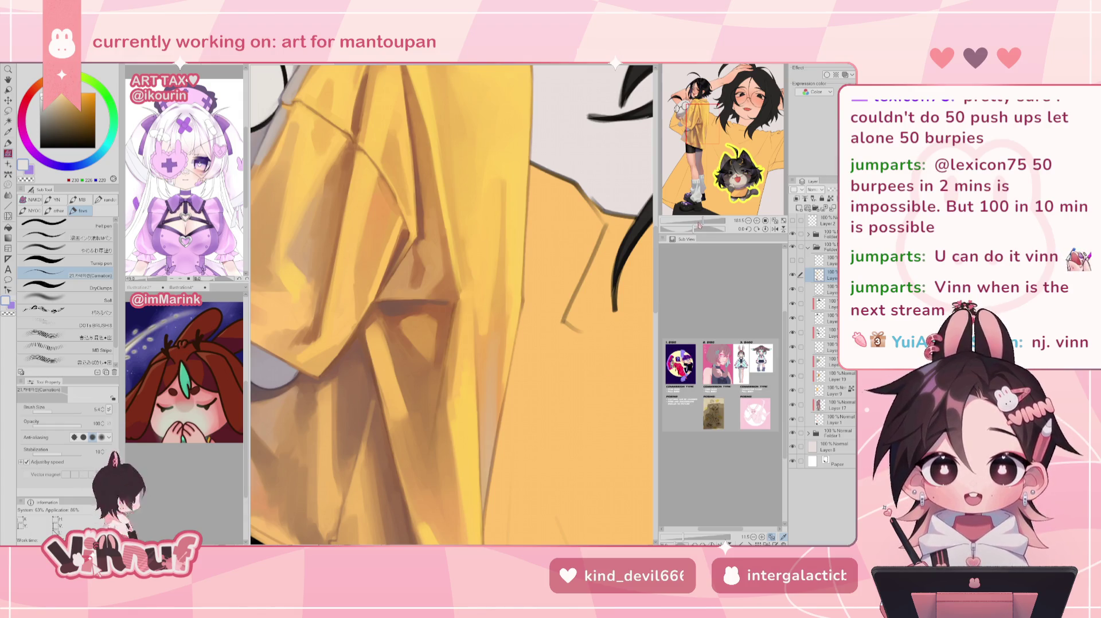
Switch to a soft blending brush and sample shirt yellows, flipping the view to check
left_click_drag(700, 223, 708, 221)
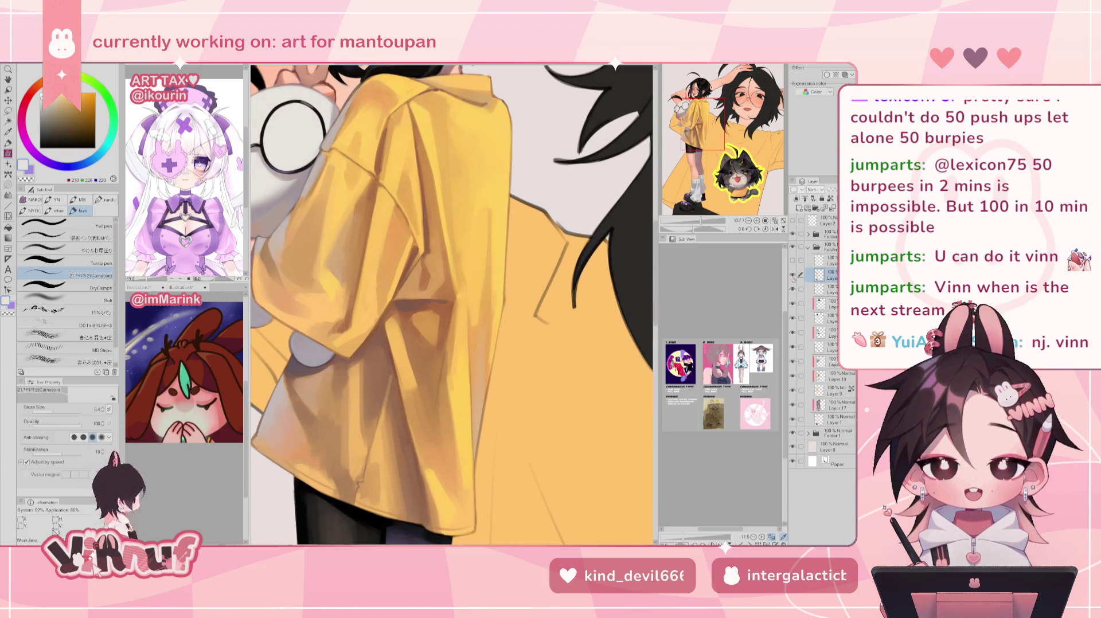
key("h")
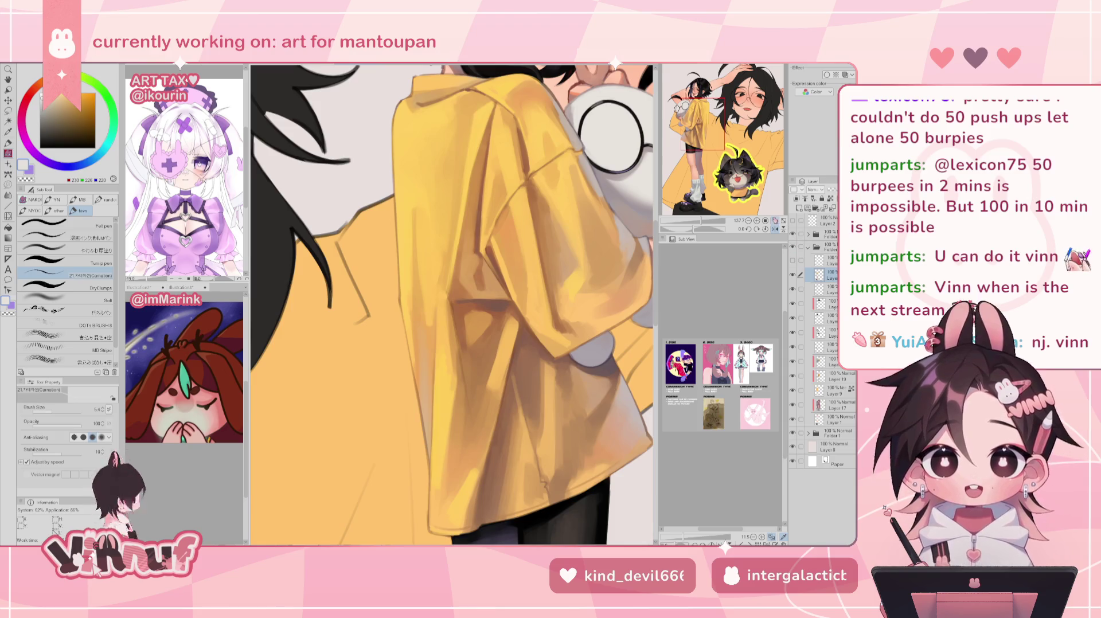
left_click(475, 148, "alt")
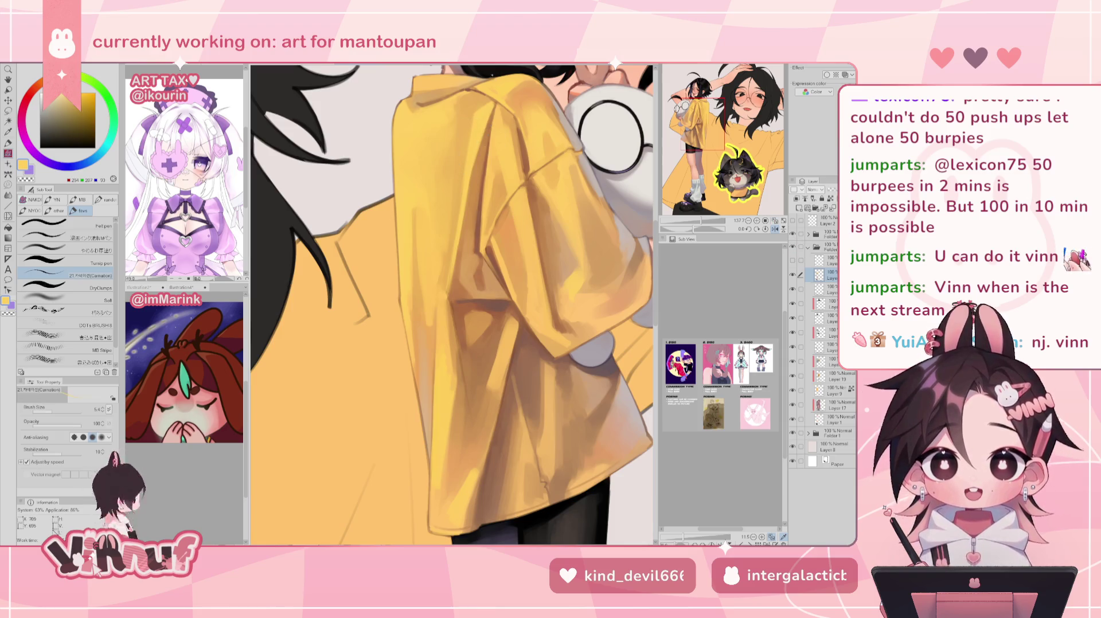
left_click(69, 248)
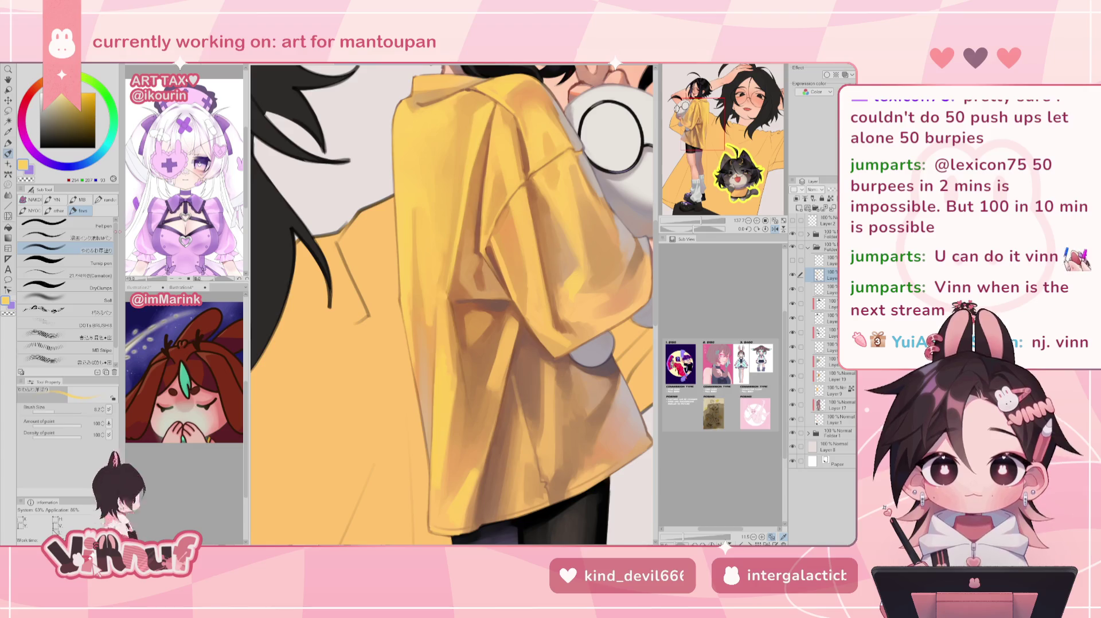
key("h")
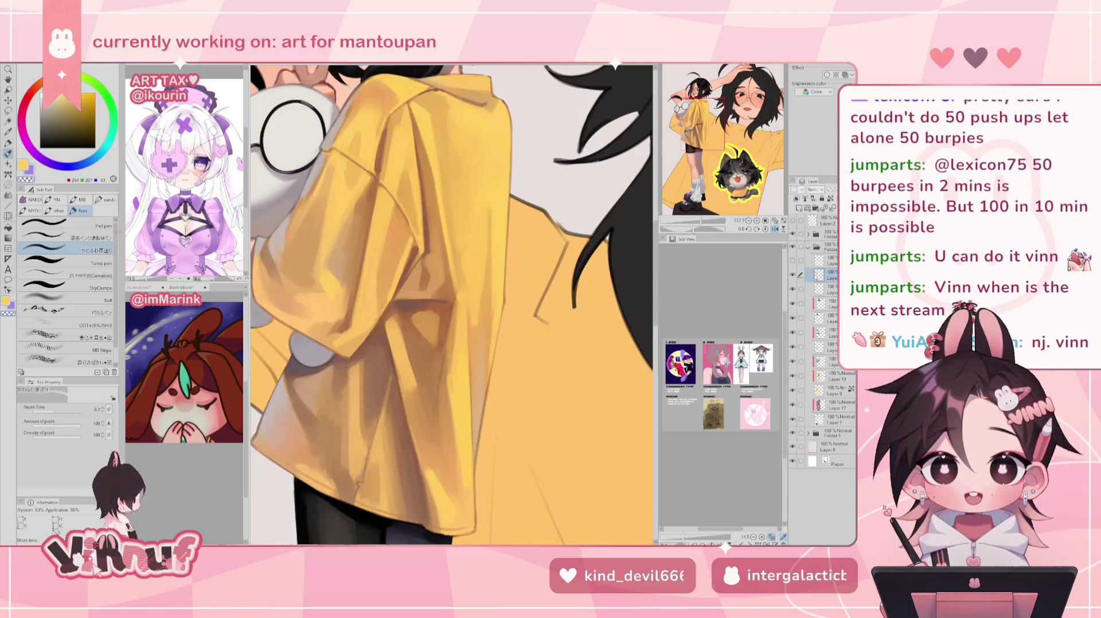
left_click(431, 170, "alt")
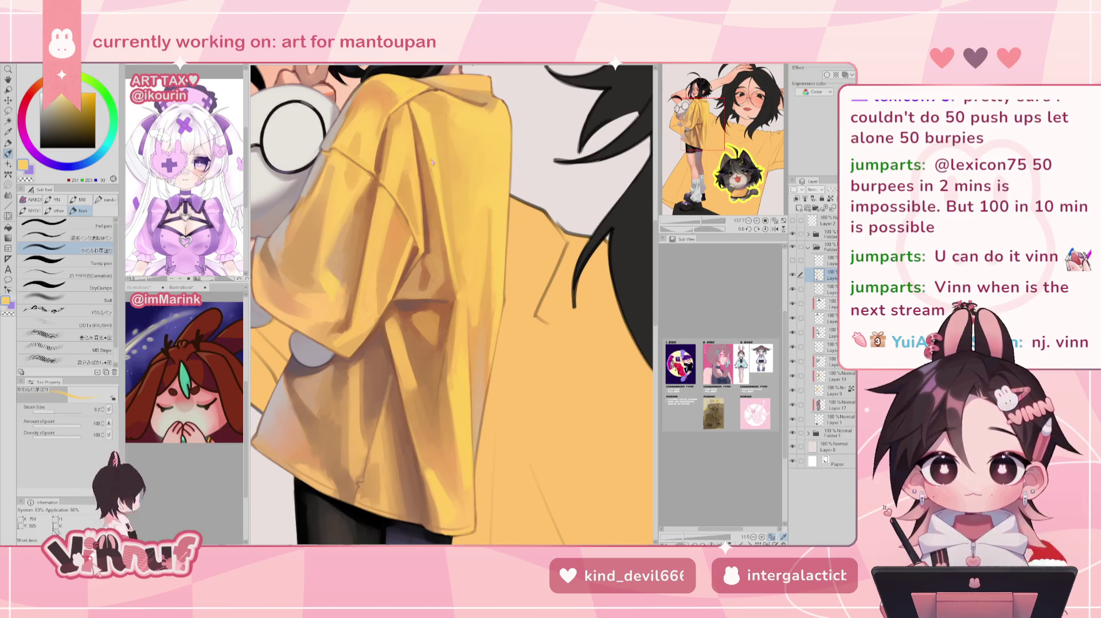
key("h")
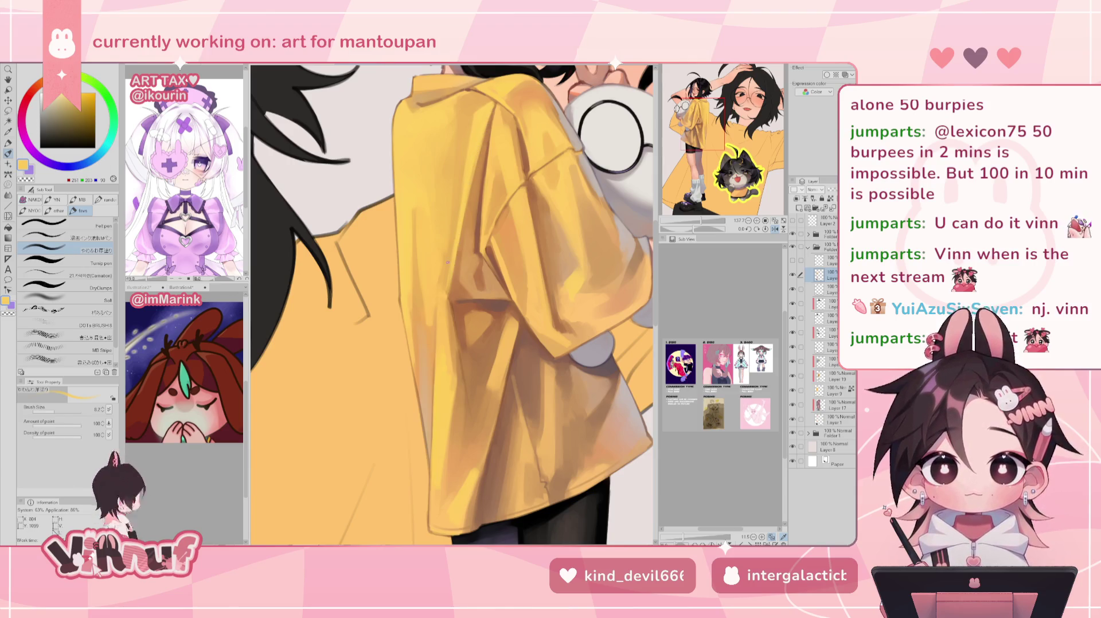
key("h")
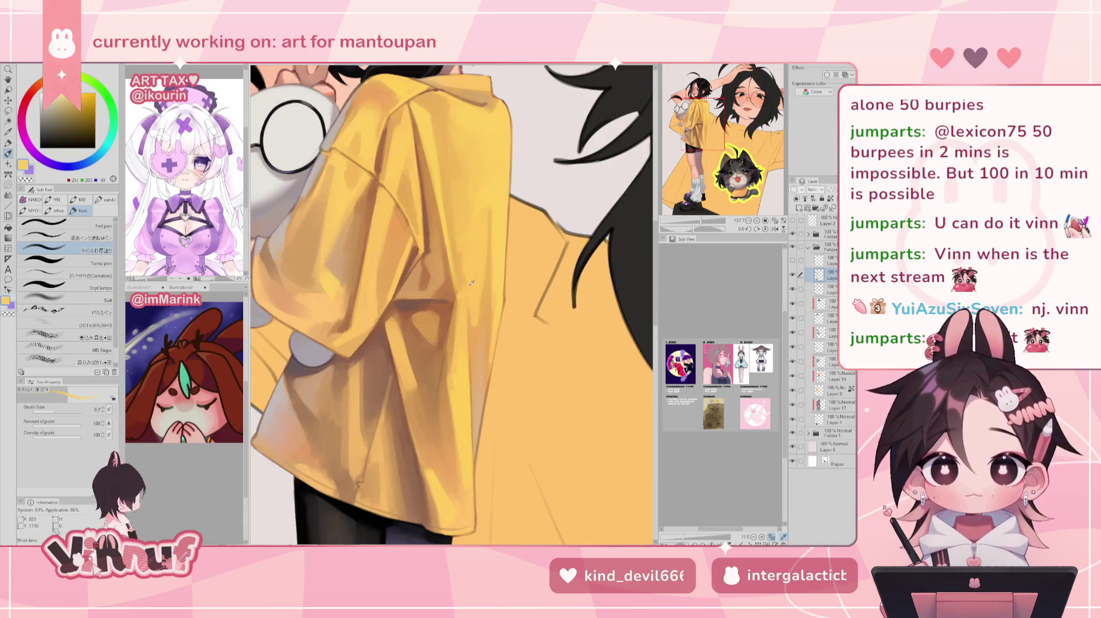
Shade the shirt folds with sampled orange and brown tones, mirroring the view to check
left_click(464, 233, "alt")
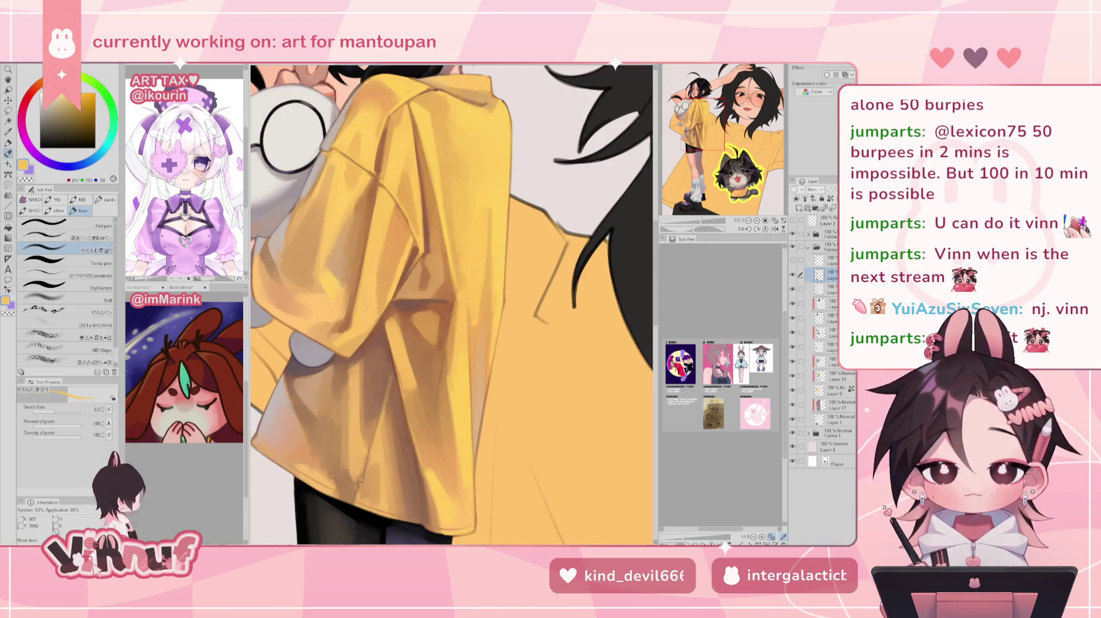
left_click(455, 256, "alt")
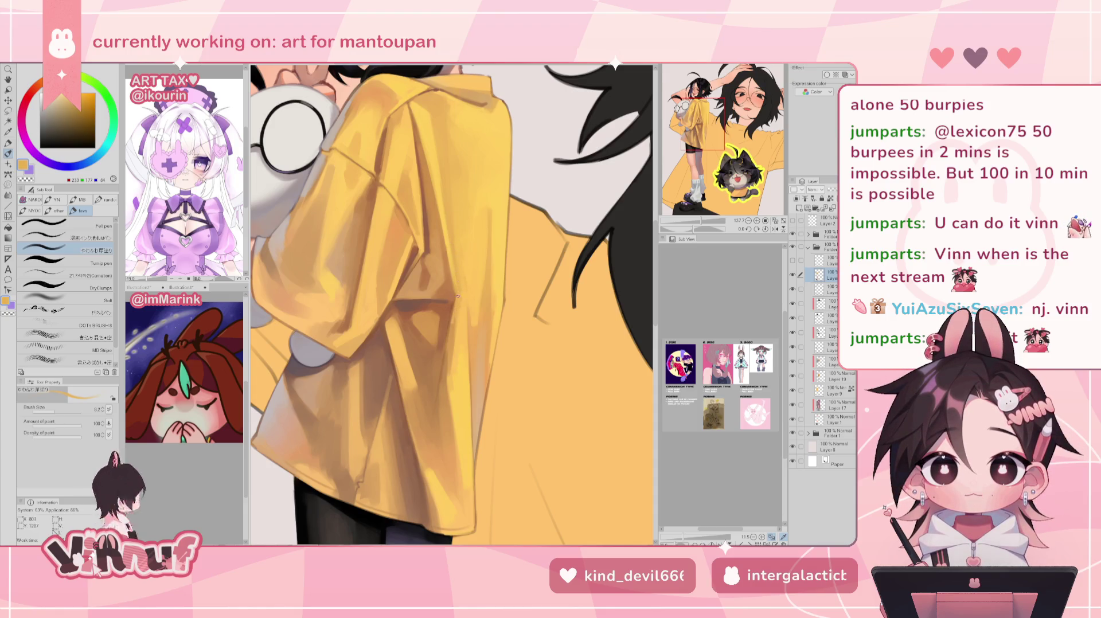
left_click(457, 298, "alt")
key("h")
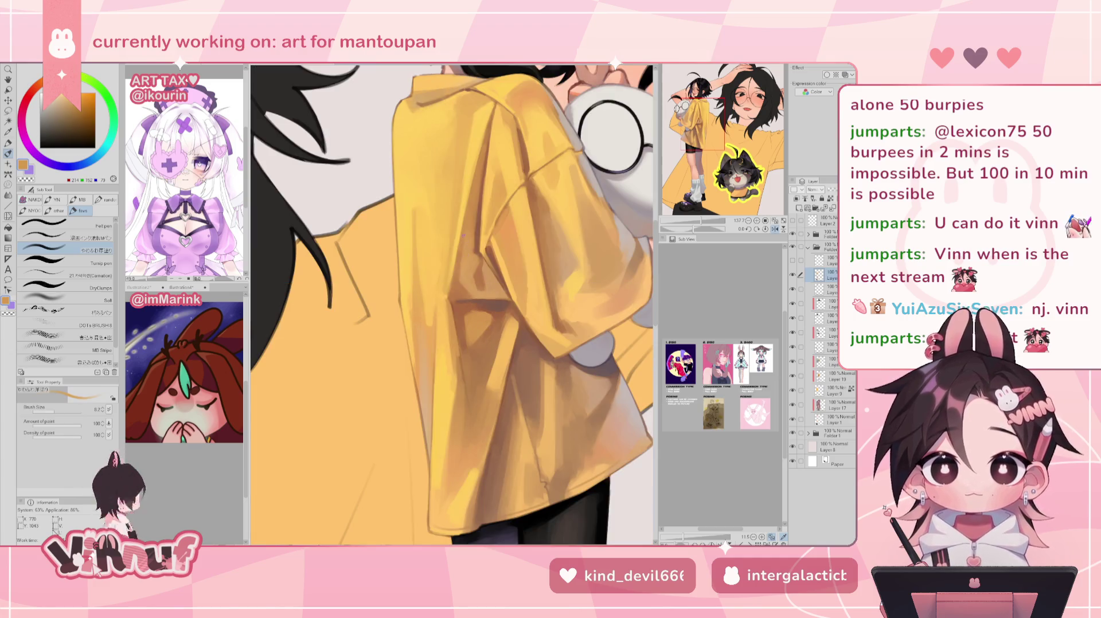
left_click(454, 319, "alt")
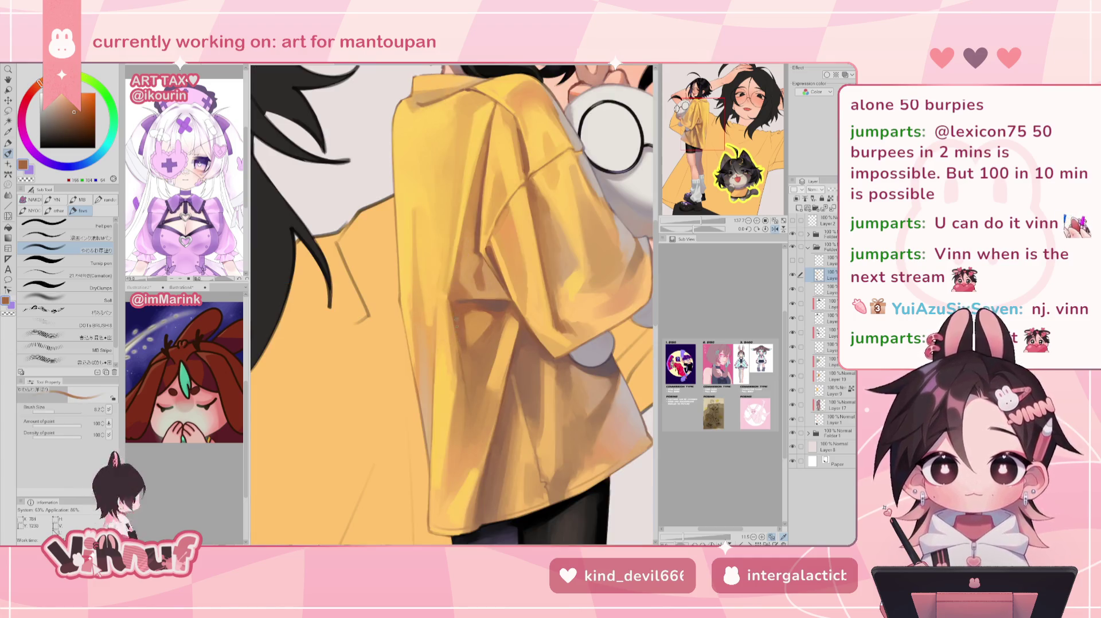
left_click(451, 325, "alt")
left_click(457, 324, "alt")
key("h")
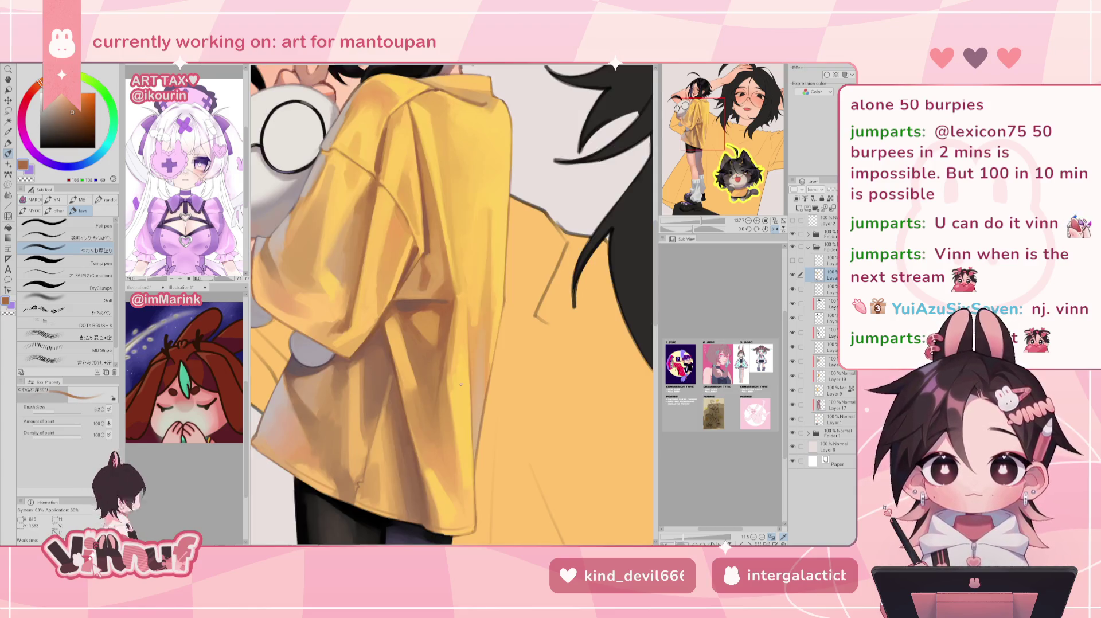
left_click(435, 372, "alt")
left_click(433, 368, "alt")
key("h")
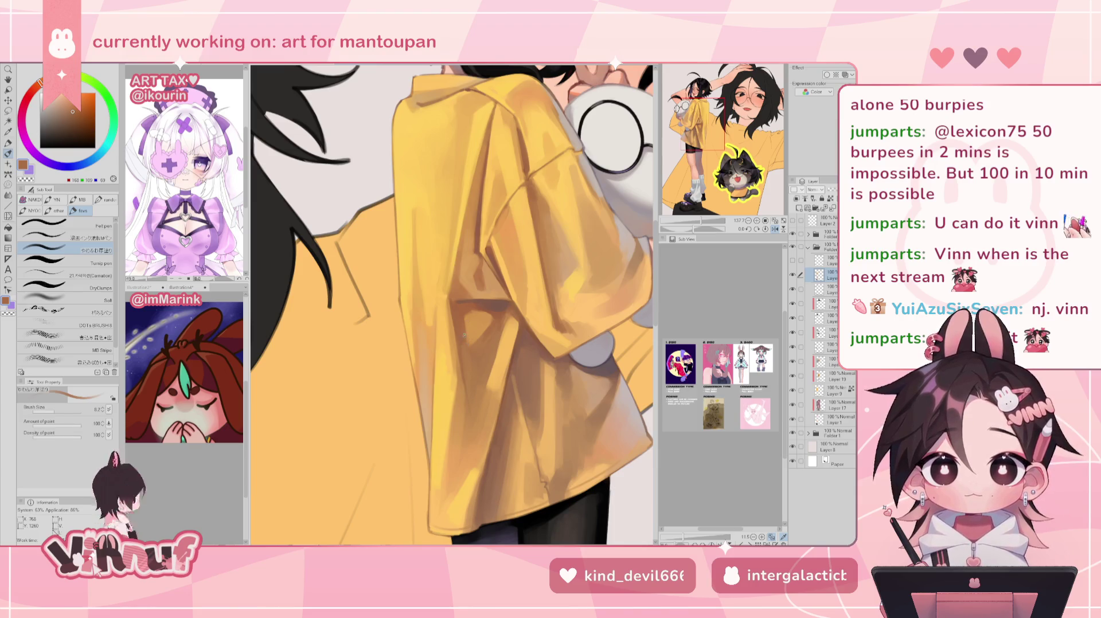
key("h")
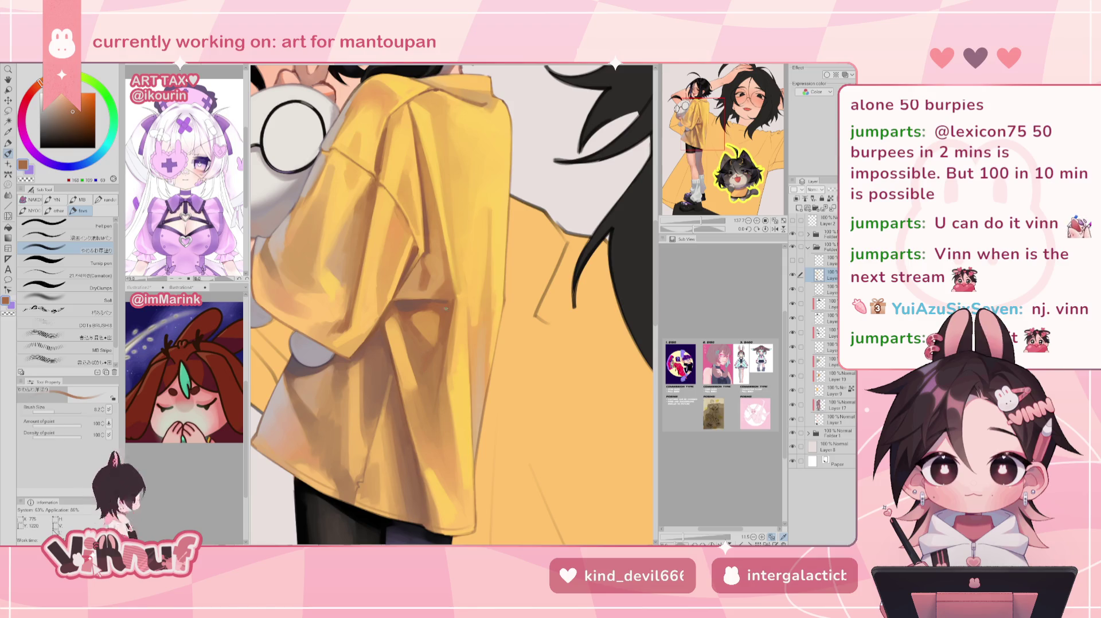
left_click_drag(701, 220, 703, 218)
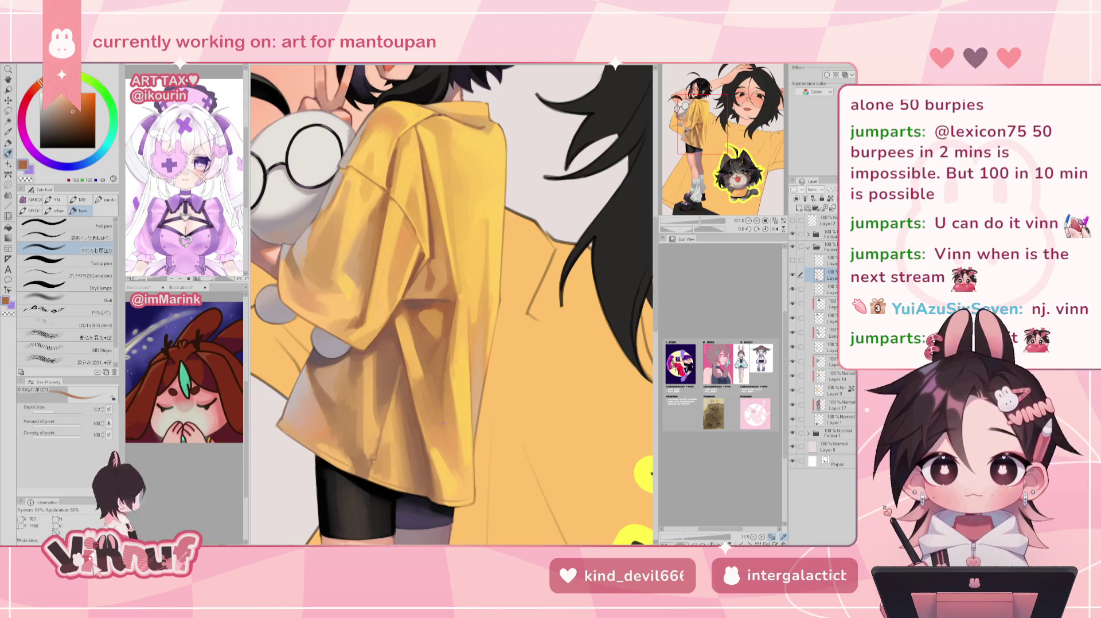
left_click(456, 353, "alt")
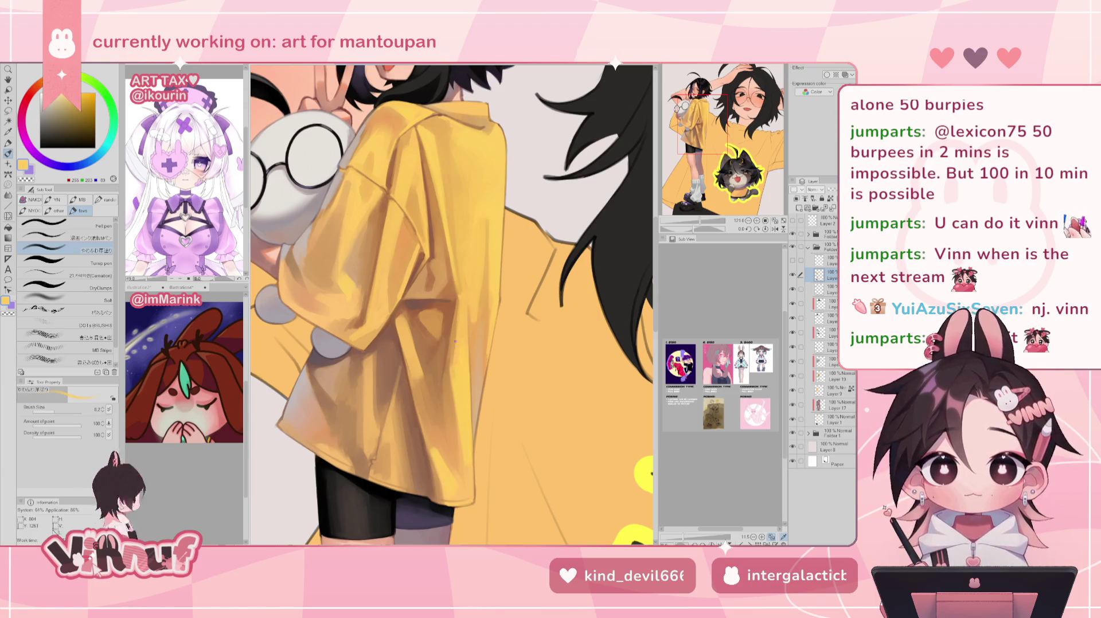
left_click(477, 380, "alt")
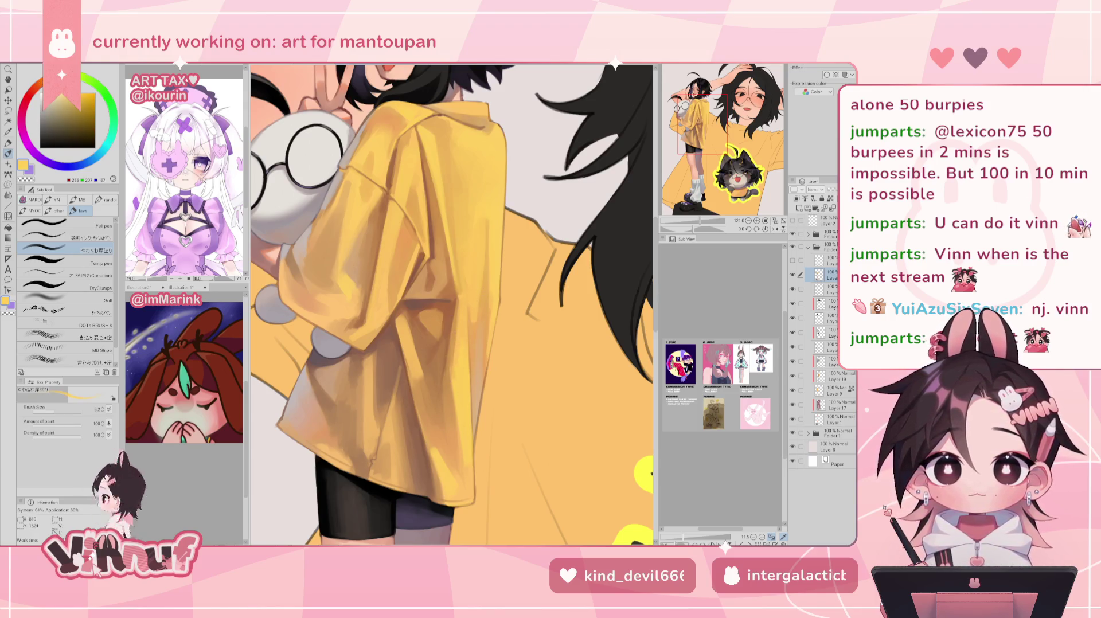
left_click(455, 335, "alt")
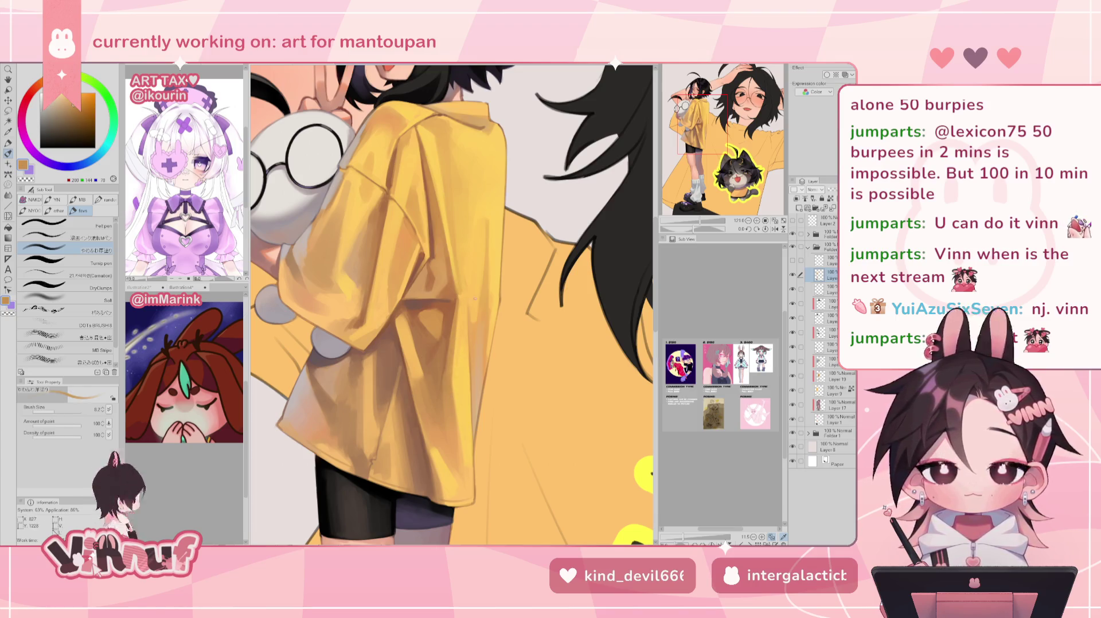
left_click(462, 288, "alt")
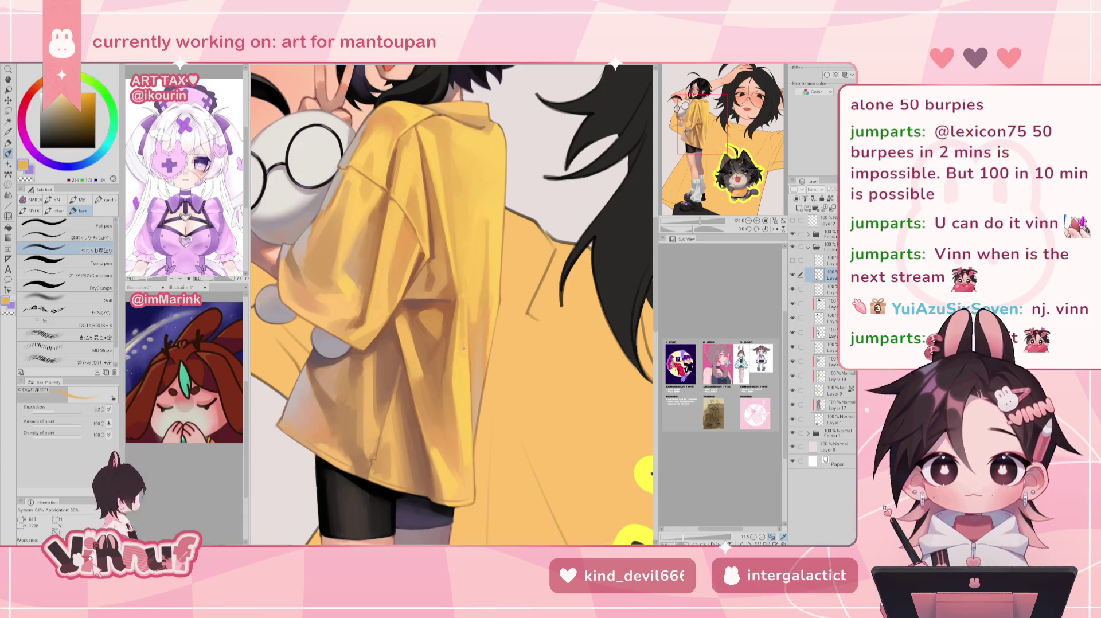
key("ctrl+0")
scroll(457, 319, "up", 3)
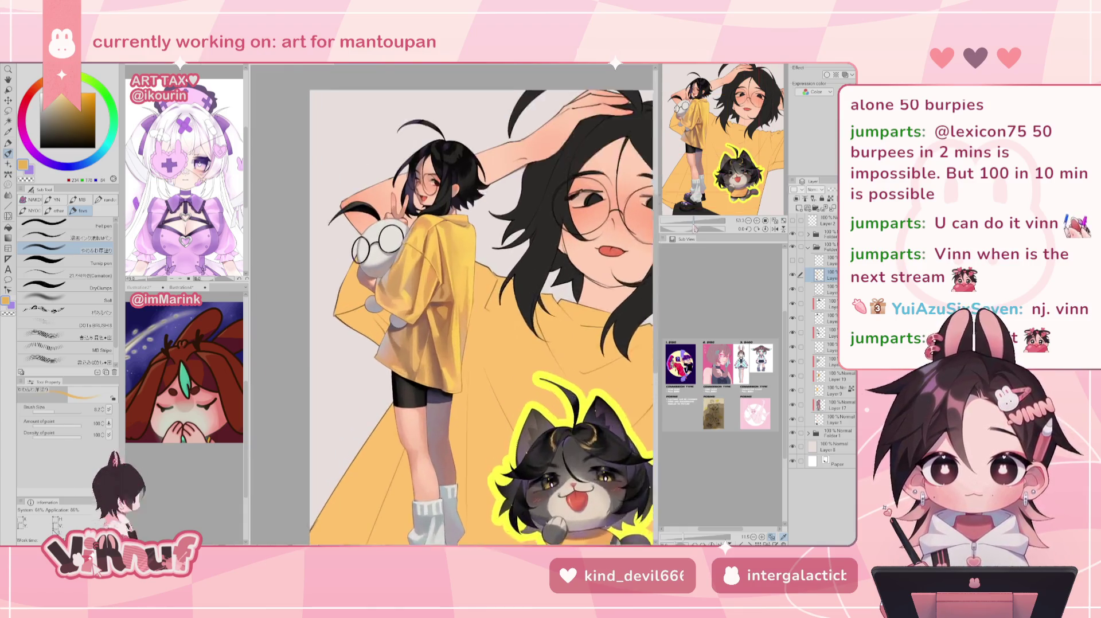
key("h")
left_click(450, 270, "alt")
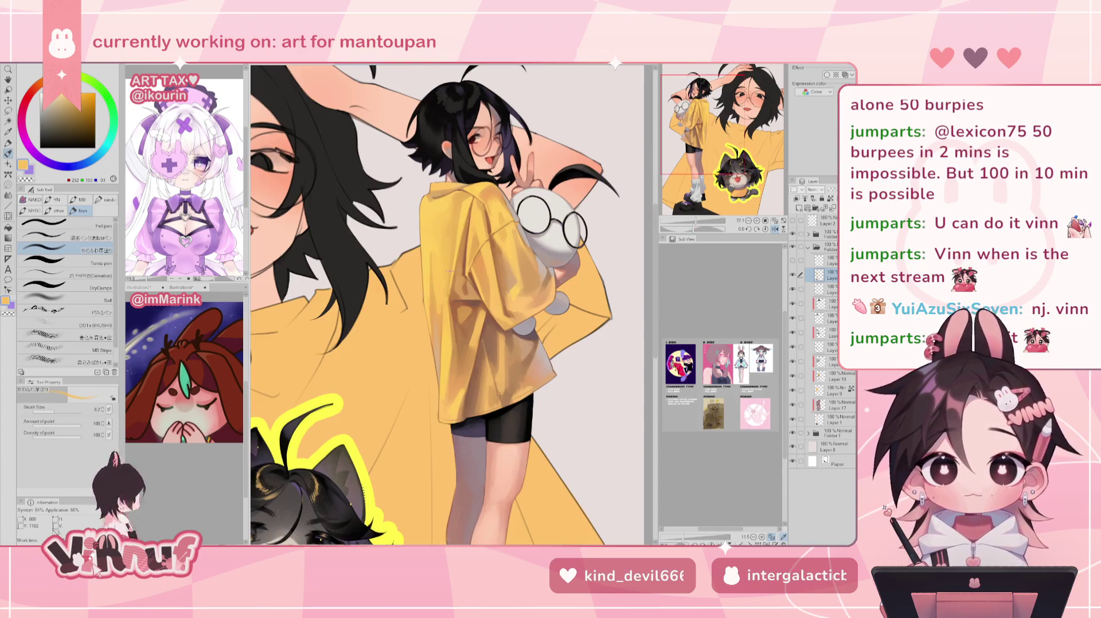
left_click(450, 286, "alt")
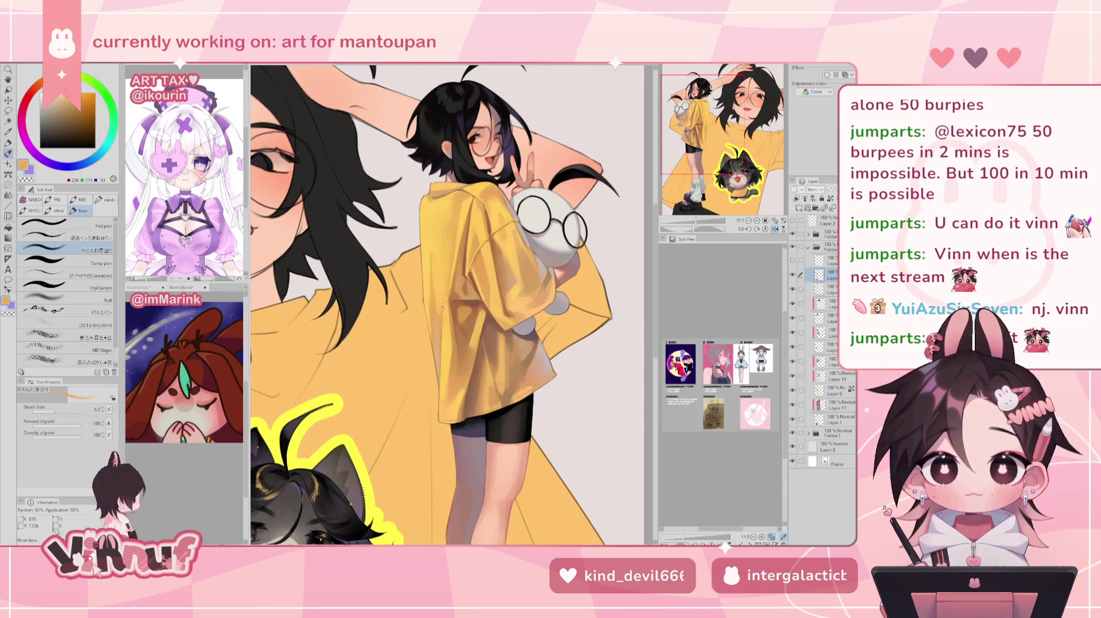
left_click(450, 278, "alt")
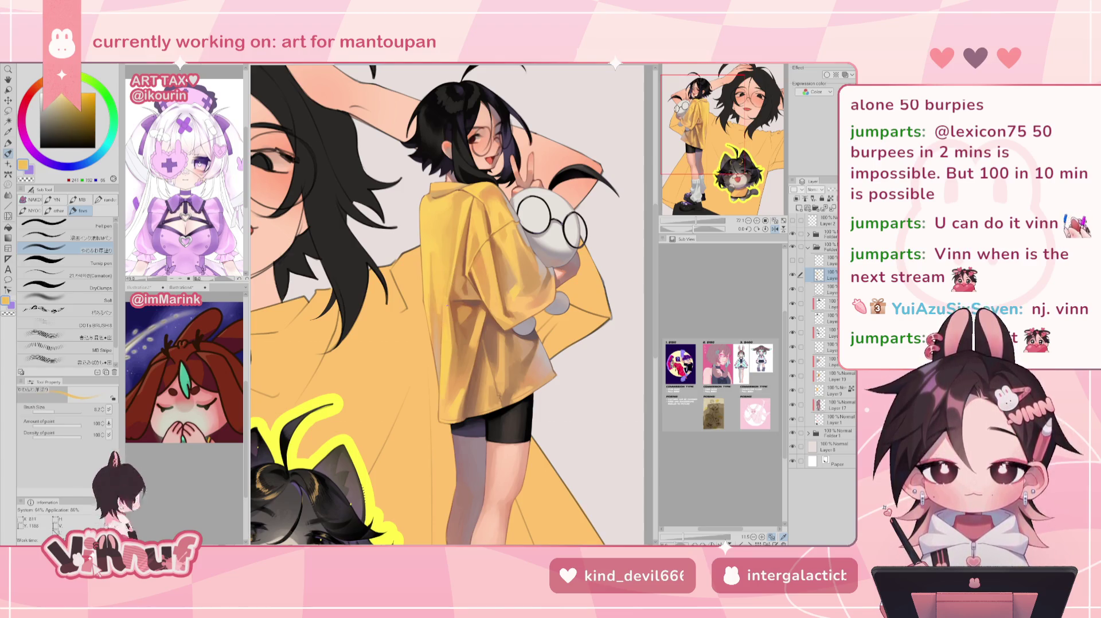
left_click(454, 255, "alt")
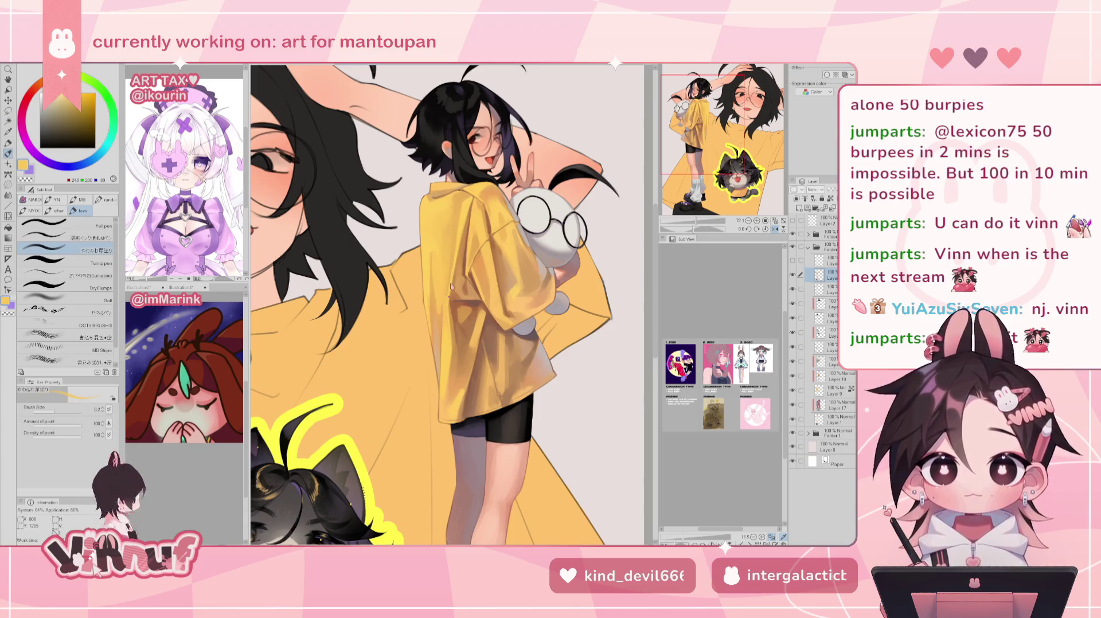
key("h")
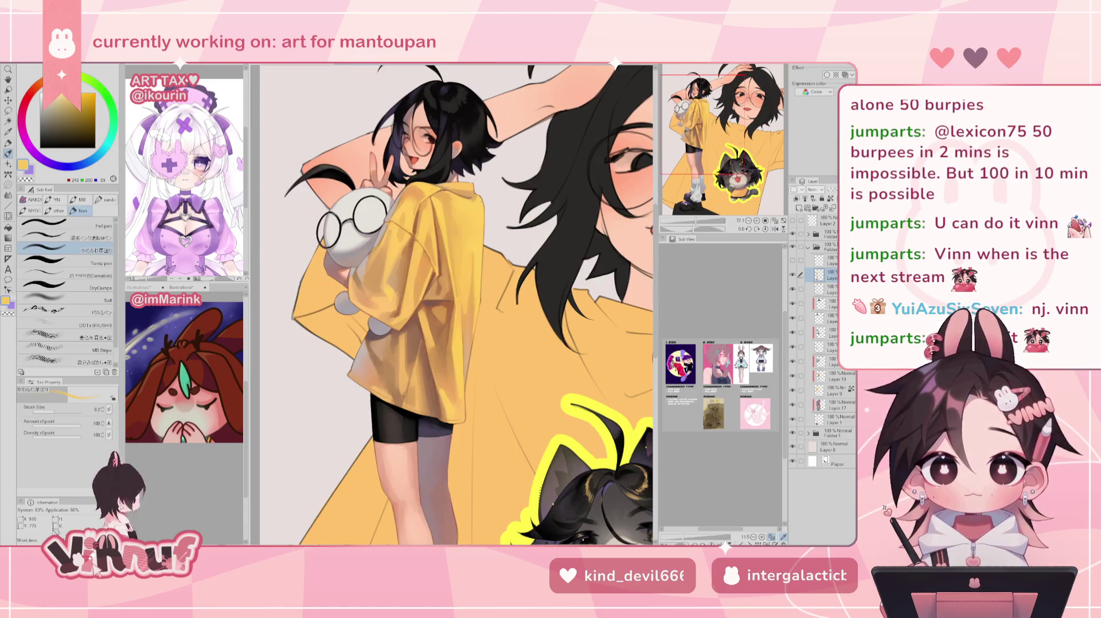
scroll(451, 304, "up", 1)
scroll(460, 304, "up", 1)
left_click(460, 304, "alt")
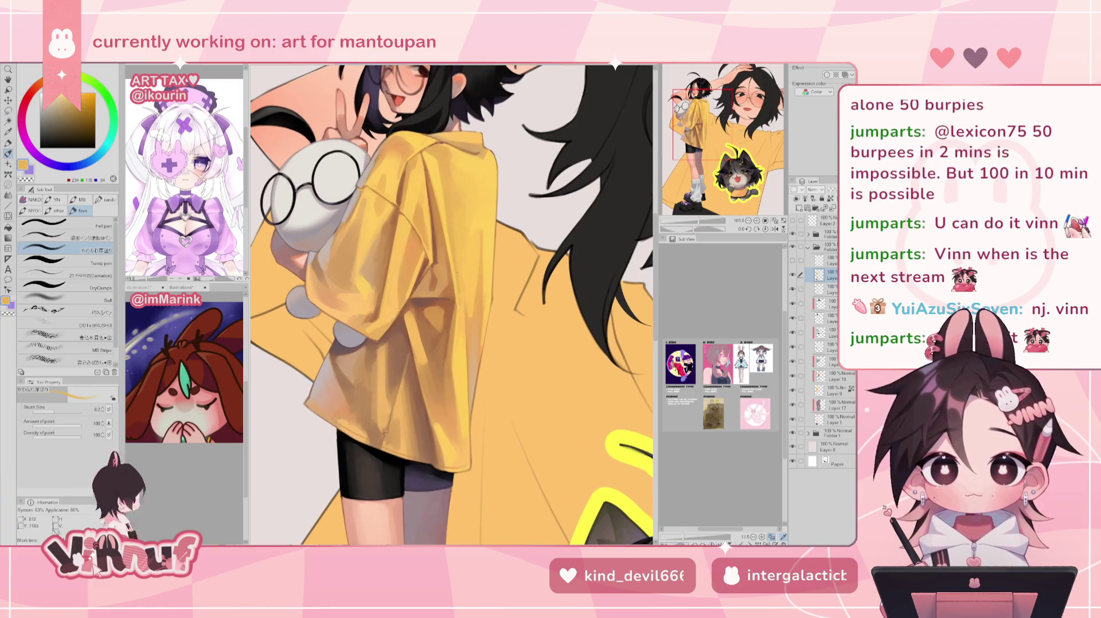
left_click(464, 353, "alt")
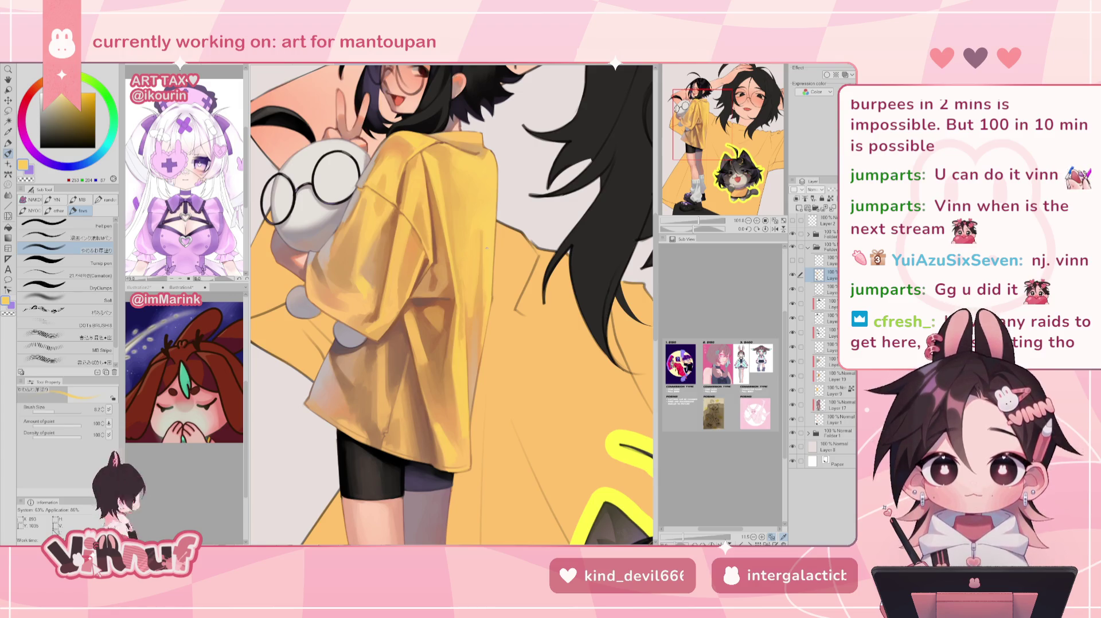
key("h")
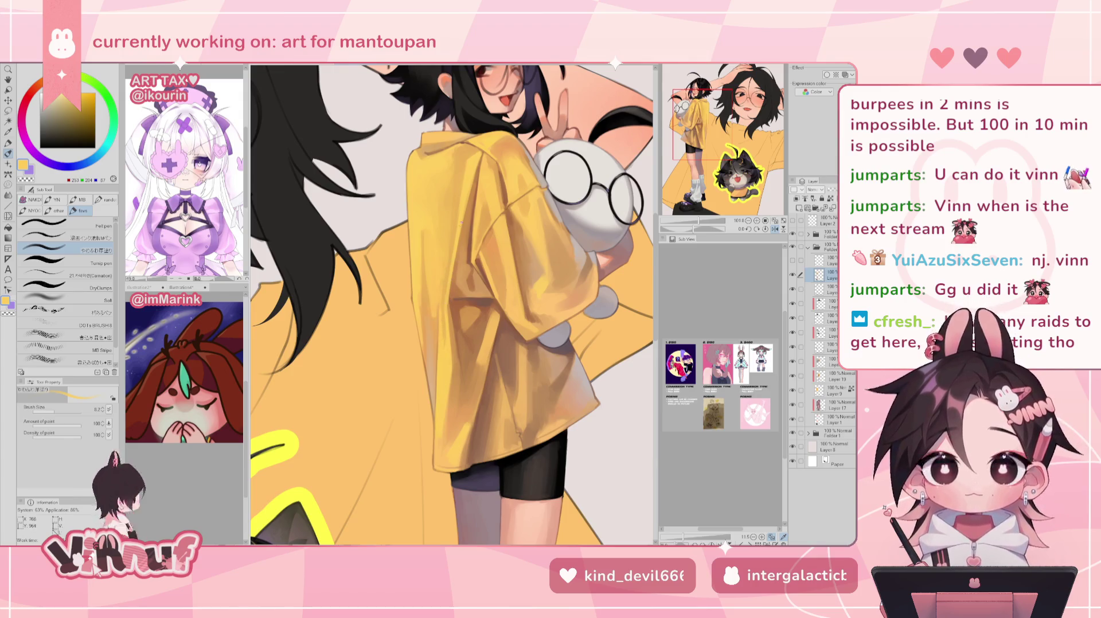
key("h")
left_click_drag(698, 220, 704, 220)
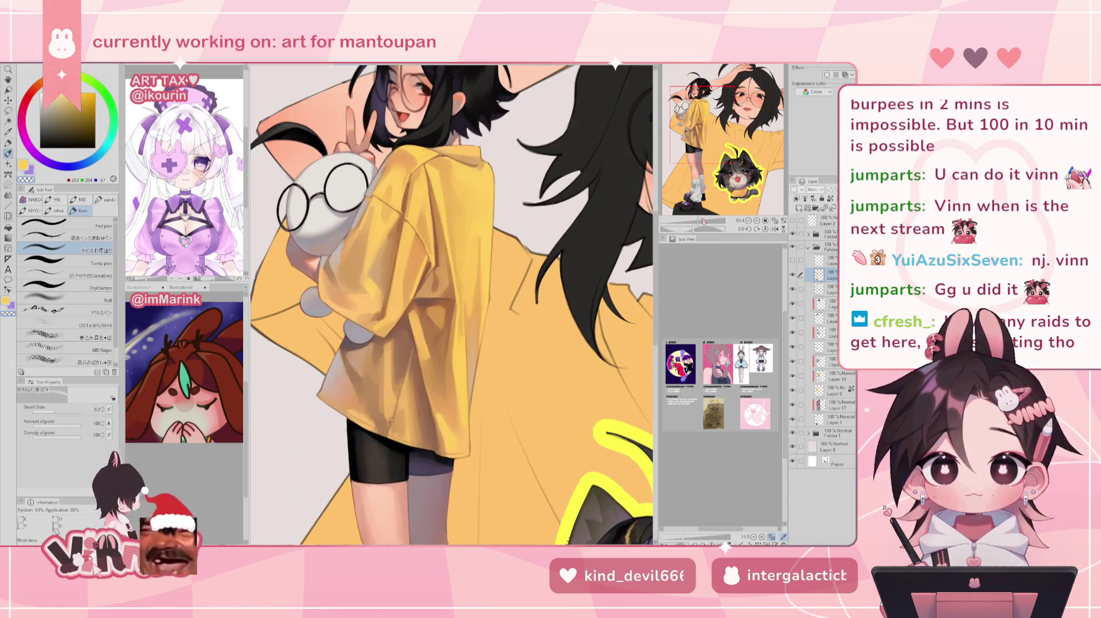
key("h")
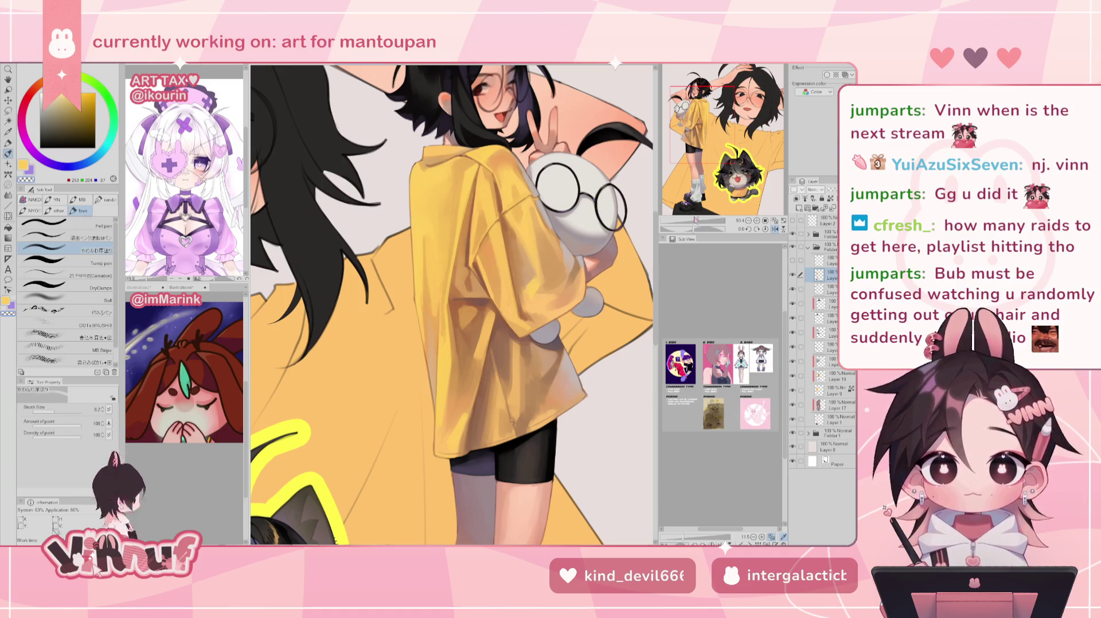
left_click(442, 344, "alt")
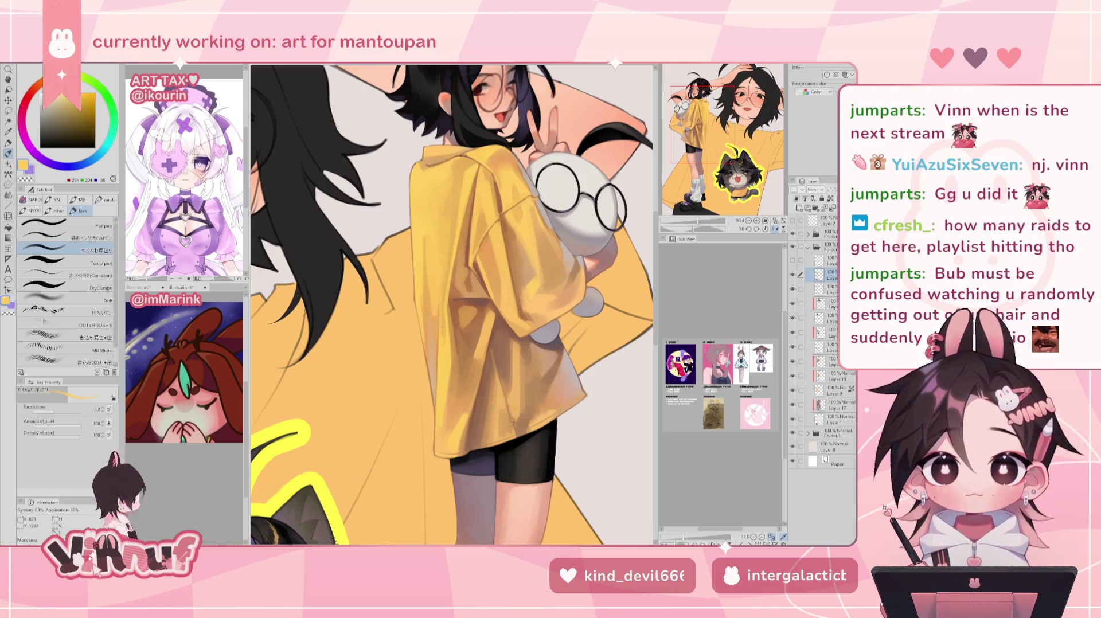
key("h")
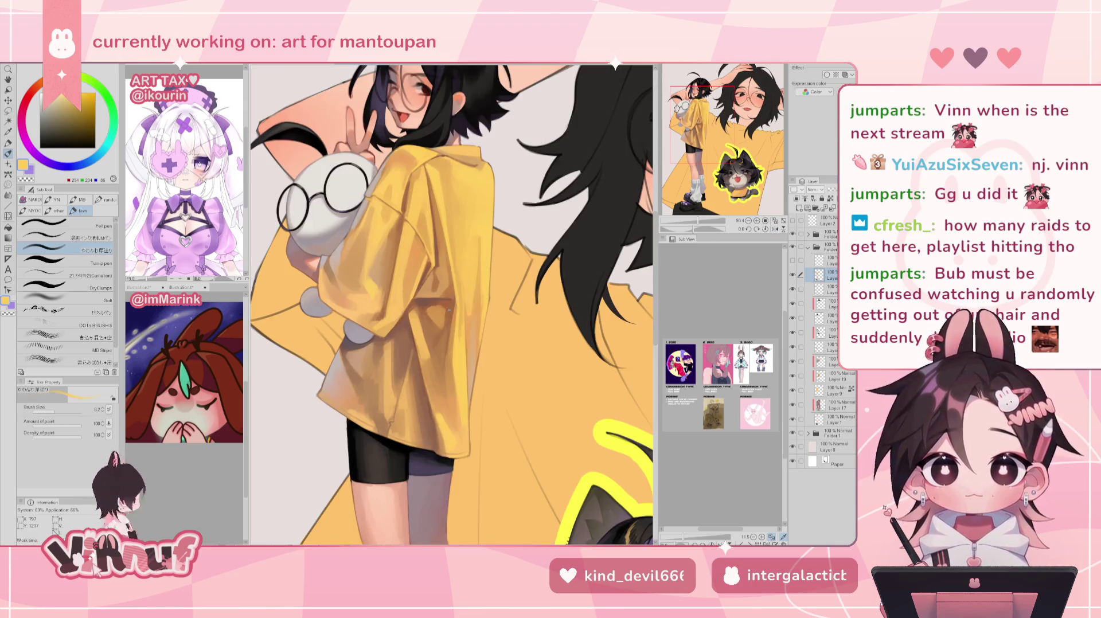
left_click(725, 169)
scroll(716, 163, "down", 3)
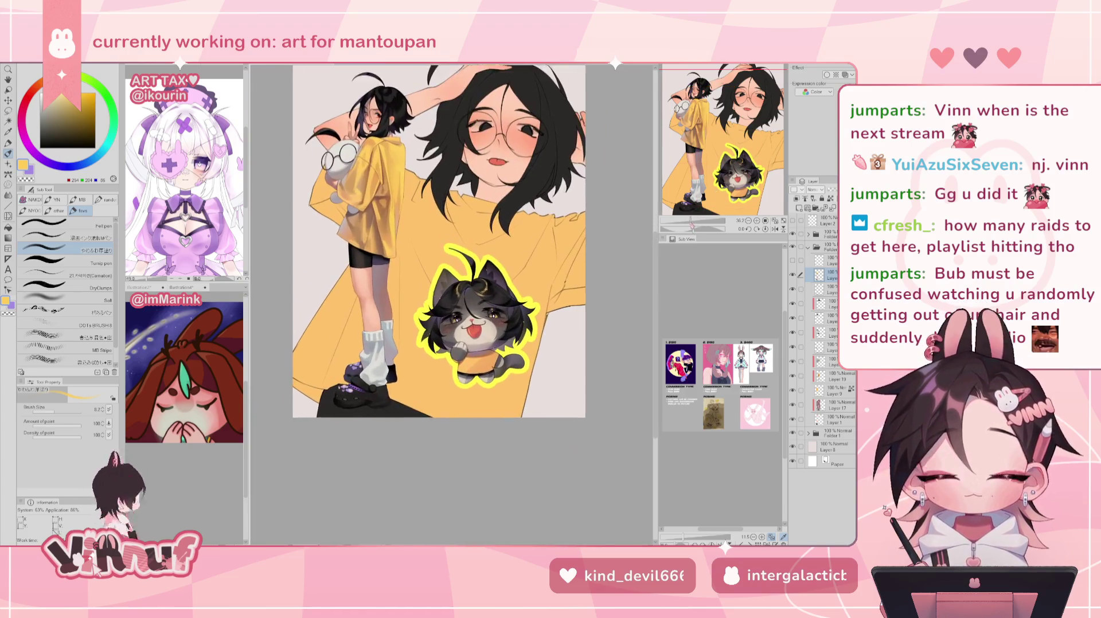
scroll(710, 156, "up", 2)
left_click_drag(710, 156, 723, 145)
scroll(722, 145, "up", 2)
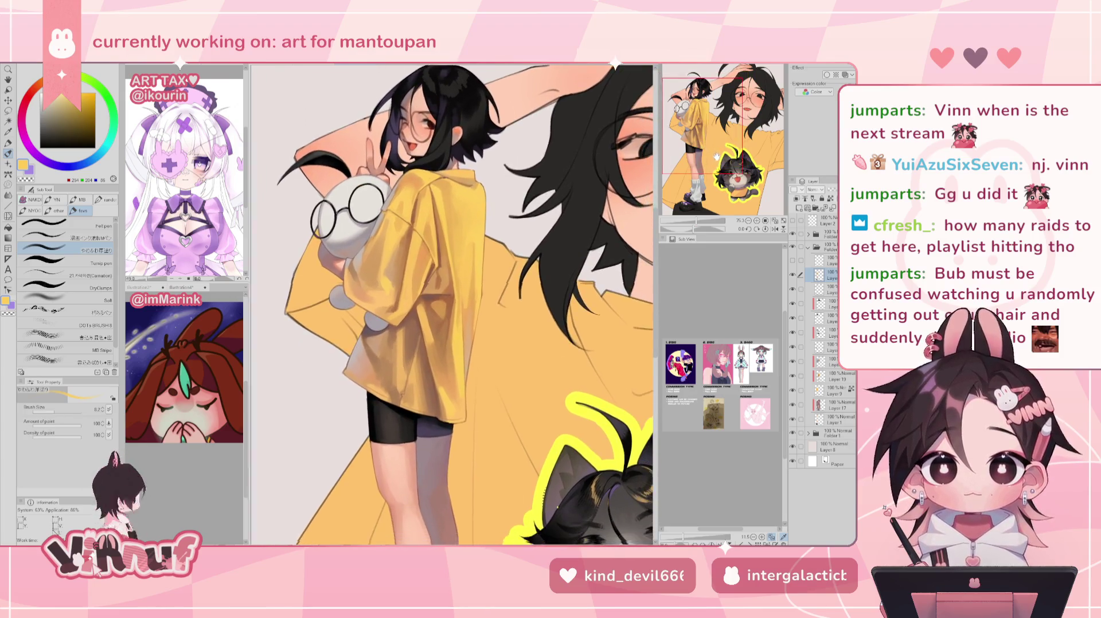
left_click_drag(722, 148, 714, 151)
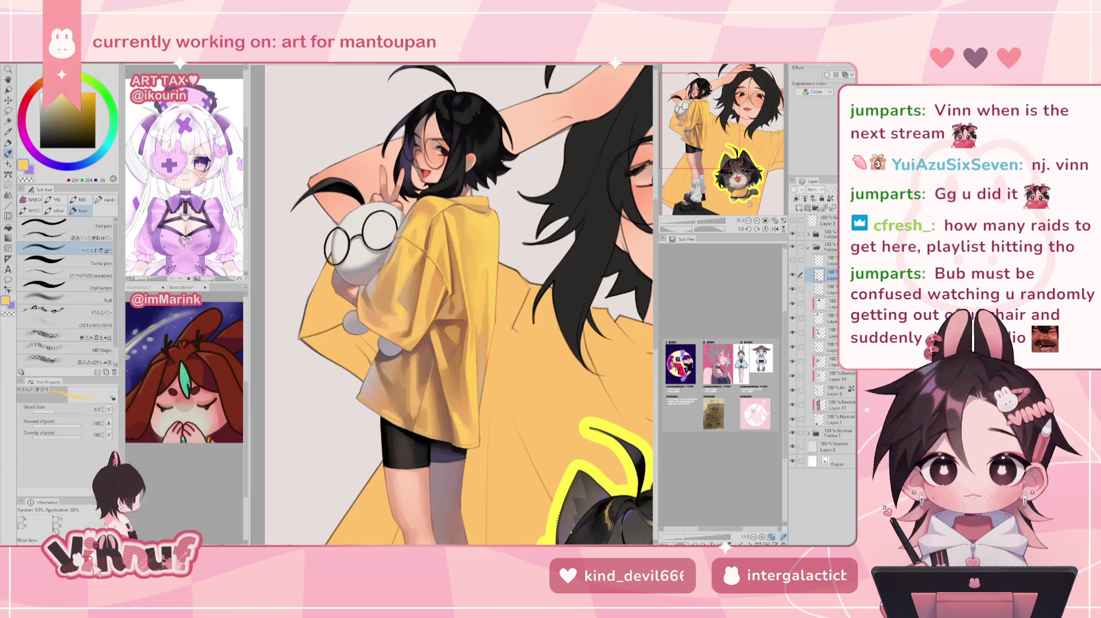
left_click(792, 275)
left_click(793, 275)
left_click(793, 275)
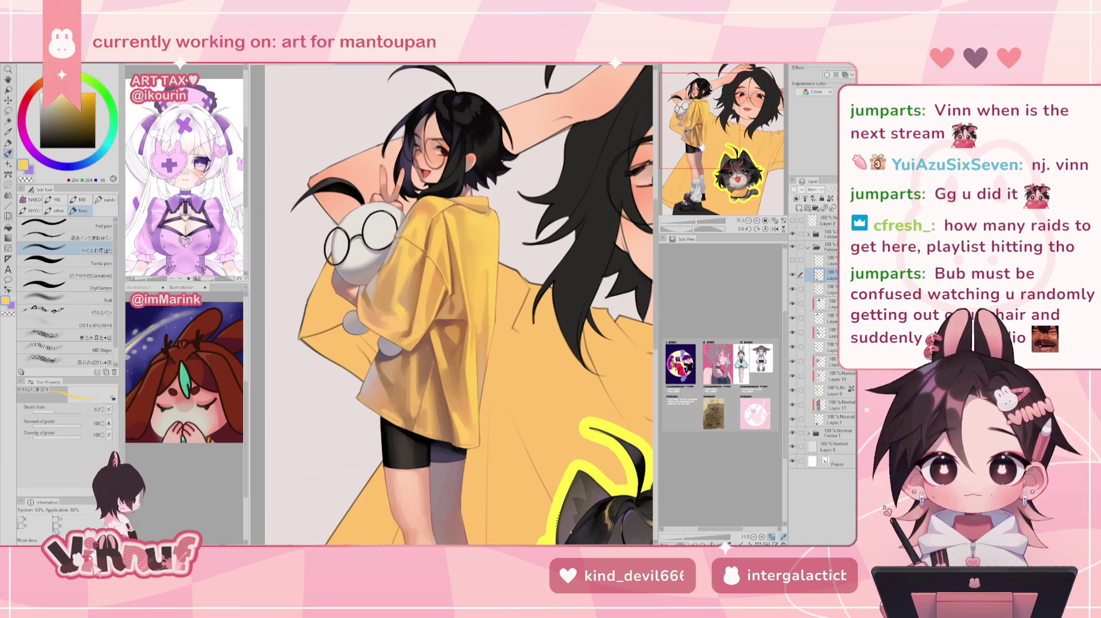
scroll(453, 304, "down", 3)
scroll(413, 240, "up", 5)
scroll(504, 149, "up", 3)
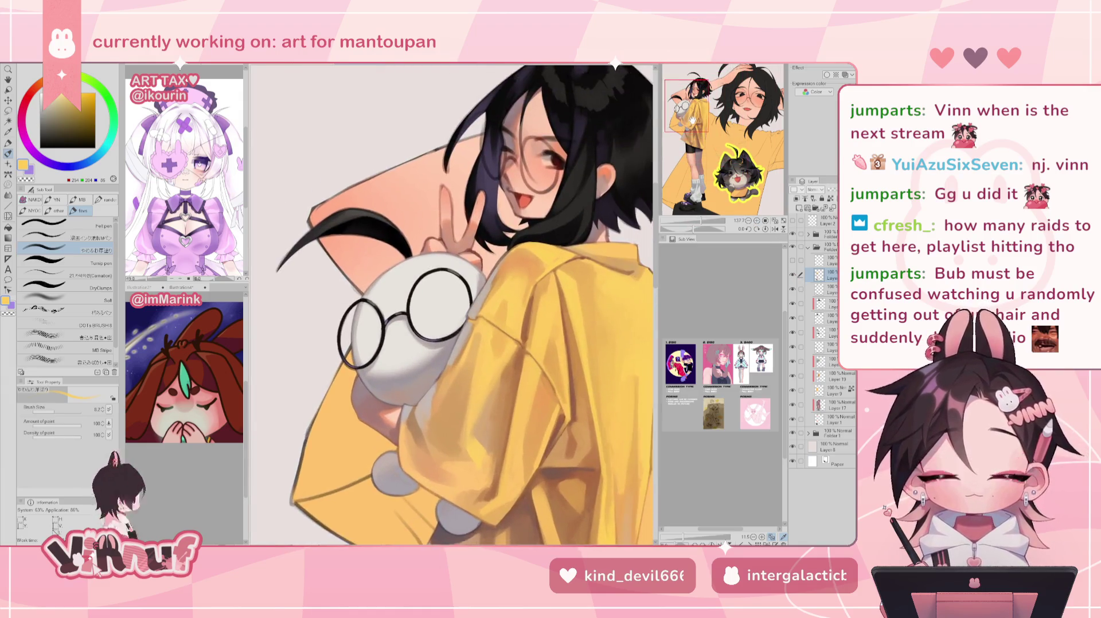
Rotate the view and repaint the inner left rim of the glasses with a light stroke
scroll(505, 149, "up", 2)
left_click(421, 235, "alt")
left_click_drag(422, 235, 412, 330)
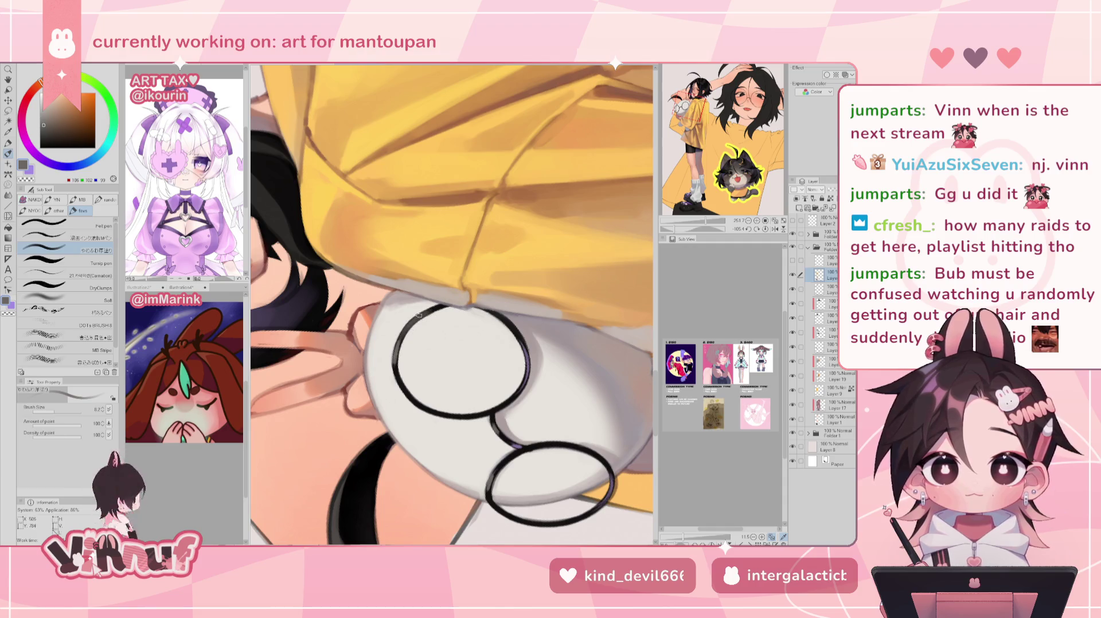
left_click_drag(401, 365, 418, 401)
key("ctrl+z")
left_click_drag(408, 326, 411, 386)
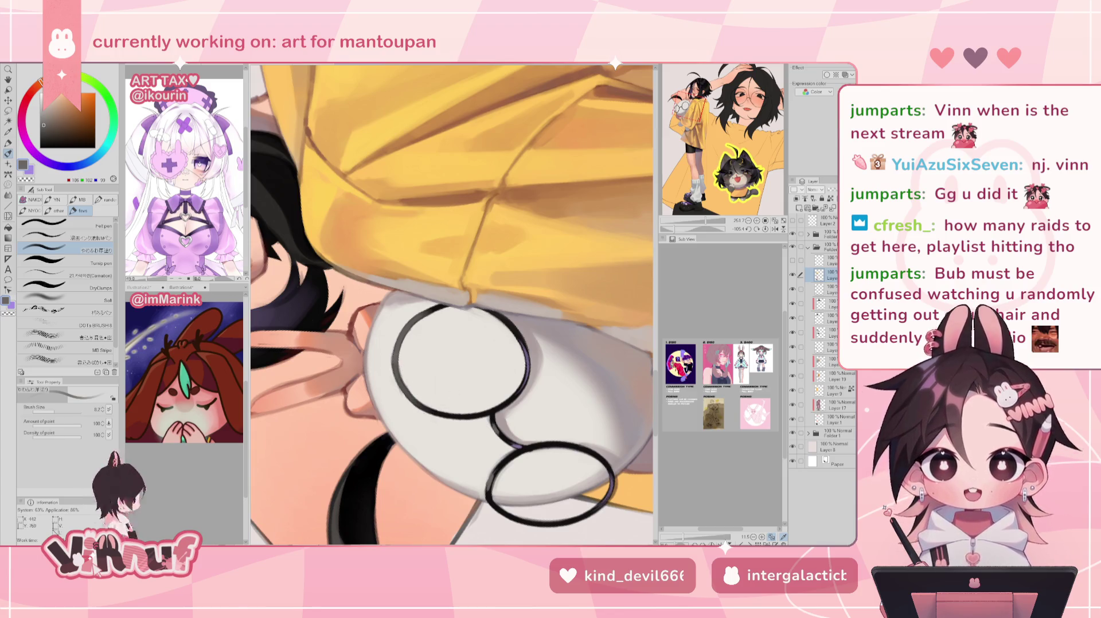
Paint off-white highlights over the glasses' upper rim, erasing briefly
key("ctrl+at")
scroll(451, 304, "down", 5)
scroll(451, 303, "up", 5)
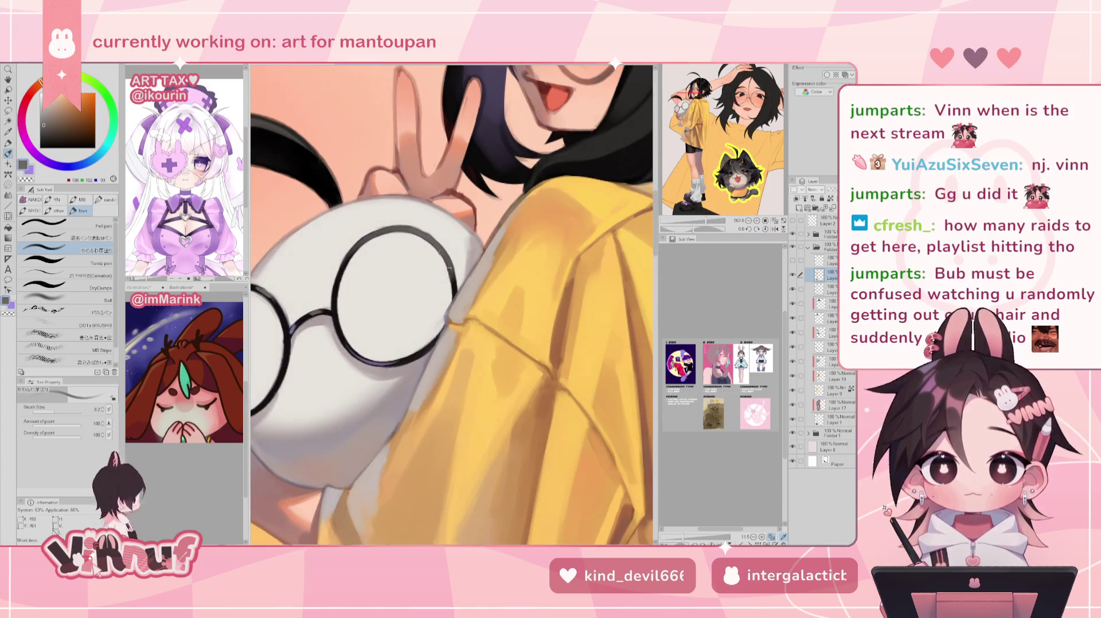
left_click(439, 255, "alt")
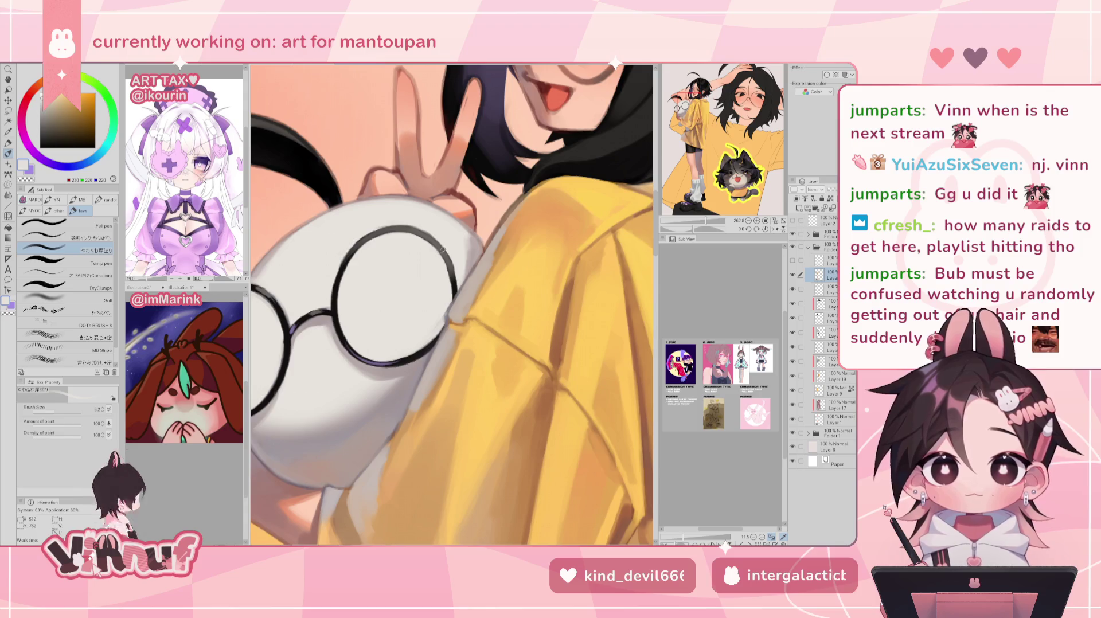
left_click_drag(408, 230, 567, 250)
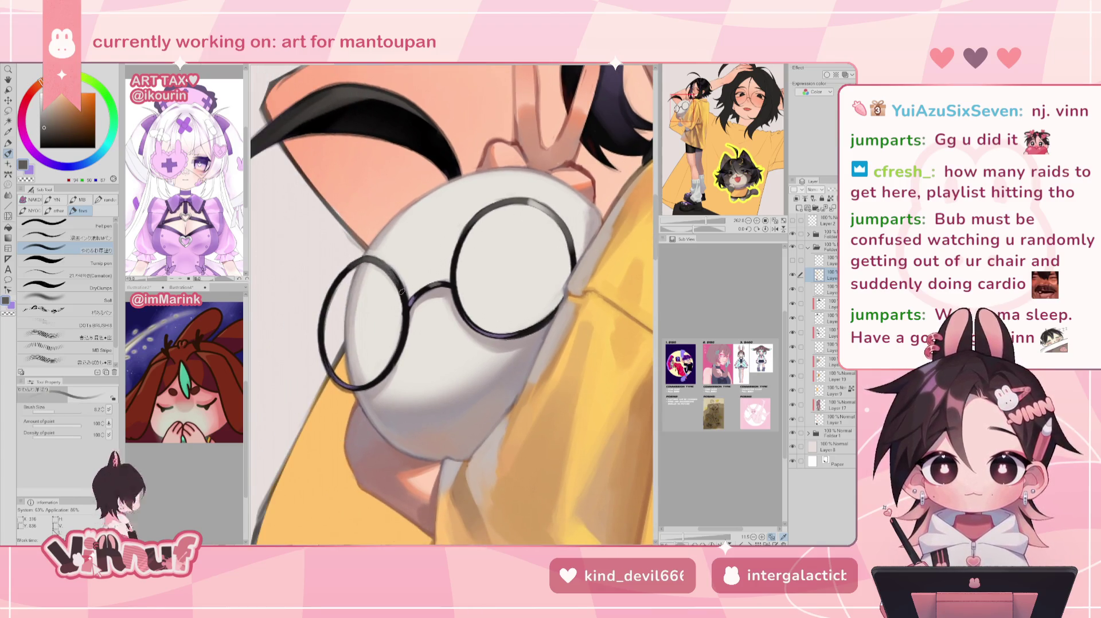
key("e")
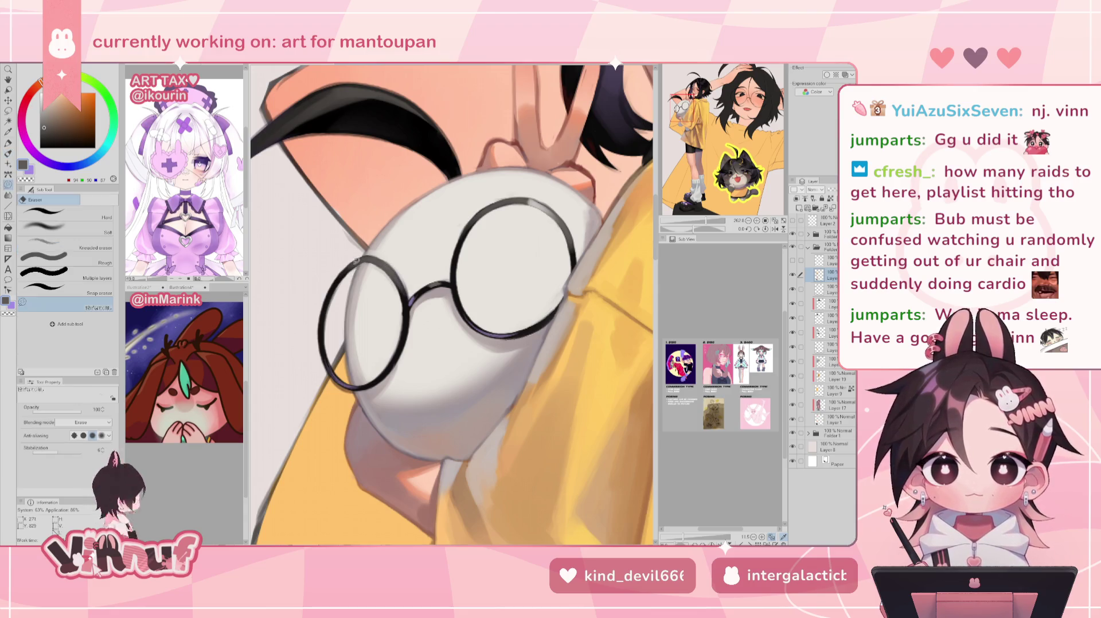
key("p")
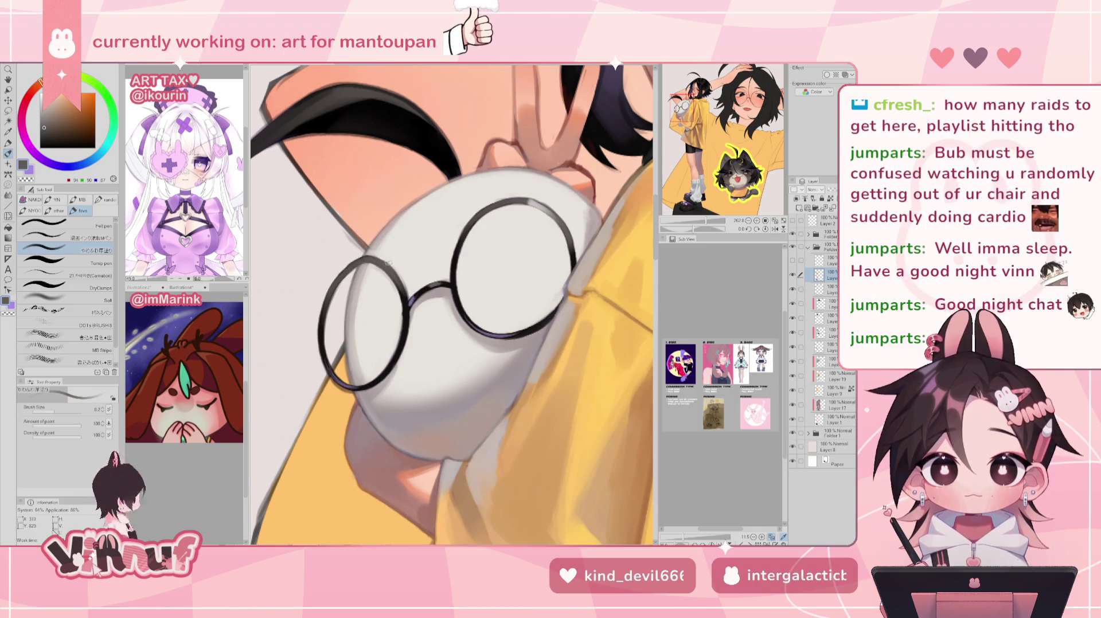
Tint the lower glasses rim with purple sampled from the rim
left_click(441, 220, "alt")
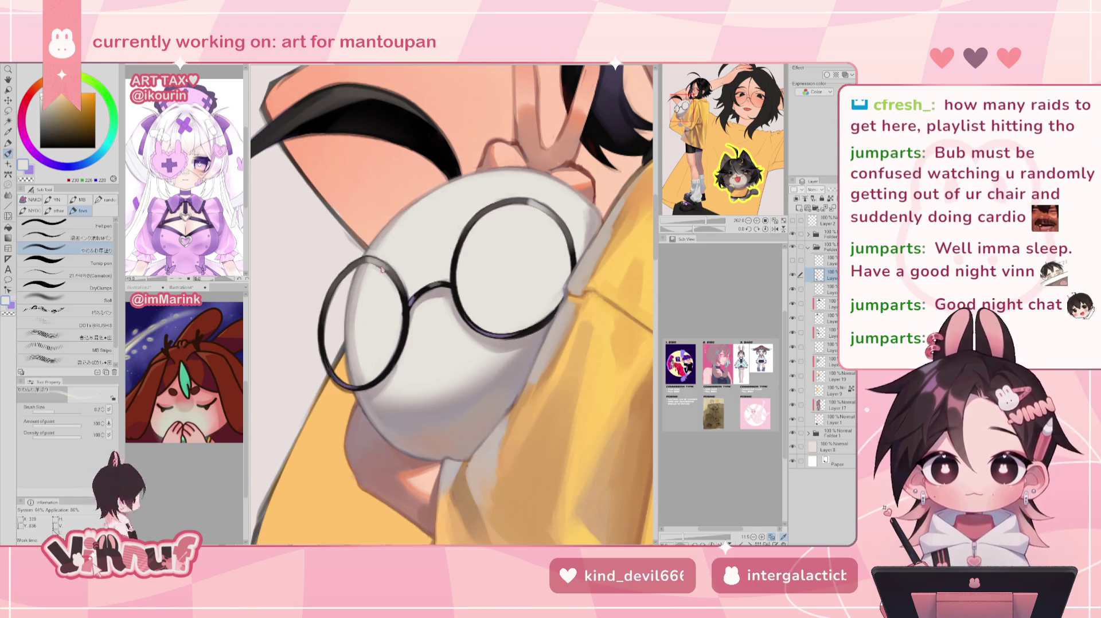
left_click_drag(707, 221, 696, 223)
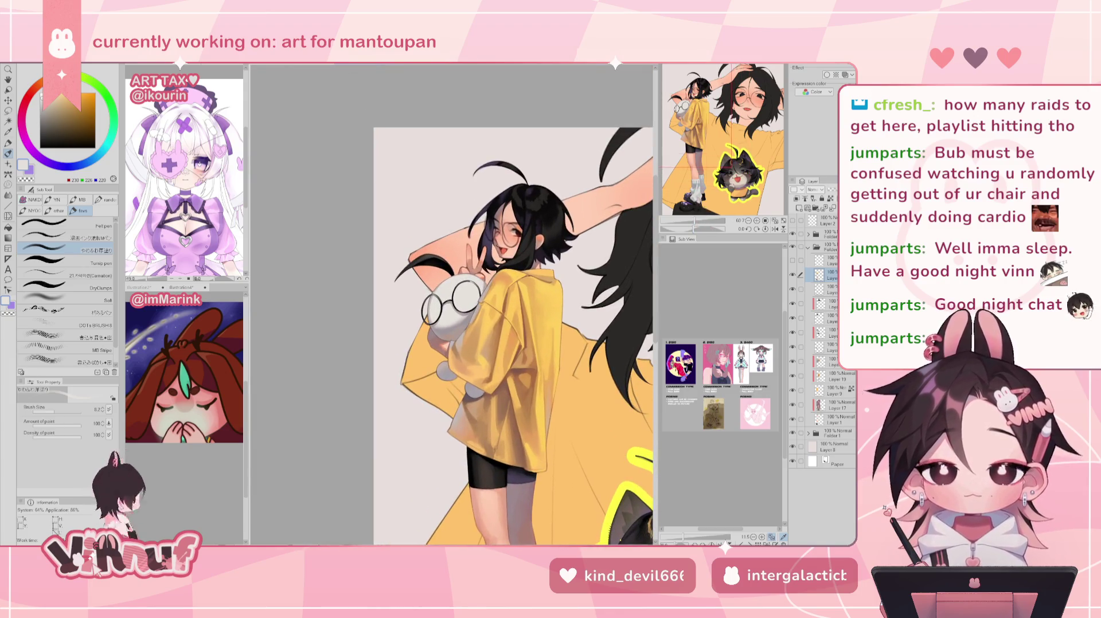
left_click_drag(696, 226, 691, 213)
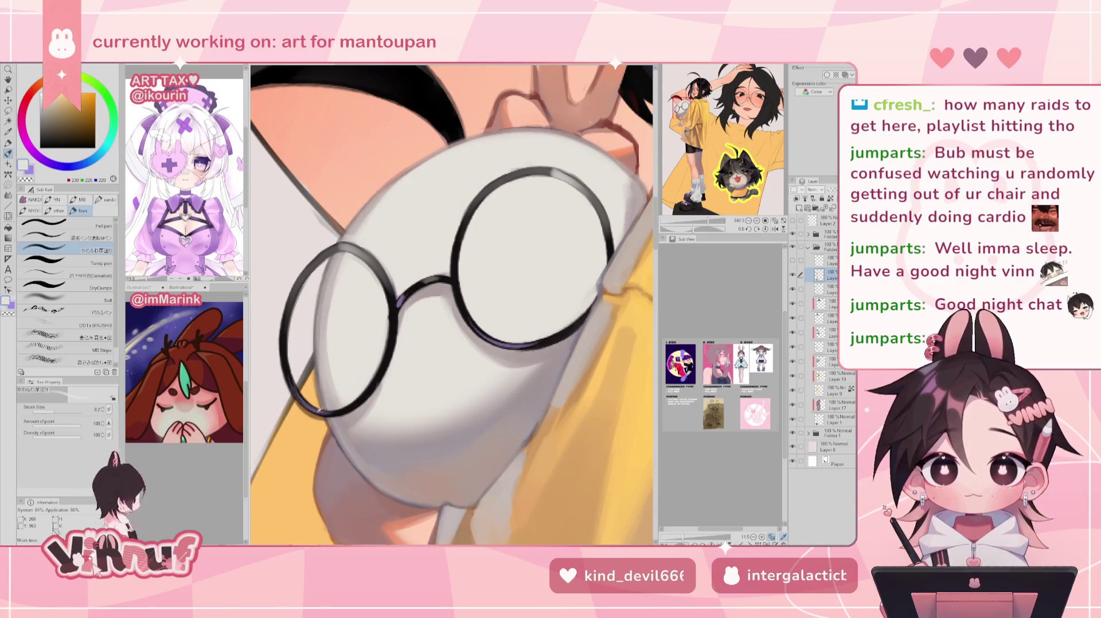
left_click(318, 407, "alt")
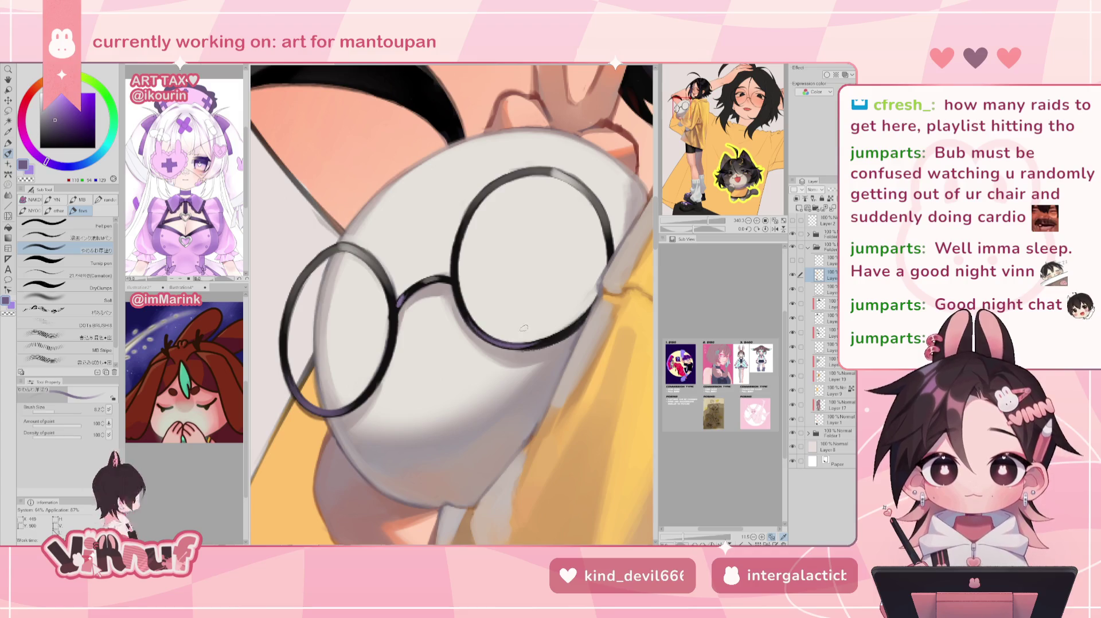
left_click_drag(476, 326, 556, 343)
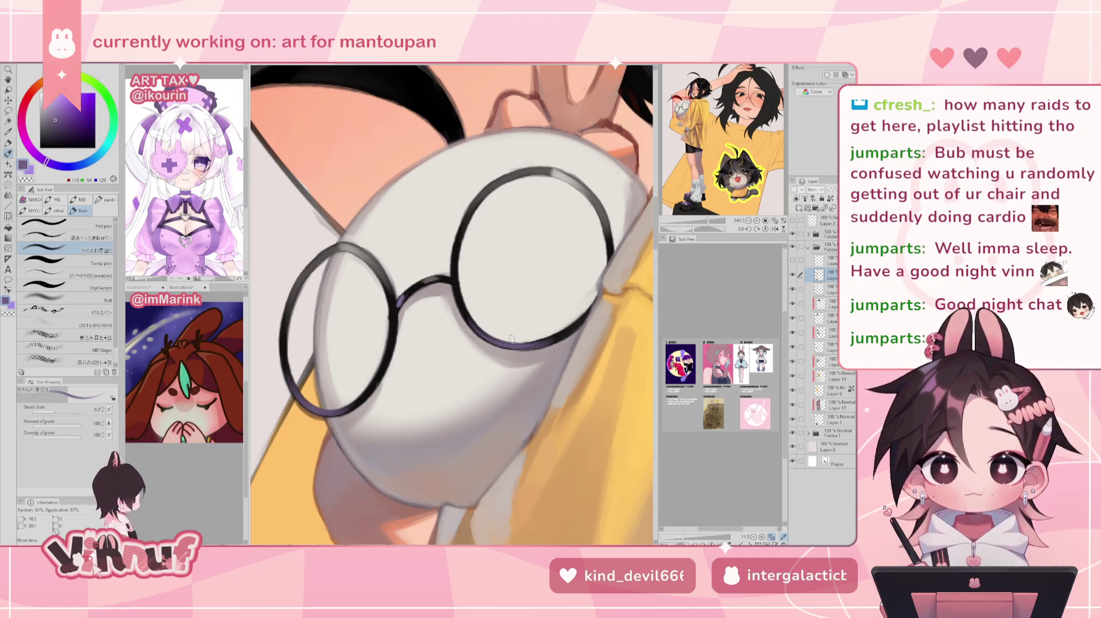
scroll(424, 277, "down", 10)
scroll(424, 277, "up", 10)
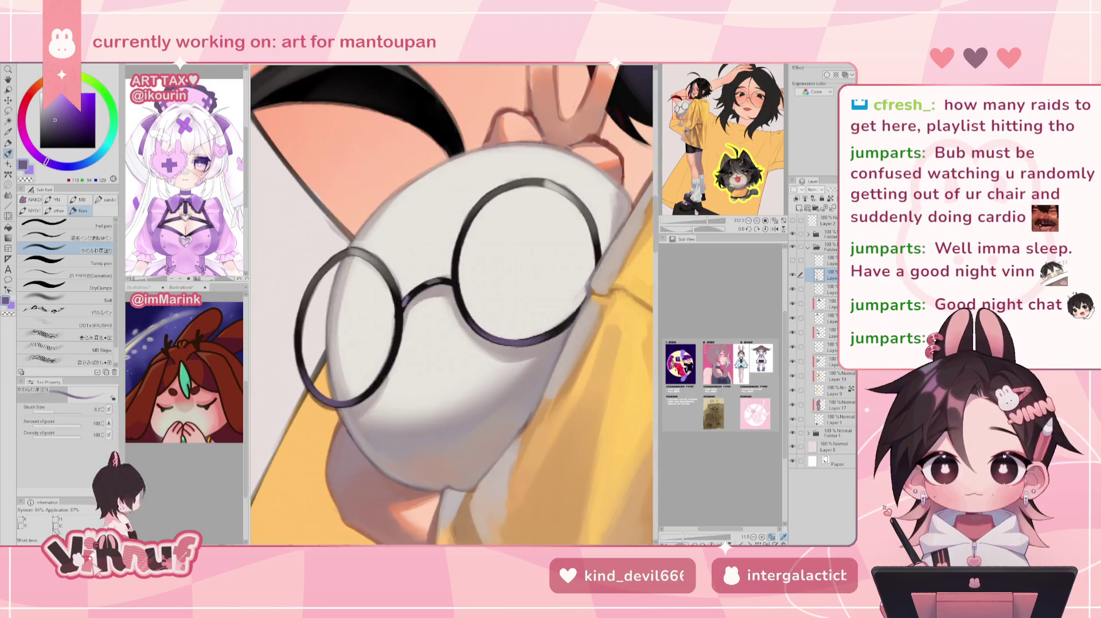
scroll(430, 278, "down", 10)
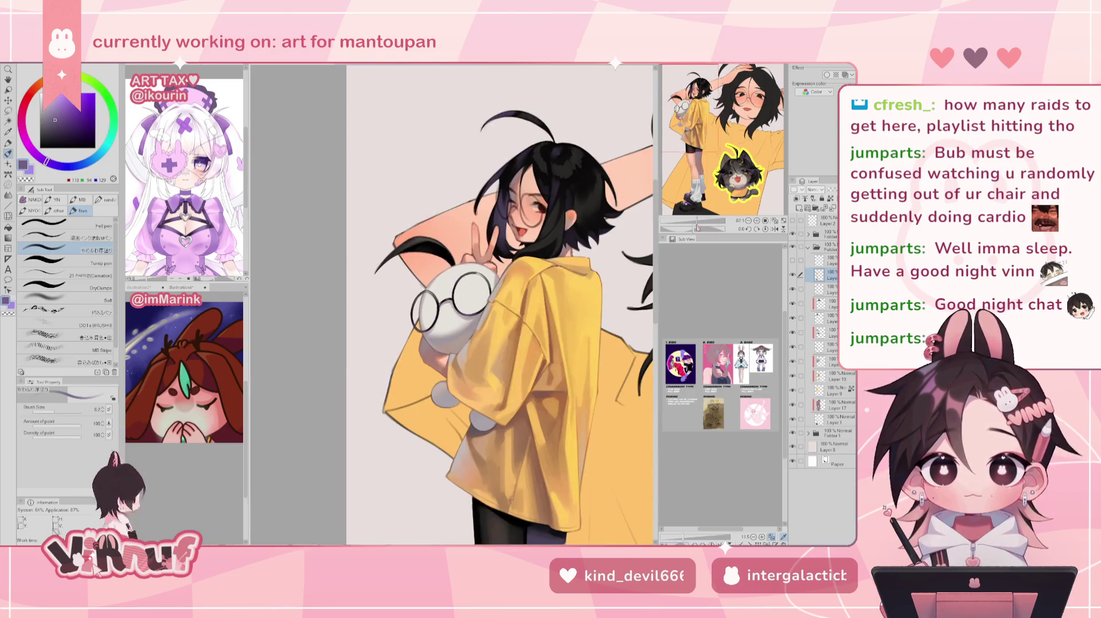
scroll(430, 278, "up", 11)
Repaint the glasses bridge in a lighter grey and mirror the canvas view back
left_click(430, 278, "alt")
left_click_drag(430, 278, 422, 280)
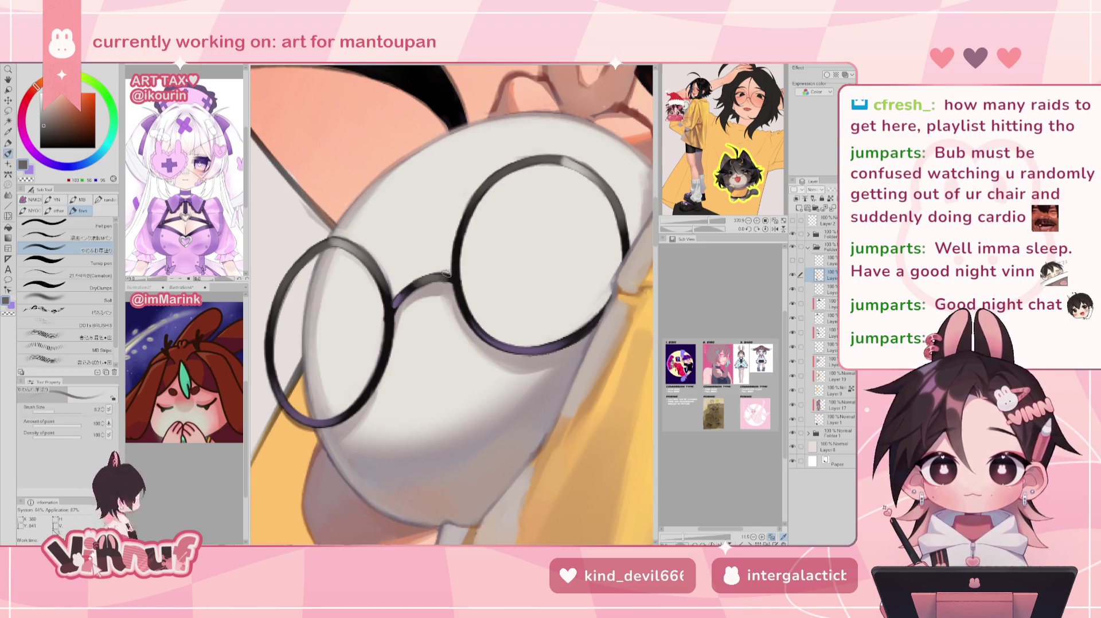
left_click(538, 219, "alt")
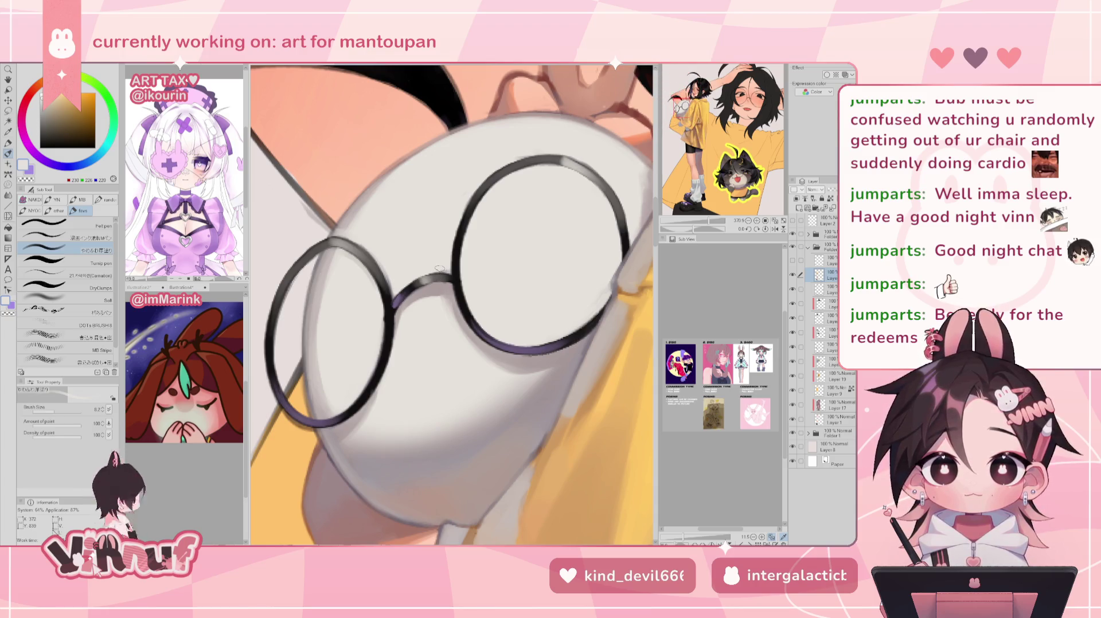
scroll(434, 280, "down", 3)
scroll(434, 279, "down", 3)
scroll(434, 279, "down", 2)
key("h")
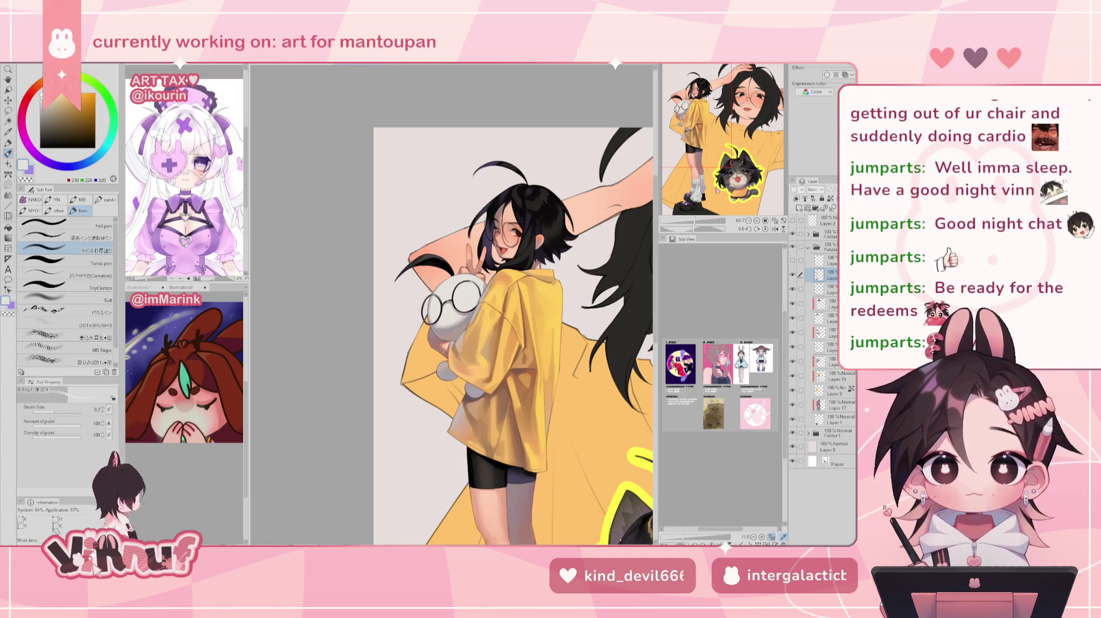
scroll(516, 344, "down", 3)
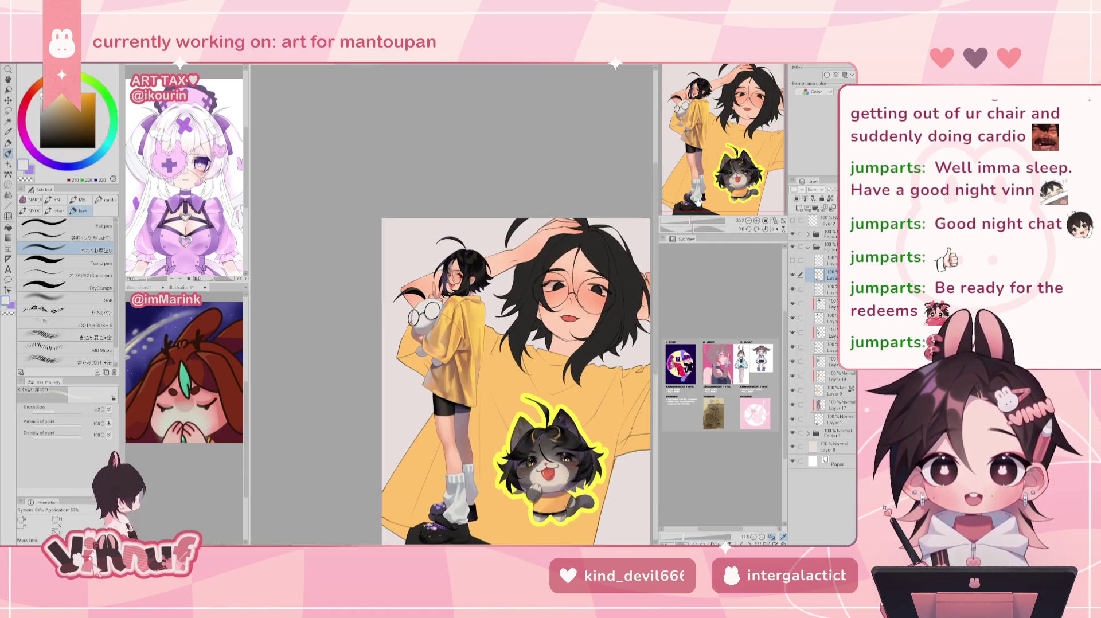
left_click(796, 277)
left_click(794, 276)
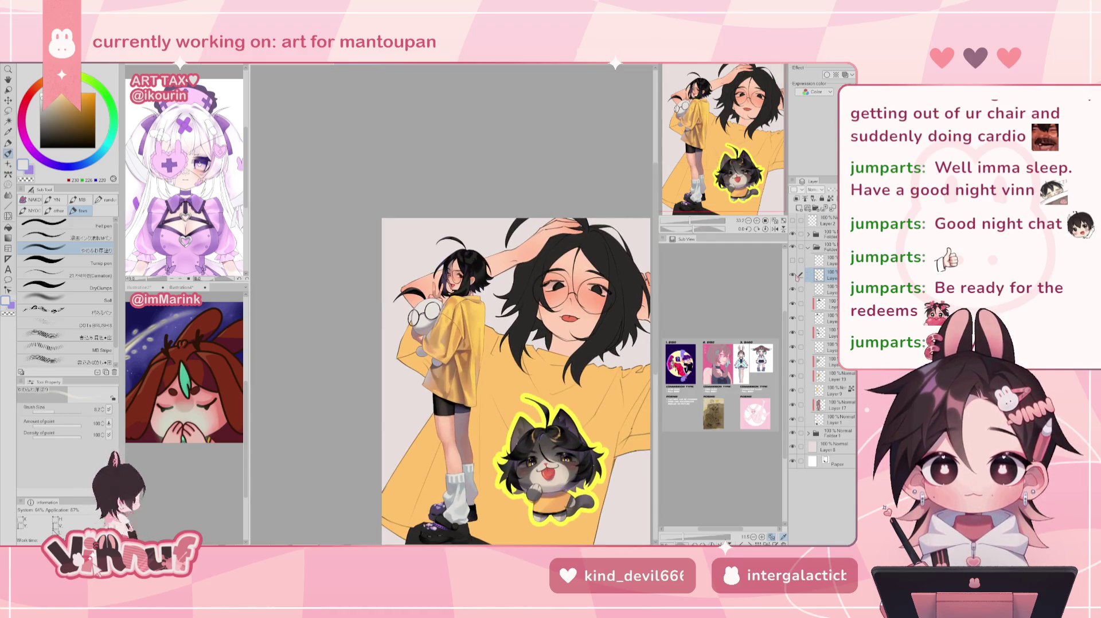
scroll(453, 281, "up", 2)
scroll(453, 281, "up", 2)
scroll(453, 281, "up", 1)
scroll(453, 281, "up", 1)
key("h")
scroll(575, 308, "up", 2)
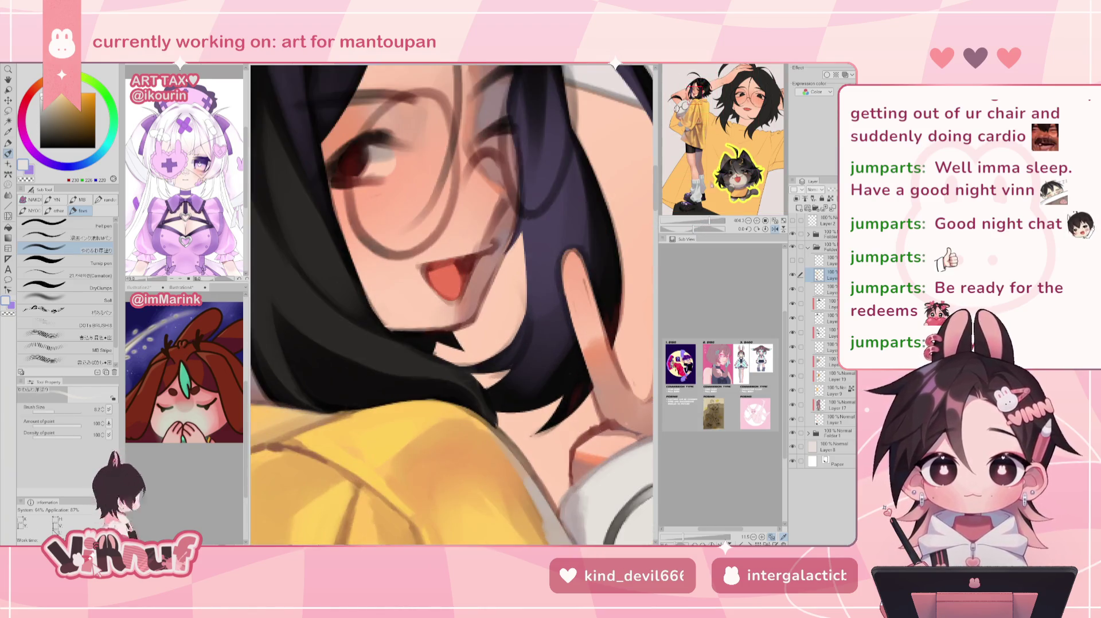
Add a small darker-skin shadow stroke on the neck and soften it with peach
scroll(575, 308, "up", 1)
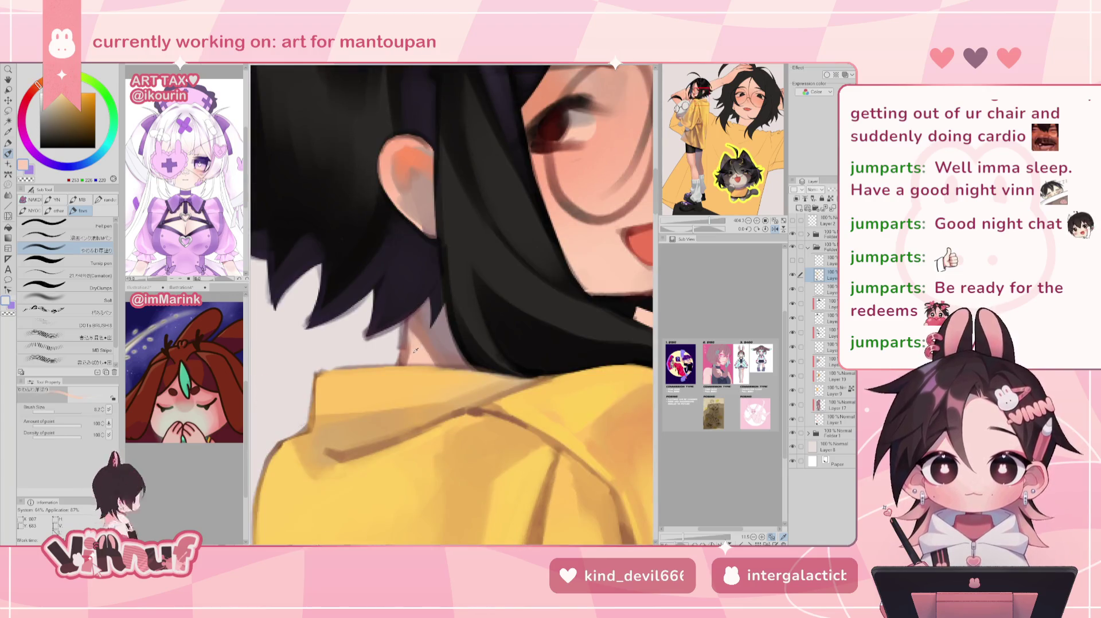
left_click(700, 91)
left_click(414, 331, "alt")
mouse_move(412, 323)
left_mouse_down()
mouse_move(403, 365)
mouse_move(408, 336)
left_mouse_up()
left_click(408, 344, "alt")
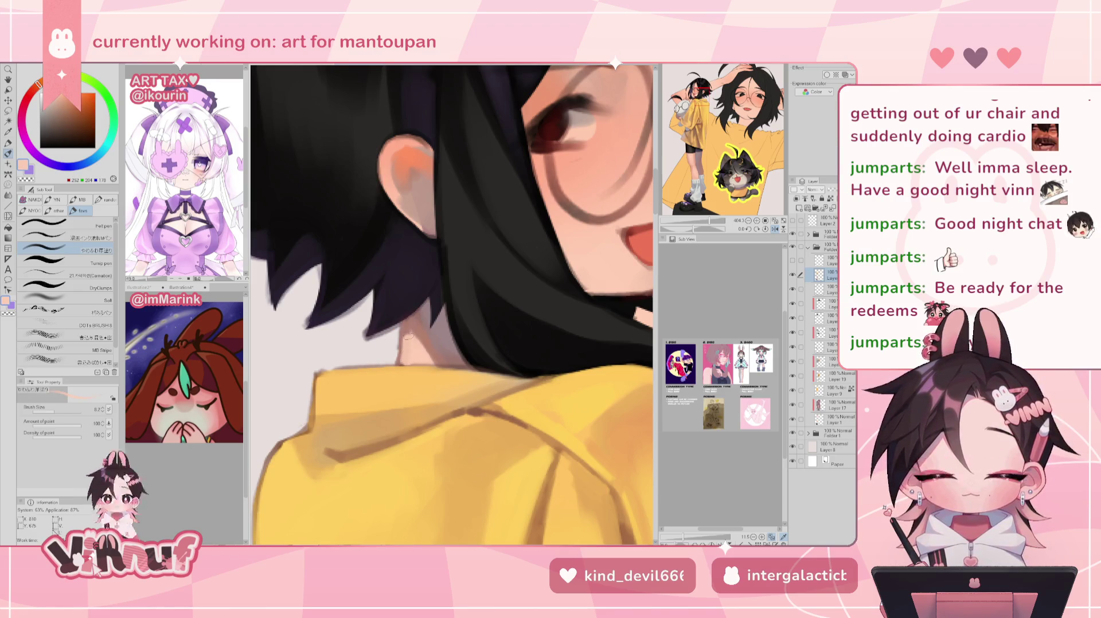
left_click(413, 368, "alt")
Thicken the black hair strands along the shirt collar, mirroring the view to check
left_click_drag(697, 230, 707, 230)
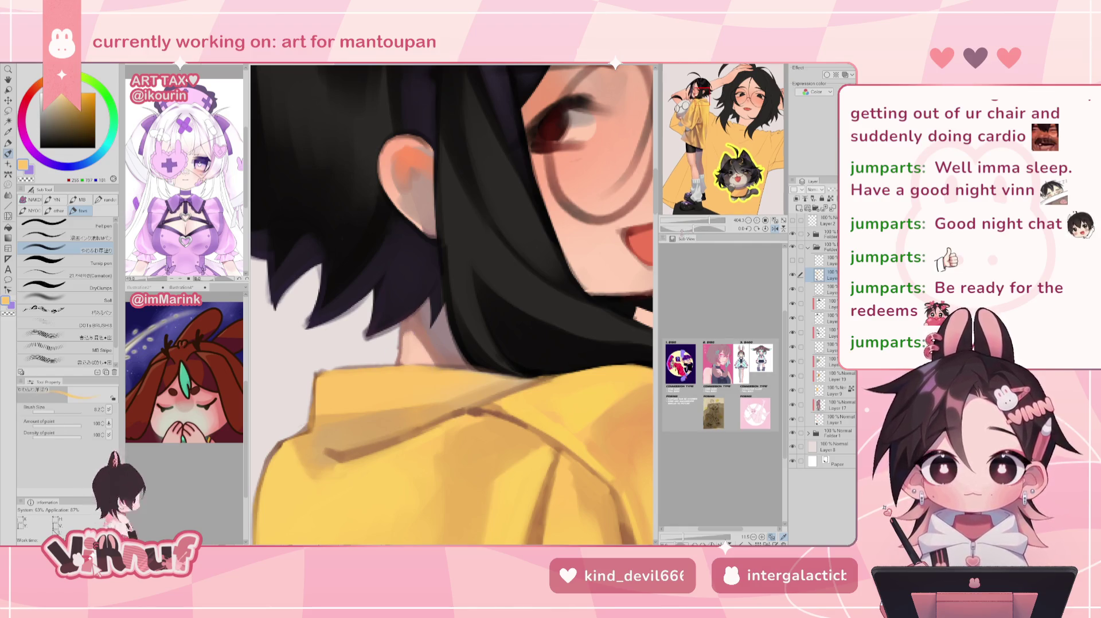
left_click(471, 394, "alt")
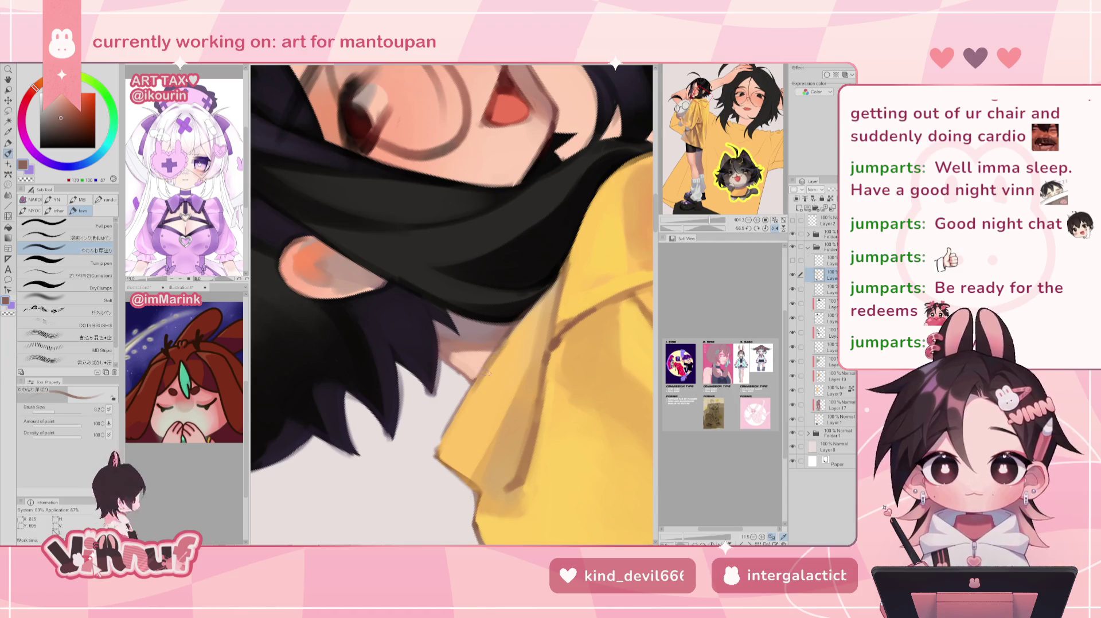
left_click(503, 367, "alt")
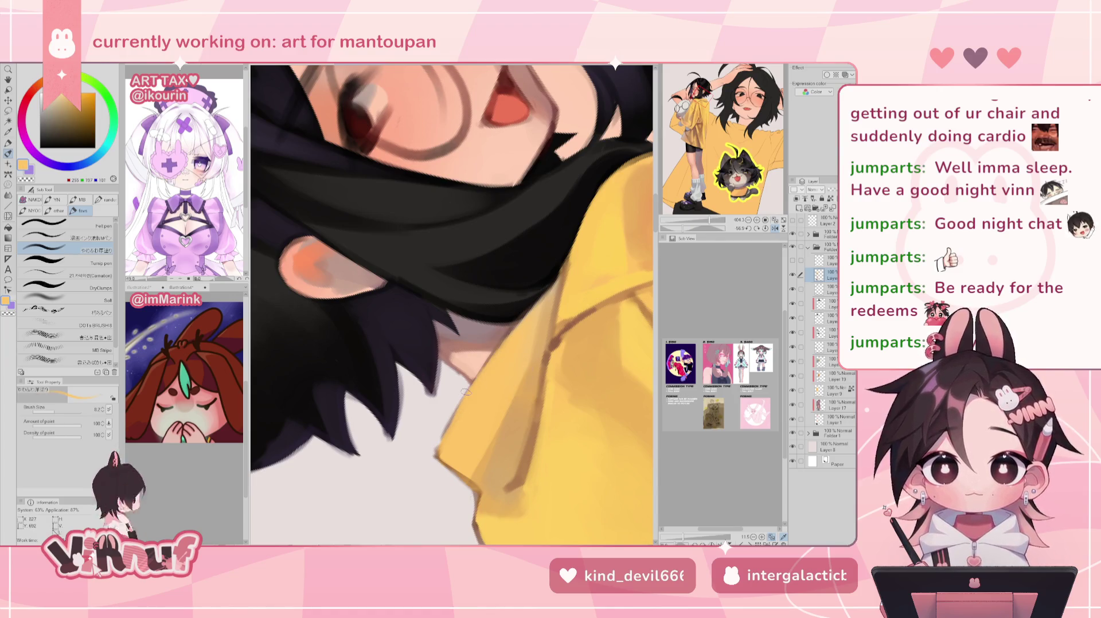
left_click_drag(711, 229, 697, 229)
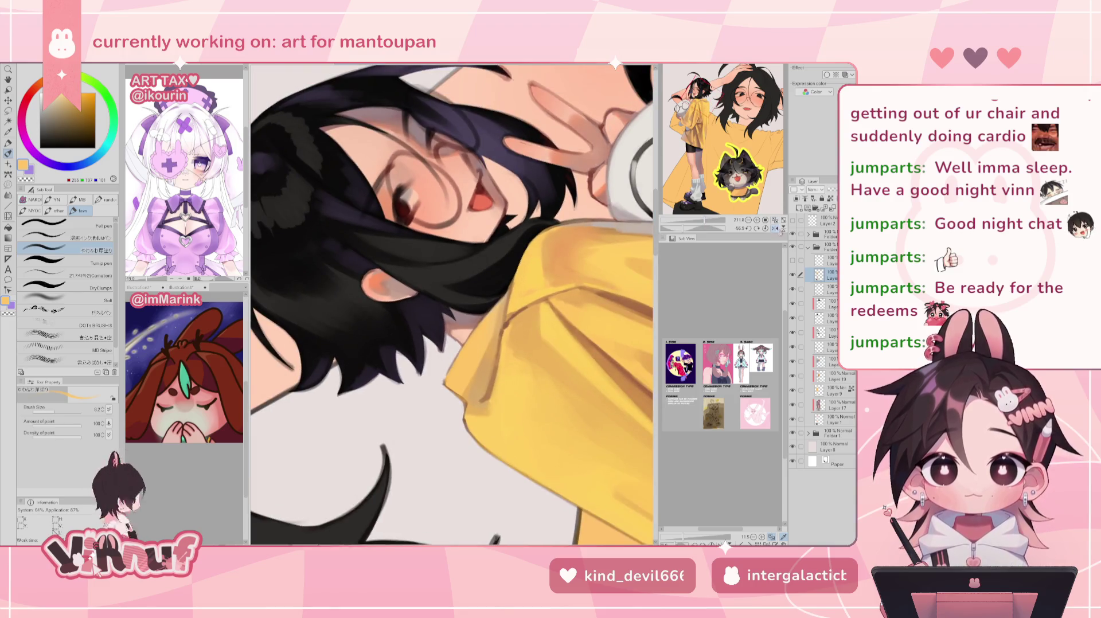
left_click(766, 221)
left_click(496, 337, "alt")
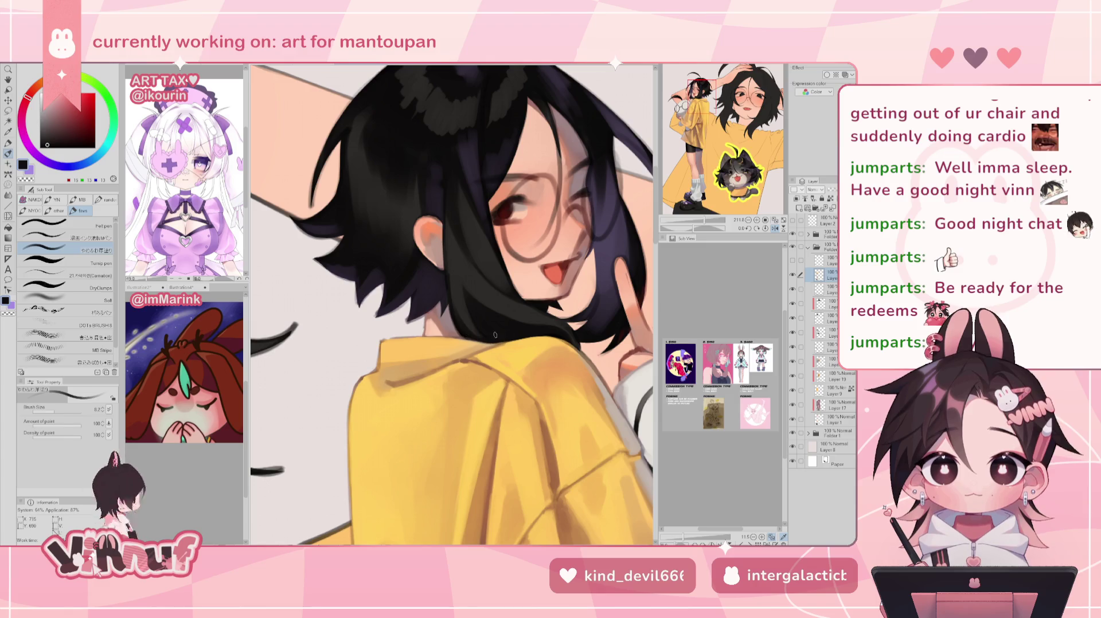
mouse_move(484, 335)
left_mouse_down()
mouse_move(476, 341)
mouse_move(489, 343)
left_mouse_up()
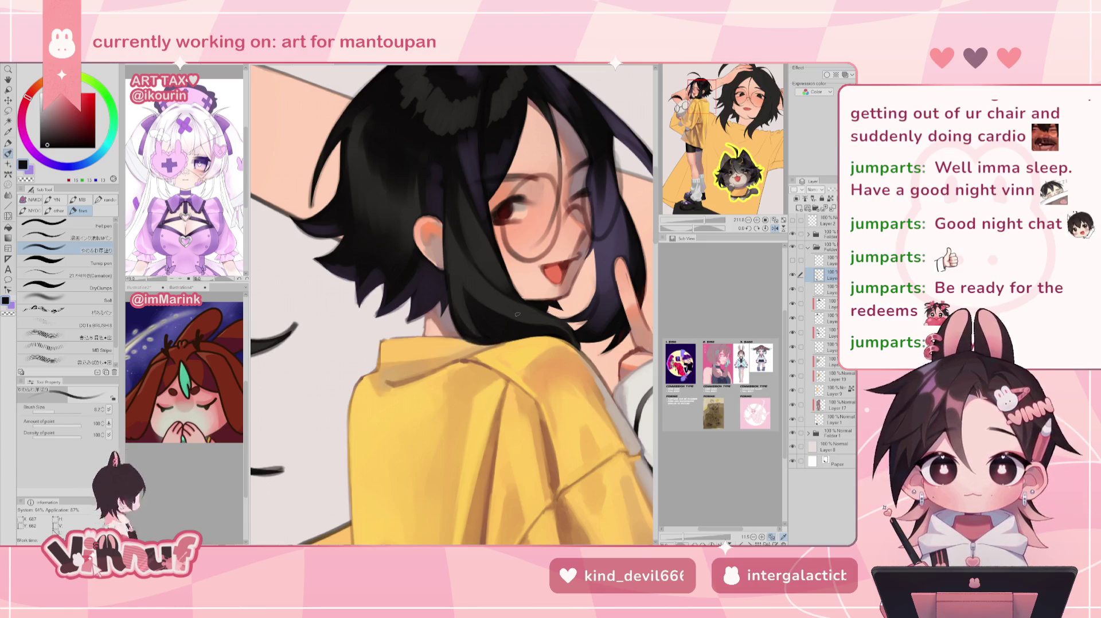
key("h")
key("h")
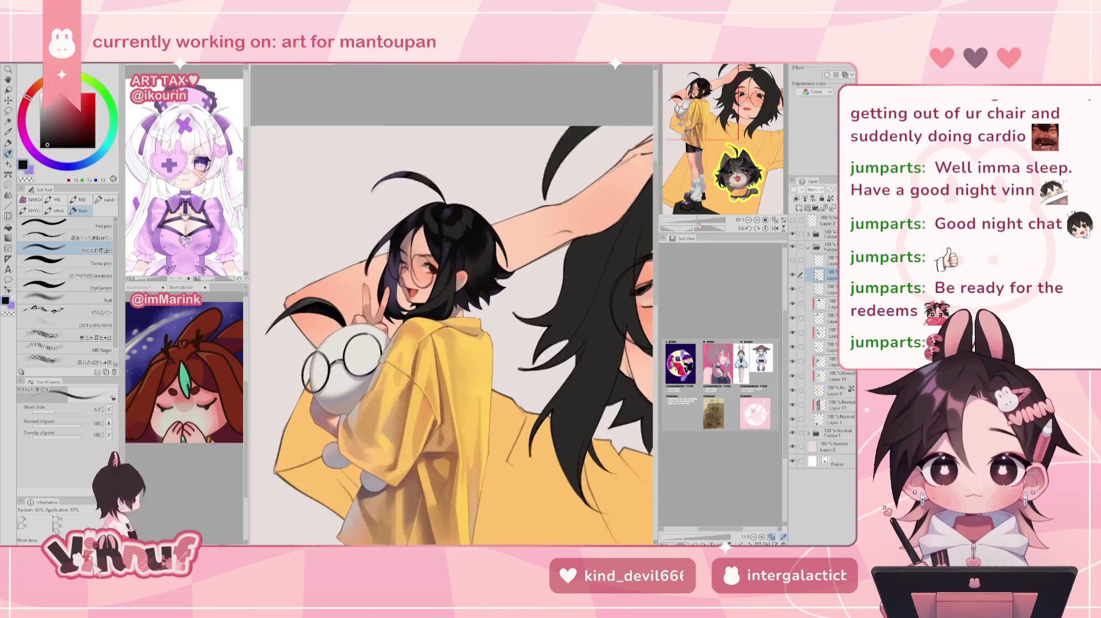
key("h")
key("h")
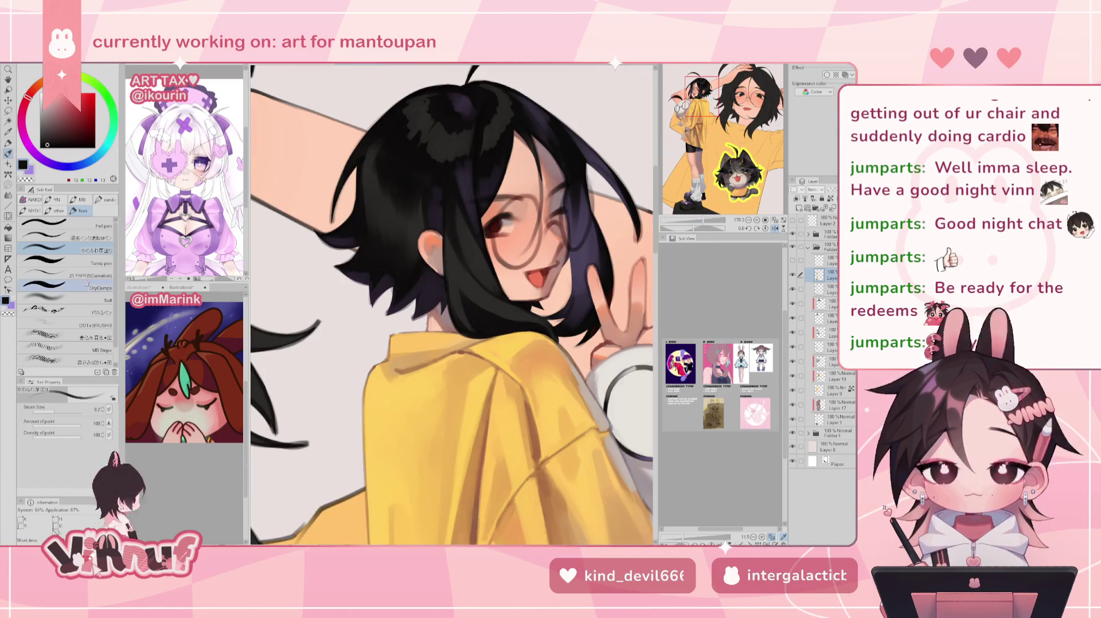
Switch to the Carnation brush at about 24.5 size and sample a near-black from the hair
left_click(92, 285)
left_click(86, 275)
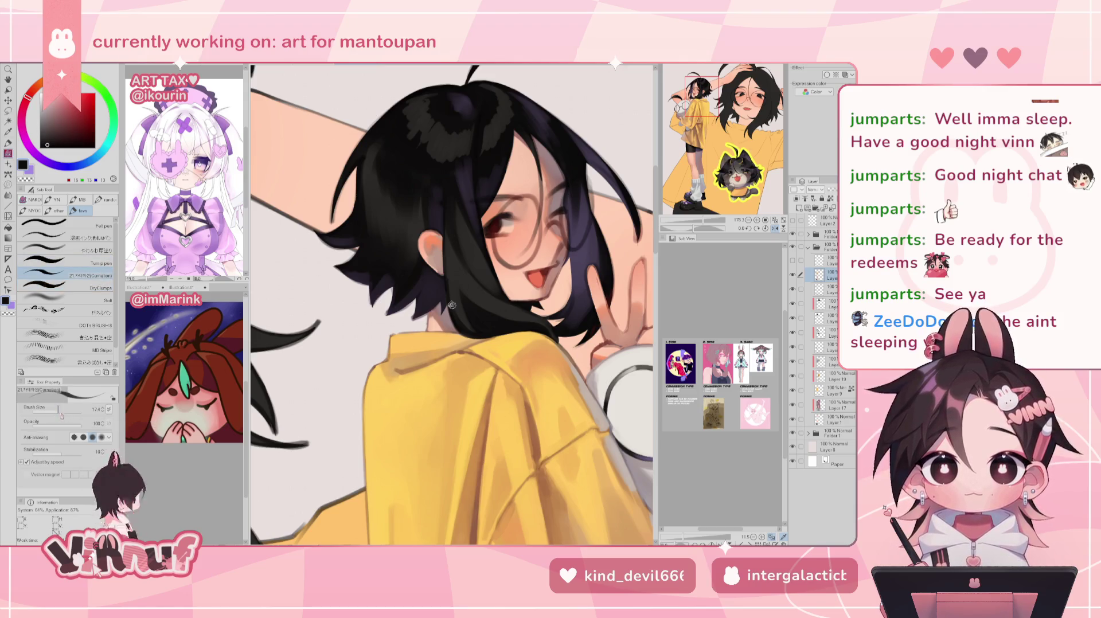
left_click_drag(63, 414, 57, 412)
left_click(453, 269, "alt")
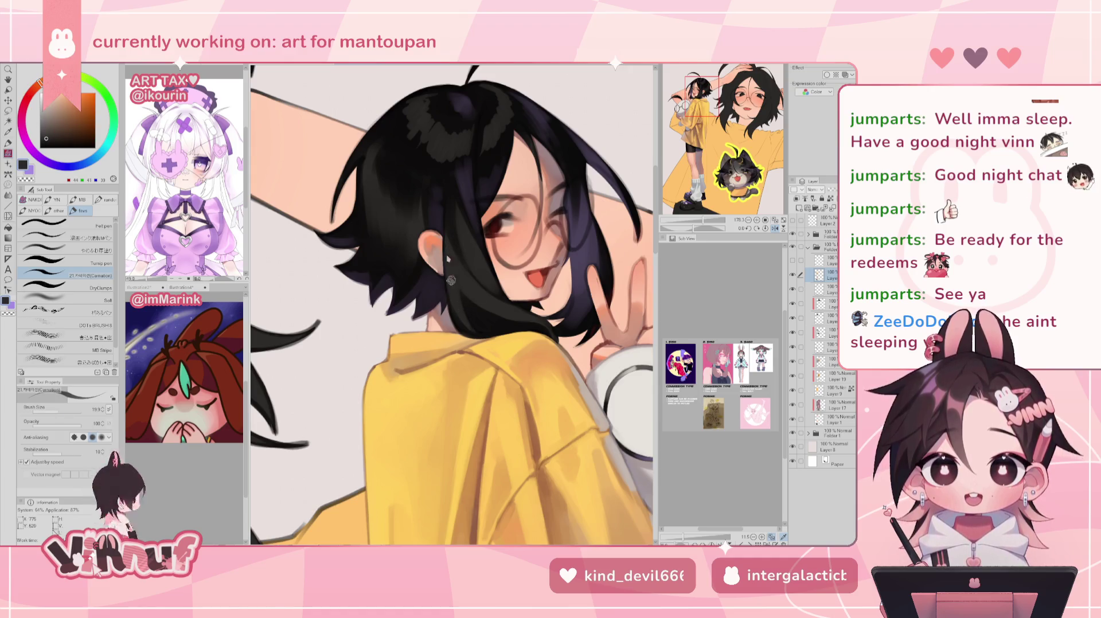
left_click(451, 299, "alt")
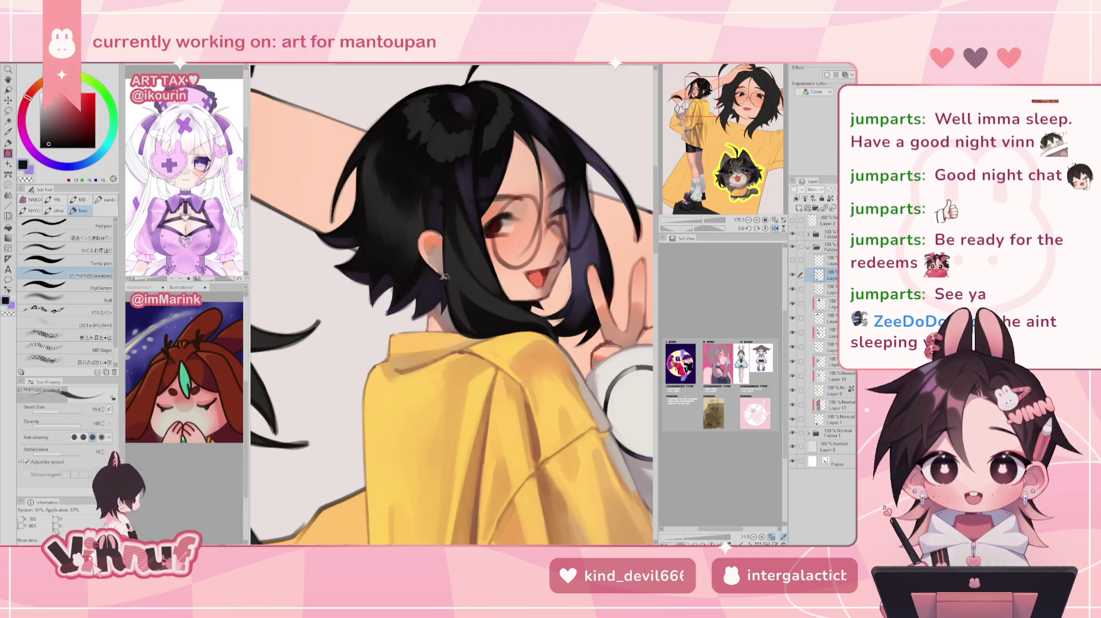
Paint the dark hair strand longer, down over the yellow shirt collar
key("h")
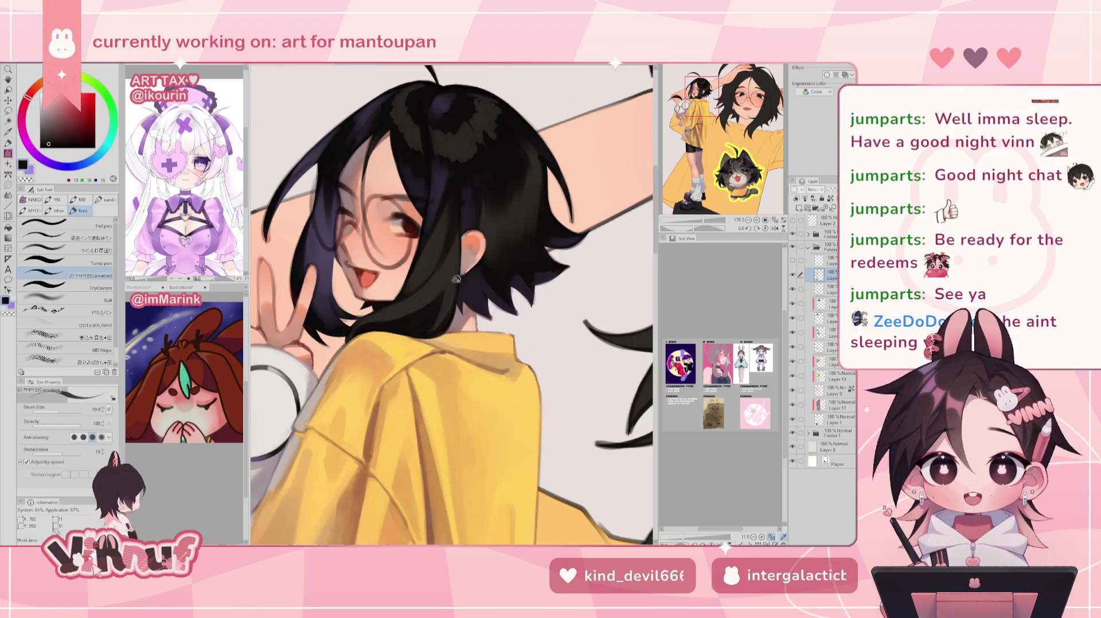
key("h")
left_click(455, 290, "alt")
left_click_drag(455, 293, 466, 343)
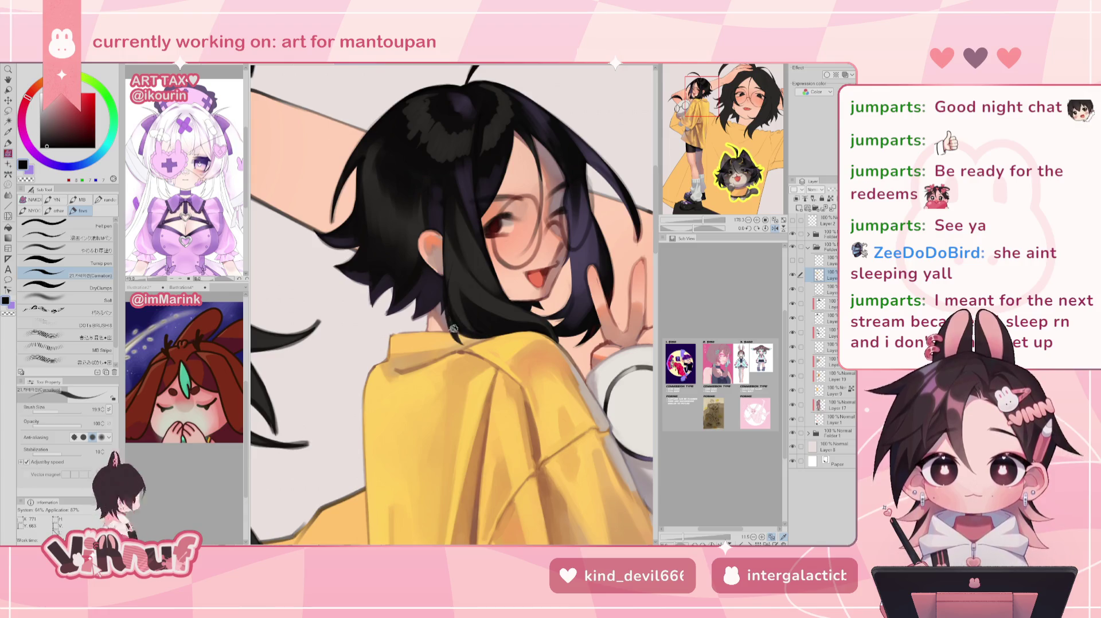
left_click(455, 305, "alt")
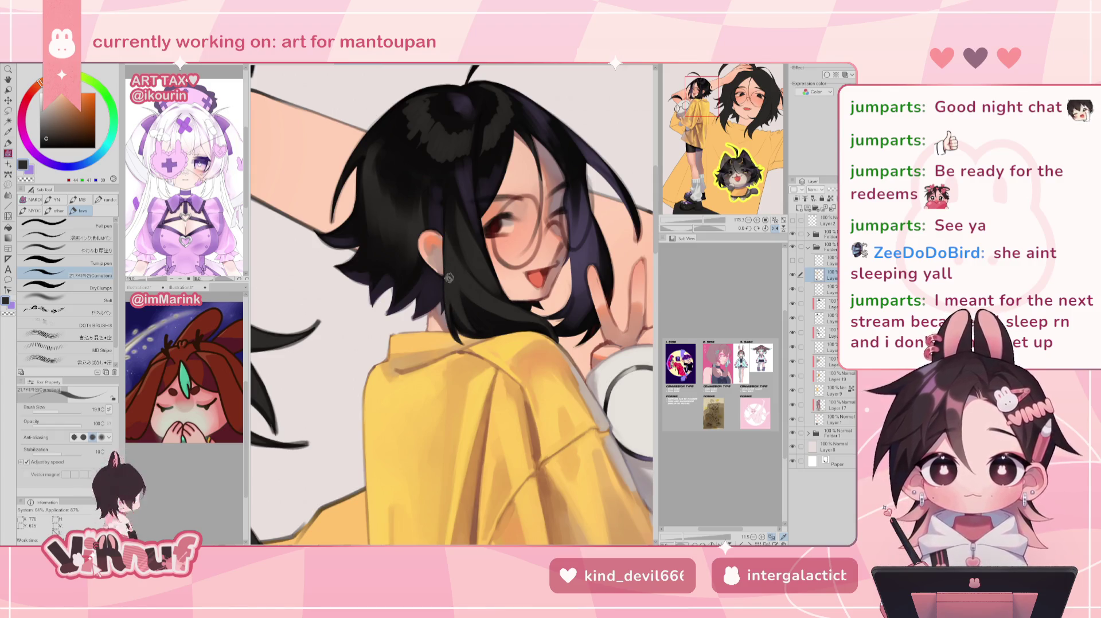
key("ctrl+0")
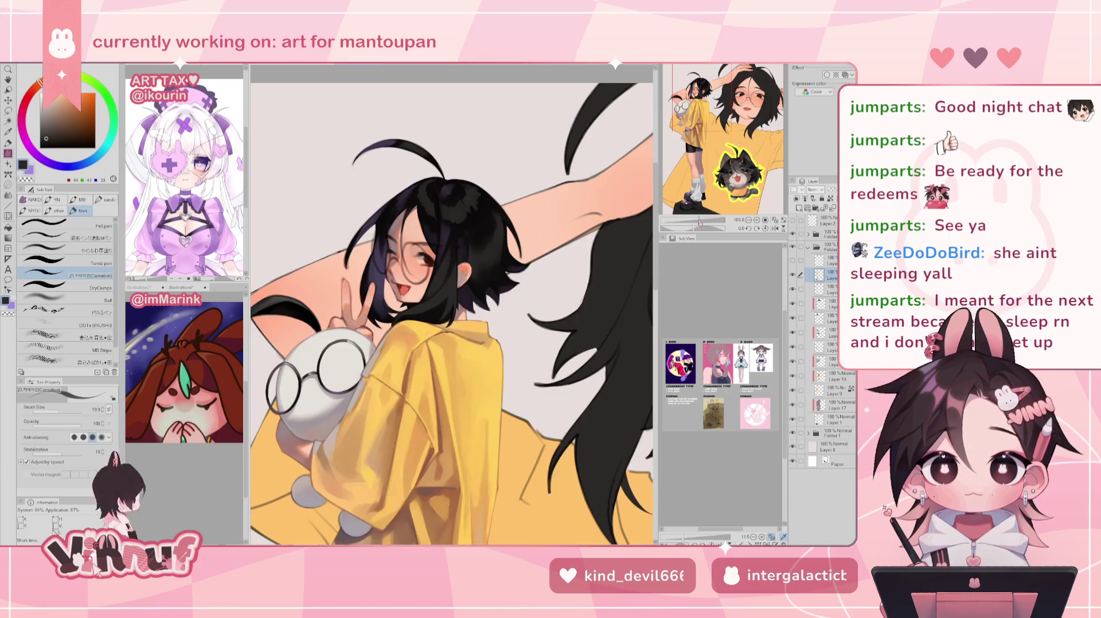
Sample the hair's near-black while mirroring and rotating the view toward the peace-sign hand
key("h")
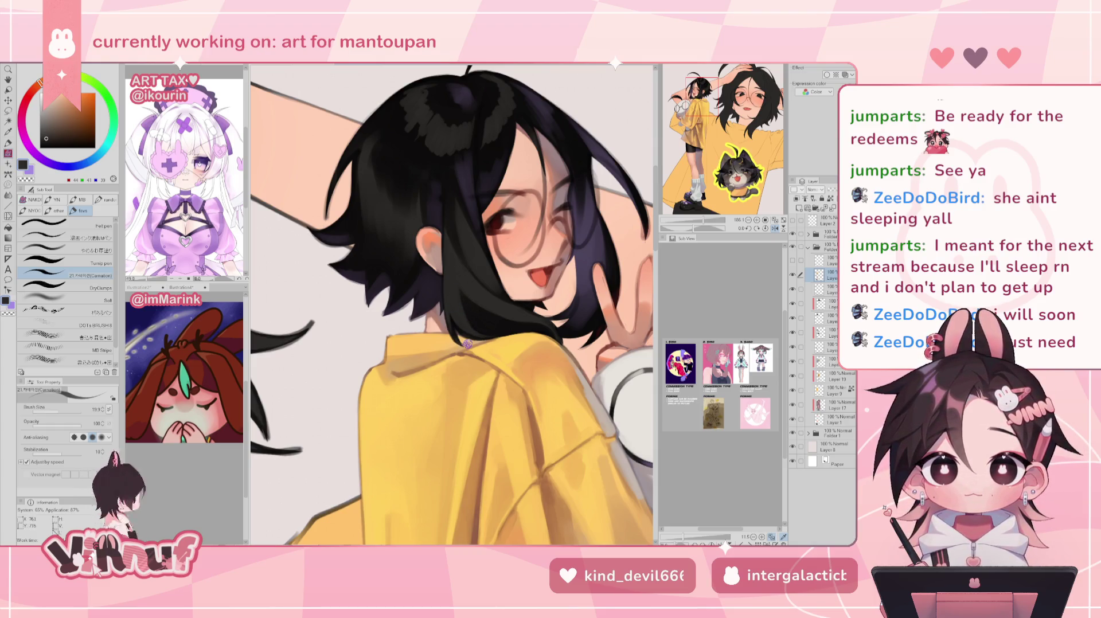
left_click(459, 282, "alt")
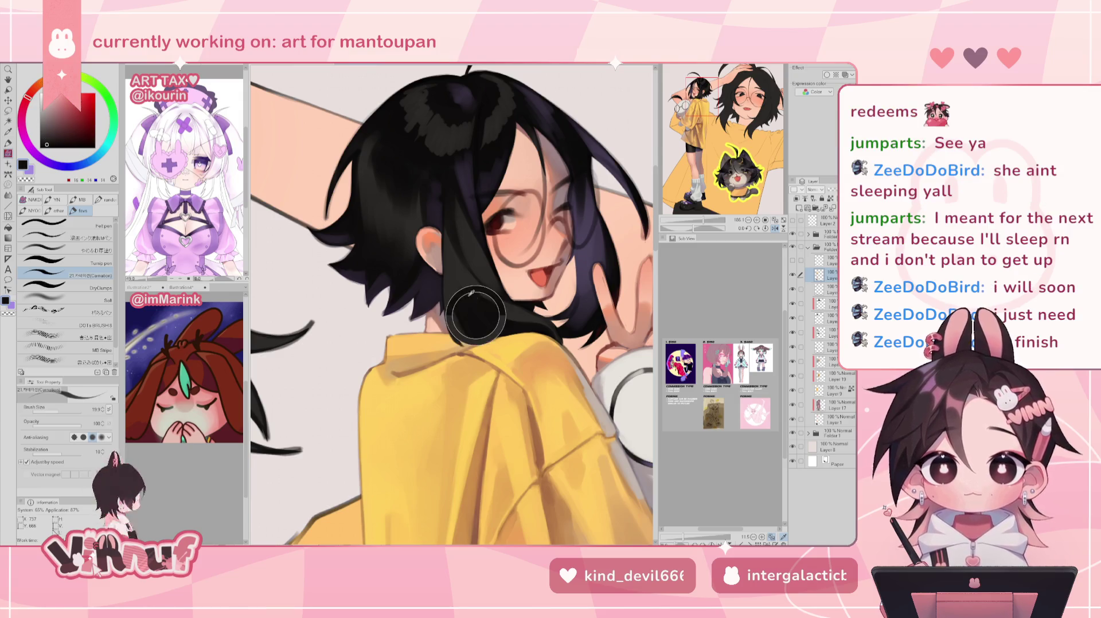
left_click(471, 266, "alt")
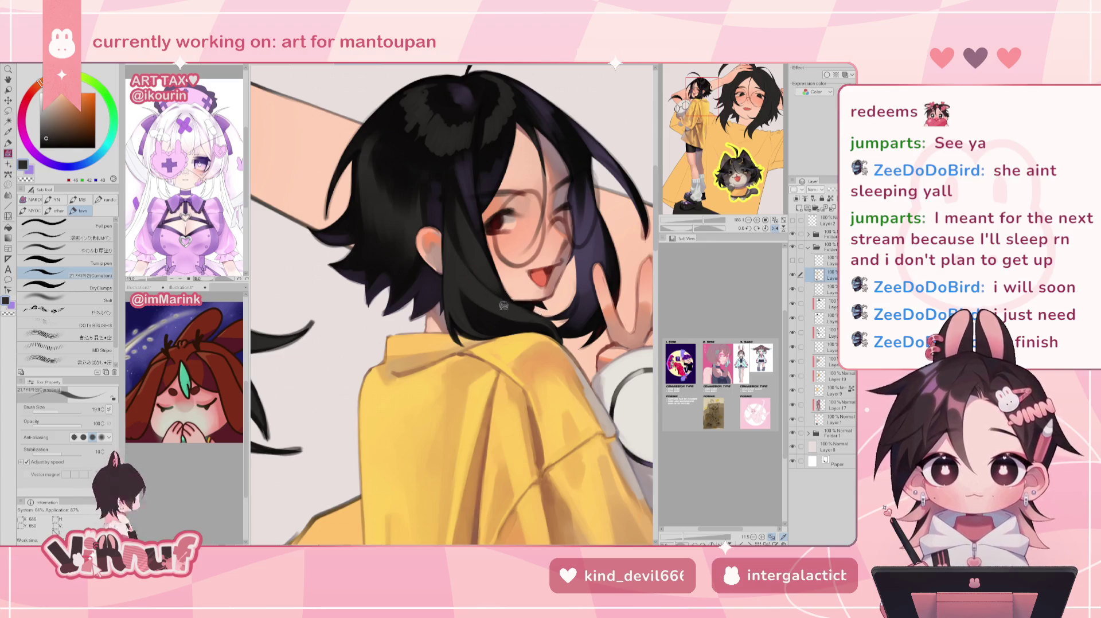
key("h")
left_click_drag(518, 262, 452, 248)
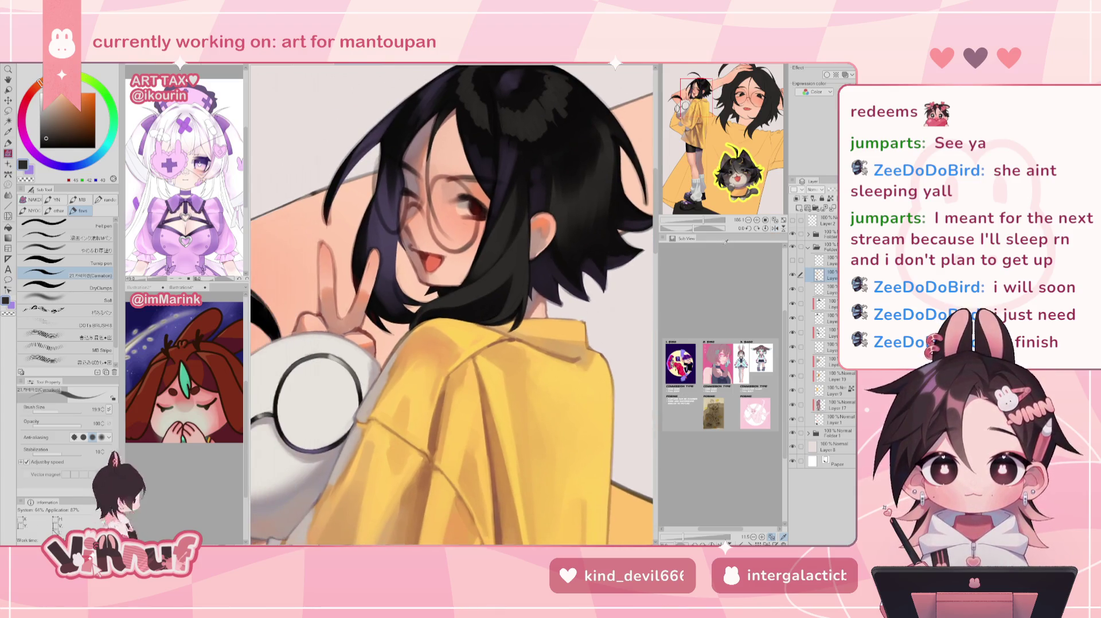
left_click_drag(685, 228, 695, 228)
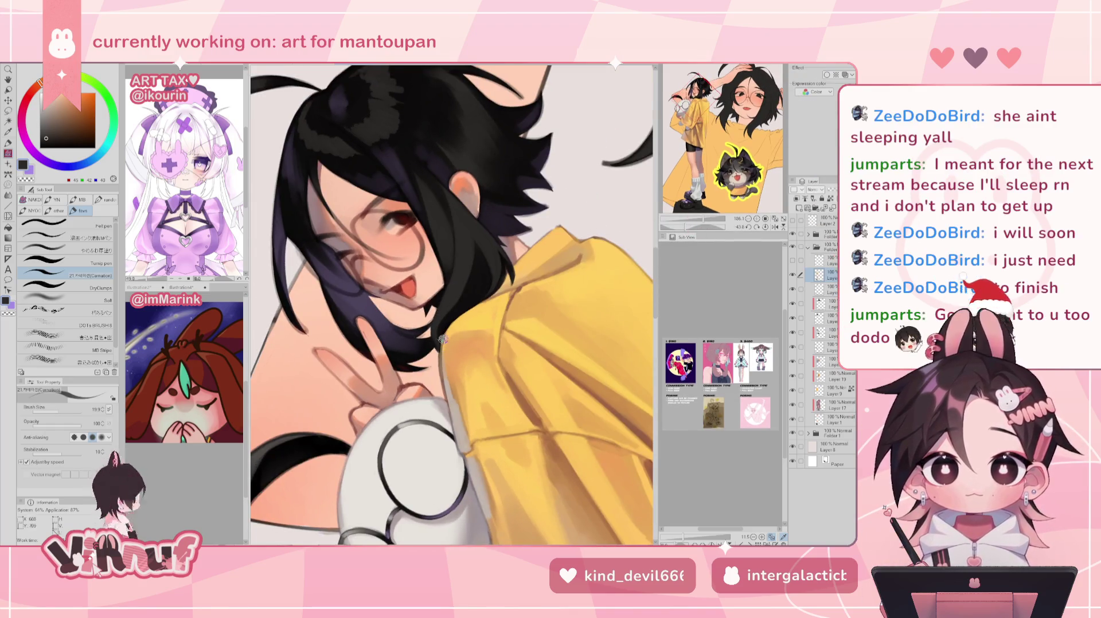
left_click(444, 314, "alt")
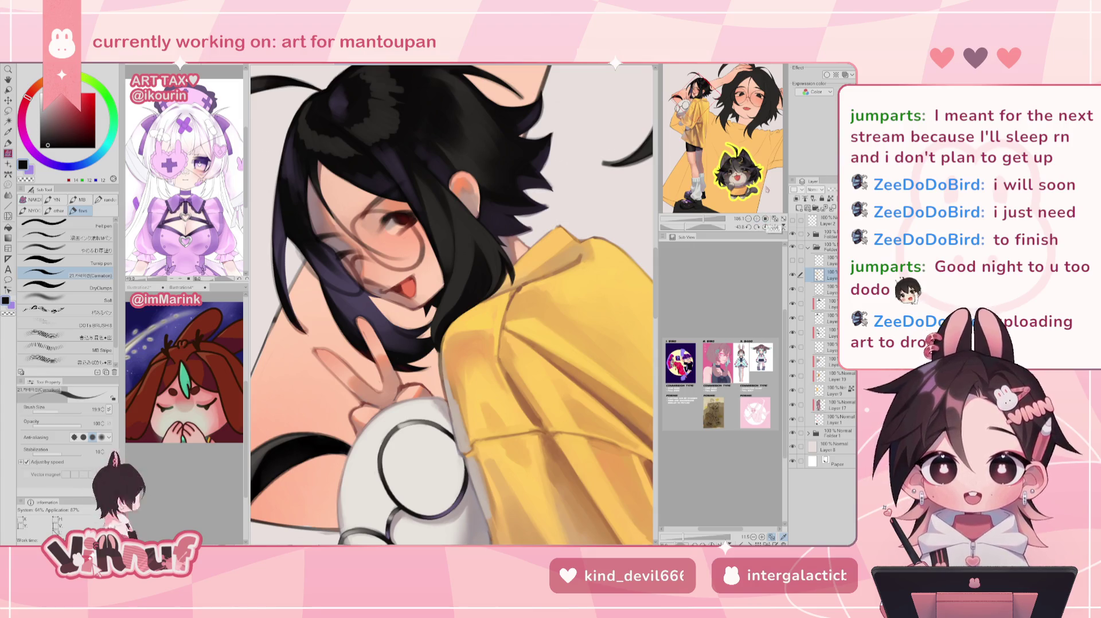
left_click(765, 227)
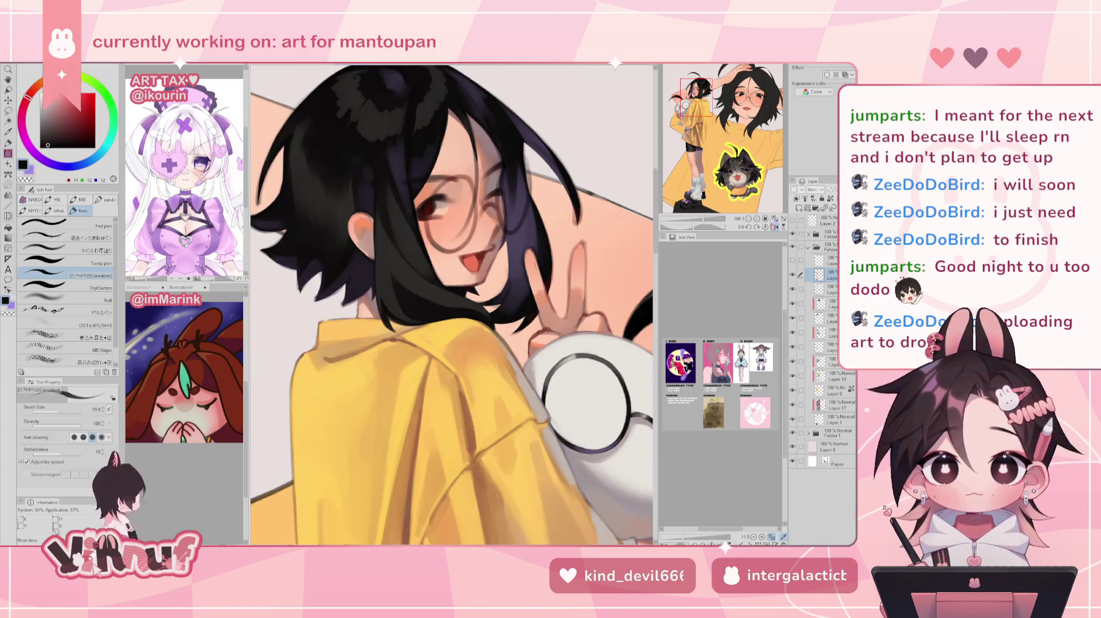
Sample several shirt yellows, then return to a deep near-black from the hair
left_click(470, 322, "alt")
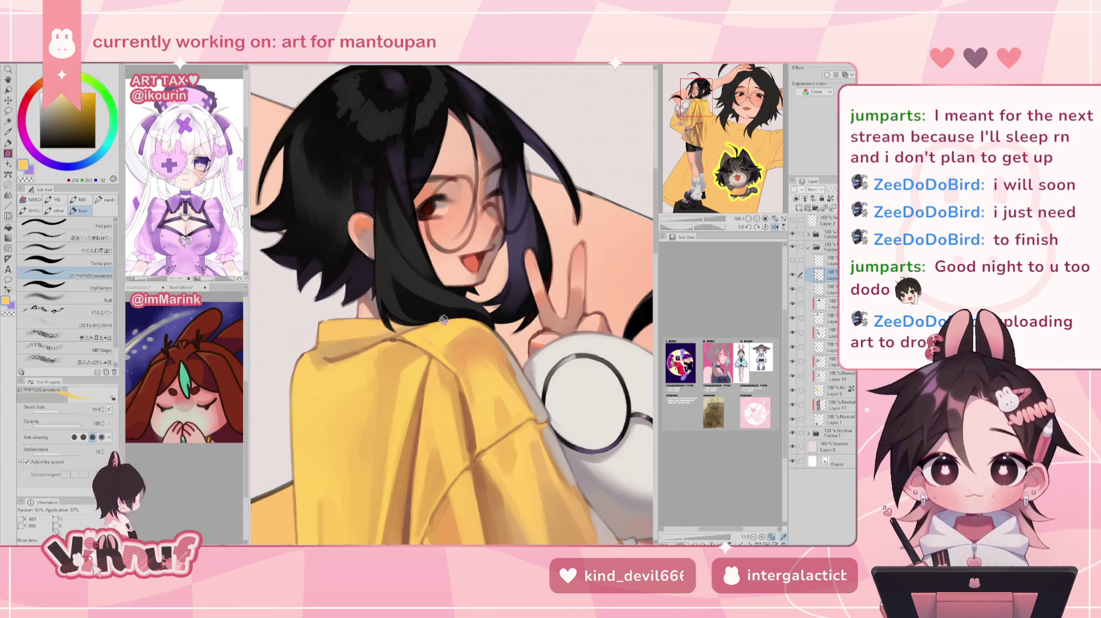
left_click(434, 334, "alt")
left_click(481, 322, "alt")
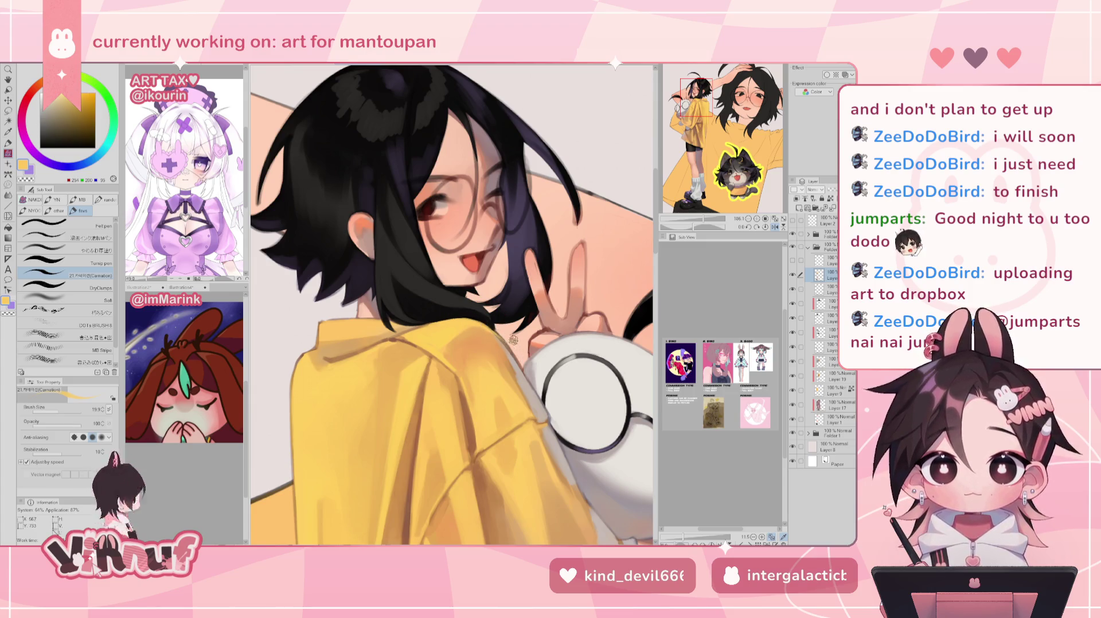
left_click(409, 299, "alt")
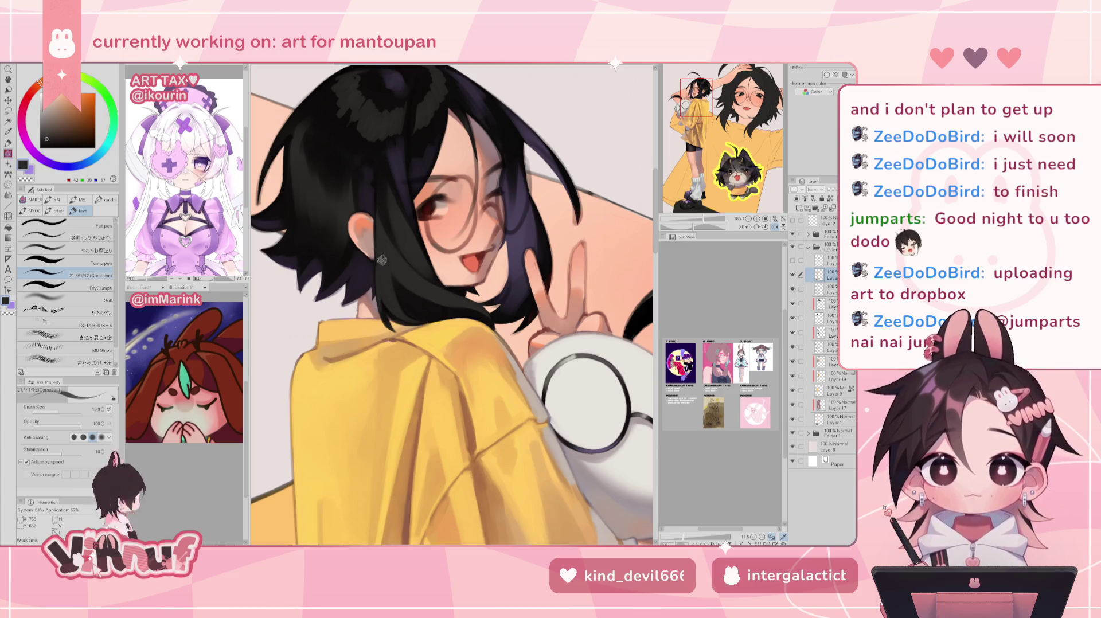
left_click(372, 235, "alt")
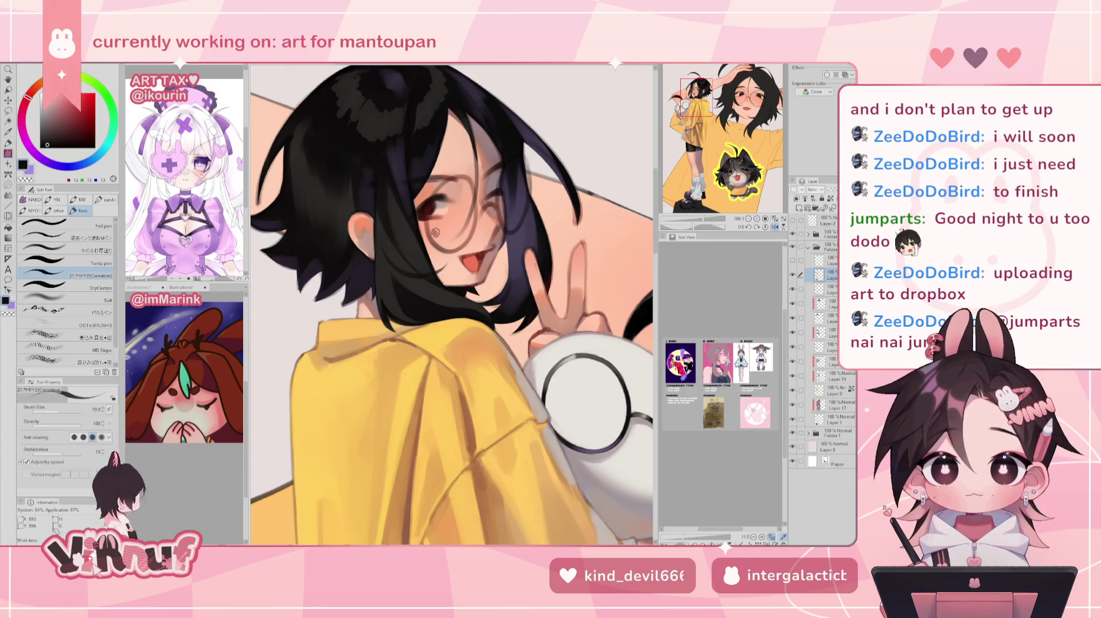
Settle on the hair's near-black, mirroring the canvas to check proportions
key("h")
key("h")
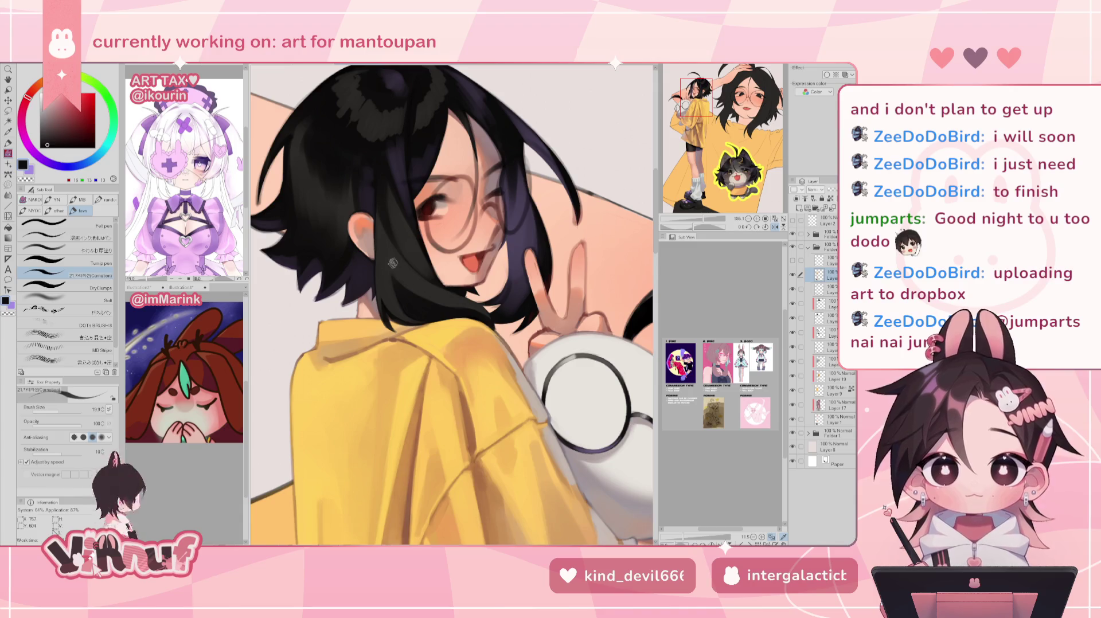
left_click(388, 268, "alt")
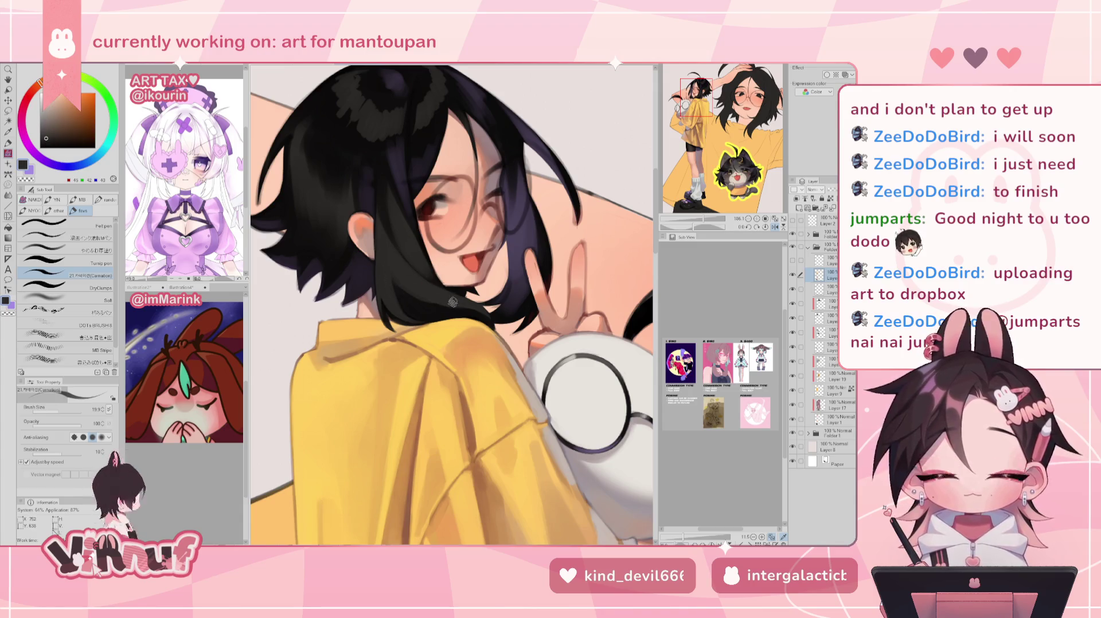
left_click(427, 309, "alt")
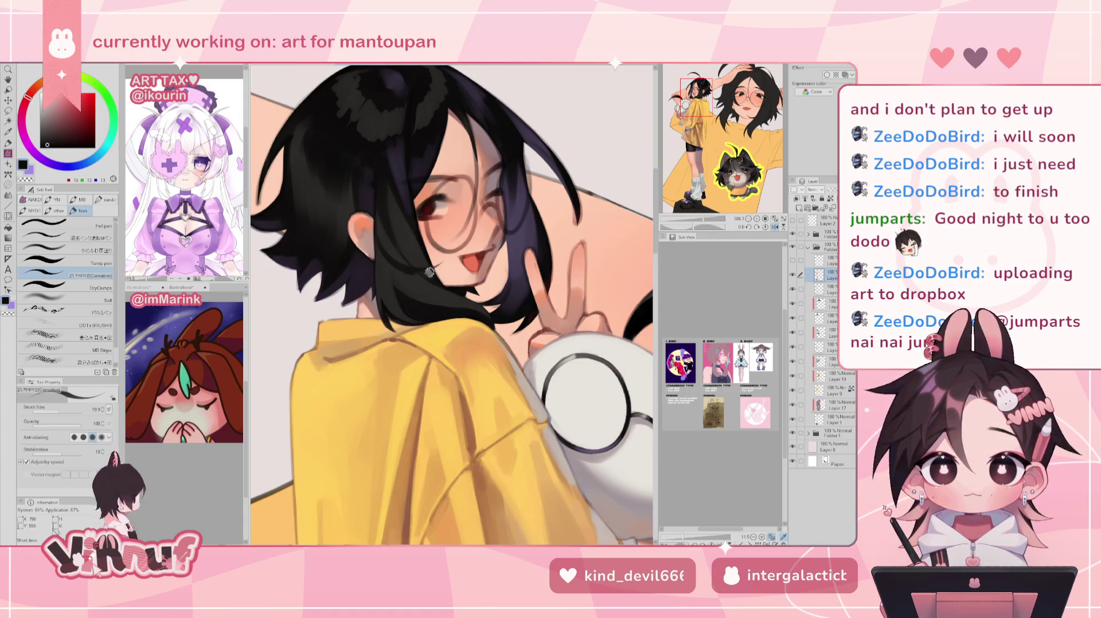
key("h")
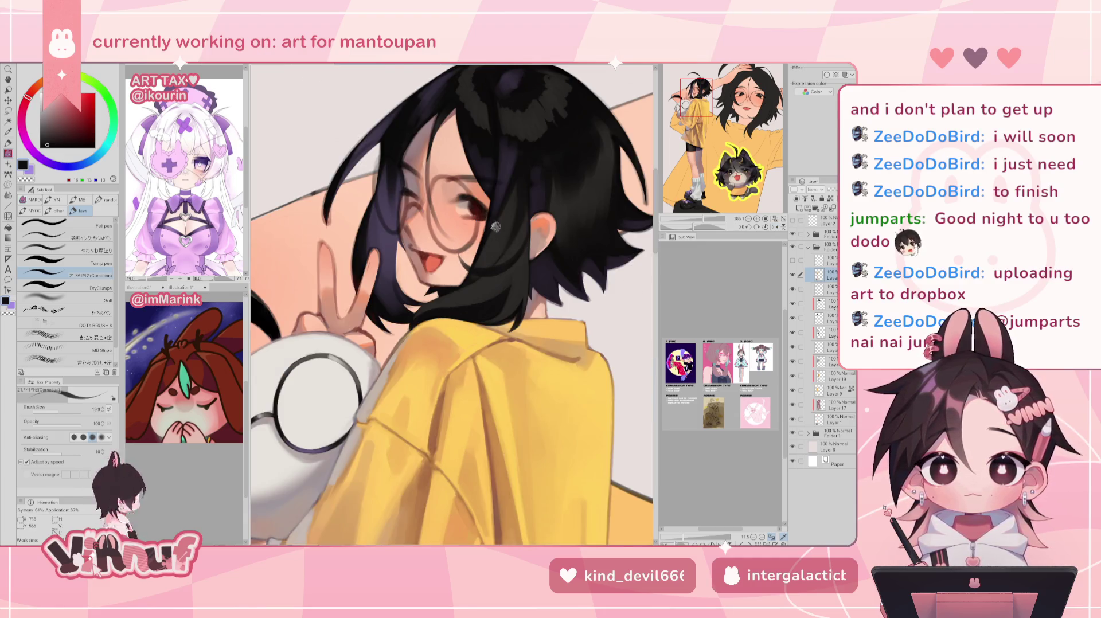
key("h")
left_click(410, 286, "alt")
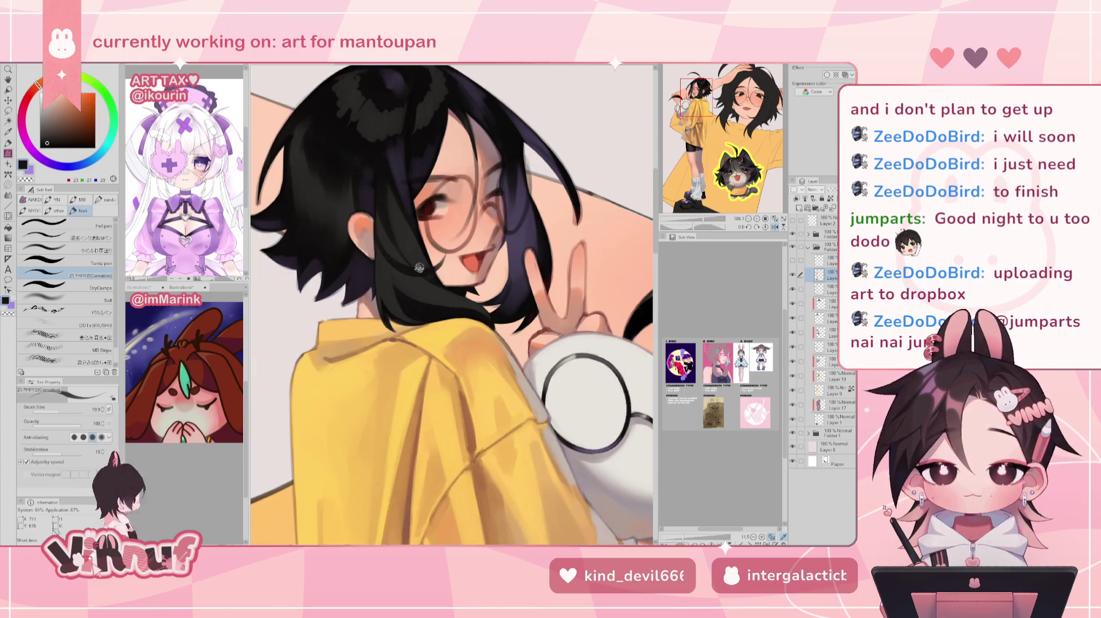
left_click(432, 310, "alt")
key("h")
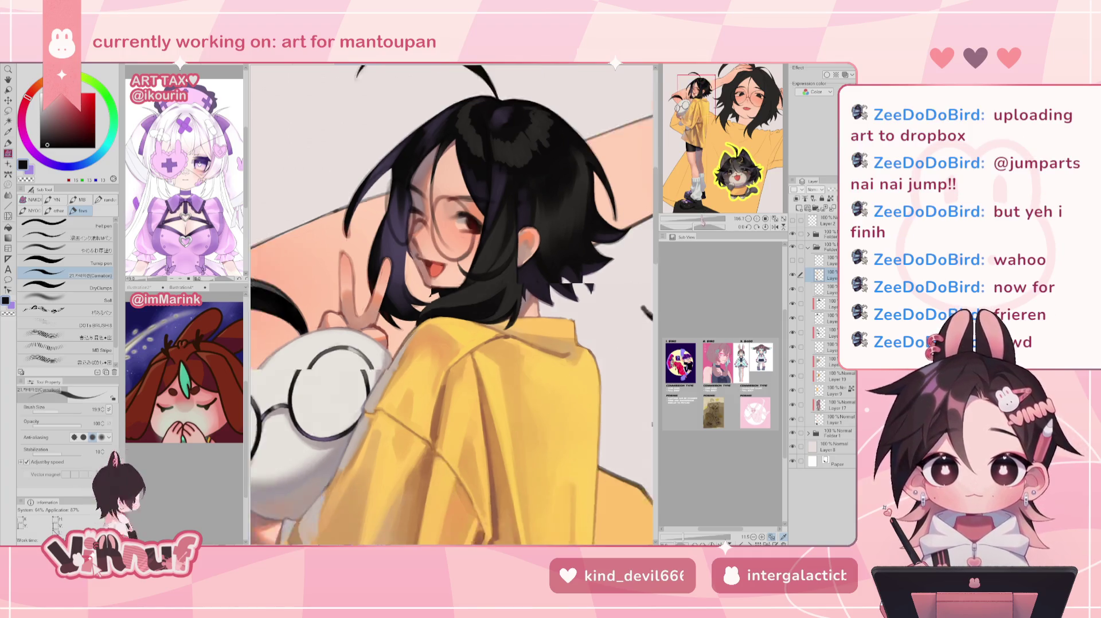
Pick a dark near-black from the hair, check it mirrored, then zoom out to frame the upper figure
key("h")
scroll(451, 304, "up", 2)
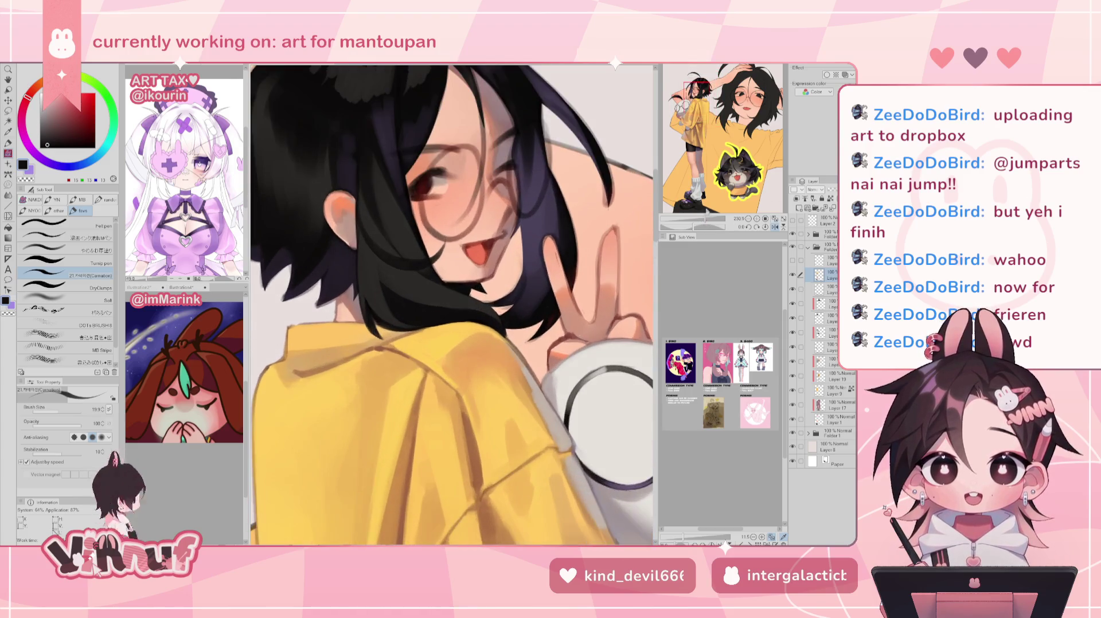
left_click(409, 285, "alt")
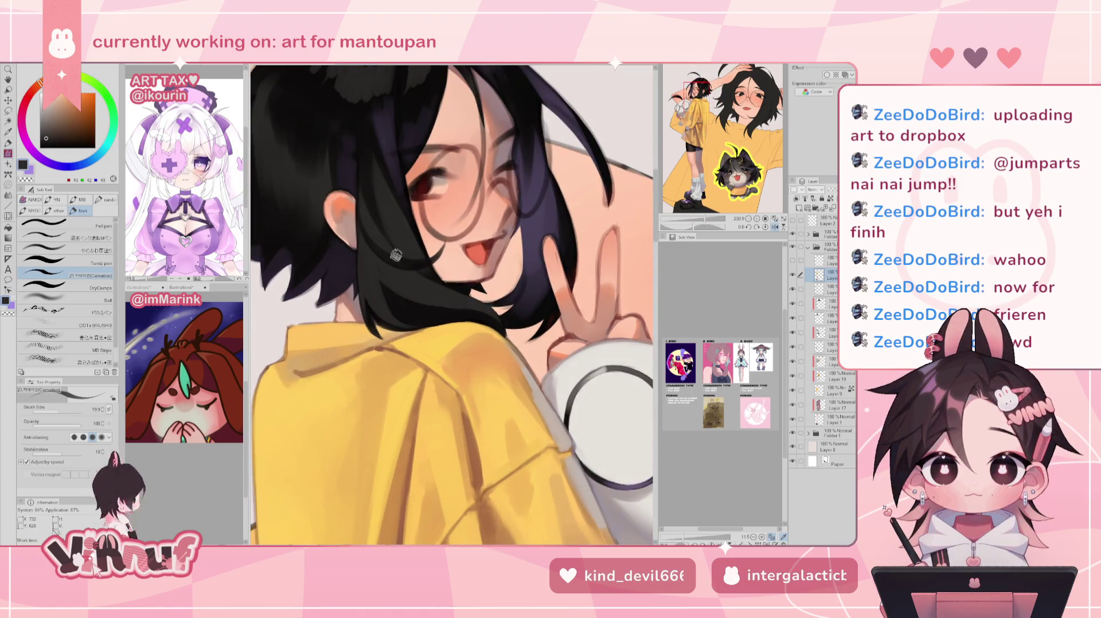
left_click(396, 295, "alt")
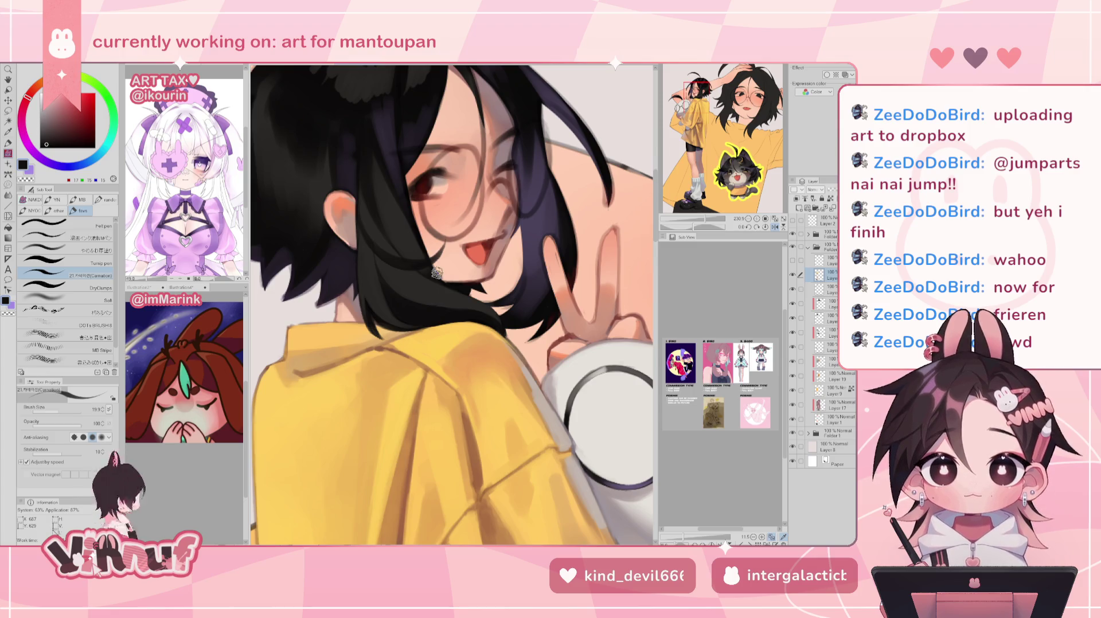
left_click(395, 289, "alt")
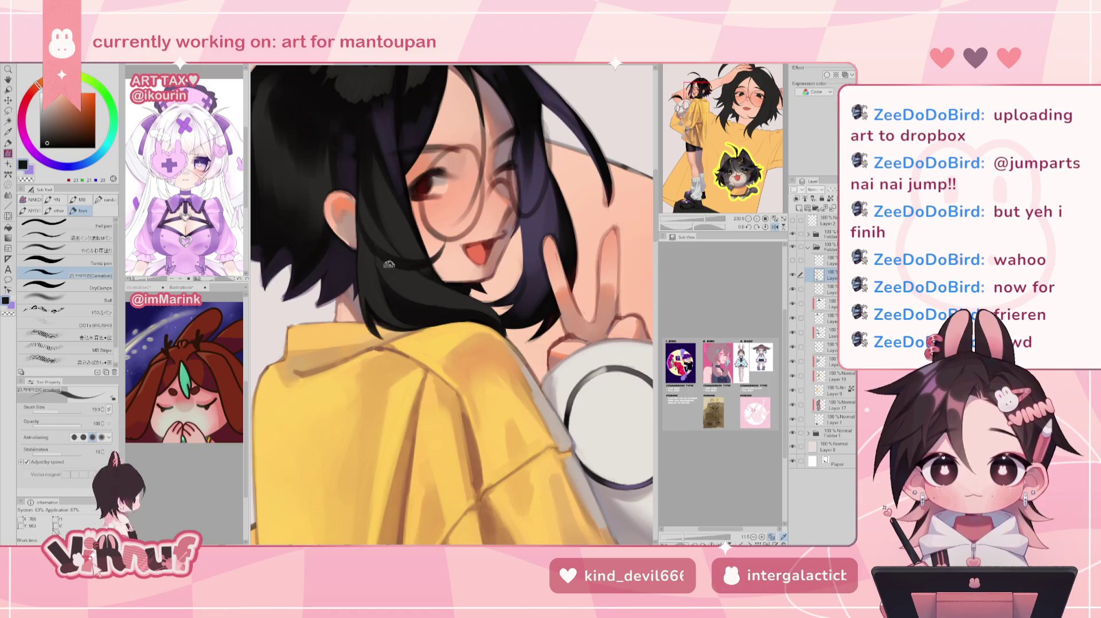
key("h")
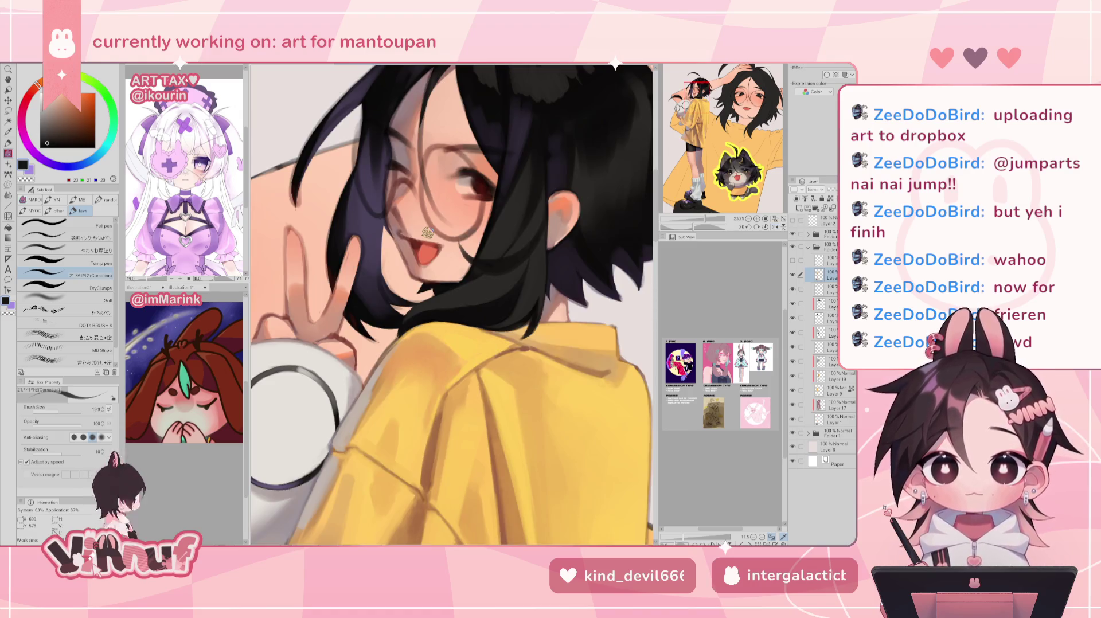
left_click(465, 247, "alt")
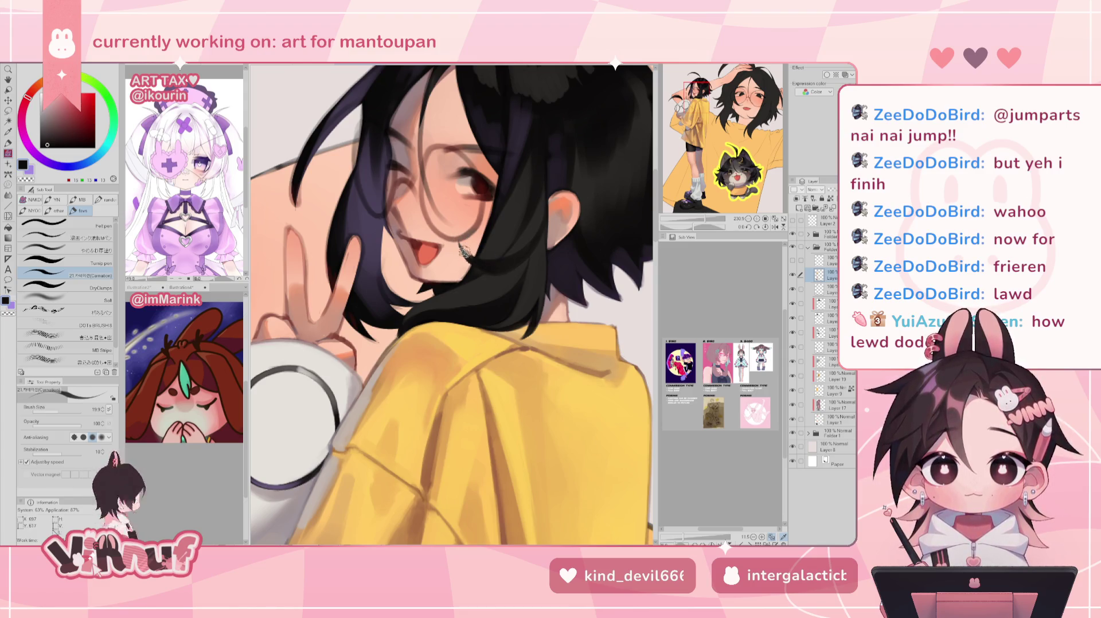
key("h")
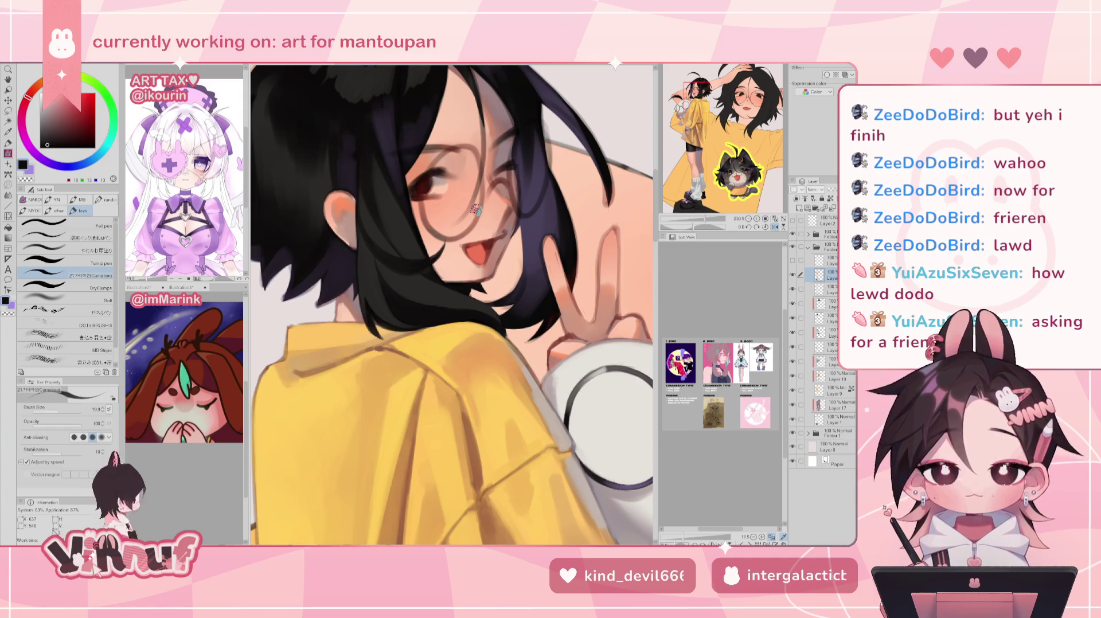
left_click_drag(707, 219, 704, 220)
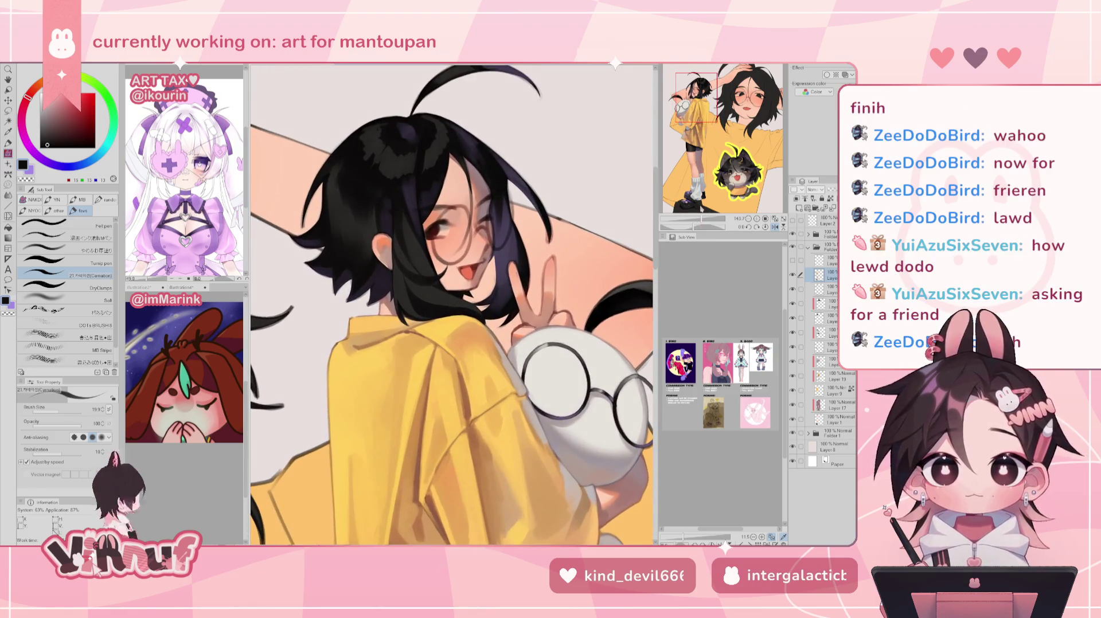
left_click_drag(534, 331, 525, 309)
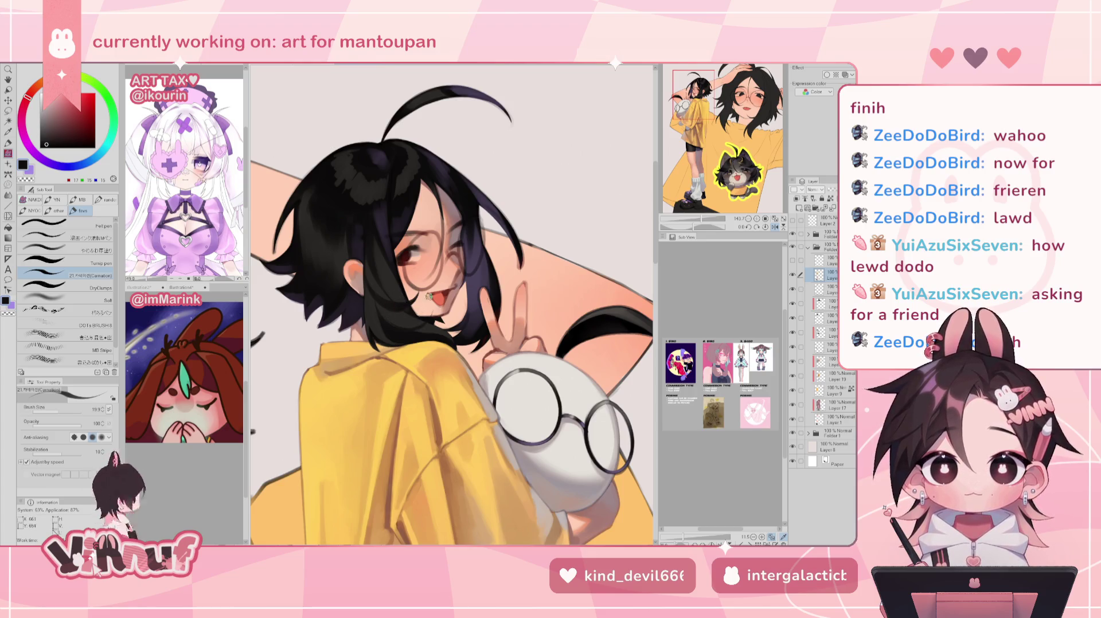
Mirror the portrait back and forth to check its proportions
key("h")
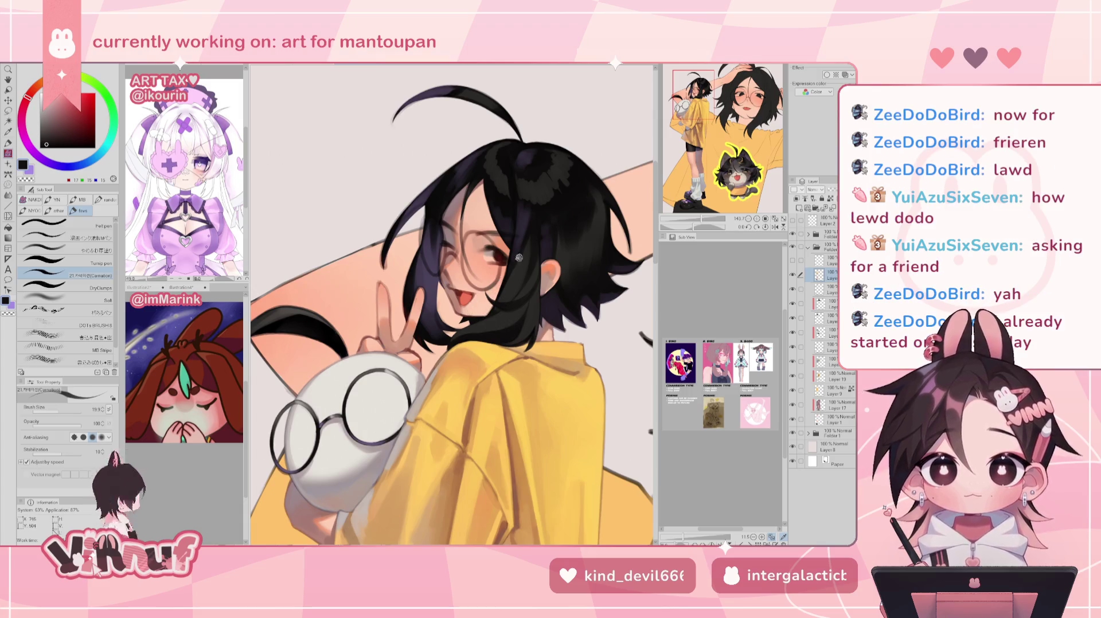
key("h")
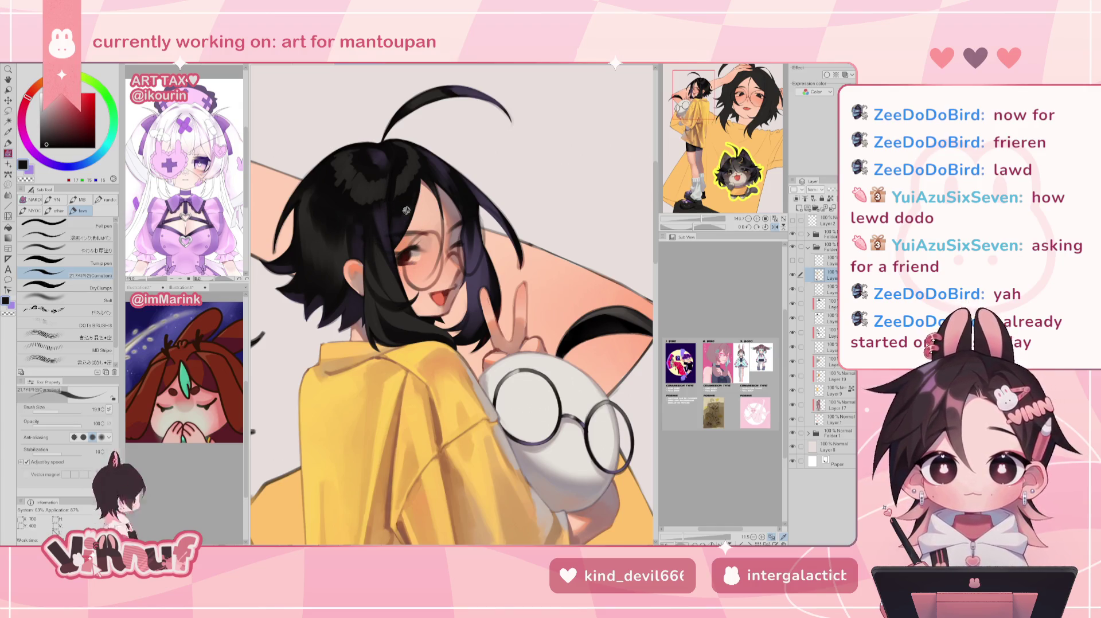
key("h")
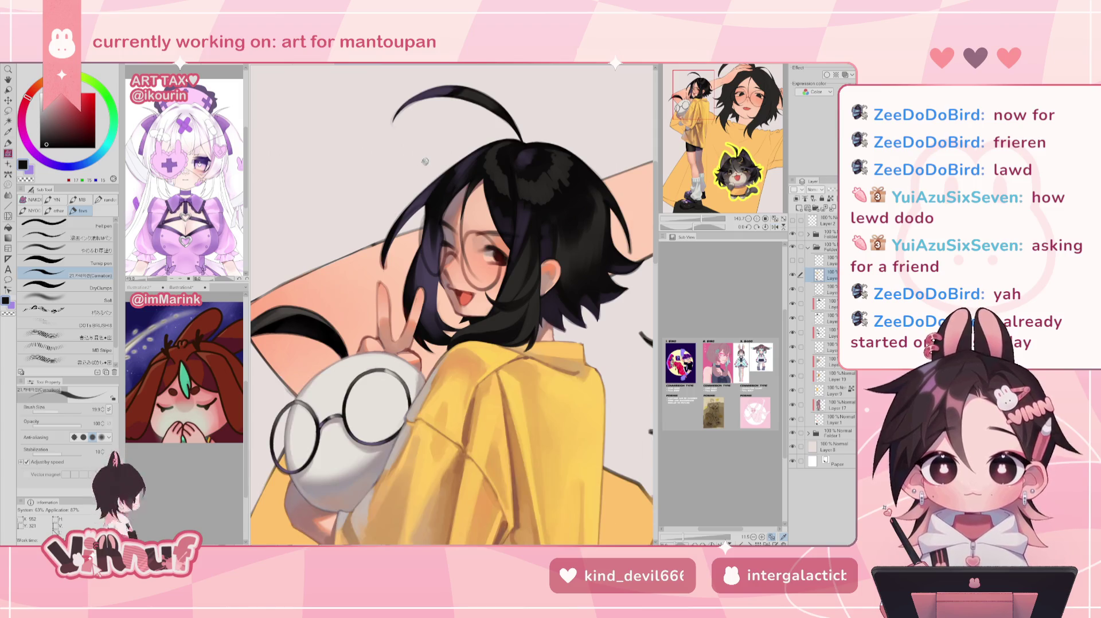
key("h")
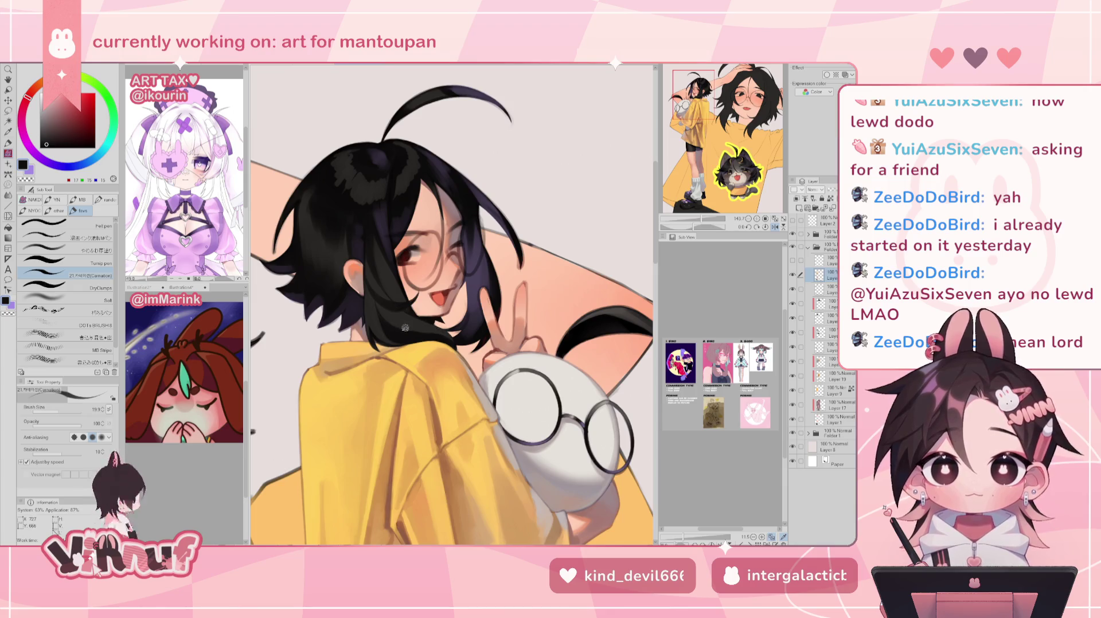
key("h")
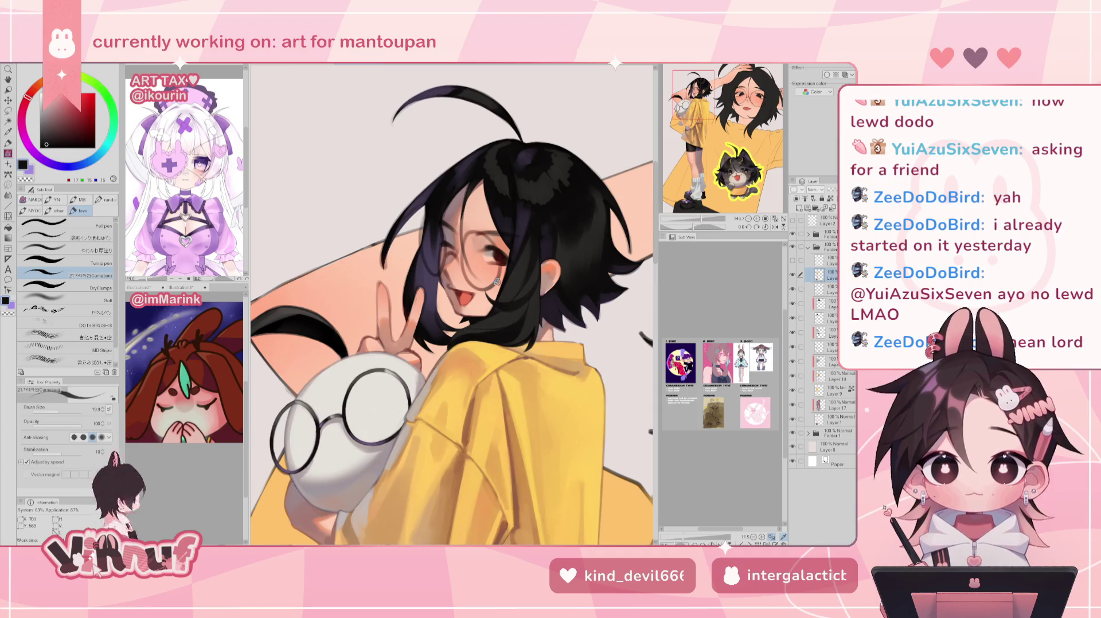
key("h")
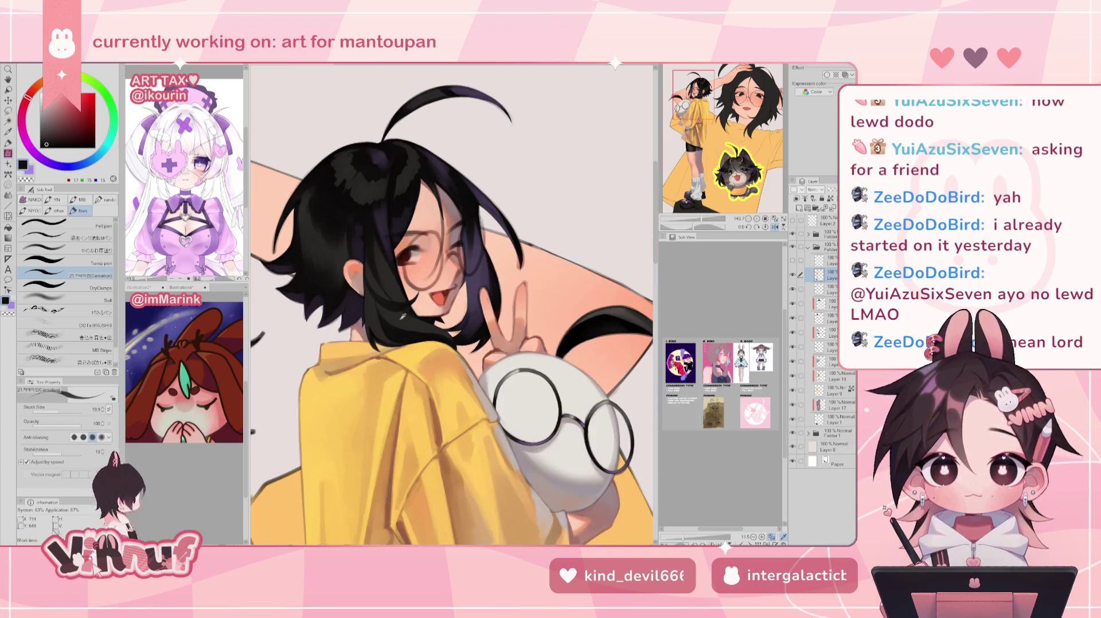
Sample dark brown-grey, near-black and dark purple from the hair, comparing in mirrored view
left_click(403, 316, "alt")
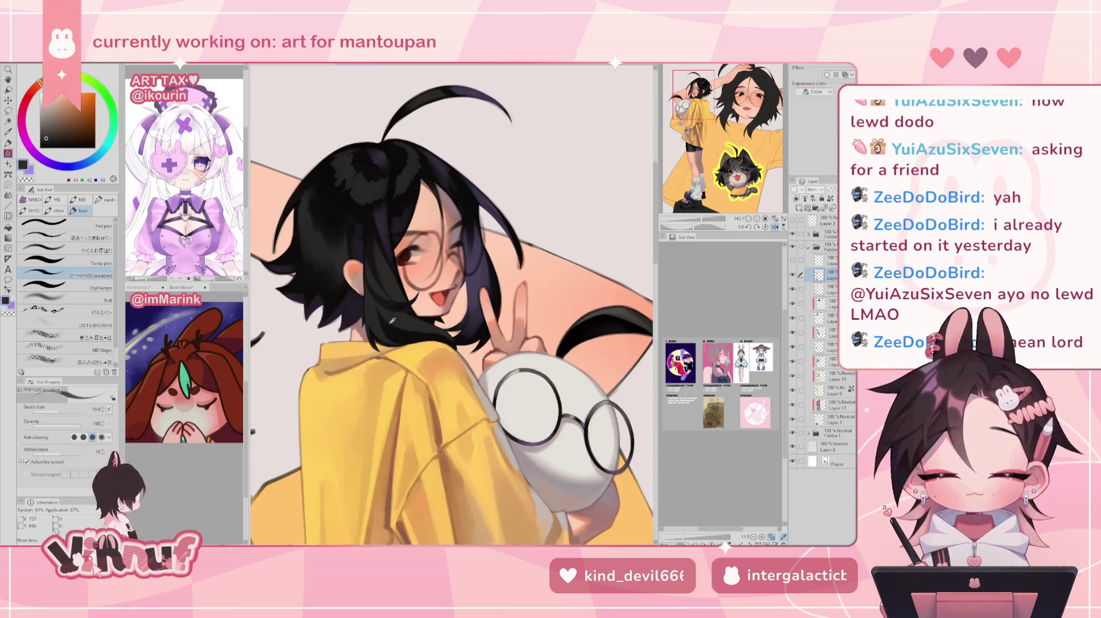
left_click(392, 317, "alt")
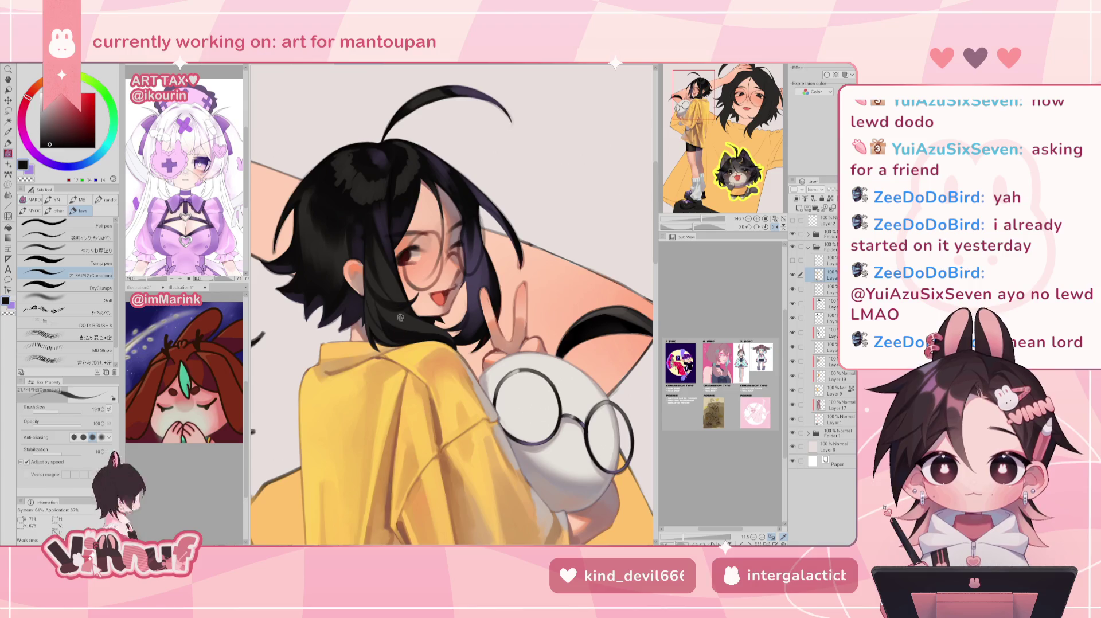
key("h")
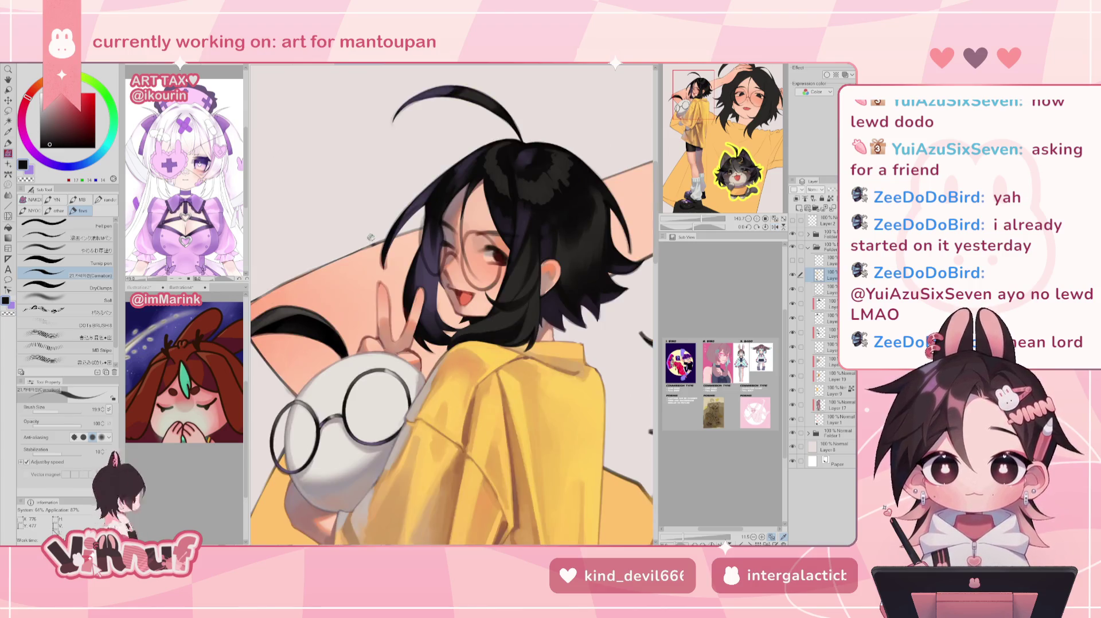
key("h")
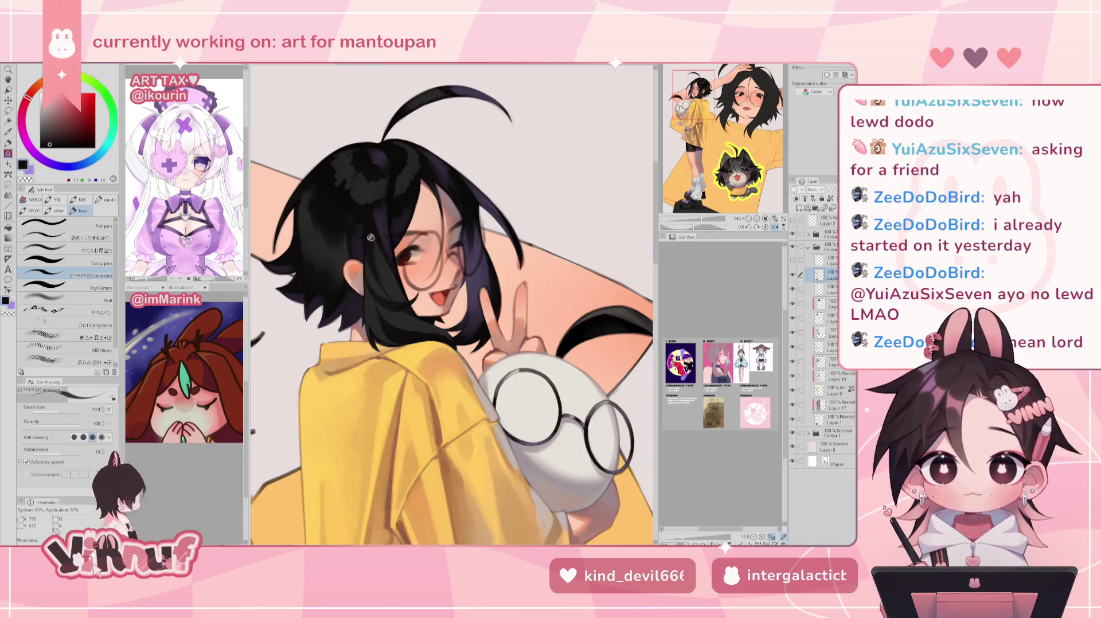
key("h")
key("h")
left_click(399, 278, "alt")
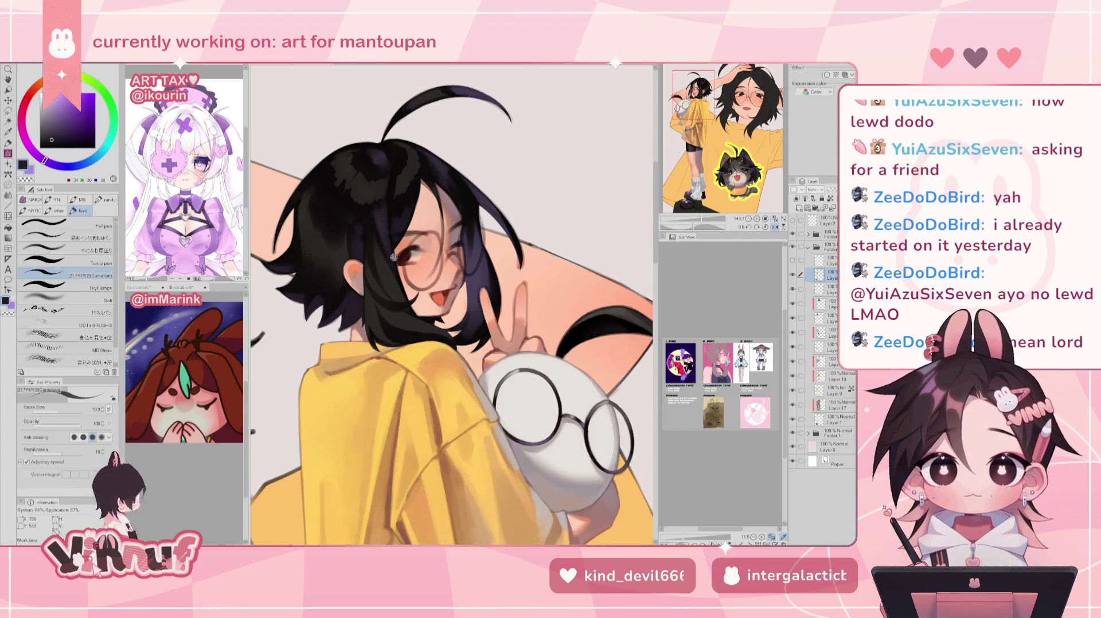
left_click(372, 215, "alt")
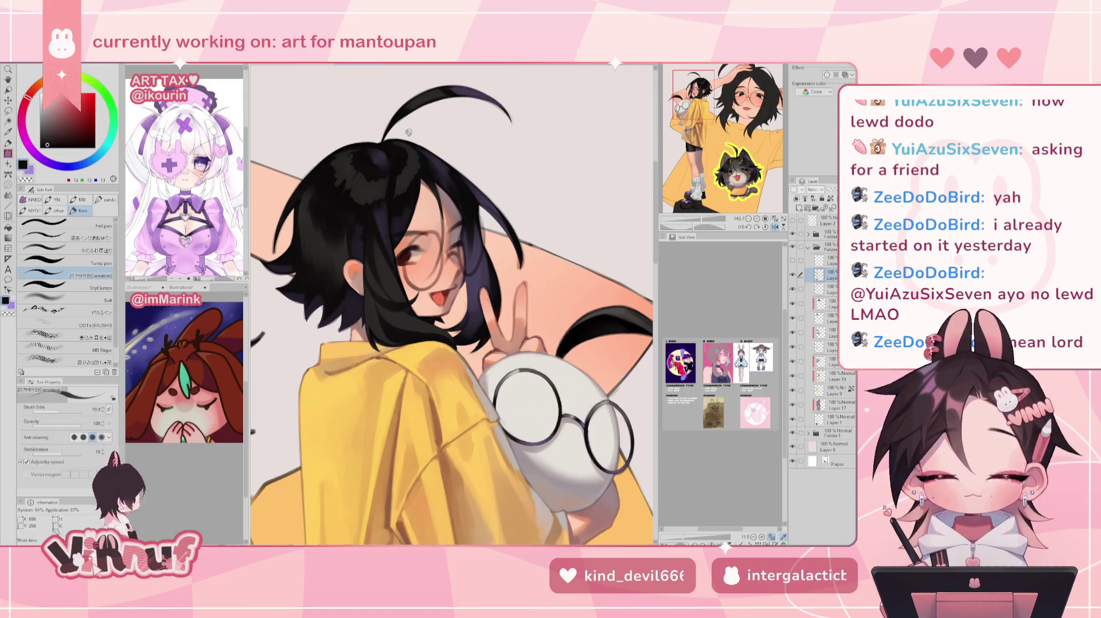
key("h")
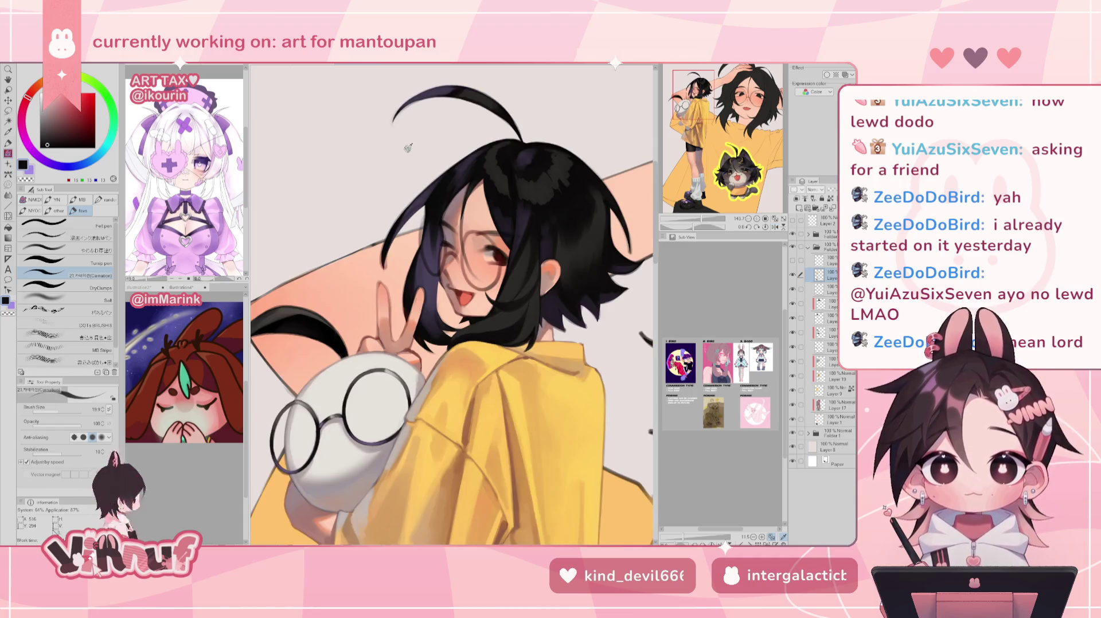
Resample hair tones around the face until a lighter dark purple is chosen
left_click(513, 199, "alt")
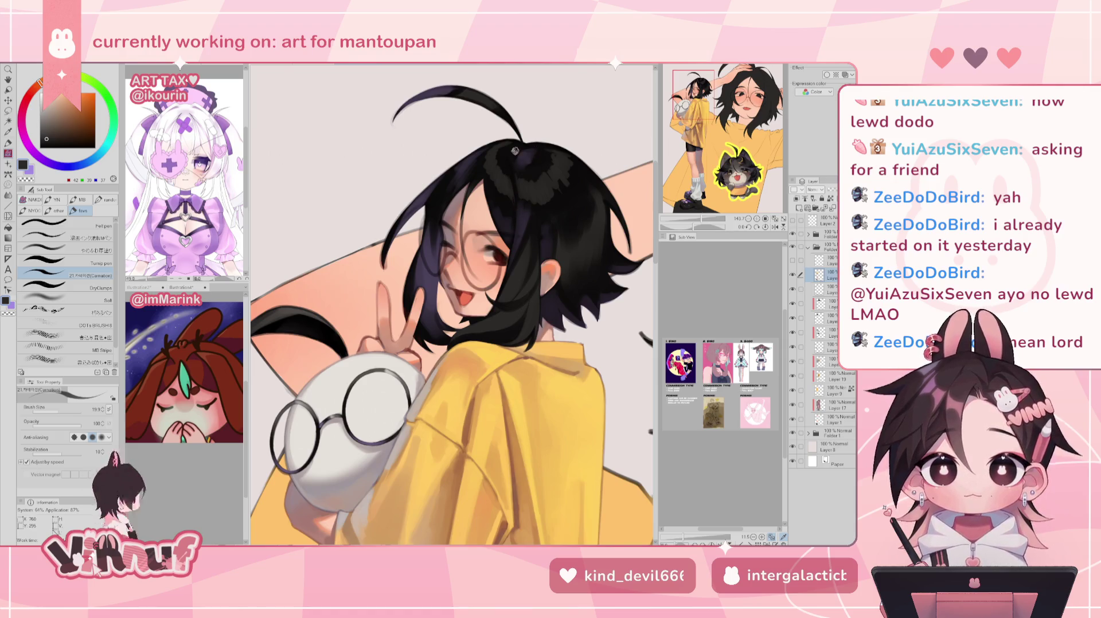
left_click(518, 174, "alt")
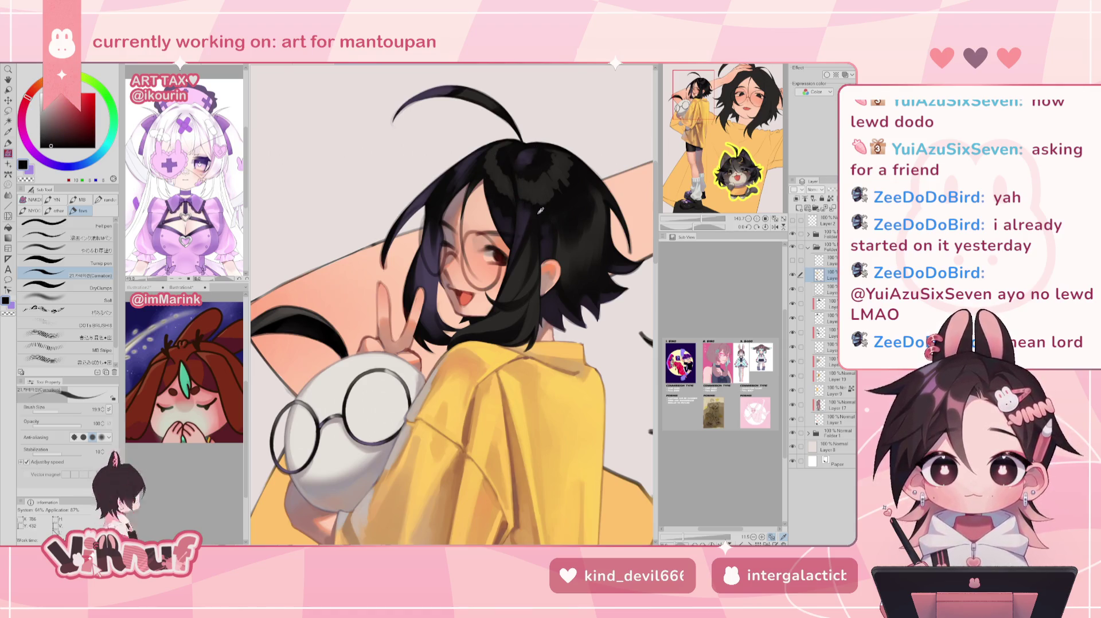
left_click(523, 212, "alt")
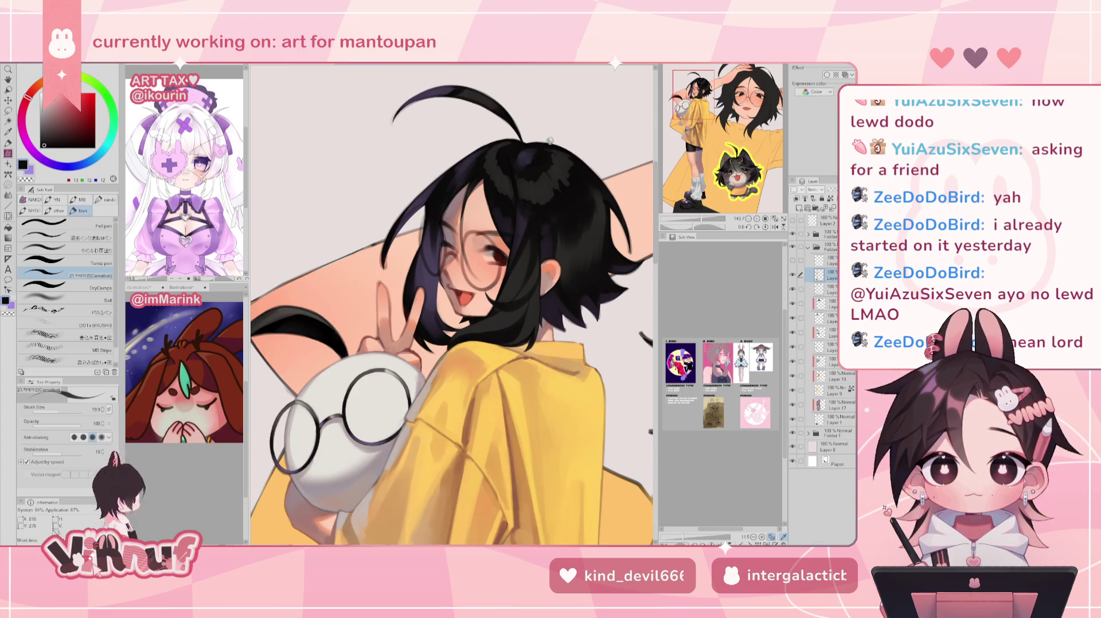
left_click(504, 207, "alt")
left_click(506, 228, "alt")
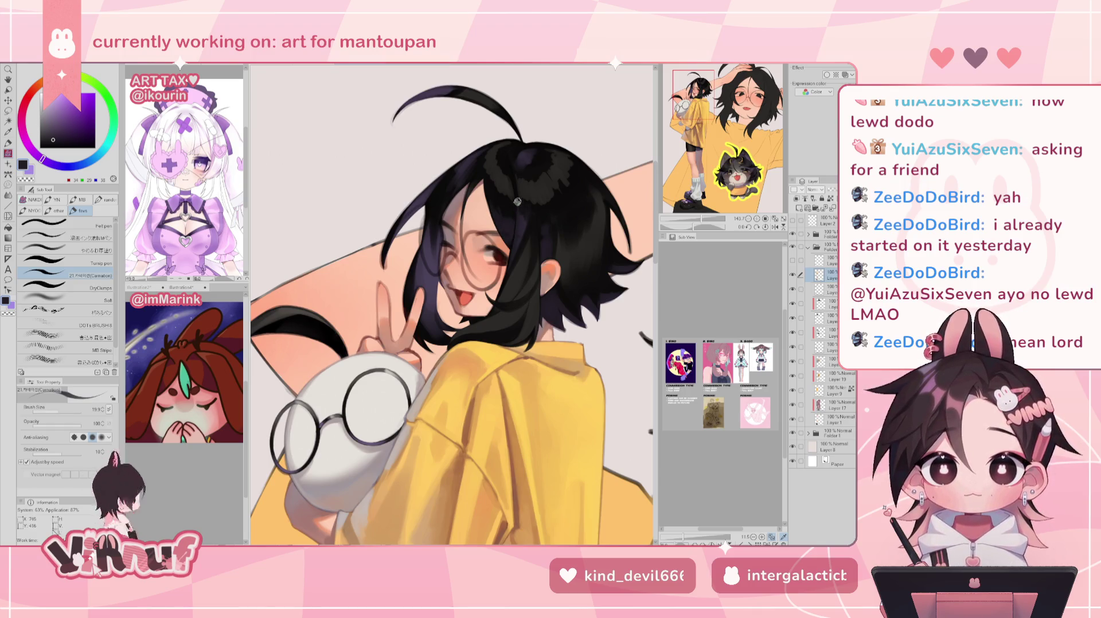
left_click(493, 199, "alt")
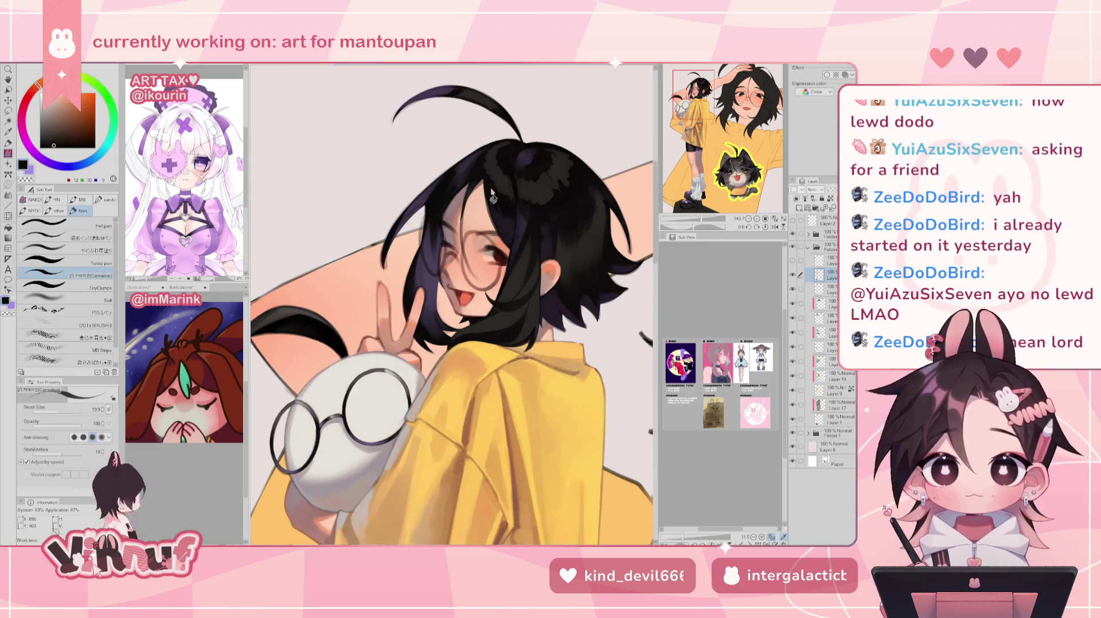
left_click(477, 180, "alt")
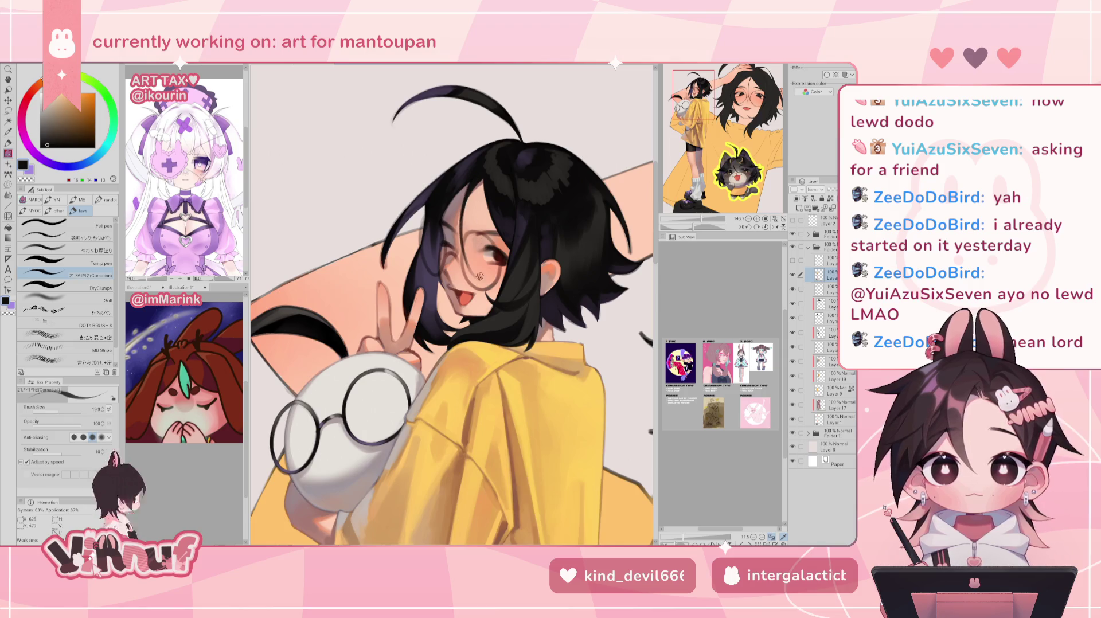
mouse_move(474, 183)
left_mouse_down()
mouse_move(463, 280)
mouse_move(480, 251)
left_mouse_up()
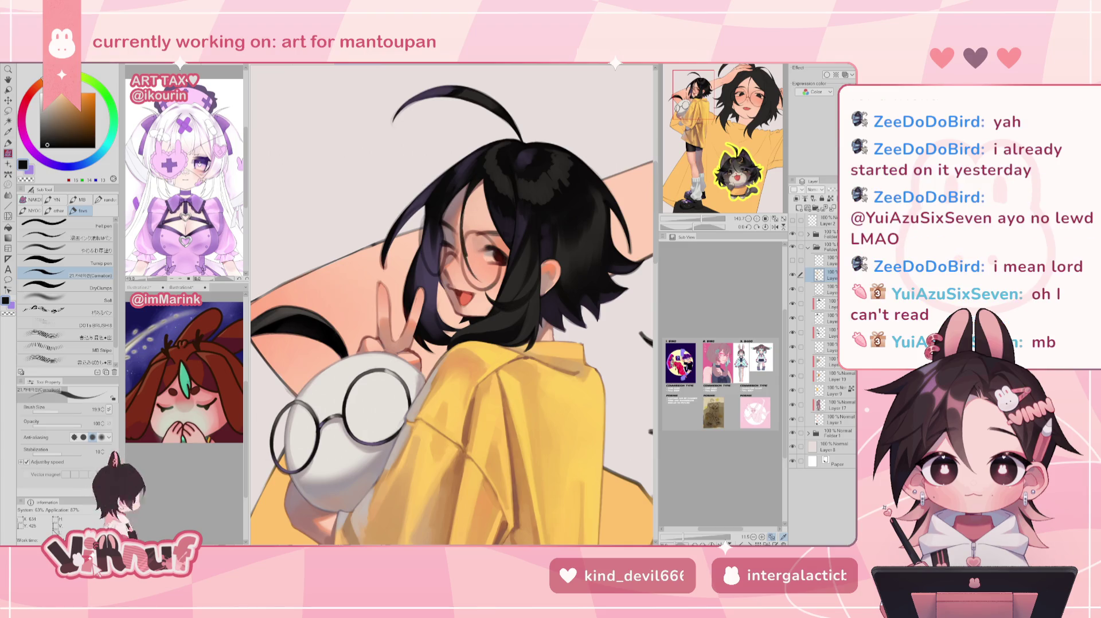
left_click(523, 220, "alt")
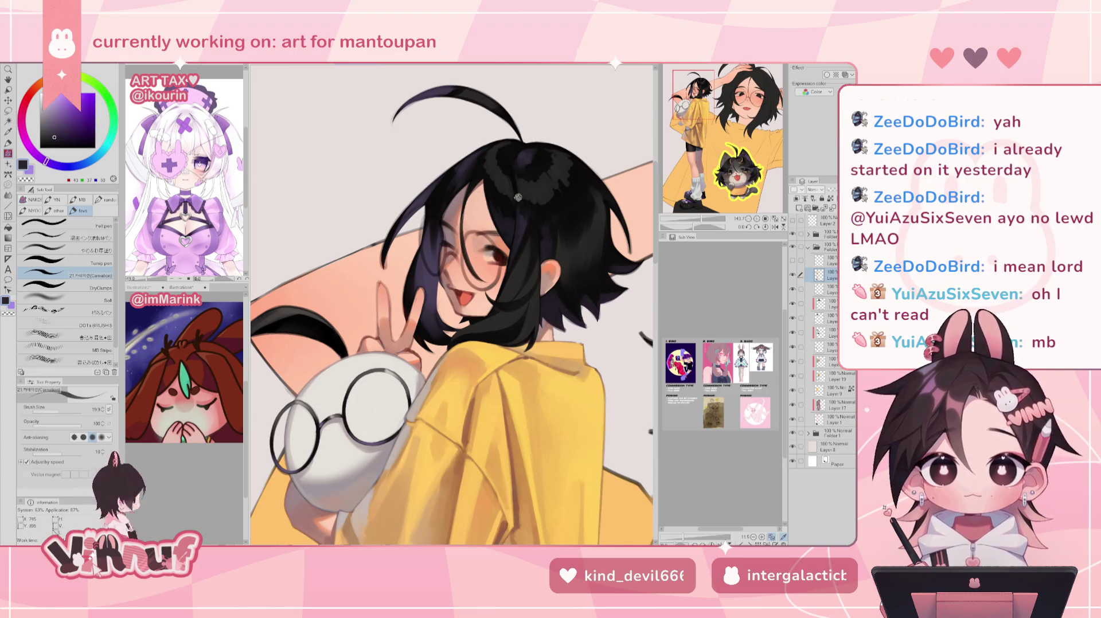
left_click(430, 270, "alt")
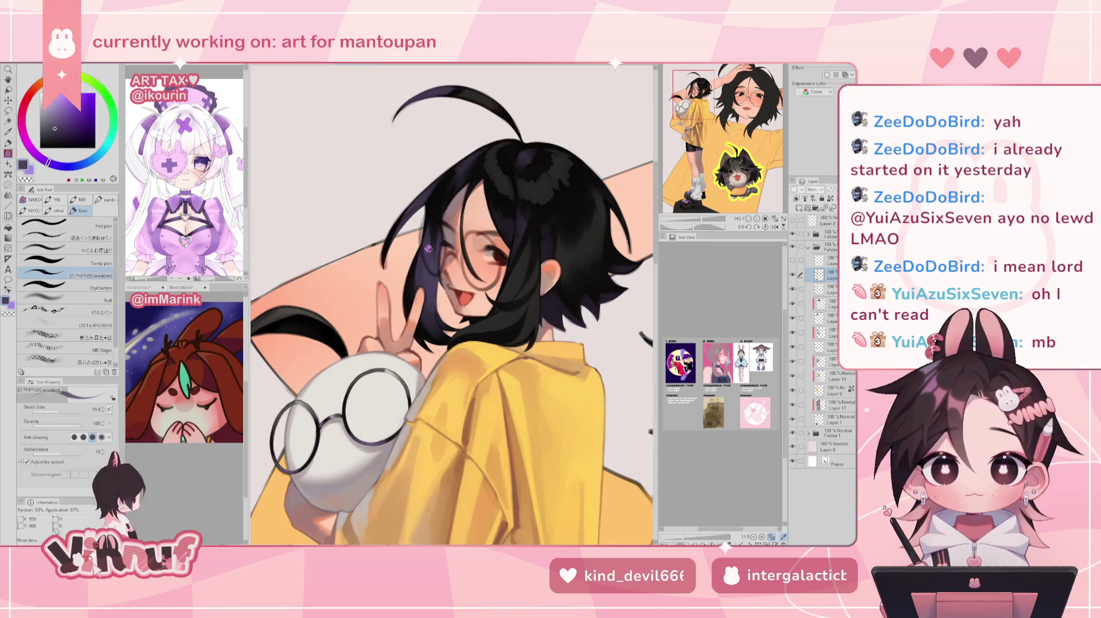
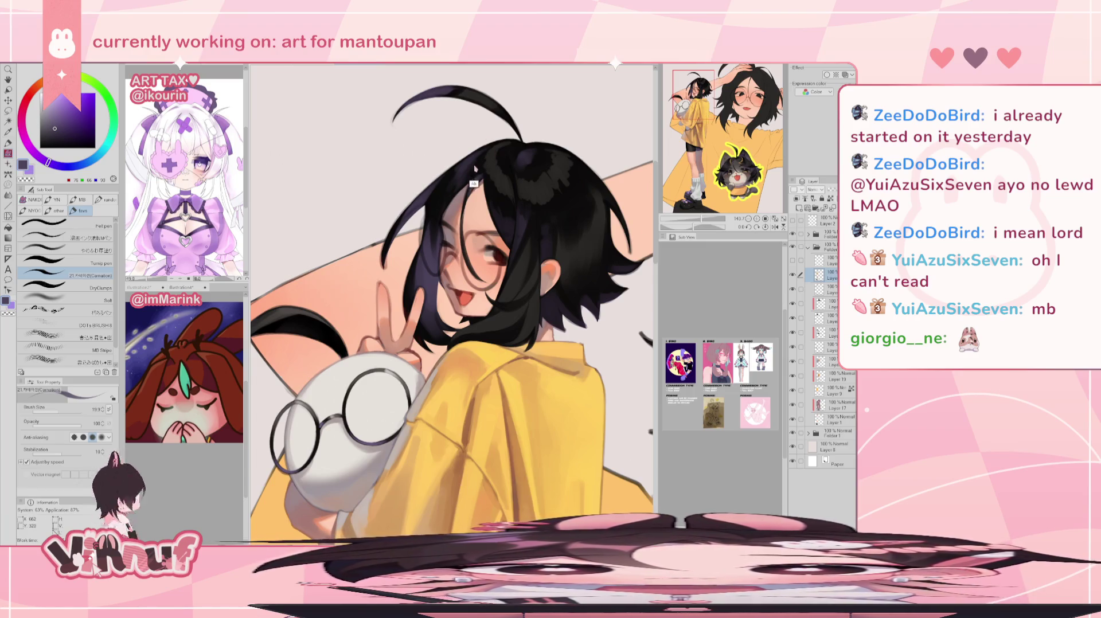
Sample near-black and dark purple tones from the girl's hair
left_click(453, 163, "alt")
left_click(418, 208, "alt")
left_click(403, 220, "alt")
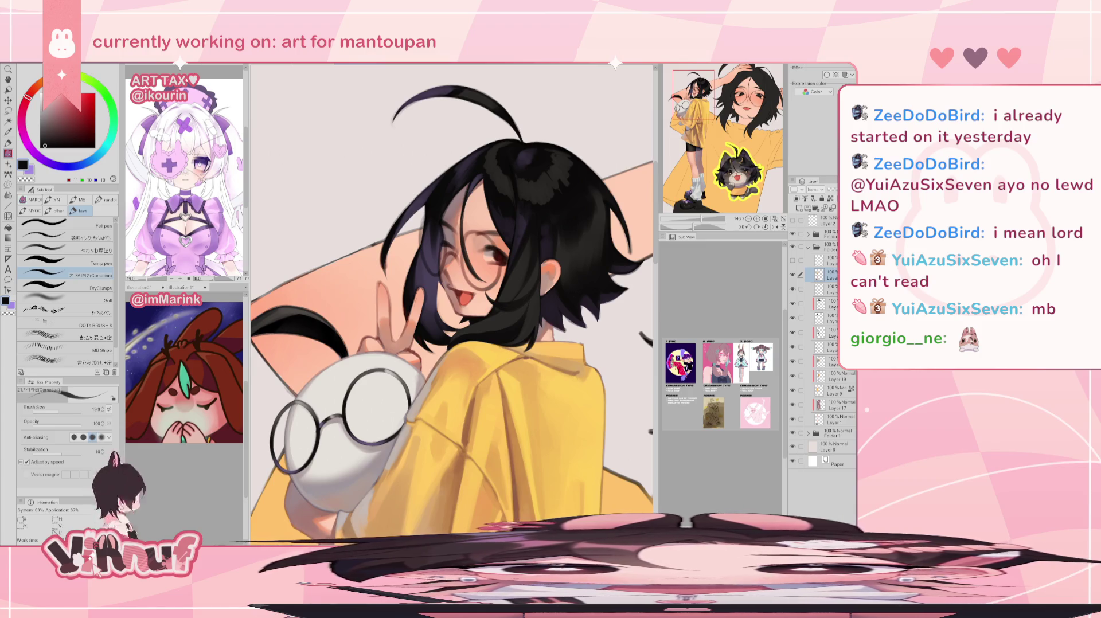
On another layer, erase around the top of the head and ahoge, then resume brushing in dark purple
left_click(826, 289)
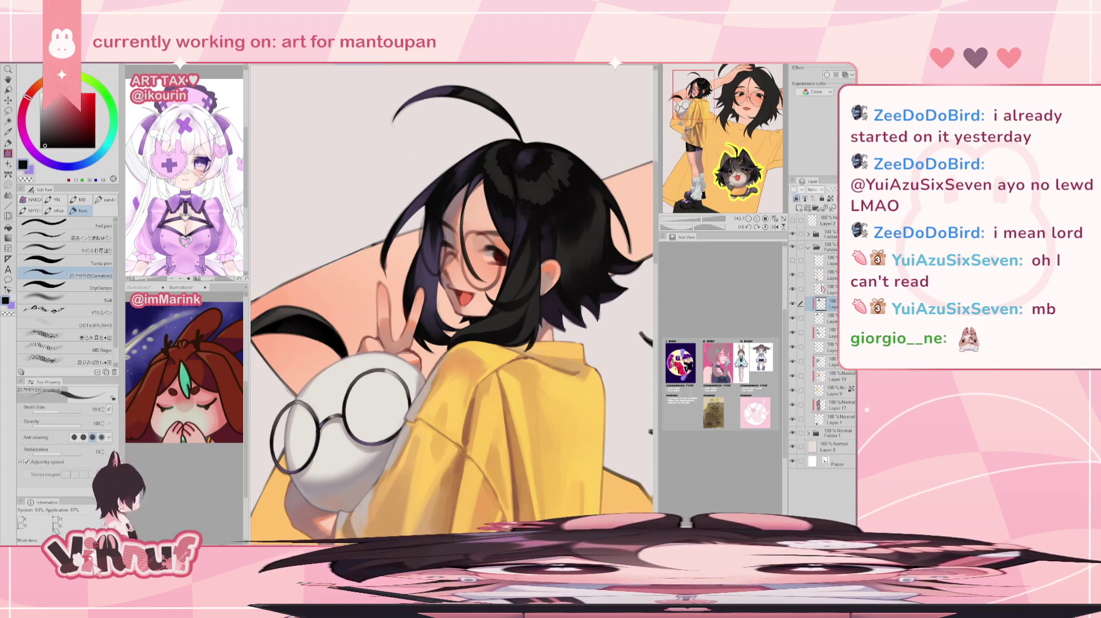
key("e")
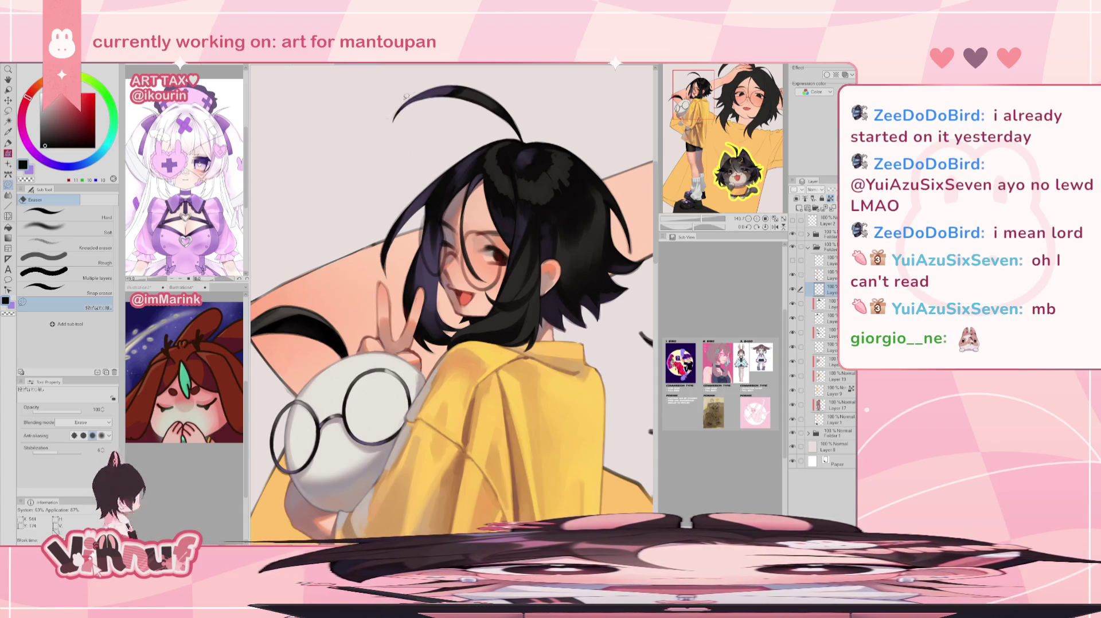
left_click_drag(361, 219, 471, 177)
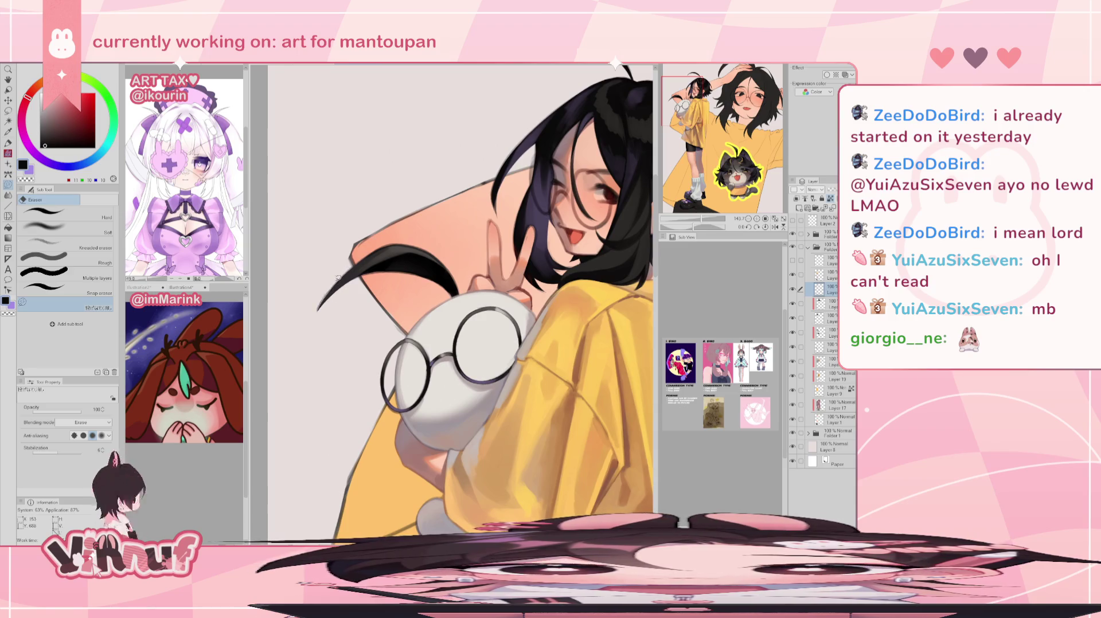
mouse_move(651, 183)
left_mouse_down()
mouse_move(570, 241)
mouse_move(536, 241)
left_mouse_up()
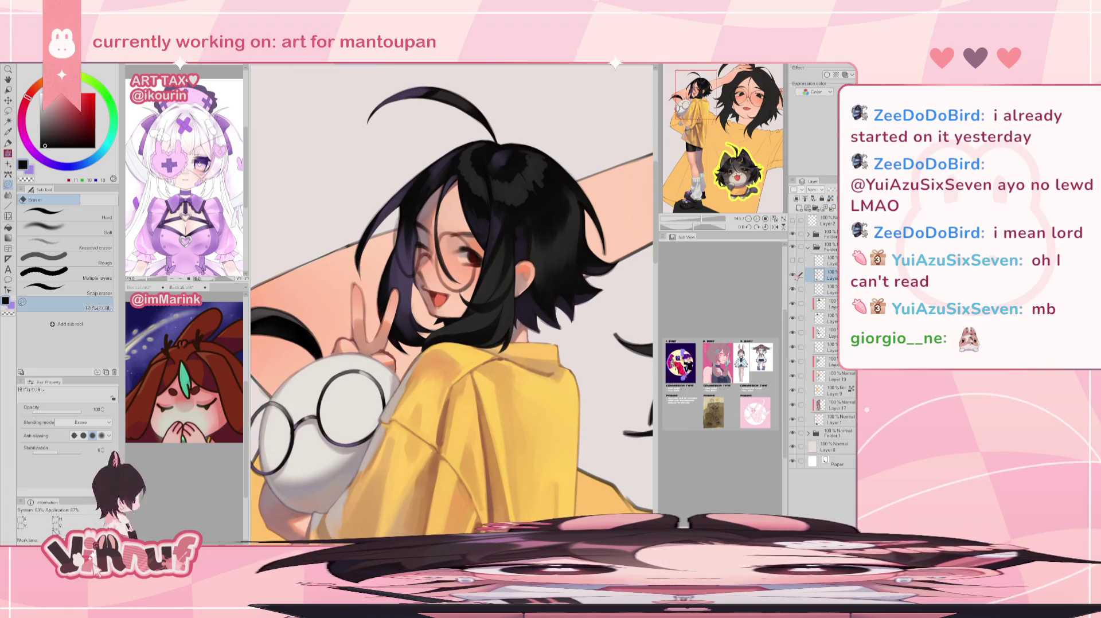
key("p")
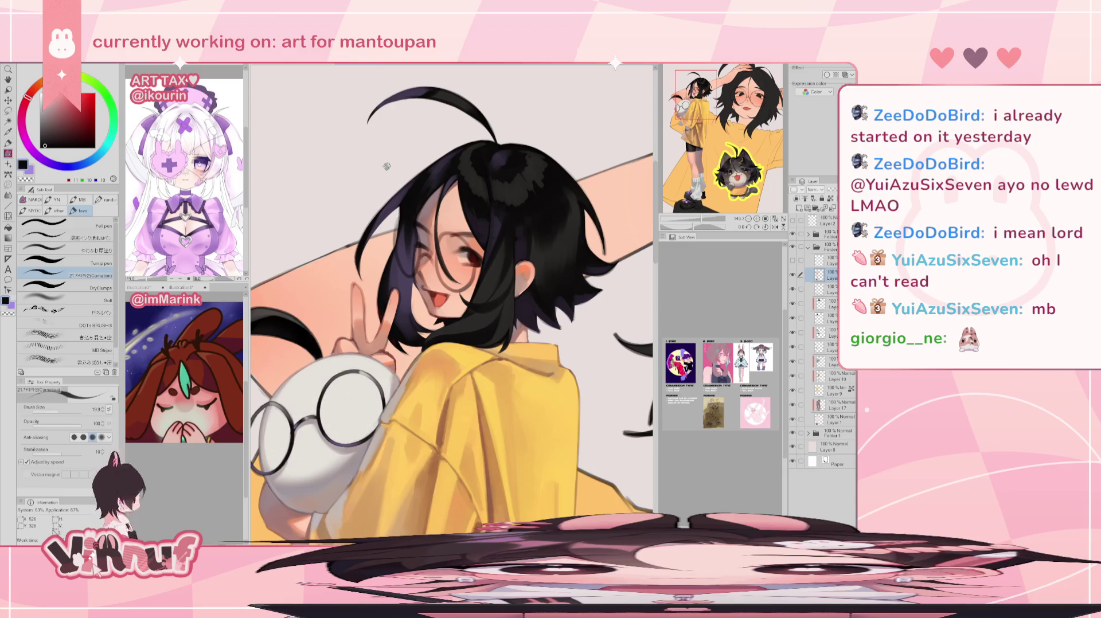
left_click(418, 235, "alt")
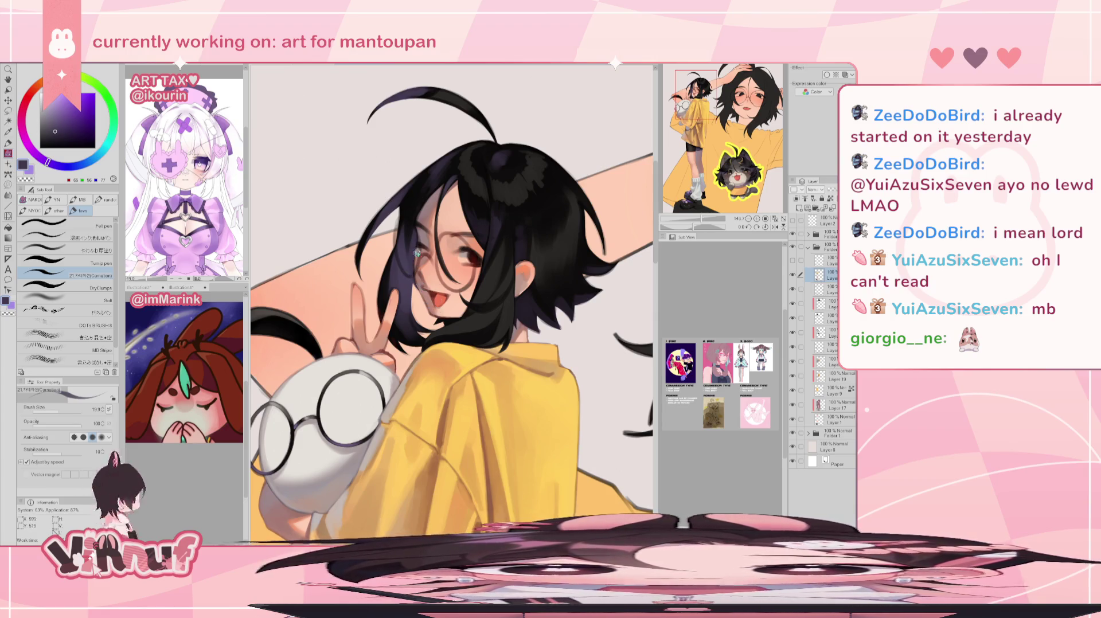
Paint the peace-sign fingers with sampled light and darker peach tones and a brown shadow
left_click(400, 337, "alt")
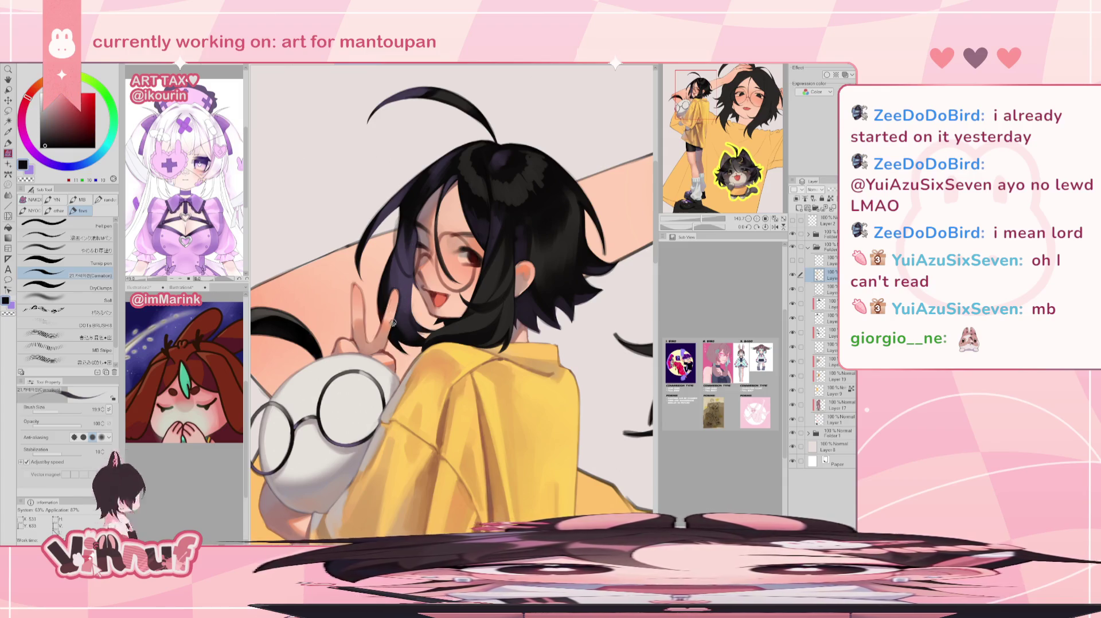
left_click(396, 297, "alt")
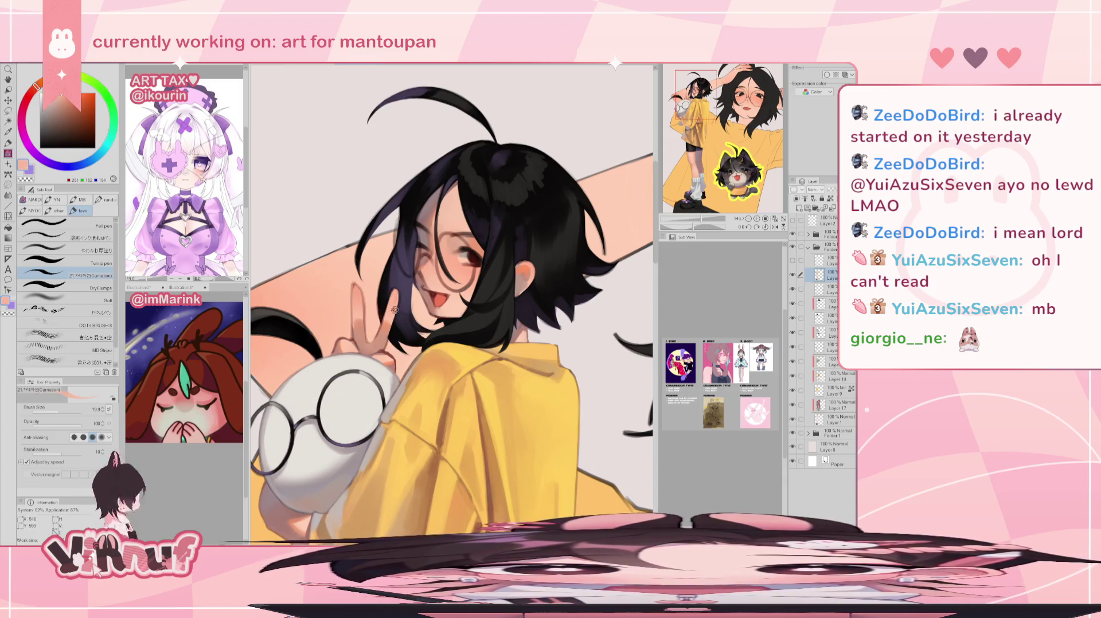
left_click(360, 295, "alt")
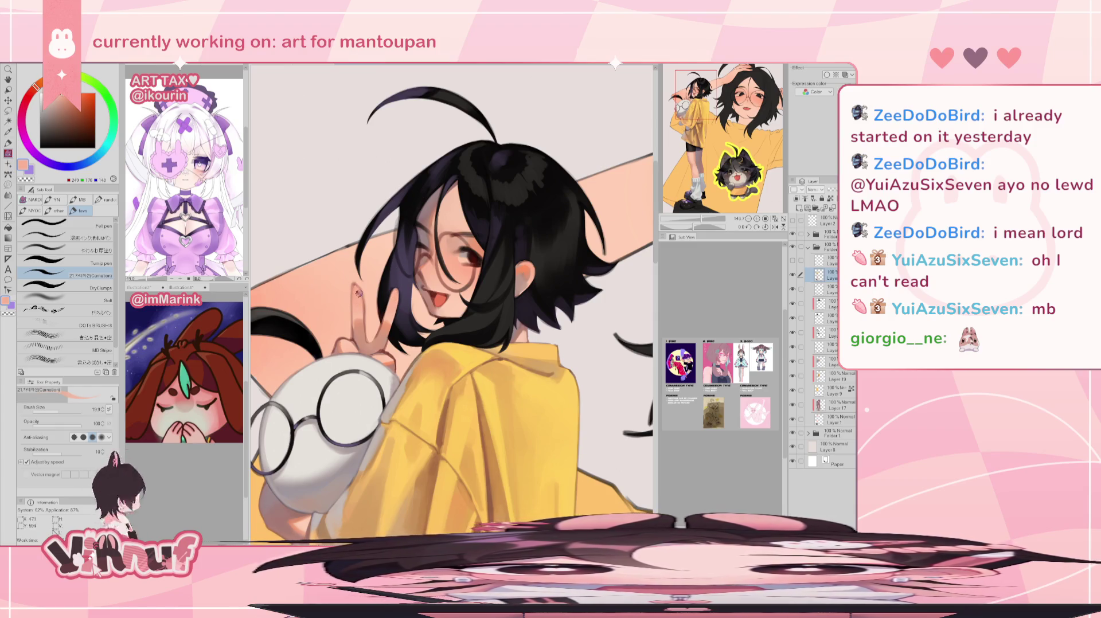
left_click(376, 333, "alt")
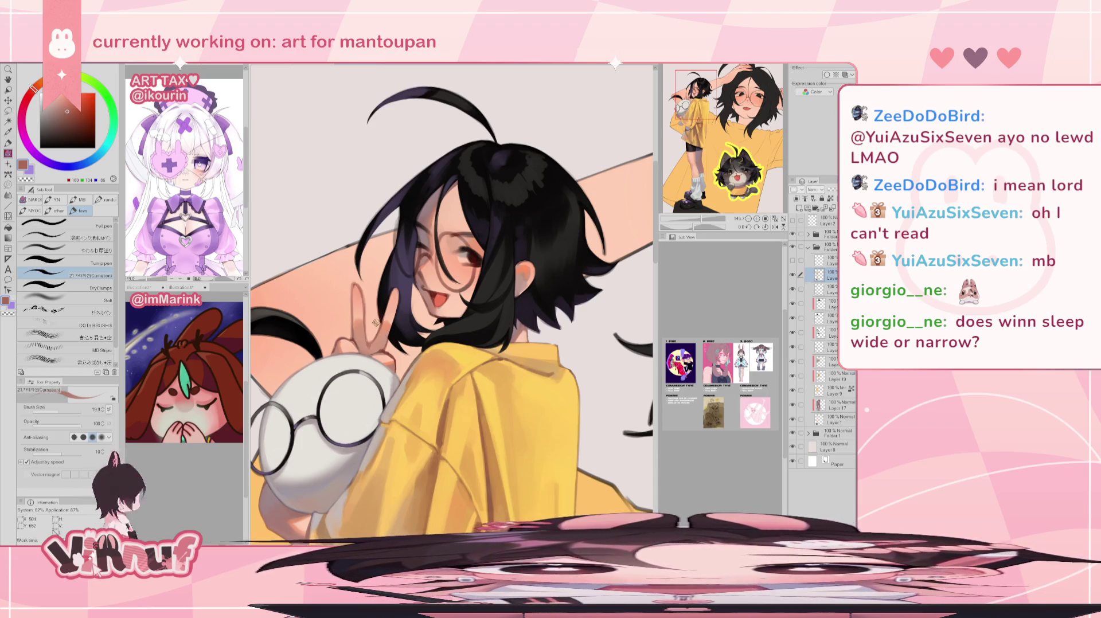
left_click(379, 336, "alt")
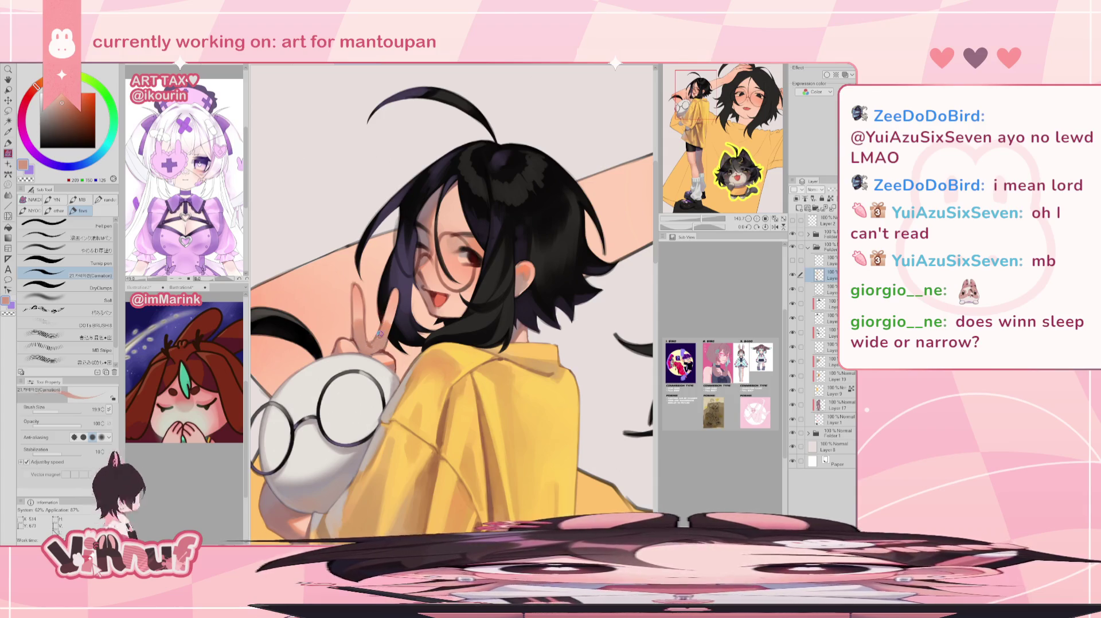
left_click(357, 288, "alt")
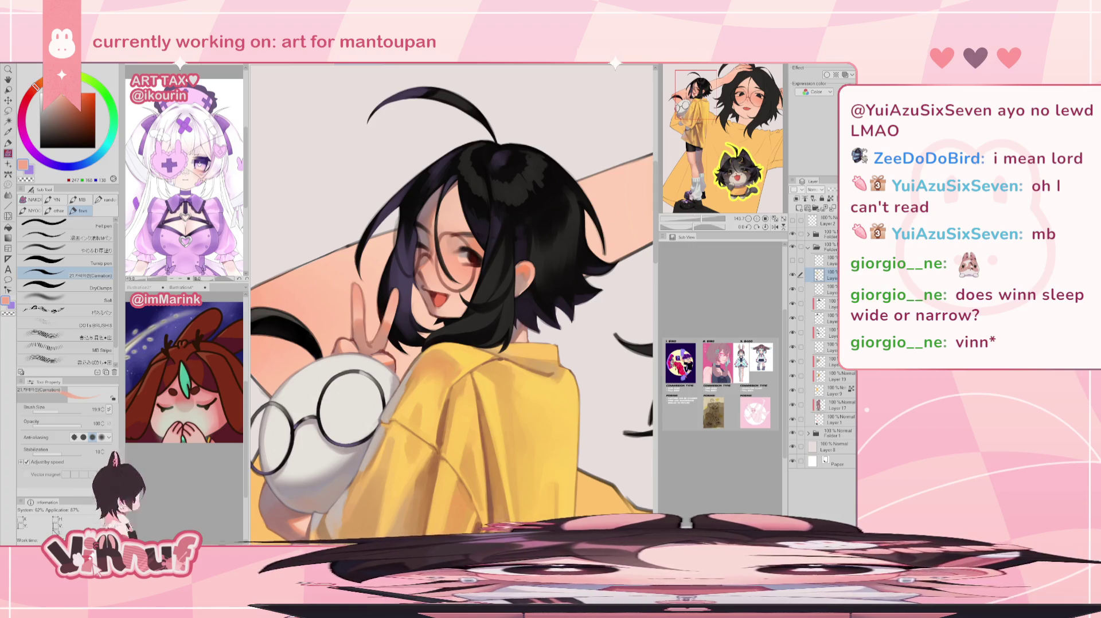
scroll(451, 287, "down", 3)
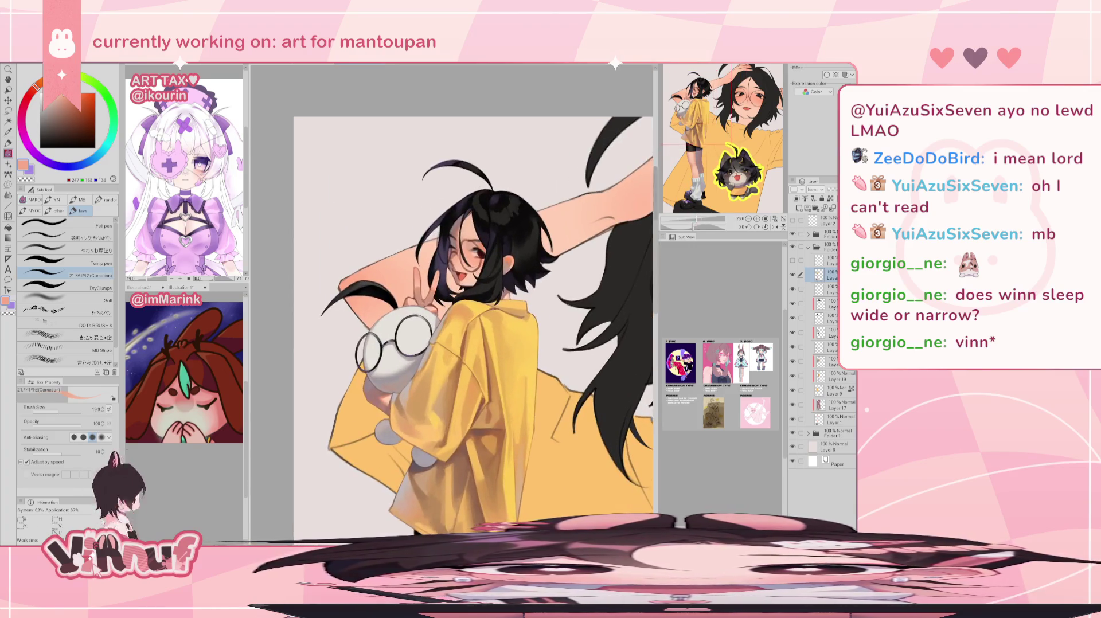
Zoom in on the hand and paint the finger ring in dark and lighter reddish browns
scroll(430, 306, "up", 2)
scroll(430, 307, "up", 3)
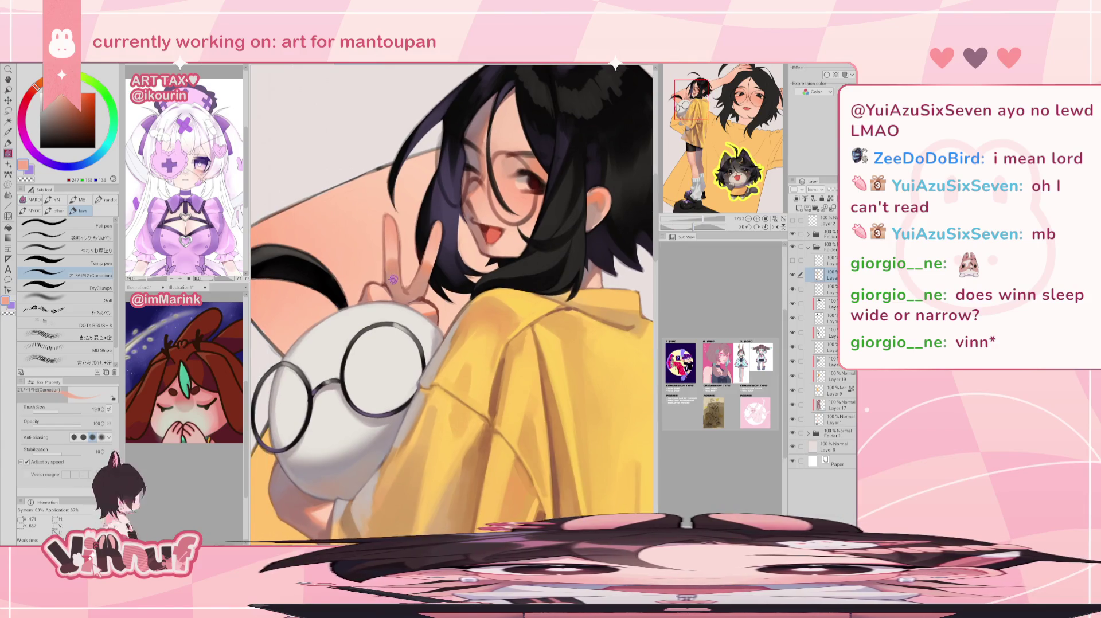
left_click(417, 299, "alt")
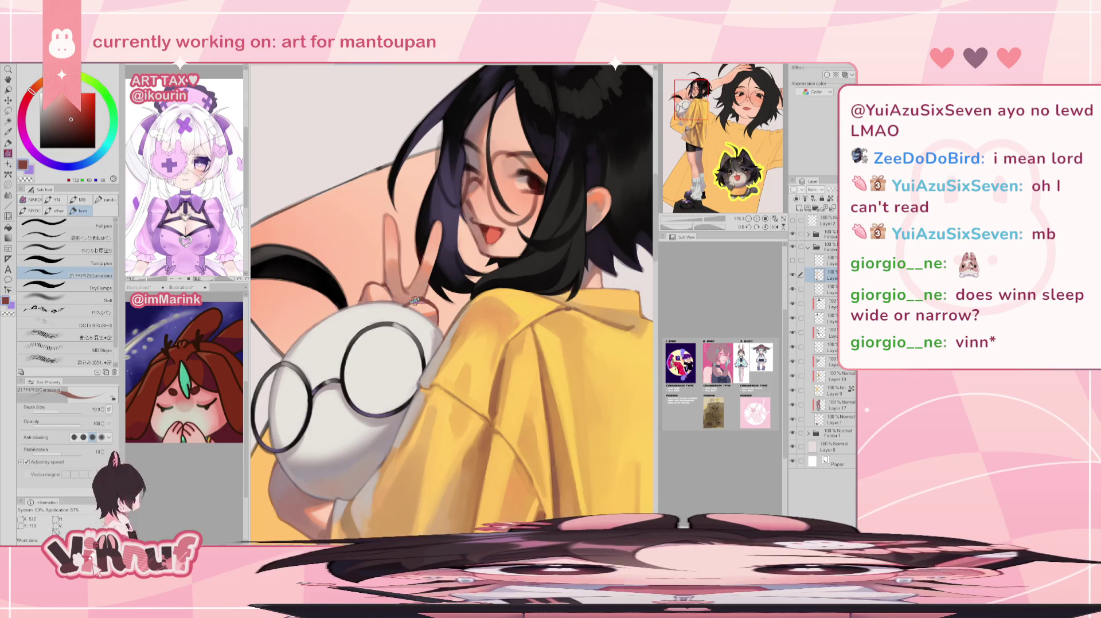
left_click(415, 302, "alt")
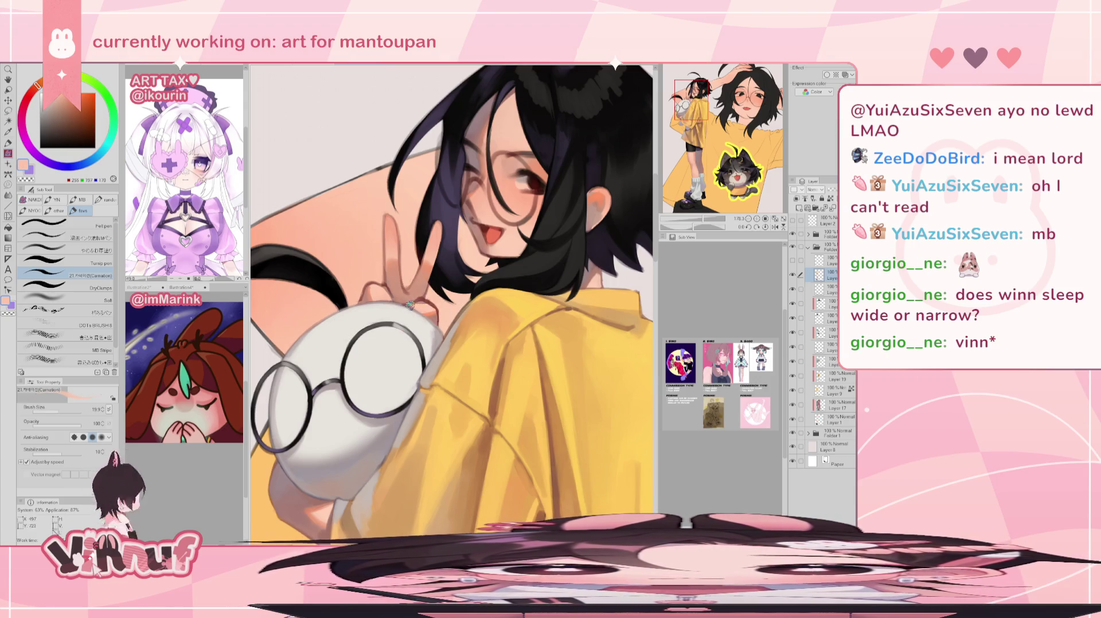
left_click(415, 294, "alt")
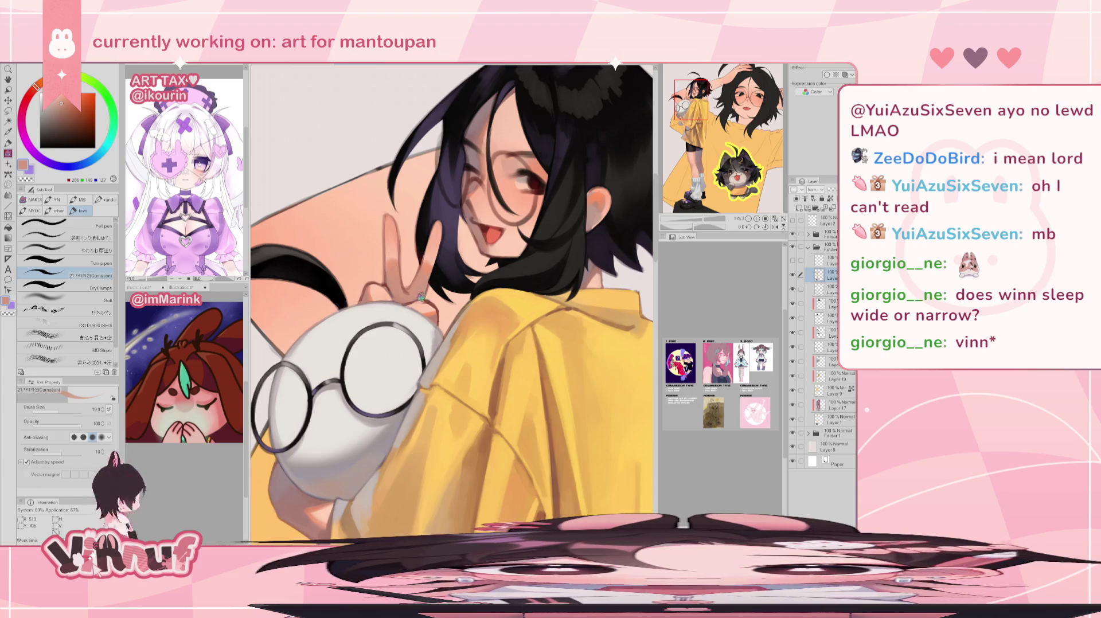
left_click(407, 303, "alt")
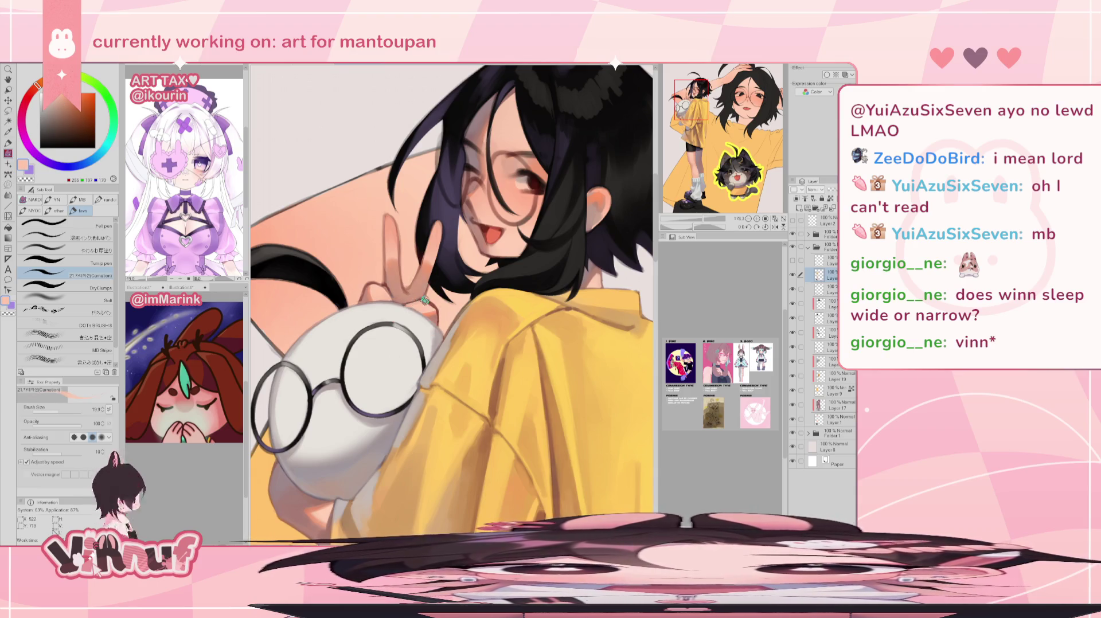
left_click(430, 304, "alt")
left_click(425, 293, "alt")
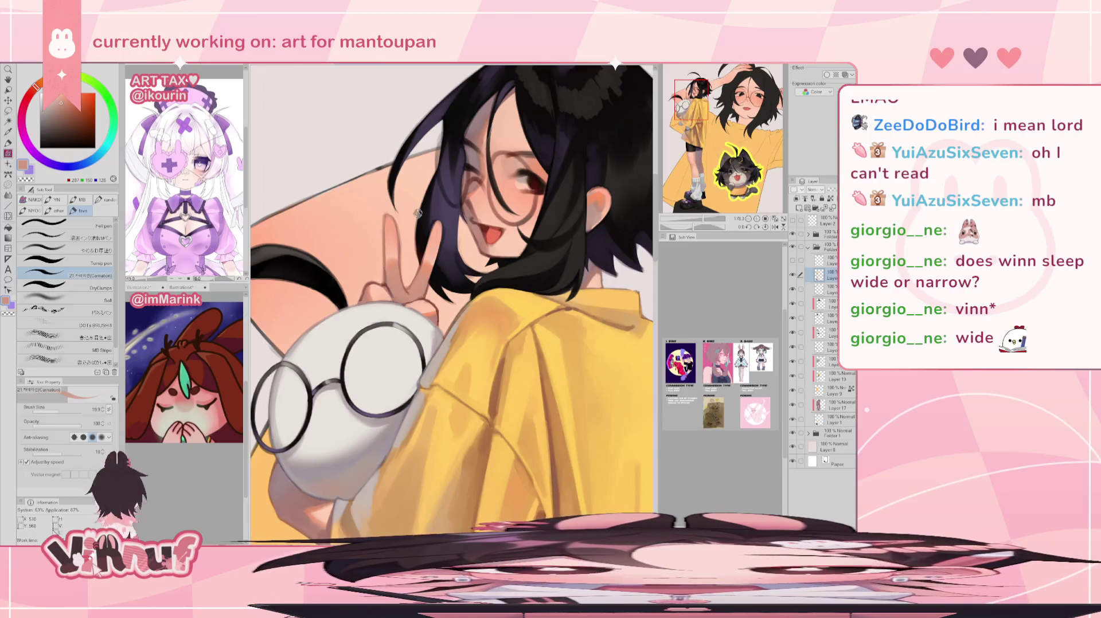
left_click(441, 310, "alt")
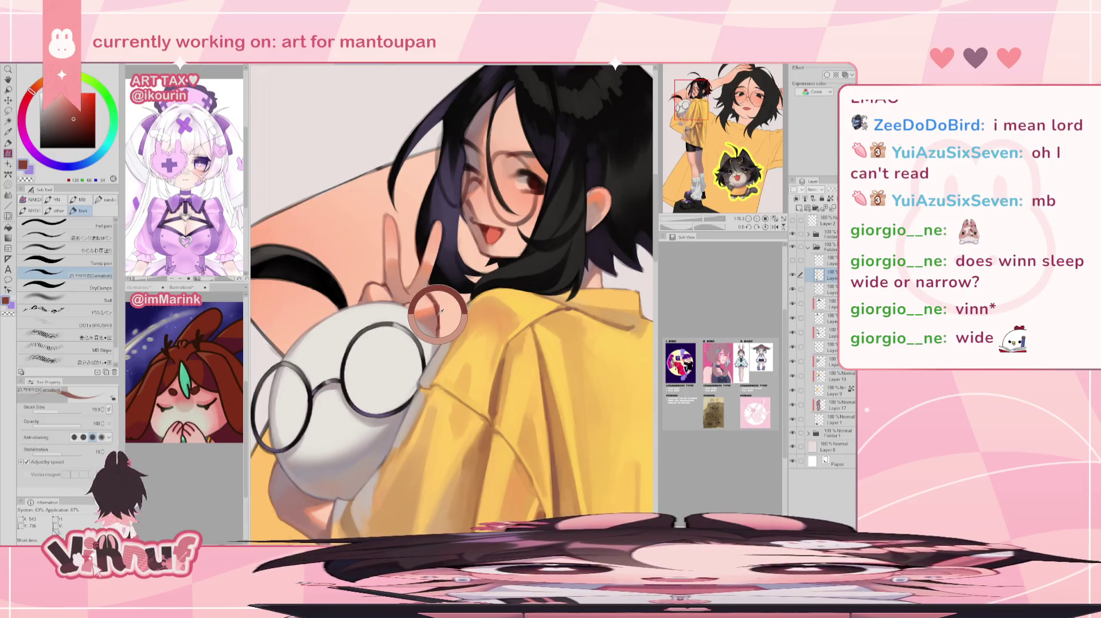
left_click(423, 288, "alt")
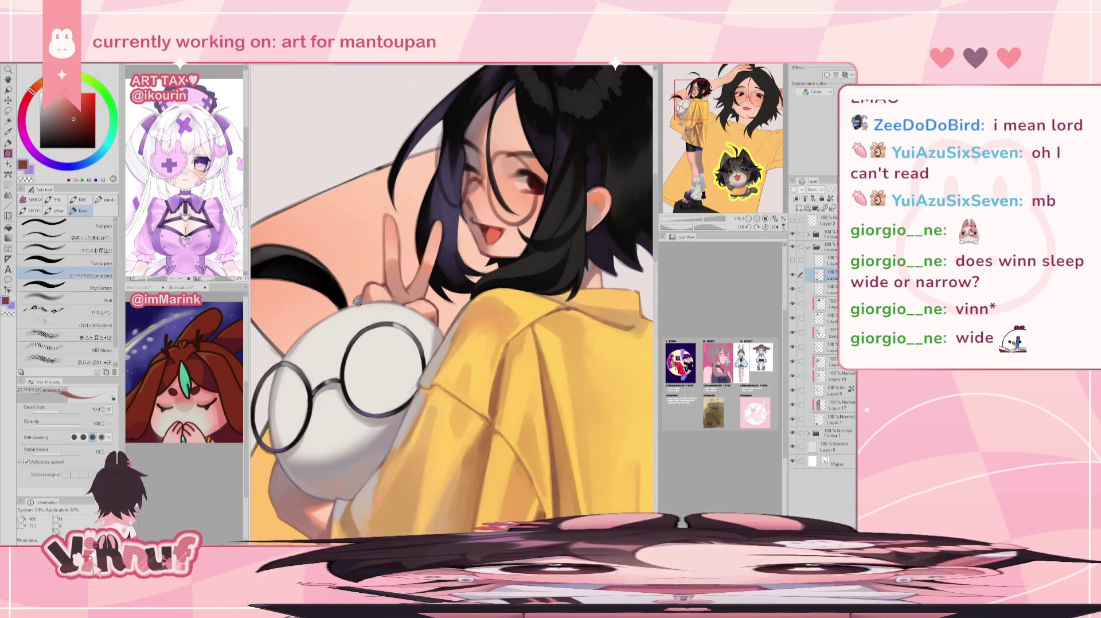
Shade the hand with pinkish grey, warm shadow and dark brown tones, checking it mirrored
left_click(355, 307, "alt")
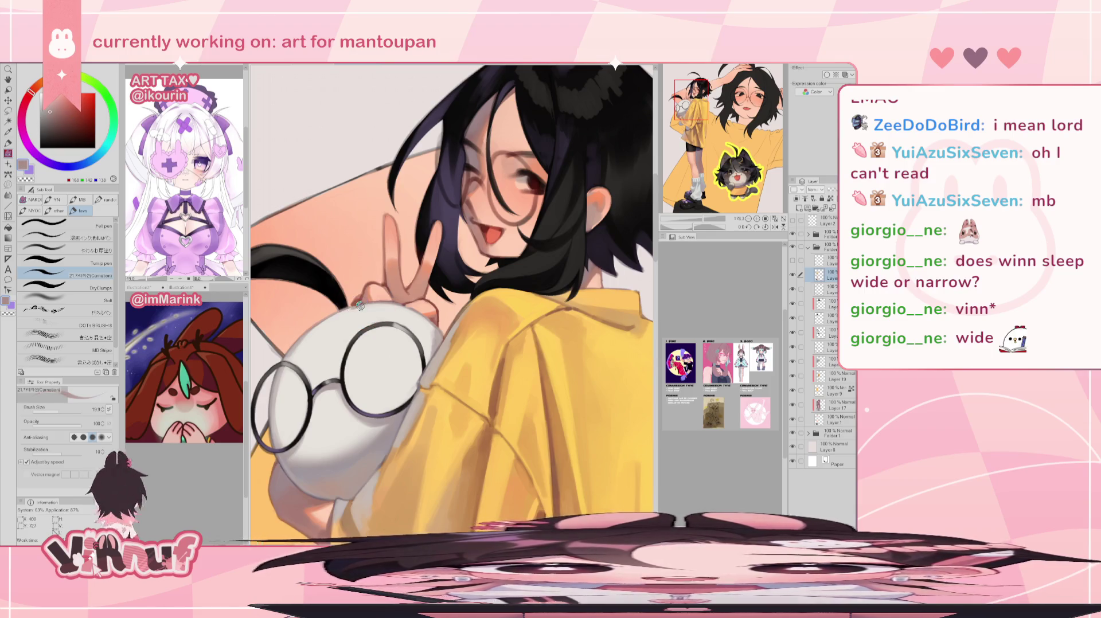
left_click(363, 298, "alt")
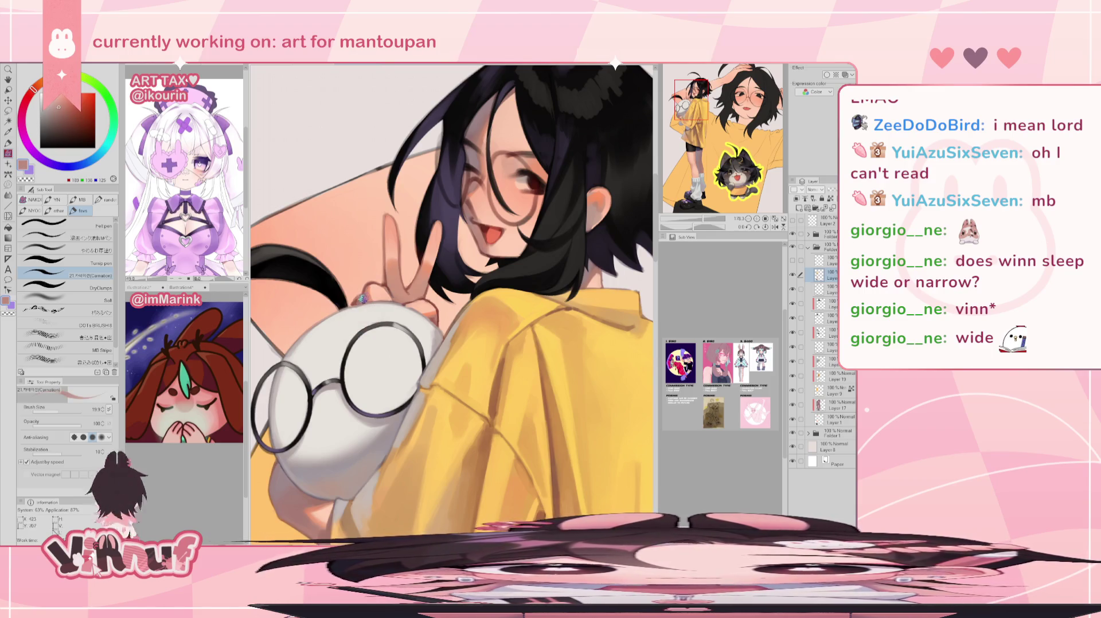
left_click(374, 301, "alt")
left_click(363, 296, "alt")
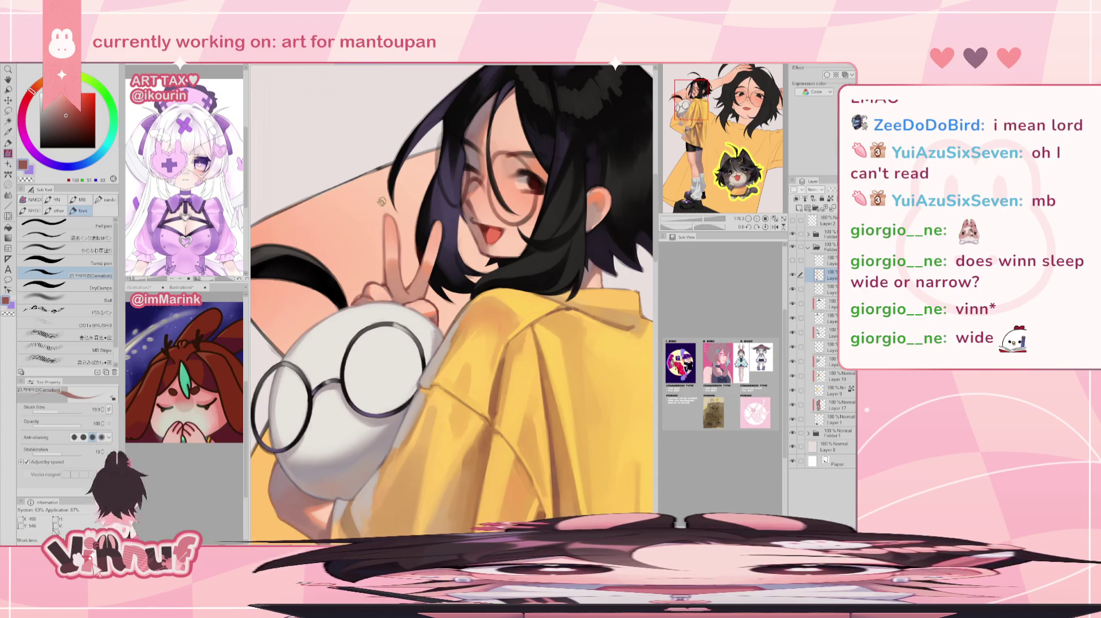
key("h")
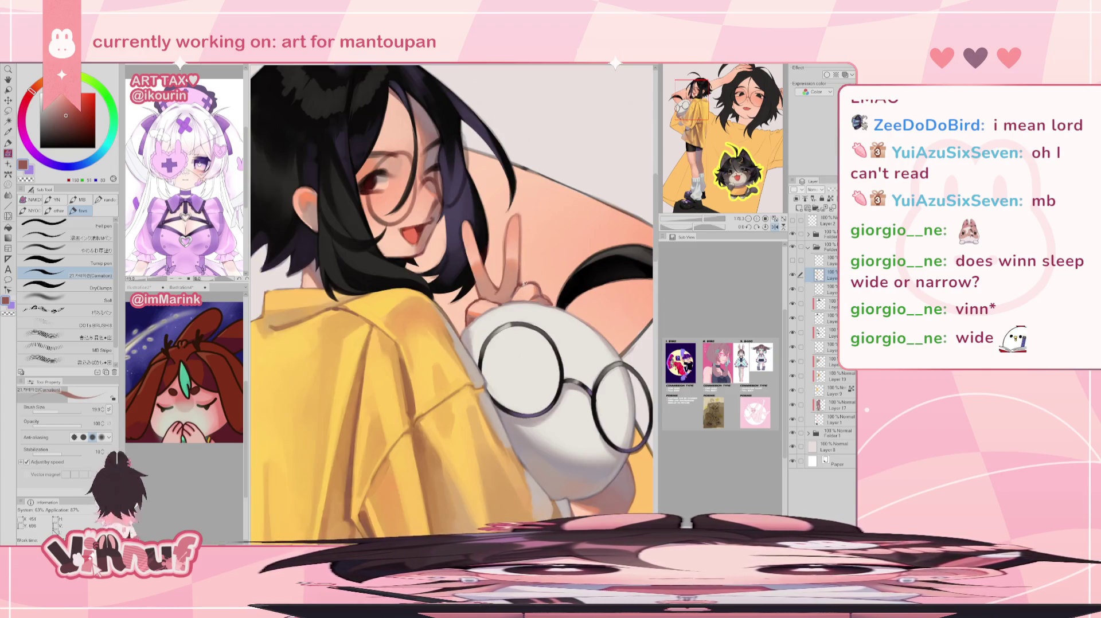
left_click(524, 282, "alt")
left_click(525, 284, "alt")
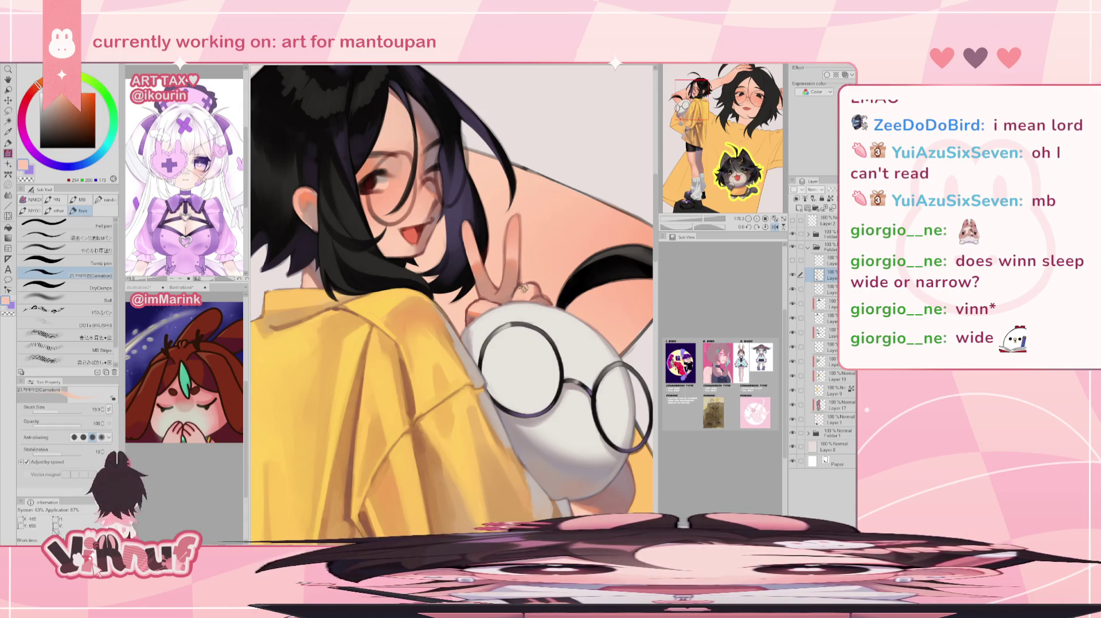
left_click(538, 276, "alt")
key("h")
Deepen the hand's shading from light peach through darker skin tones to dark brown shadow
left_click(385, 294, "alt")
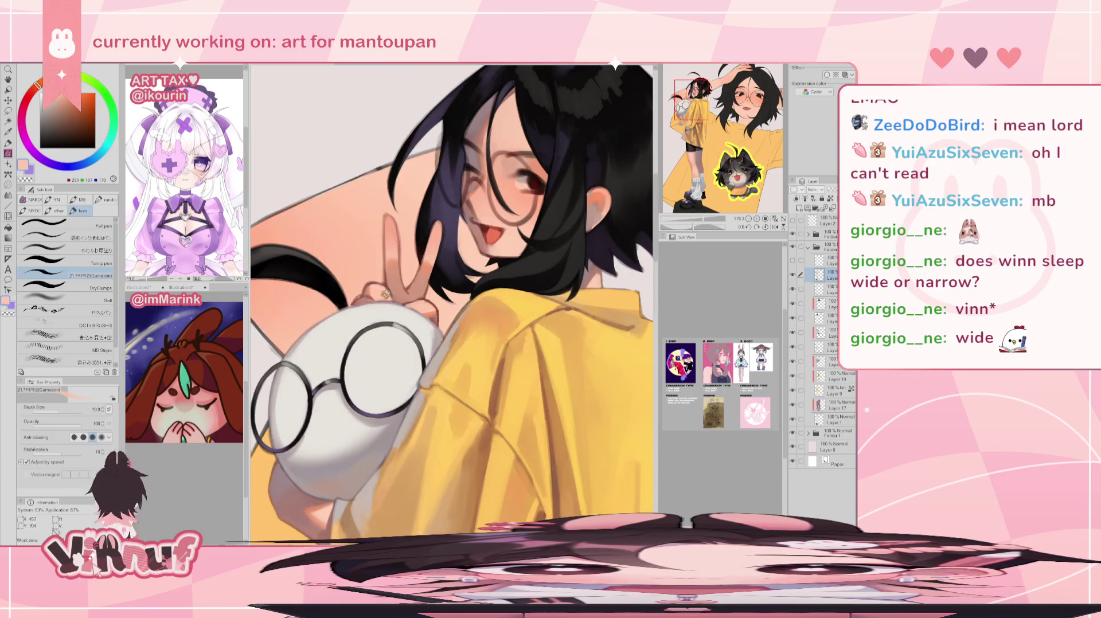
left_click(377, 291, "alt")
left_click(368, 290, "alt")
left_click(371, 288, "alt")
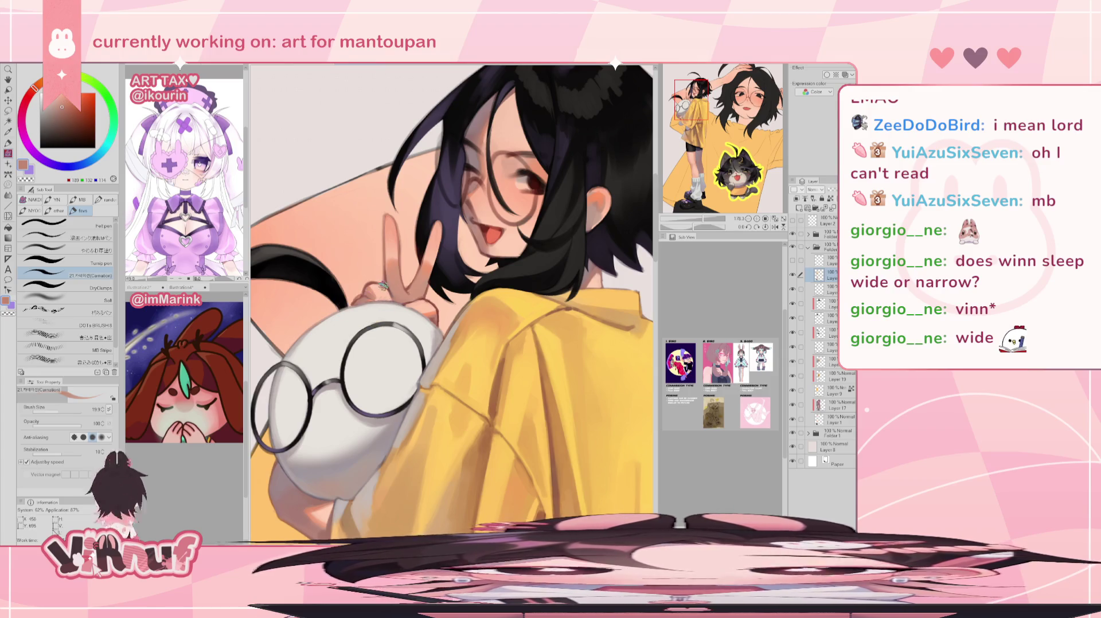
left_click(363, 296, "alt")
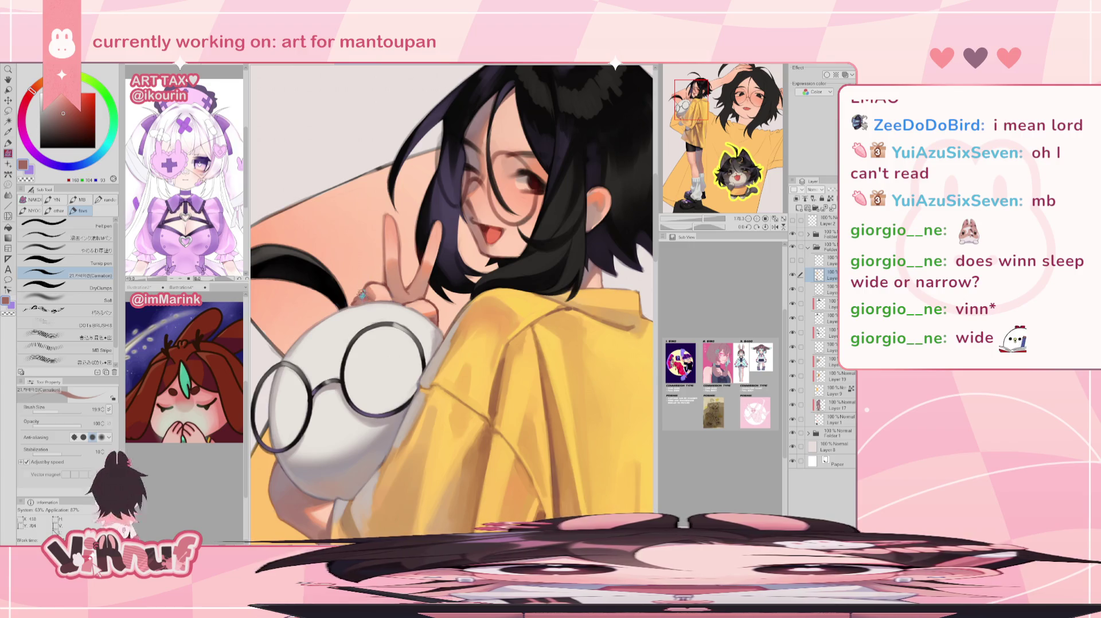
left_click(695, 224)
left_click_drag(696, 223, 707, 223)
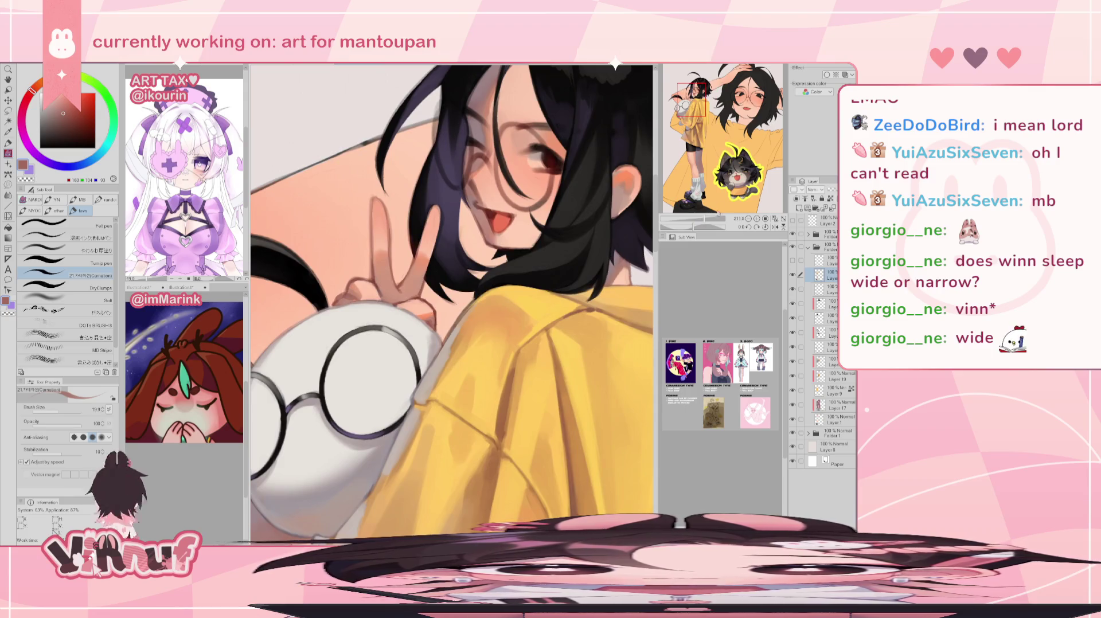
Shade where the fingers meet the plush using dark skin, light grey and pinkish grey tones
scroll(321, 298, "up", 4)
left_click(311, 294, "alt")
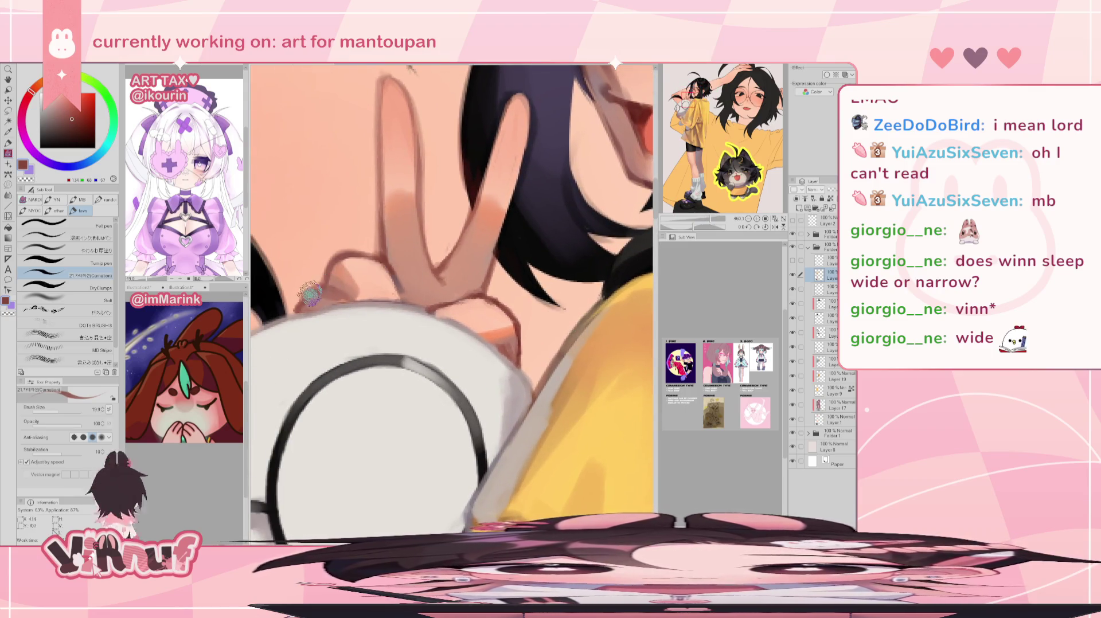
left_click(313, 297, "alt")
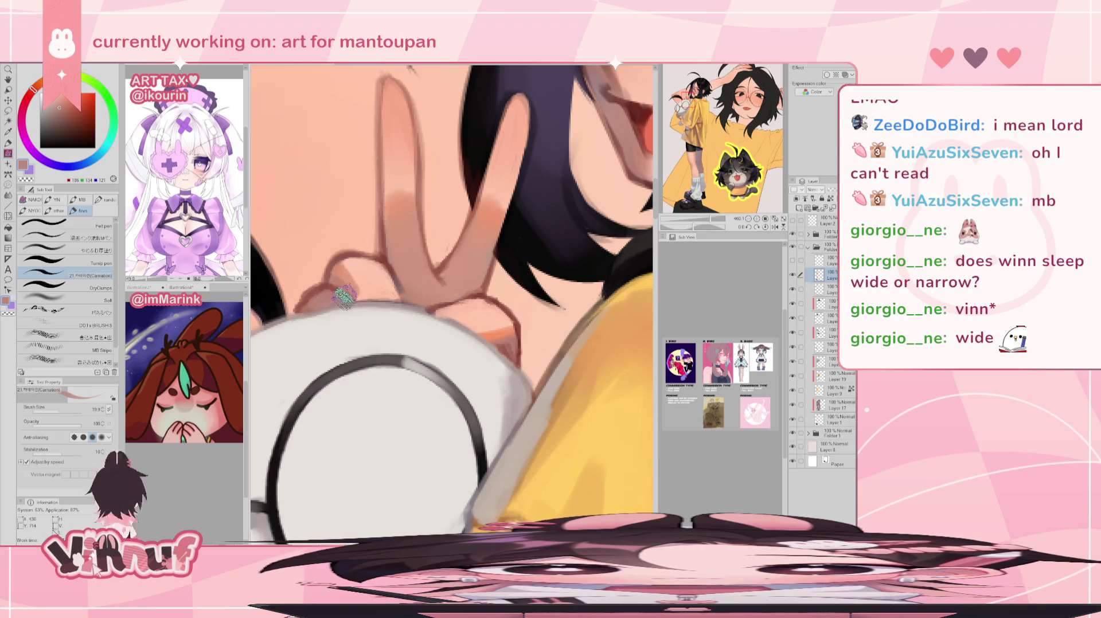
left_click(310, 315, "alt")
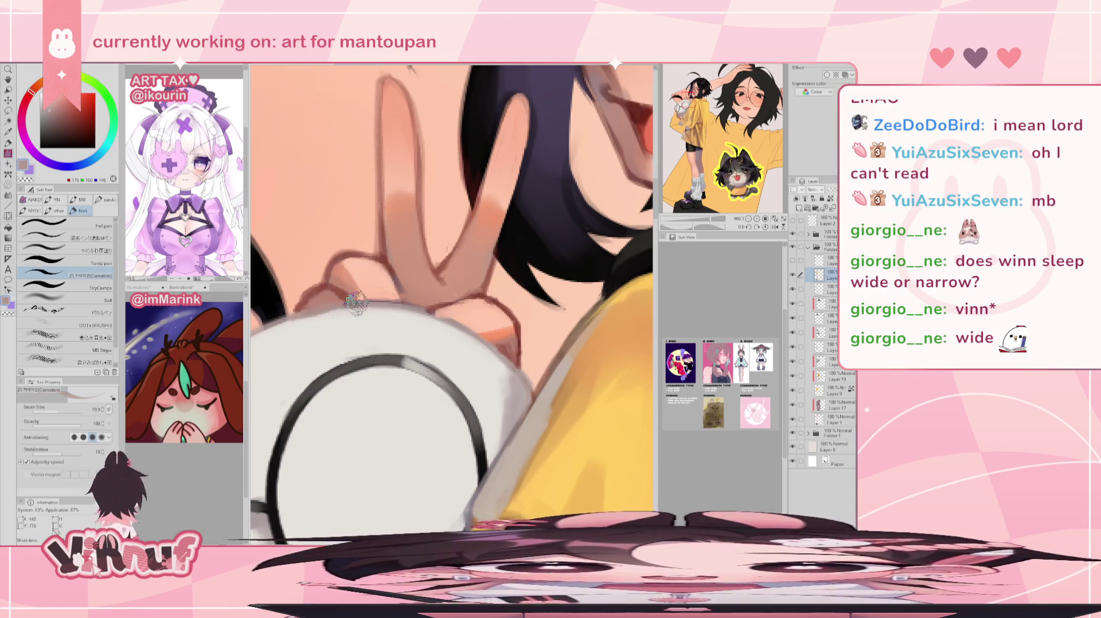
left_click(293, 321, "alt")
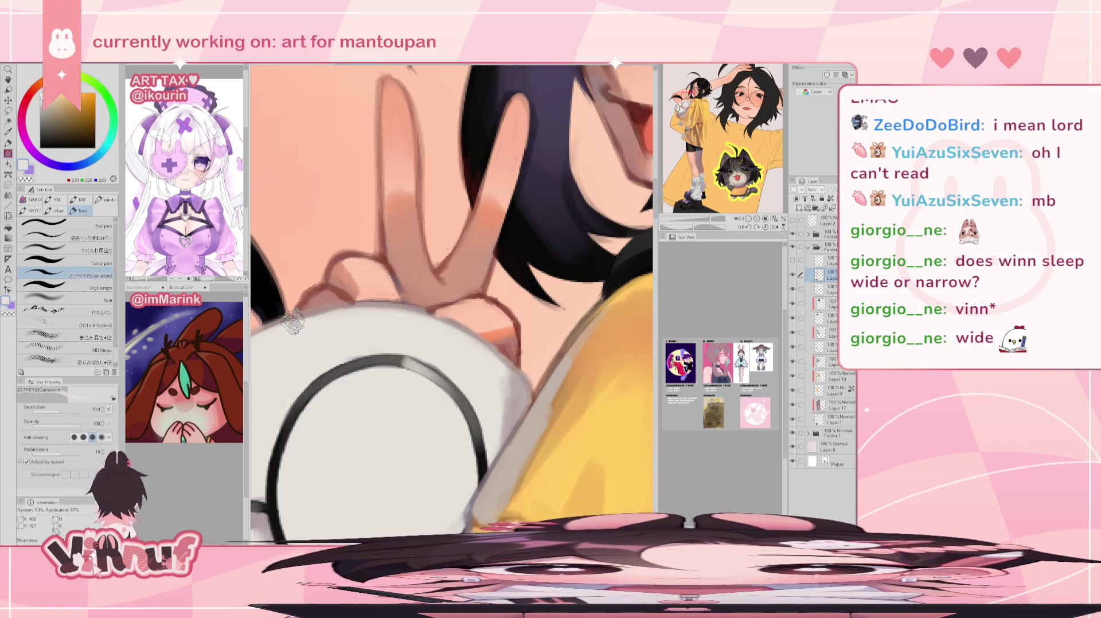
left_click(456, 317, "alt")
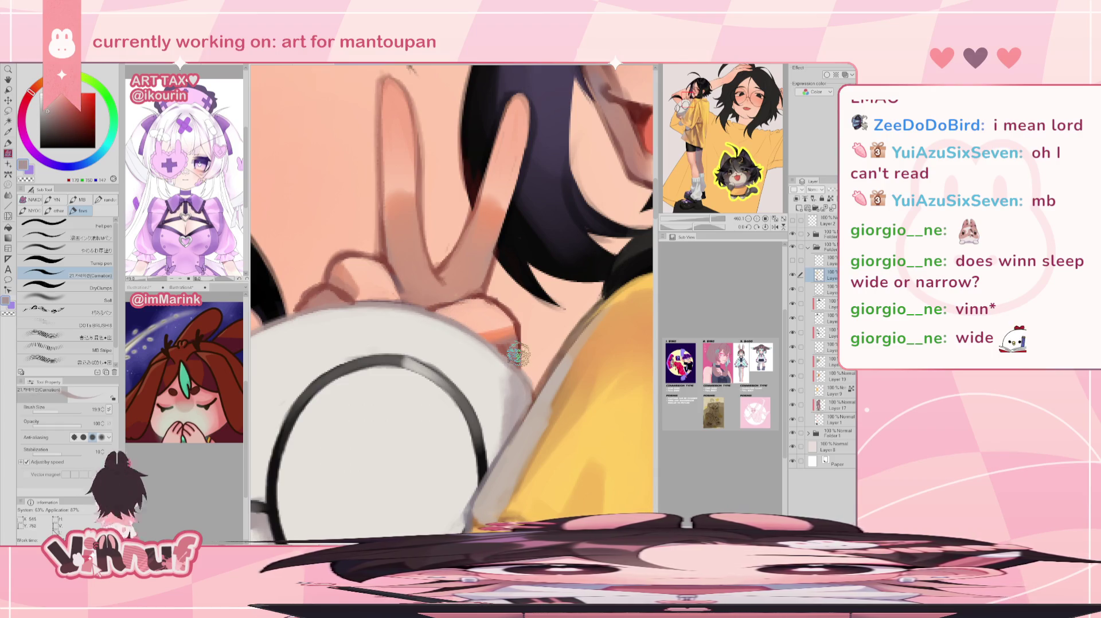
scroll(518, 354, "down", 6)
In mirrored view, model the fingers with brown, tan, peach highlight and deeper orange tones
key("h")
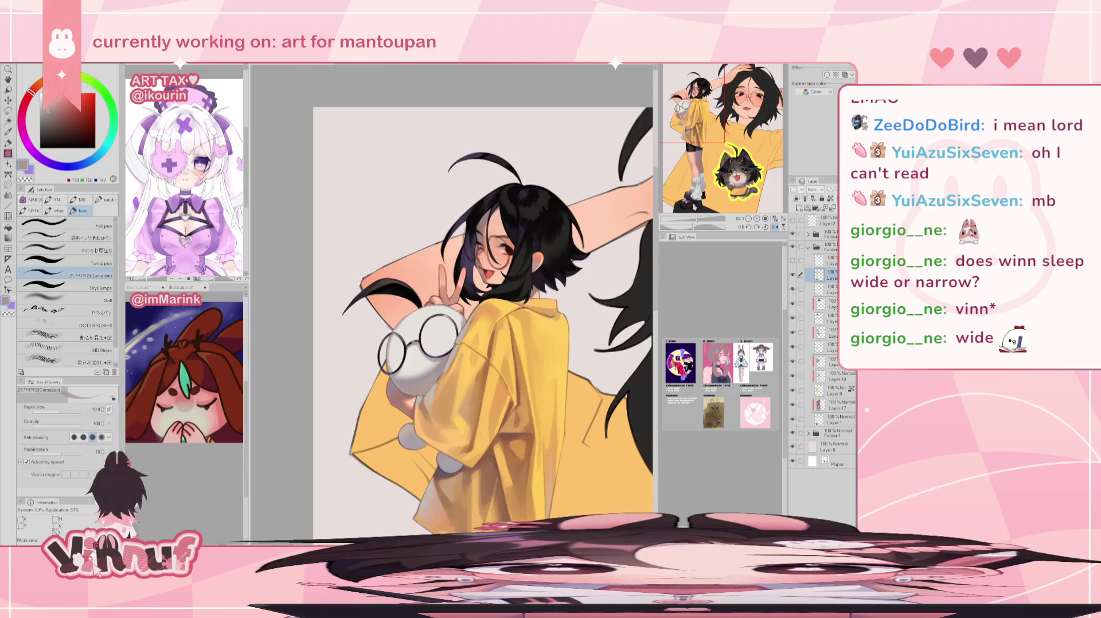
scroll(450, 317, "up", 3)
left_click(420, 282, "alt")
left_click(405, 290, "alt")
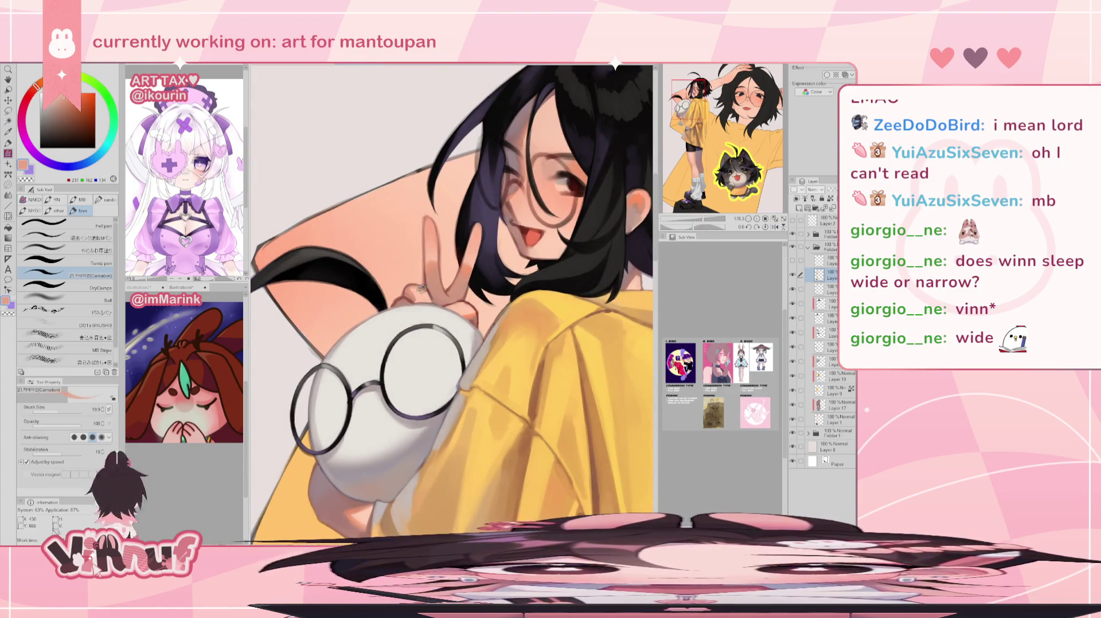
left_click(401, 303, "alt")
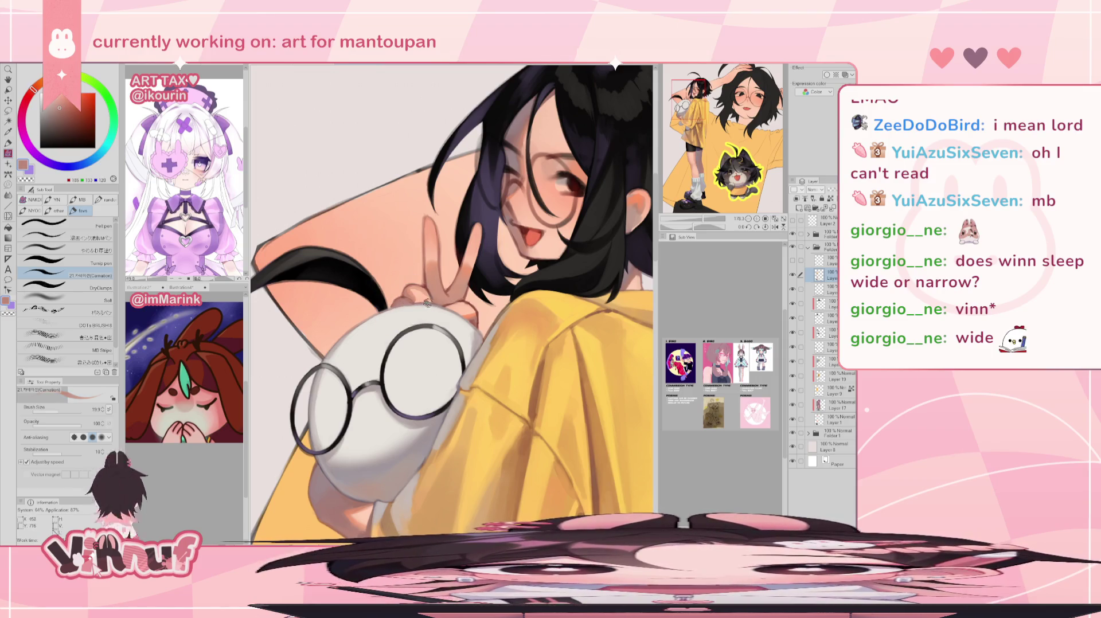
left_click(426, 283, "alt")
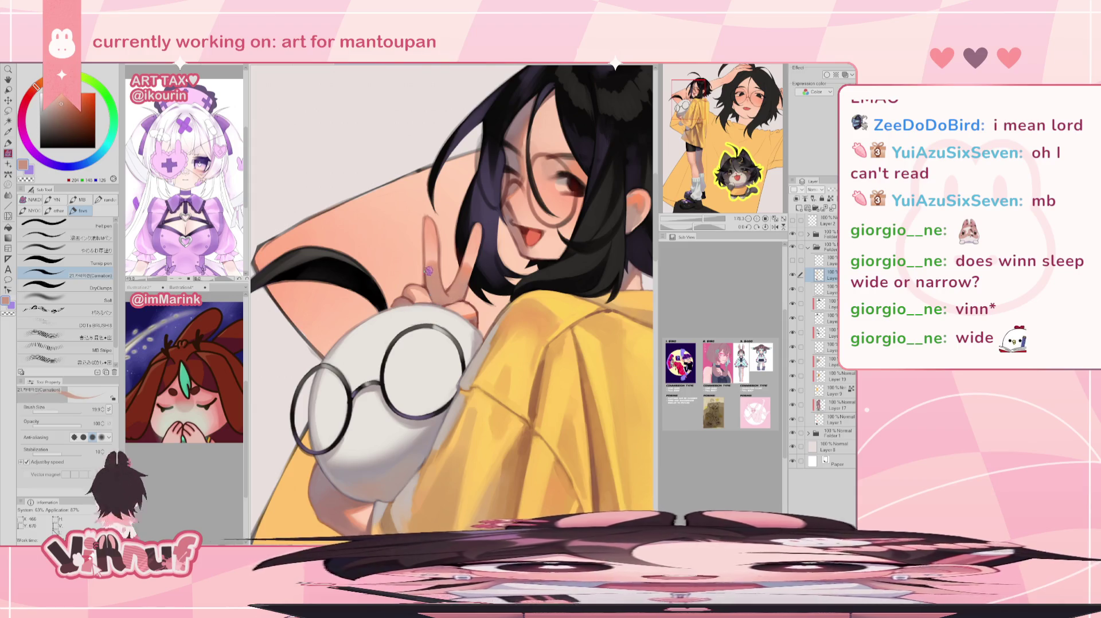
left_click(425, 278, "alt")
left_click(427, 274, "alt")
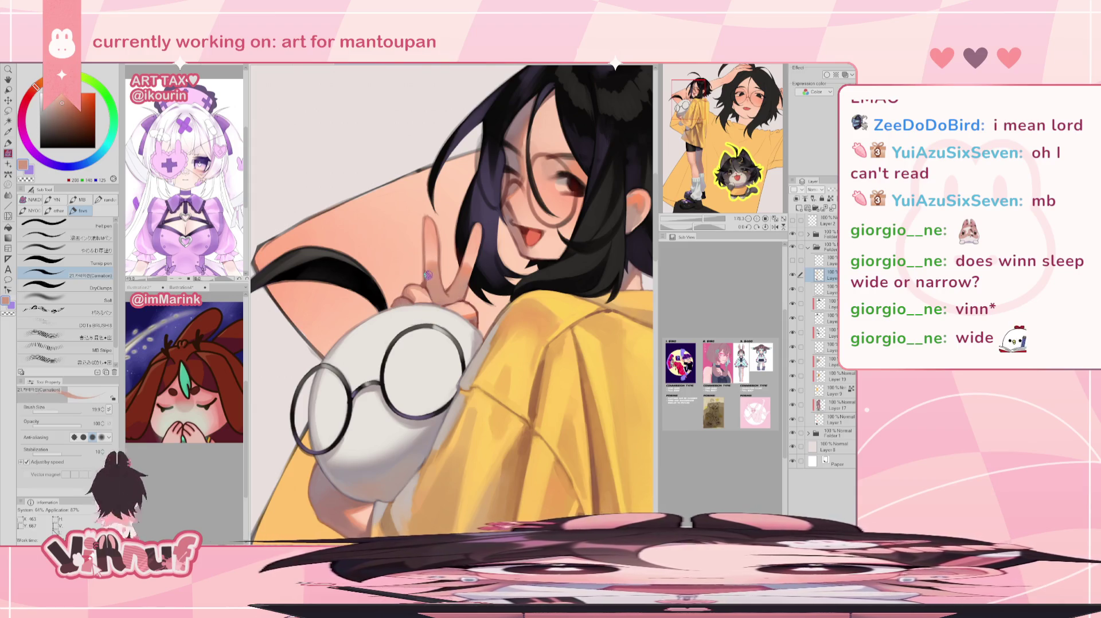
left_click(426, 269, "alt")
left_click(469, 305, "alt")
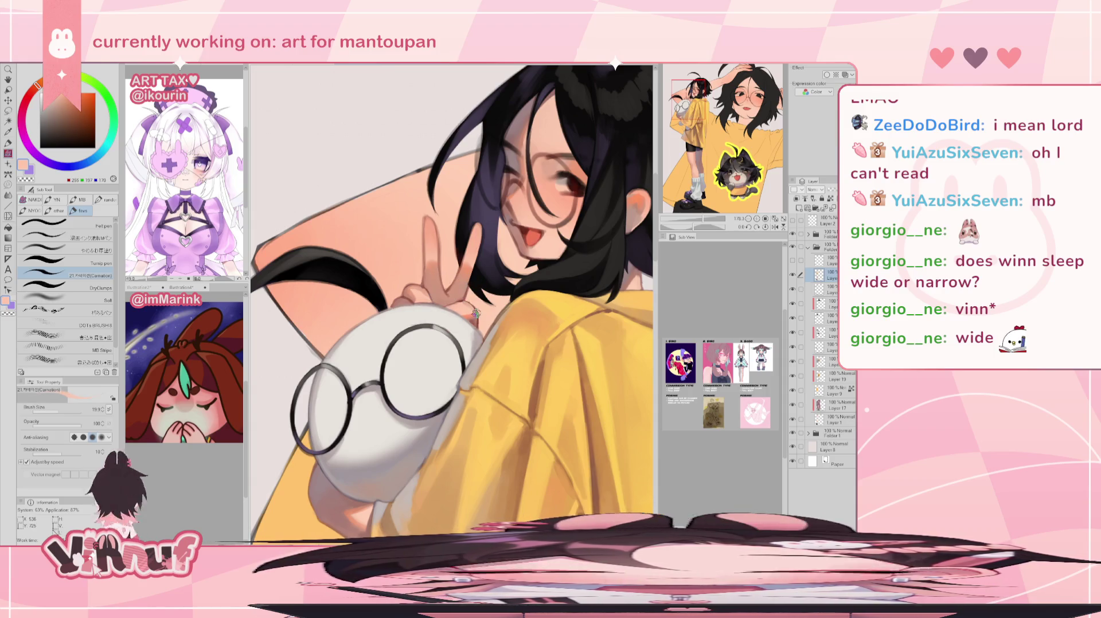
left_click(472, 313, "alt")
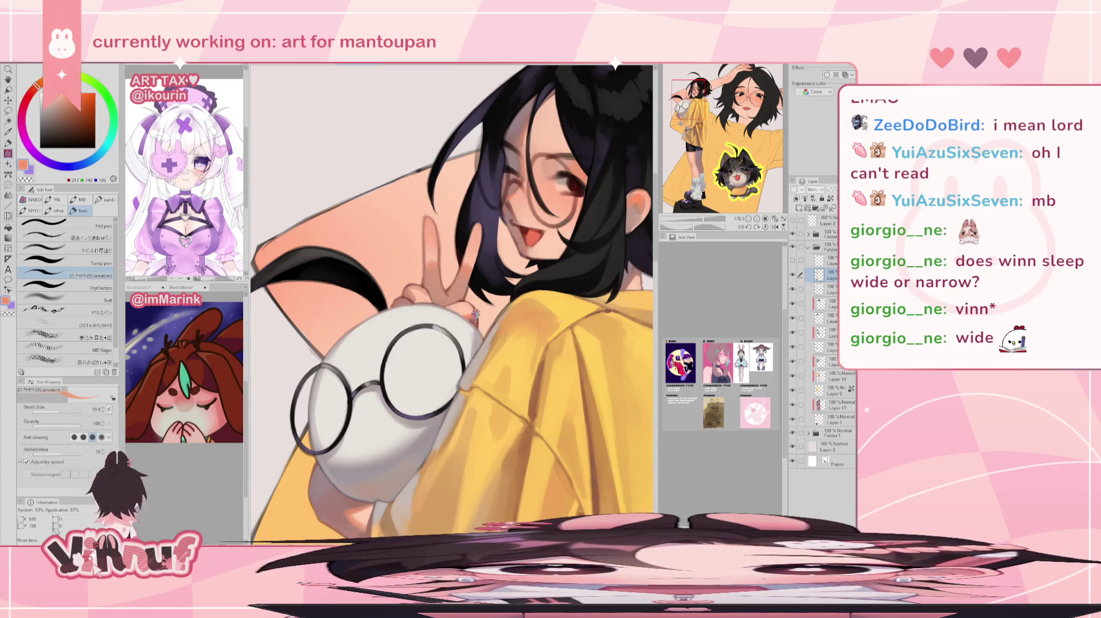
Add darker brown shading to the fingers, checking it in mirrored view
left_click(475, 324, "alt")
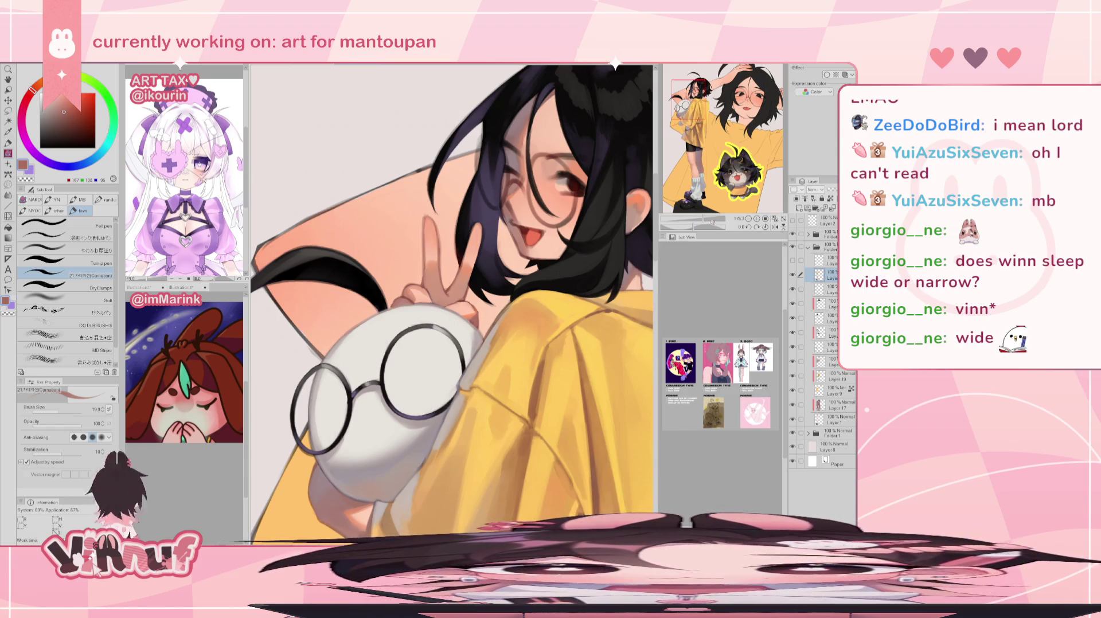
scroll(453, 292, "down", 5)
key("h")
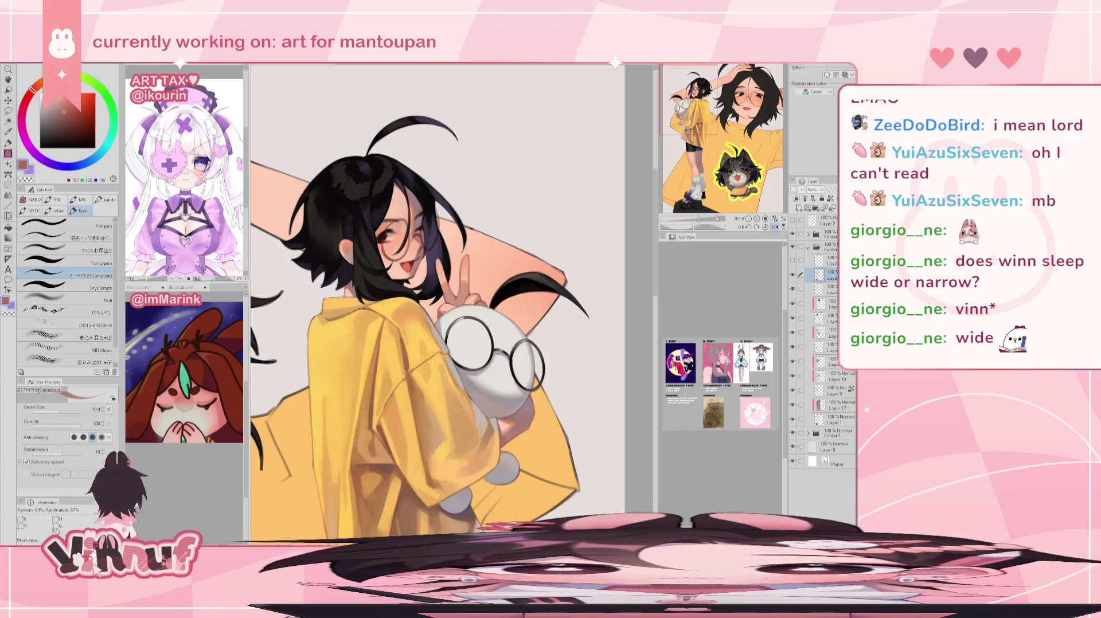
key("h")
key("h")
key("h")
scroll(563, 324, "up", 5)
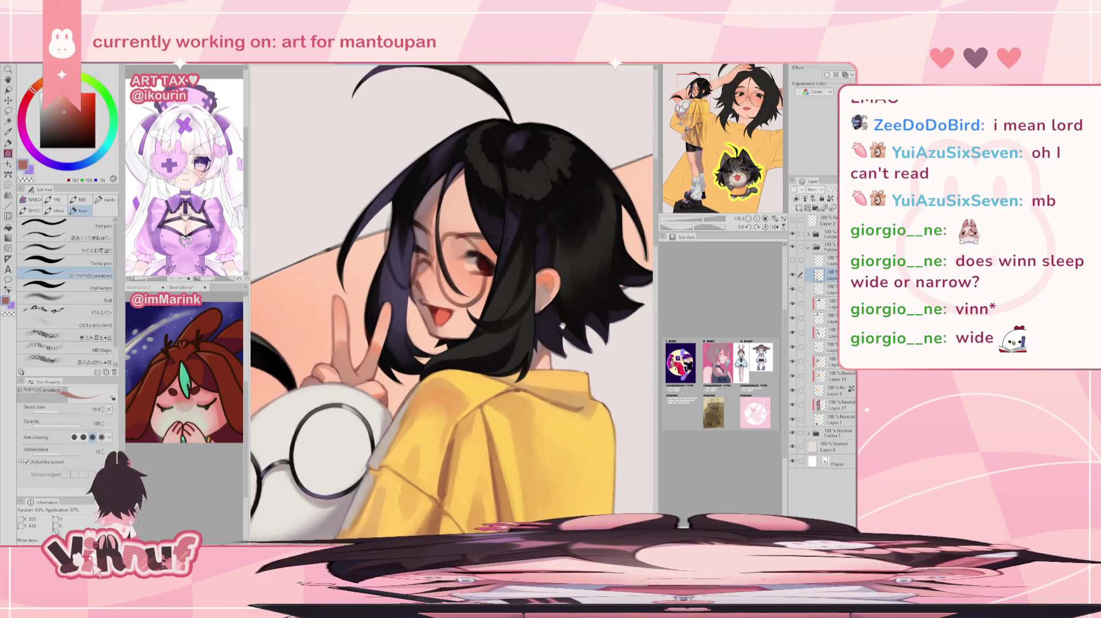
key("h")
key("h")
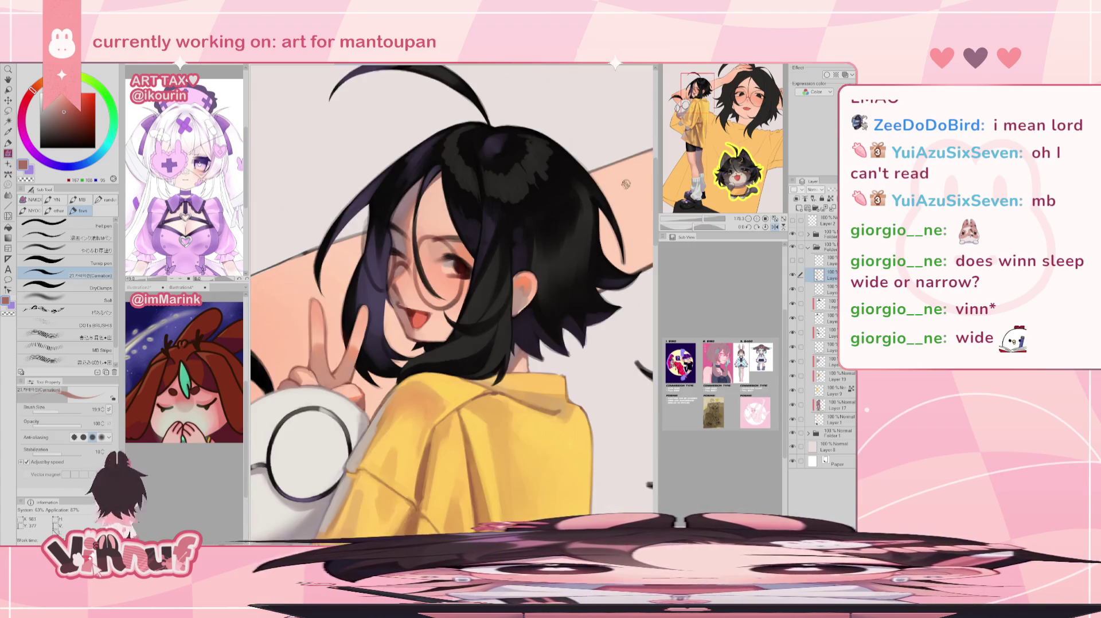
Paint hair strands in near-black and dark purple with the canvas rotated about 55°
left_click_drag(677, 224, 683, 223)
left_click(320, 294, "alt")
left_click(308, 221, "alt")
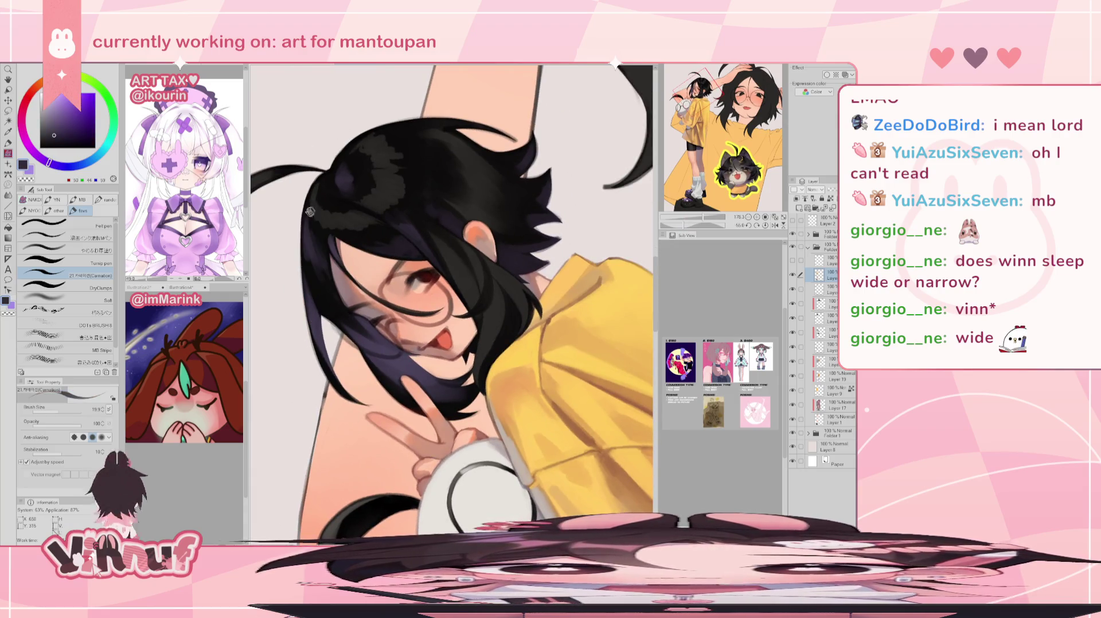
left_click(315, 201, "alt")
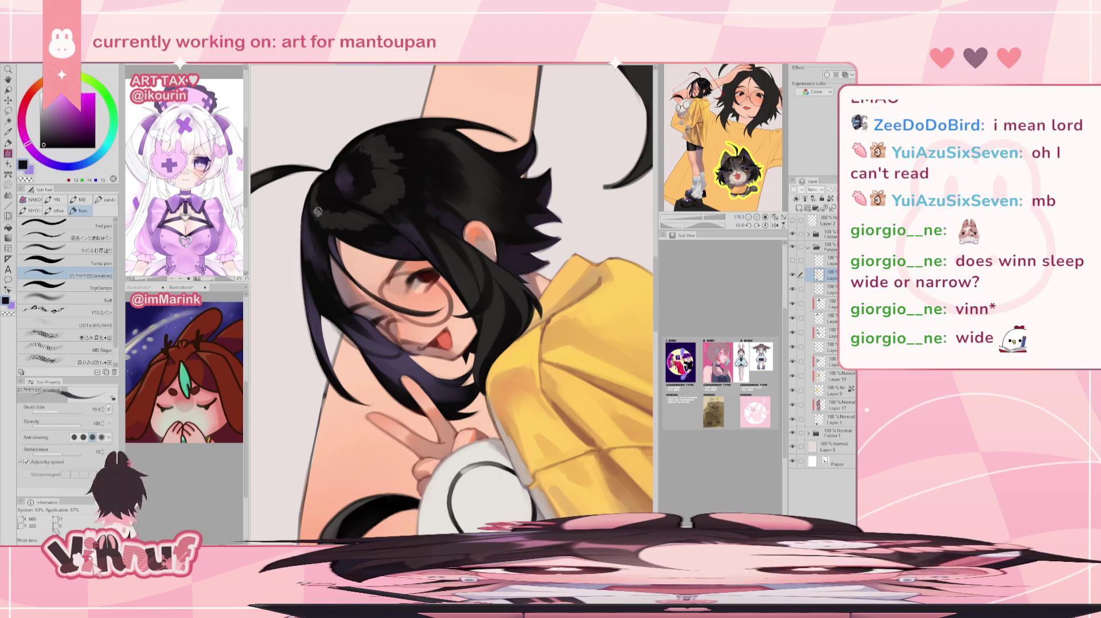
left_click(323, 182, "alt")
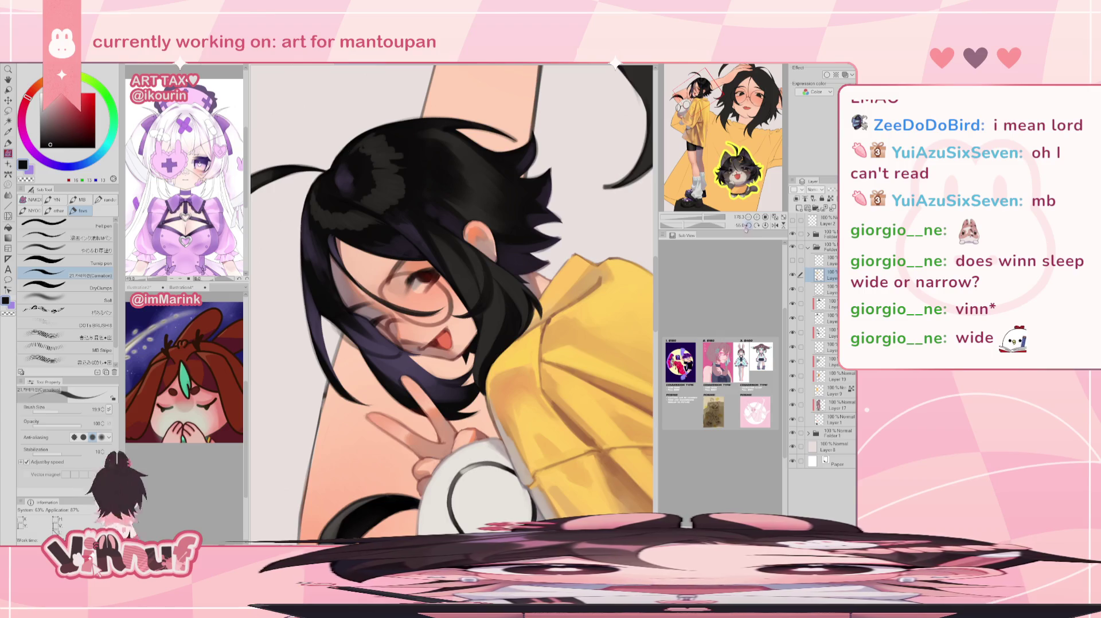
left_click(765, 226)
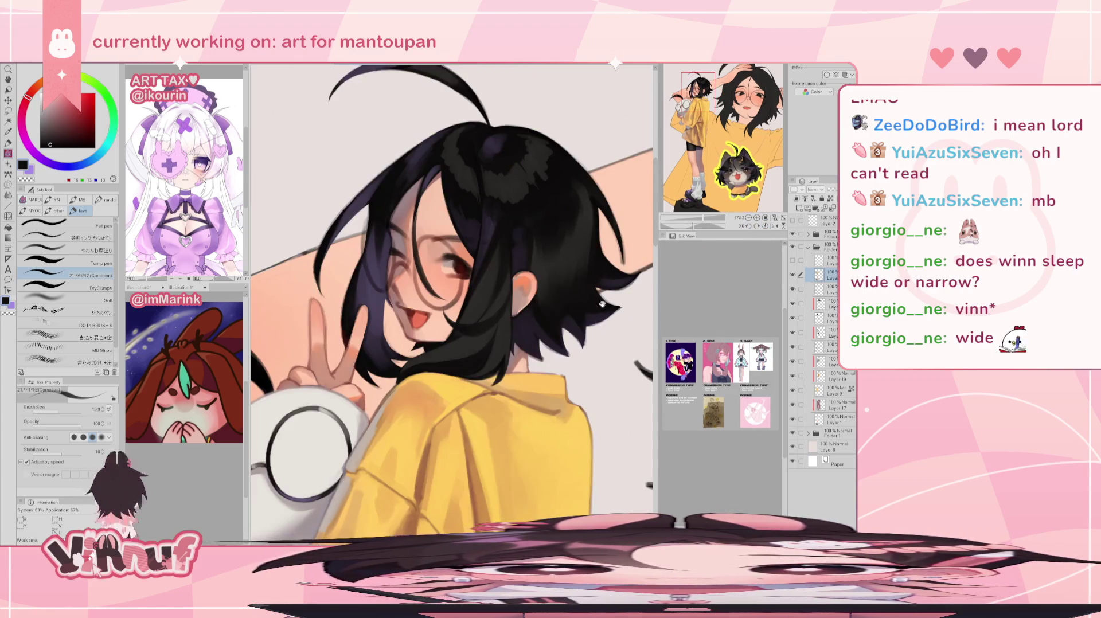
left_click_drag(604, 301, 581, 350)
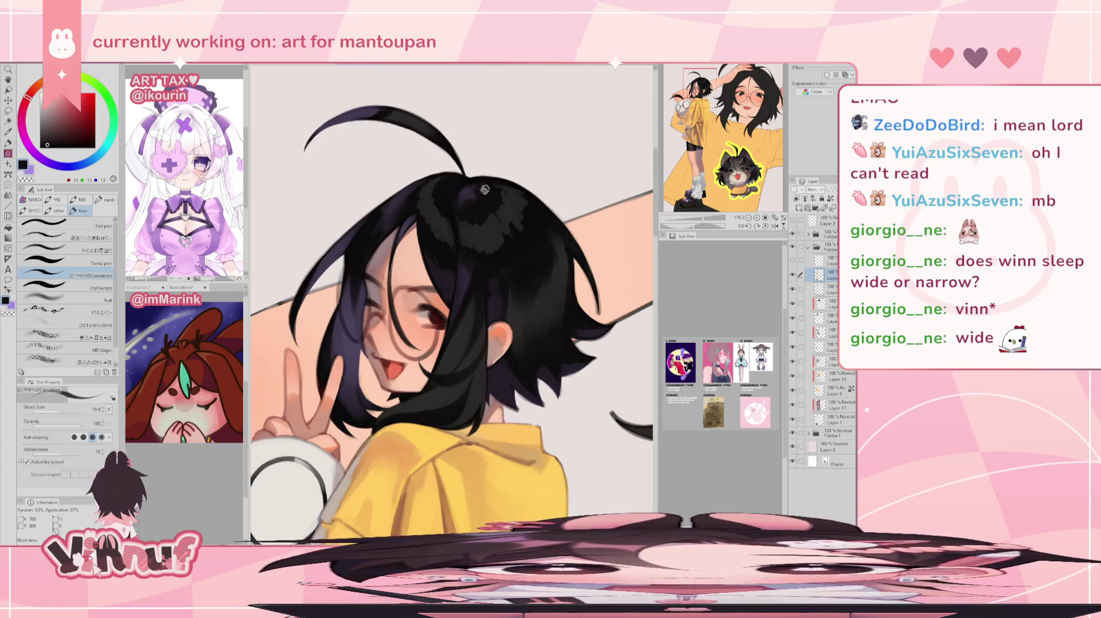
Refine the hair around the head with dark purple, black and dark brown, checking it mirrored
left_click(467, 191, "alt")
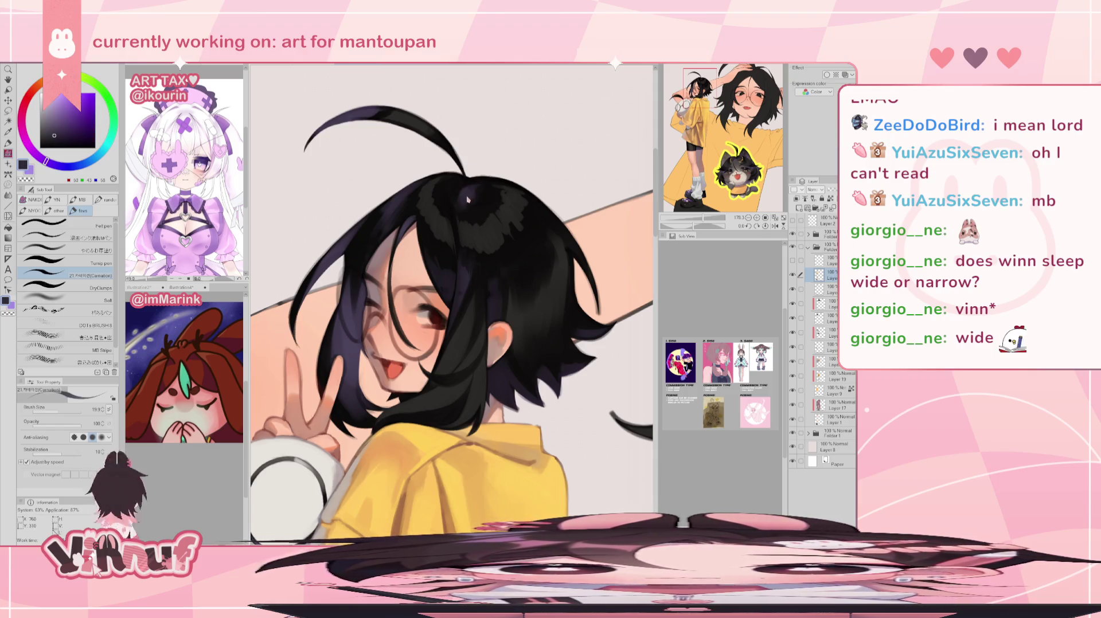
key("h")
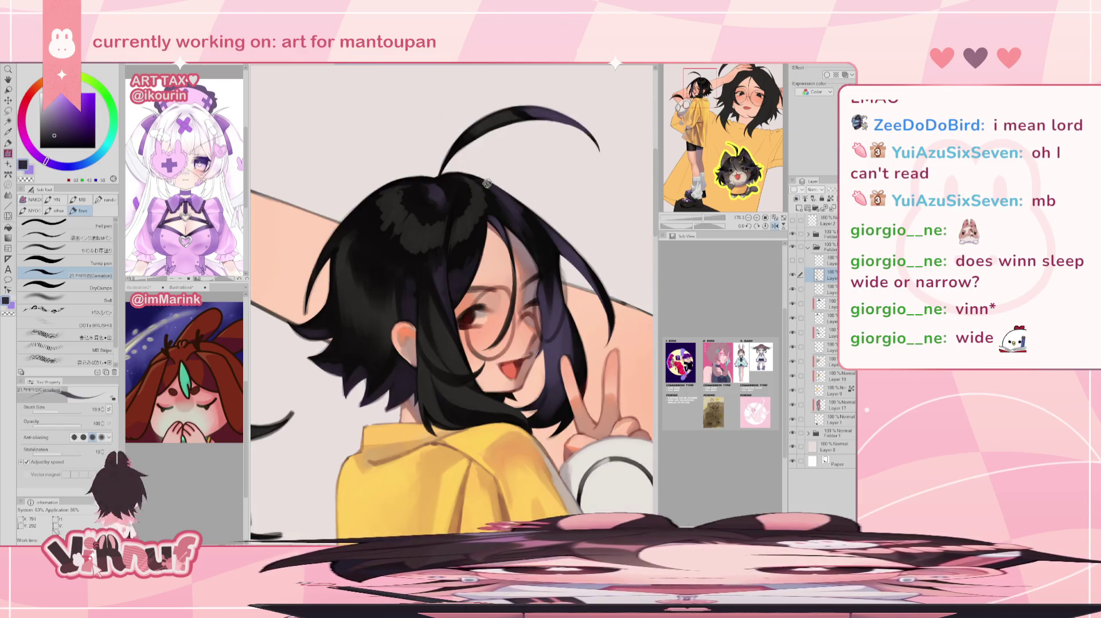
left_click(436, 198, "alt")
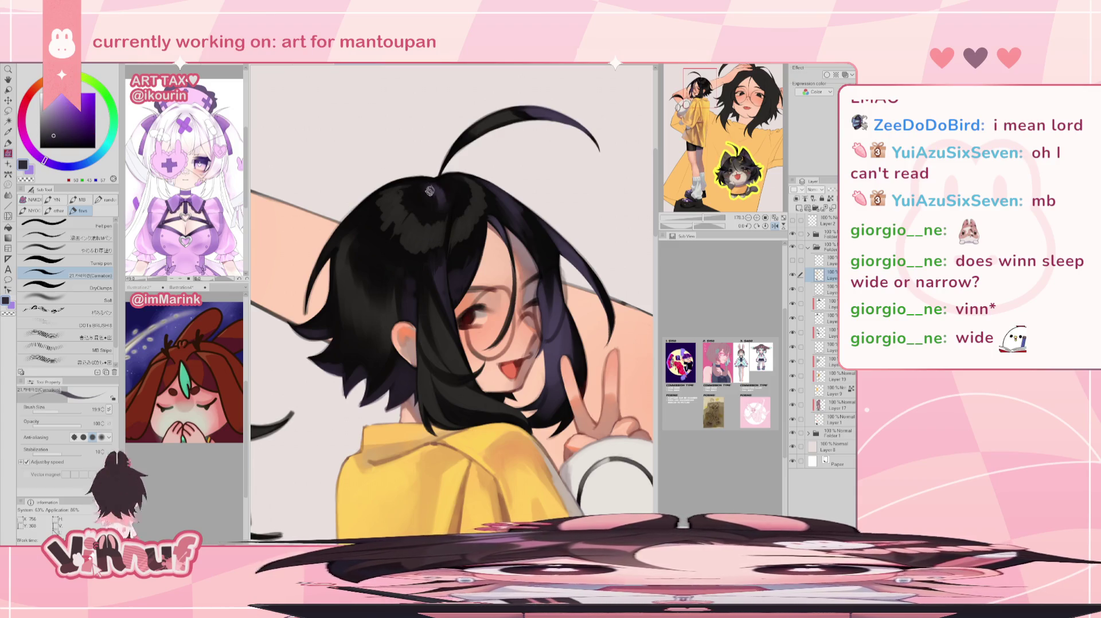
key("h")
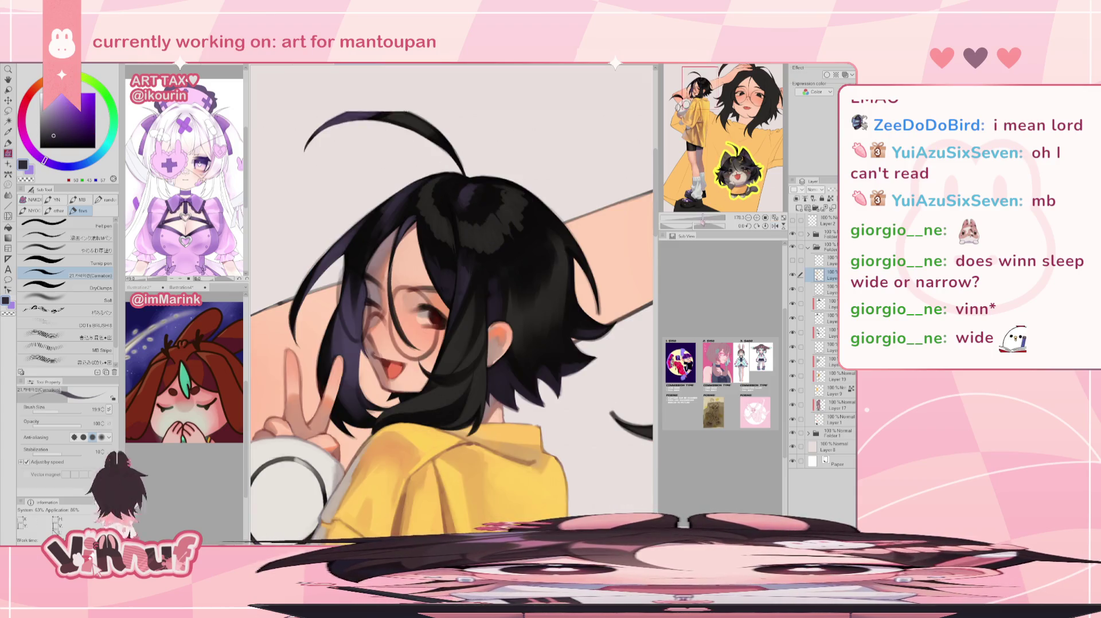
scroll(465, 209, "down", 2)
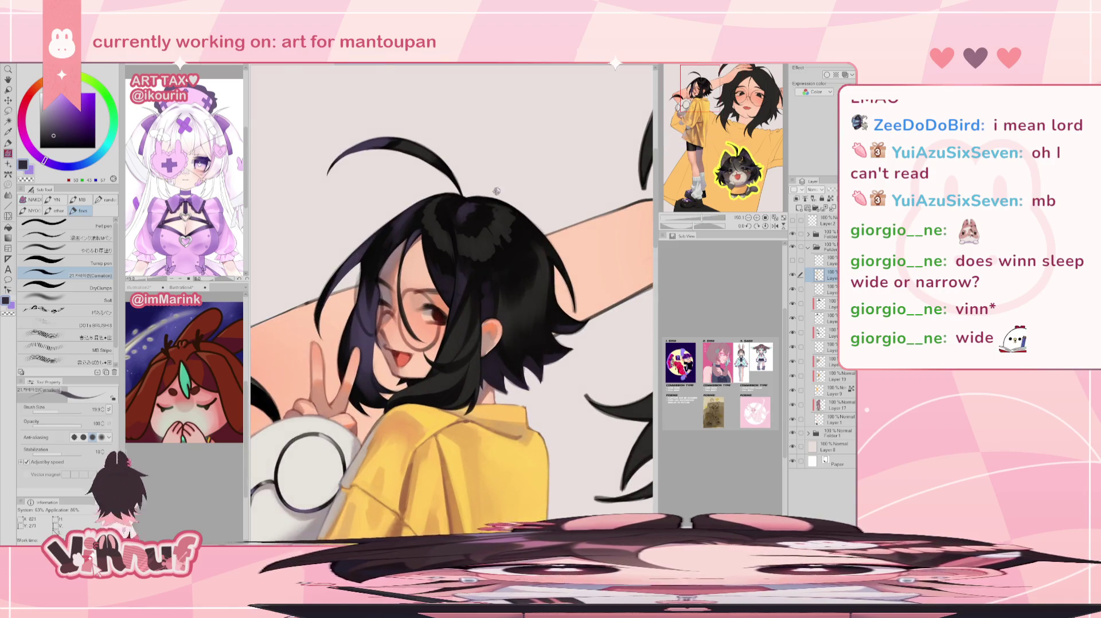
left_click(481, 199, "alt")
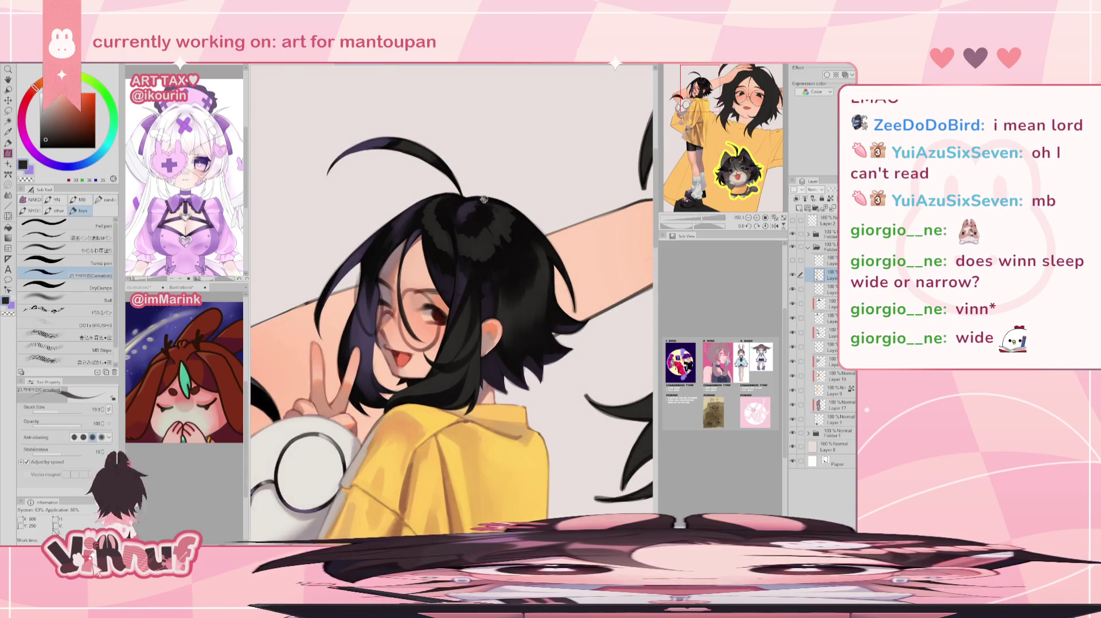
left_click(497, 214, "alt")
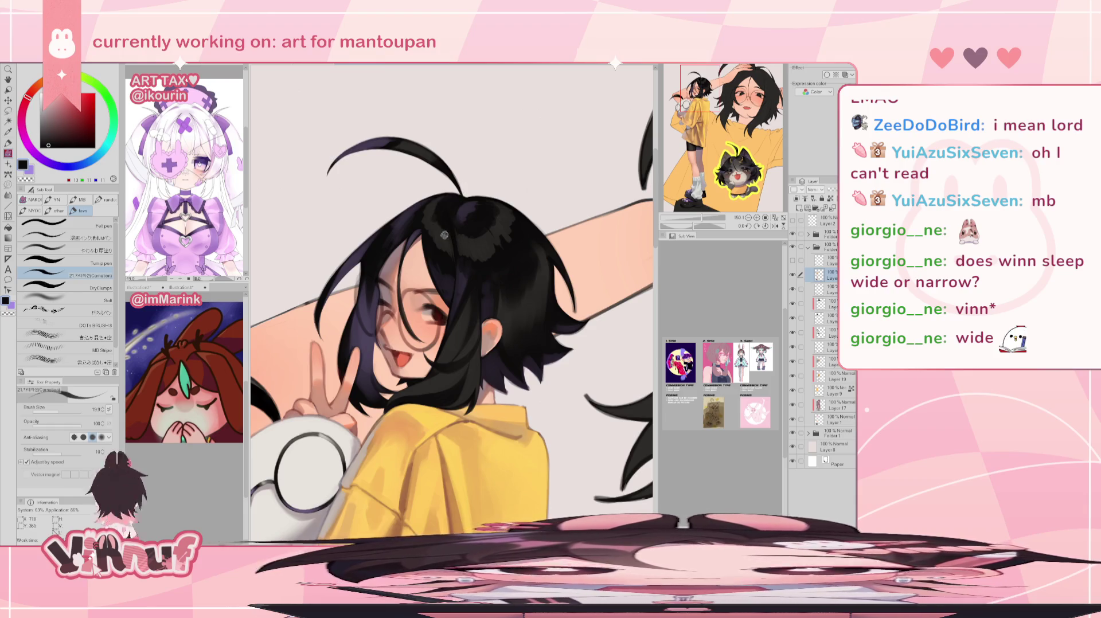
left_click(435, 211, "alt")
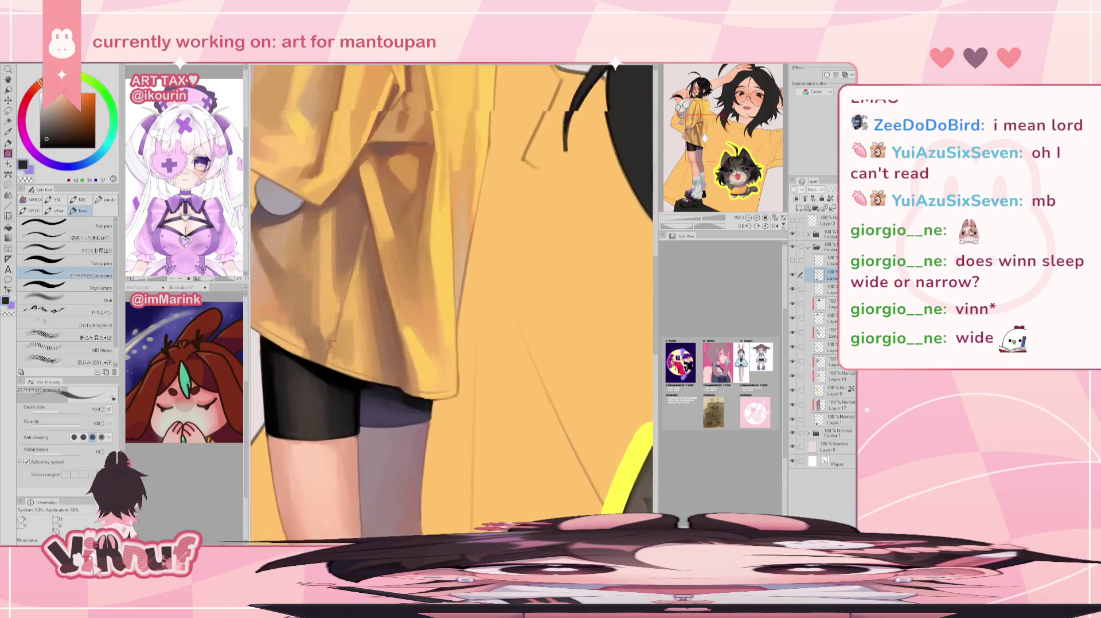
Pick the shirt's yellow, rotate the canvas 46°, and undo two stray marks on the hair
left_click(451, 358, "alt")
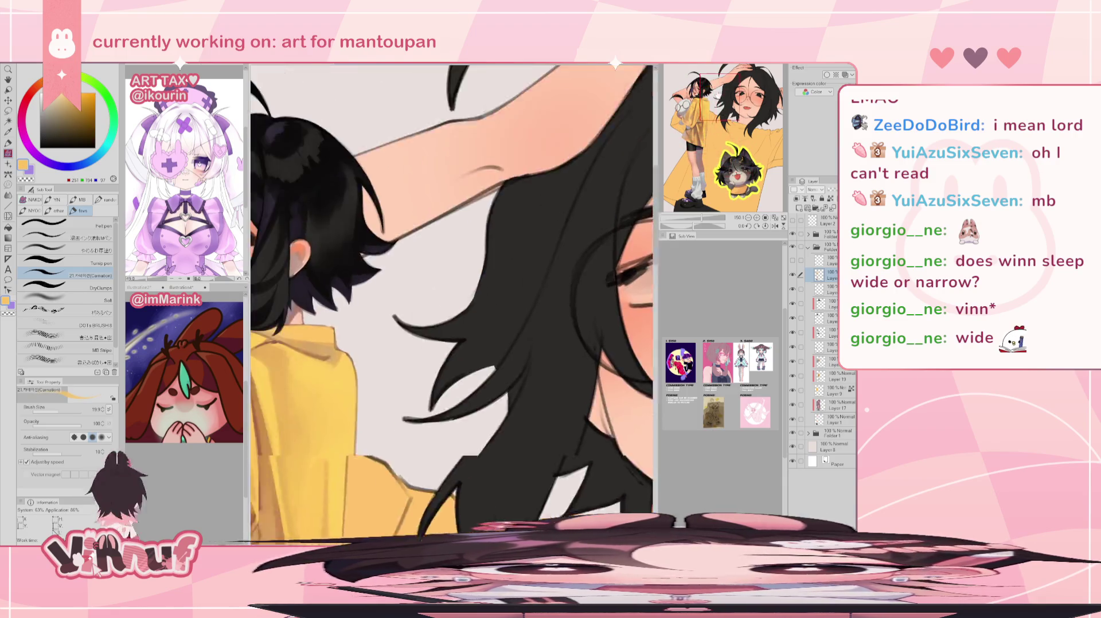
left_click_drag(692, 229, 700, 230)
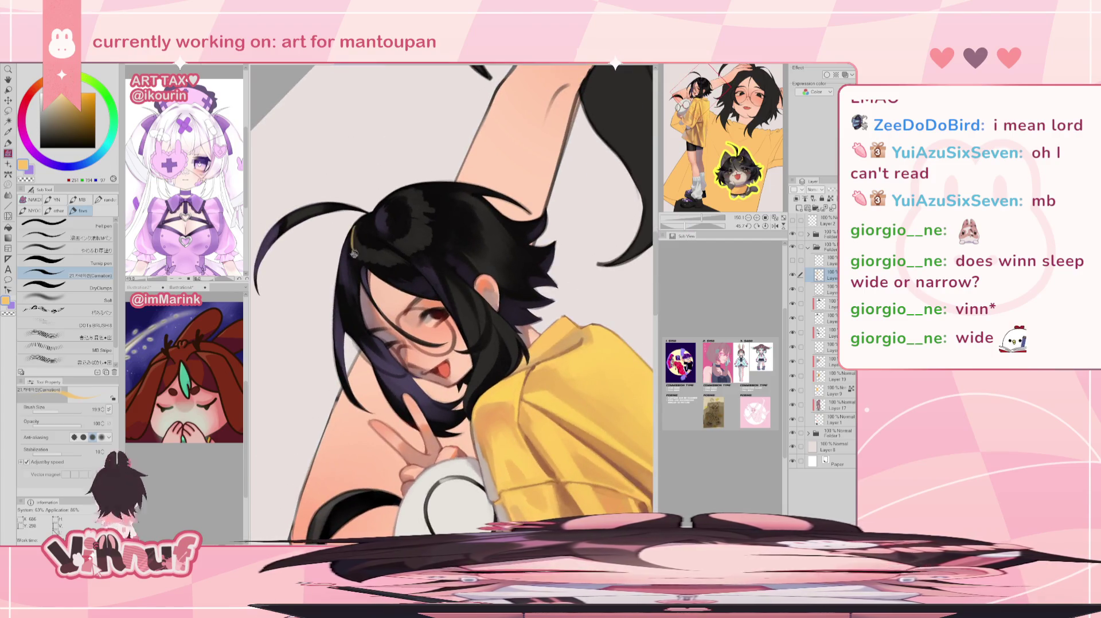
key("ctrl+z")
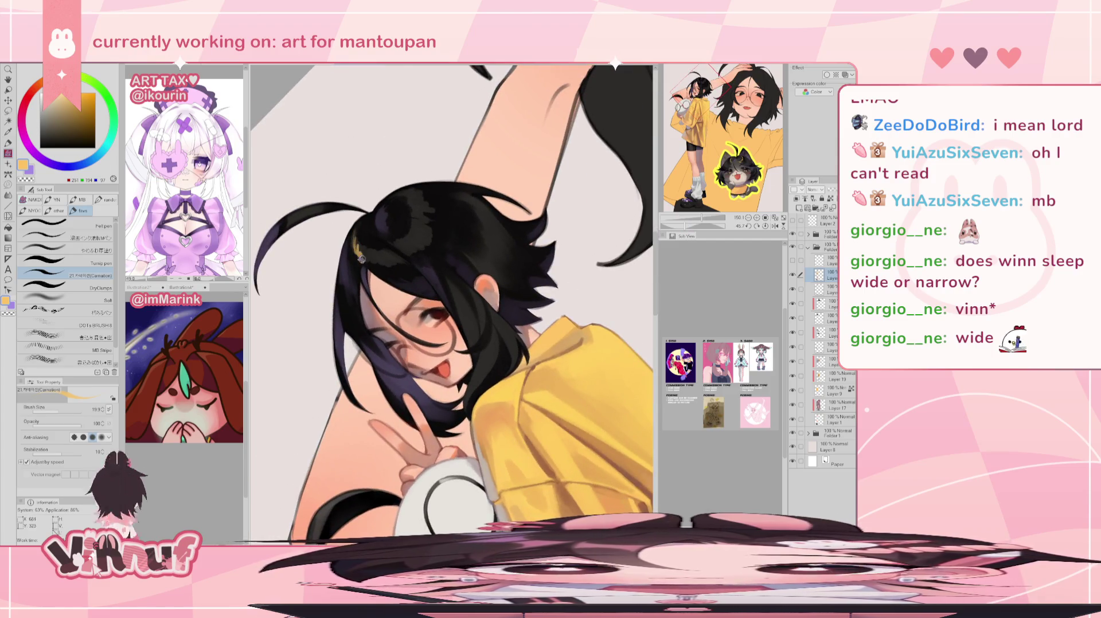
key("ctrl+z")
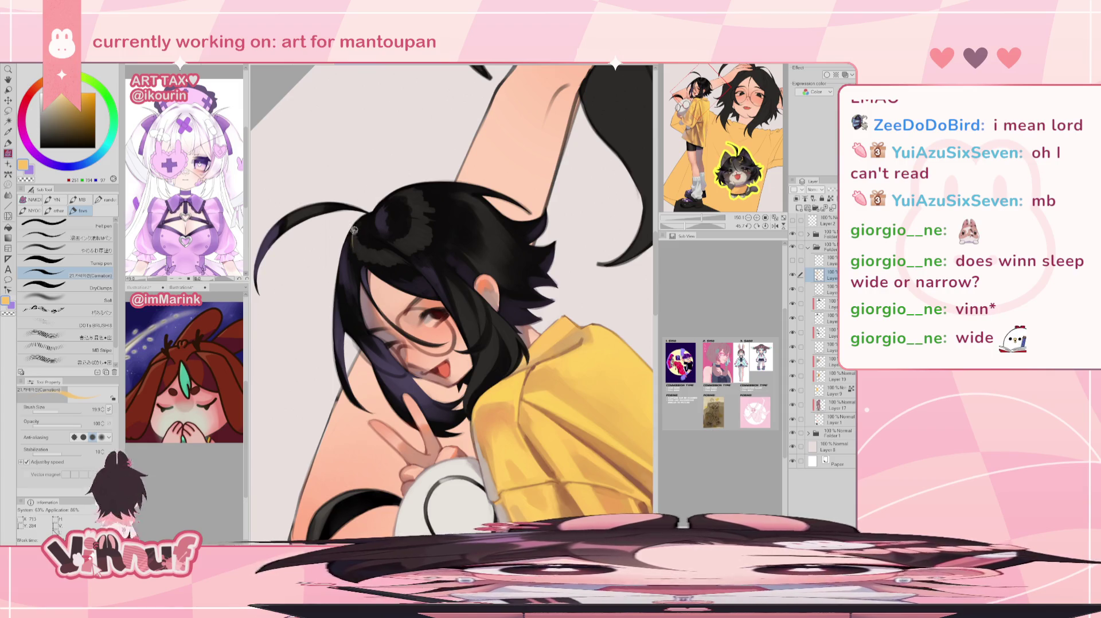
Paint yellow highlight streaks across the top and right side of the hair bun
mouse_move(370, 259)
left_mouse_down()
mouse_move(404, 255)
mouse_move(423, 211)
left_mouse_up()
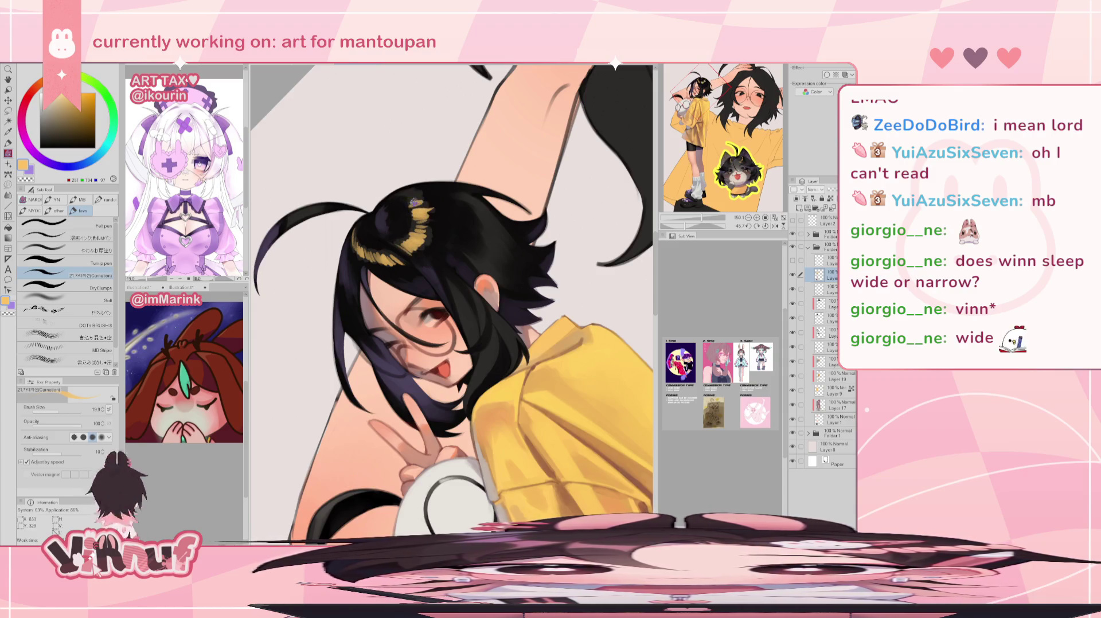
left_click(765, 225)
left_click(774, 226)
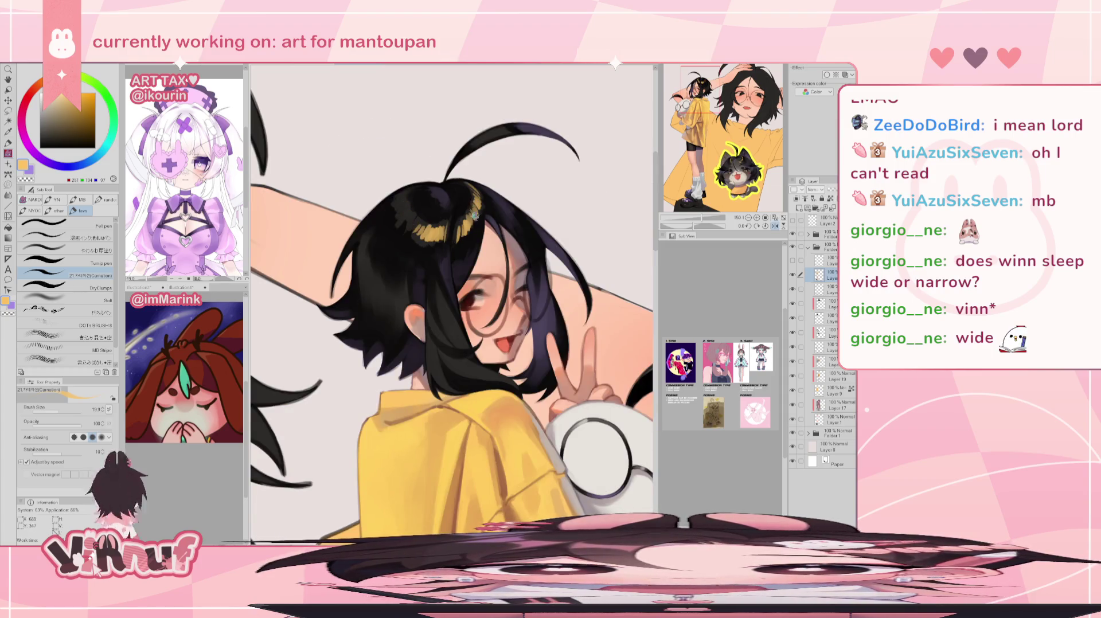
left_click_drag(476, 207, 458, 238)
key("h")
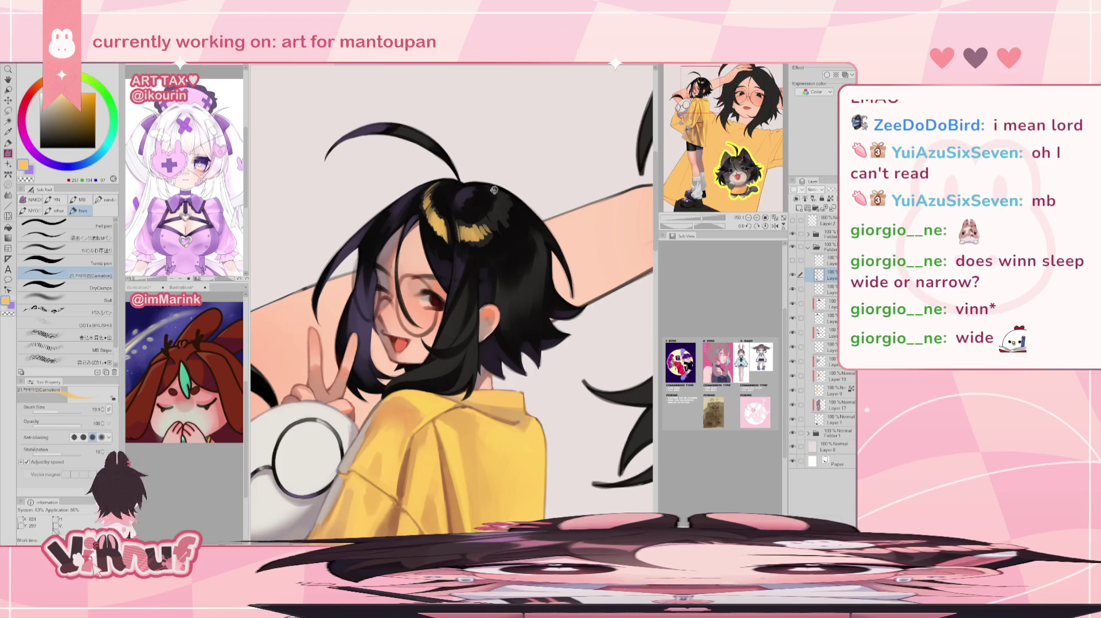
left_click_drag(498, 198, 503, 221)
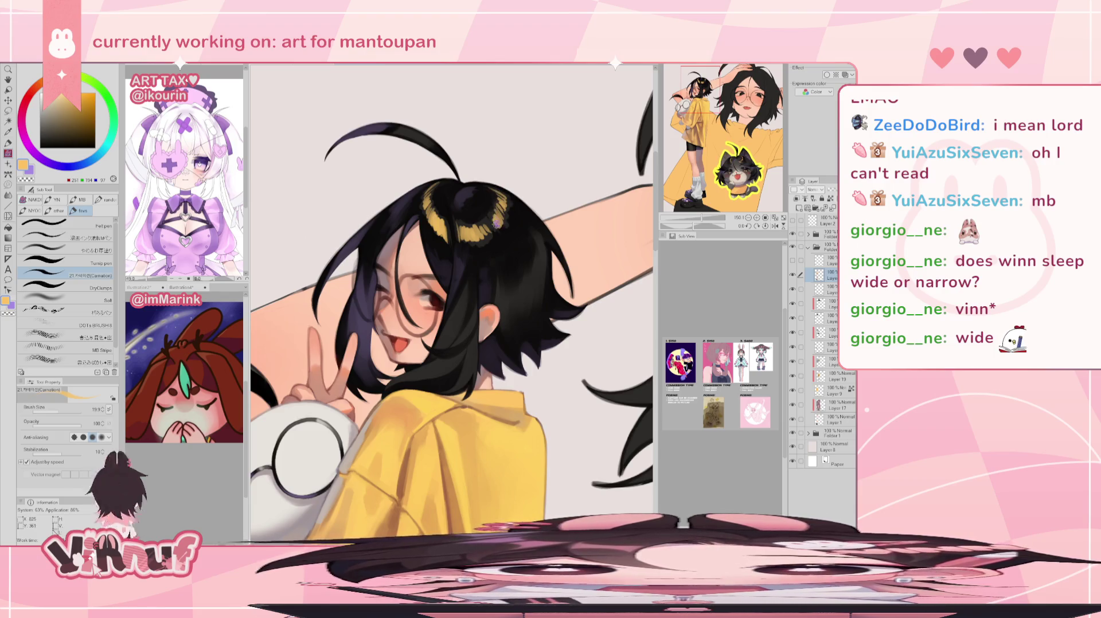
left_click_drag(702, 218, 694, 222)
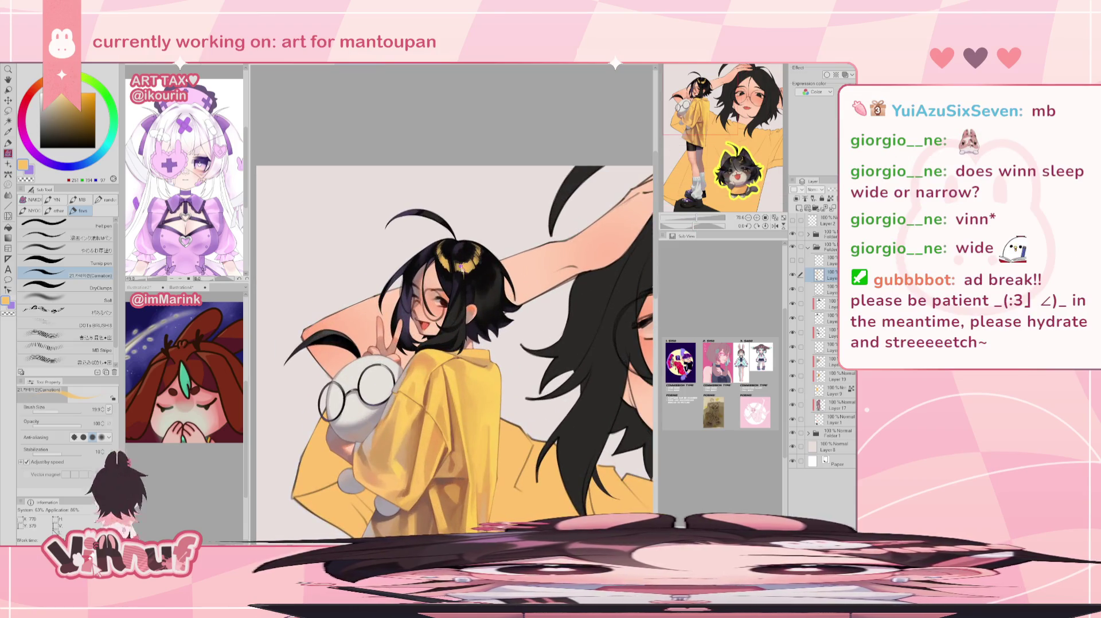
Zoom in on the girl's face and sample skin tones around the ear
left_click(457, 270, "alt")
scroll(456, 270, "up", 5)
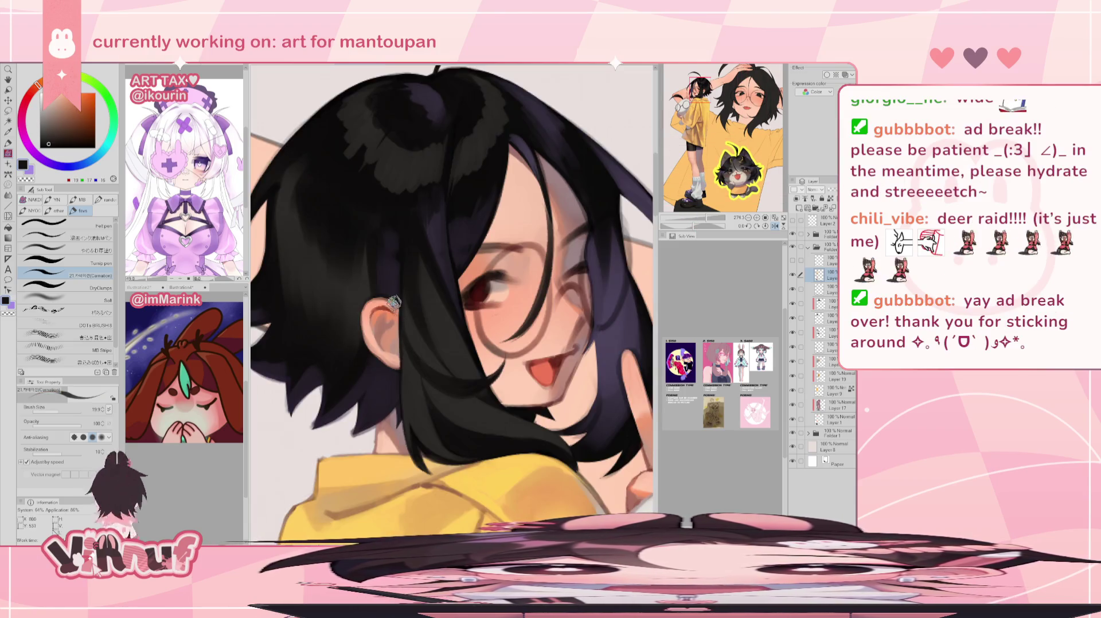
left_click(520, 317, "alt")
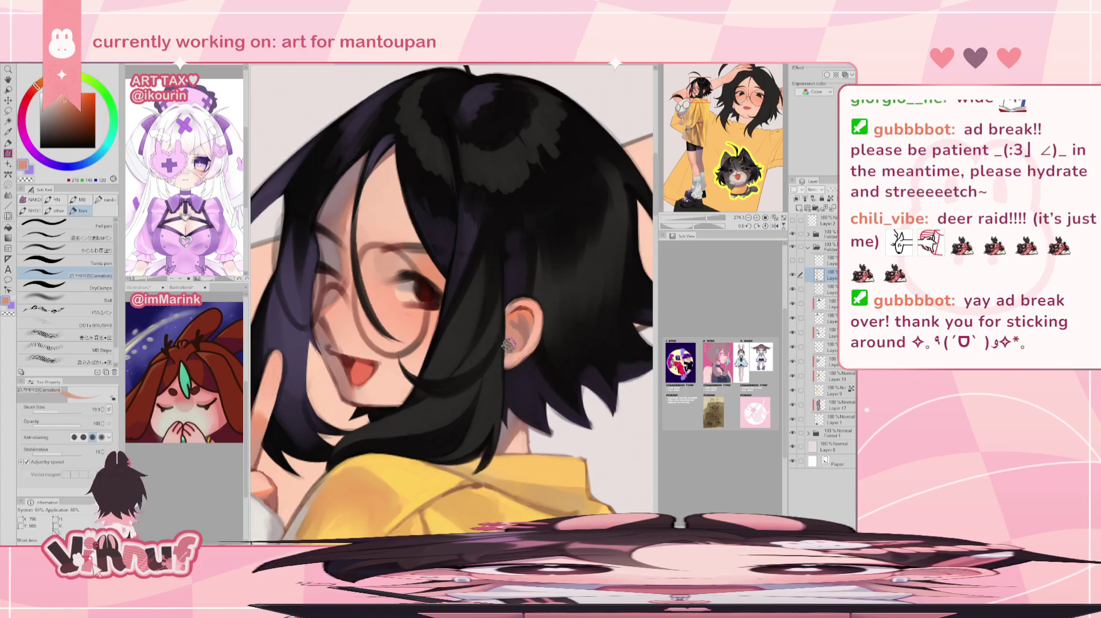
left_click(516, 335, "alt")
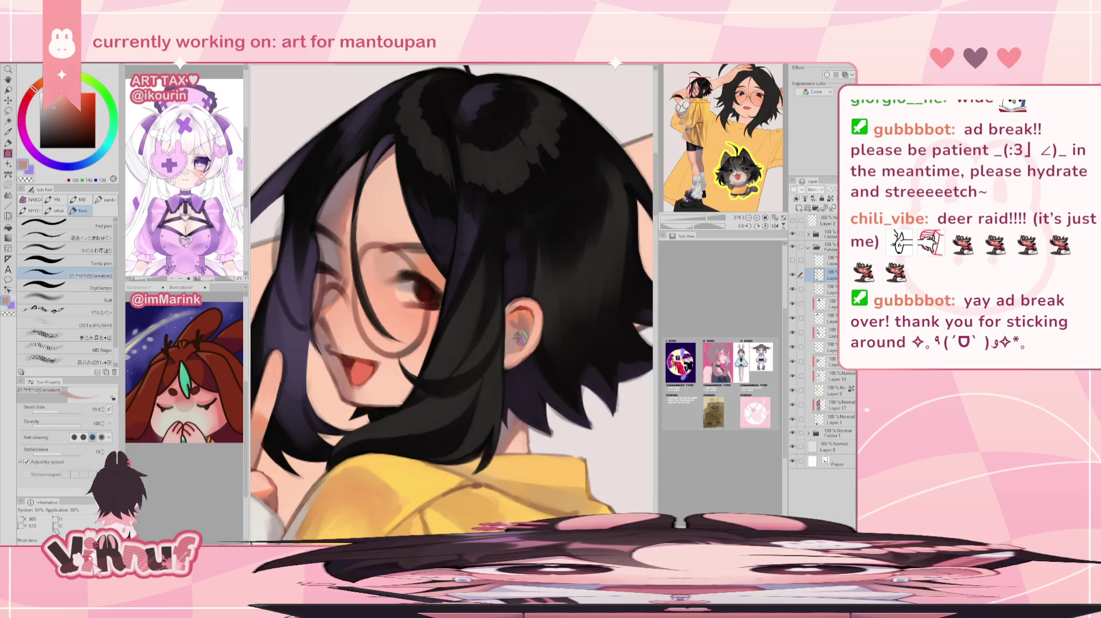
left_click(515, 332, "alt")
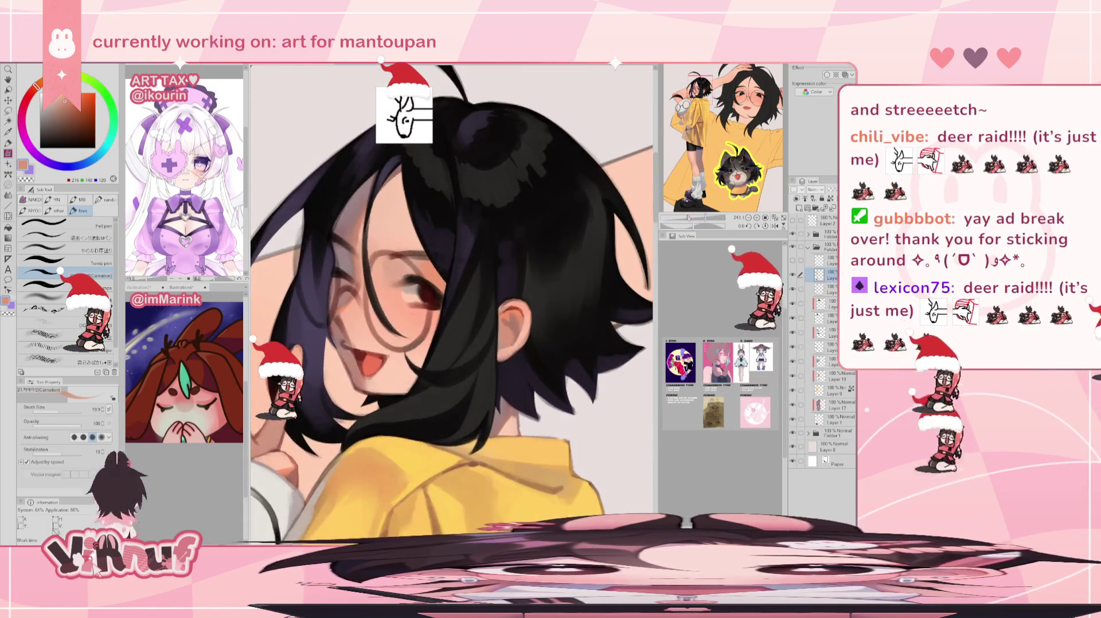
left_click(507, 335, "alt")
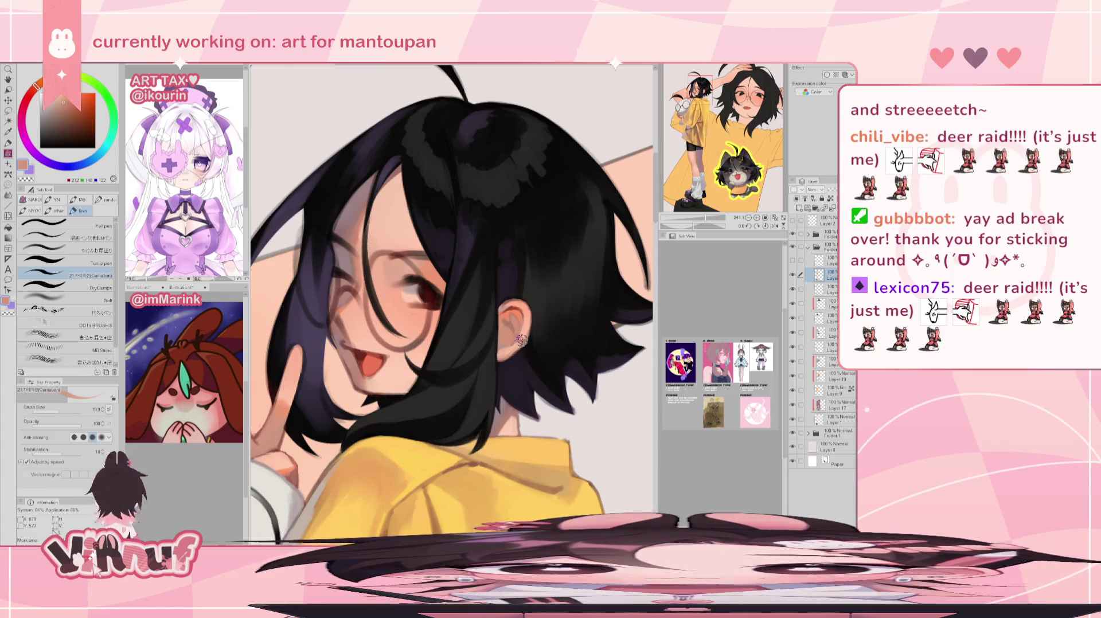
Mirror the canvas to check proportions, then reframe the view on the mouth and eye
key("h")
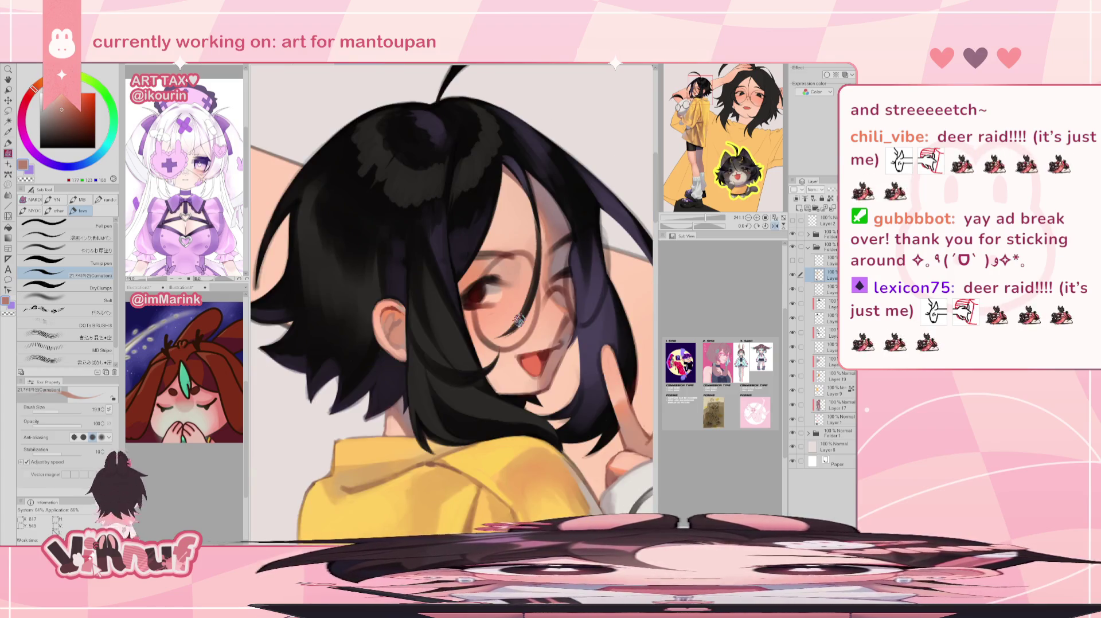
left_click(418, 343, "alt")
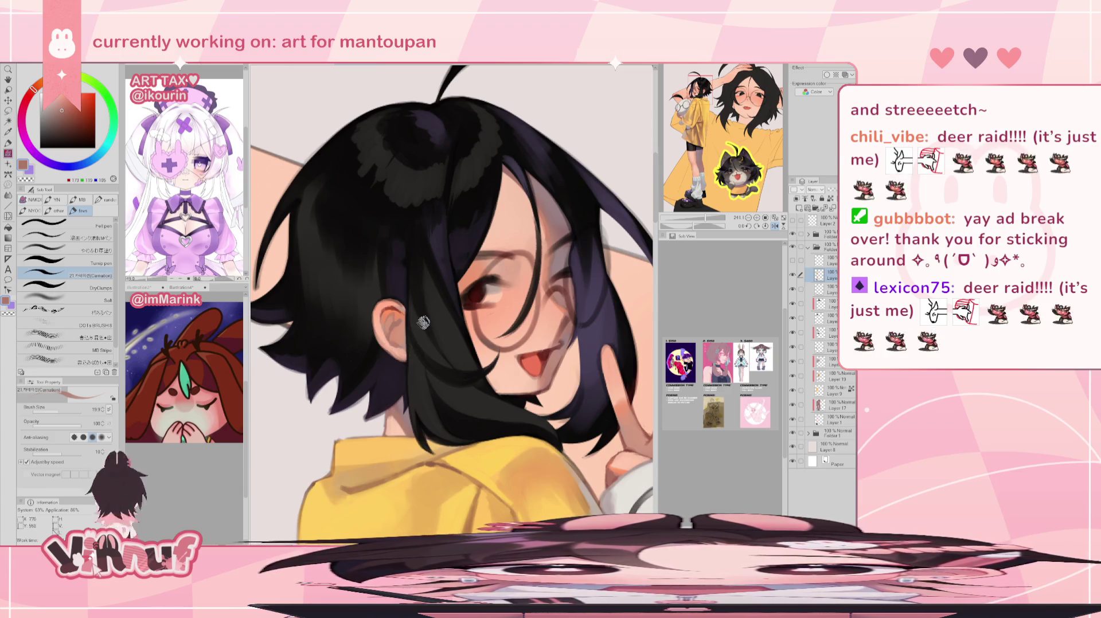
key("h")
left_click_drag(706, 218, 704, 220)
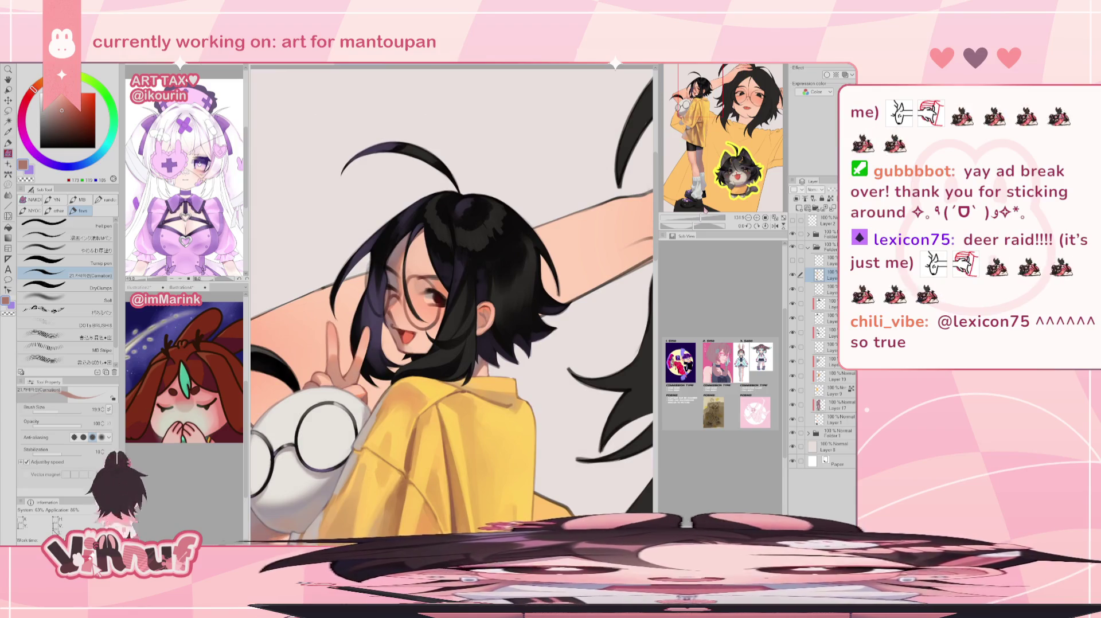
left_click_drag(507, 348, 564, 322)
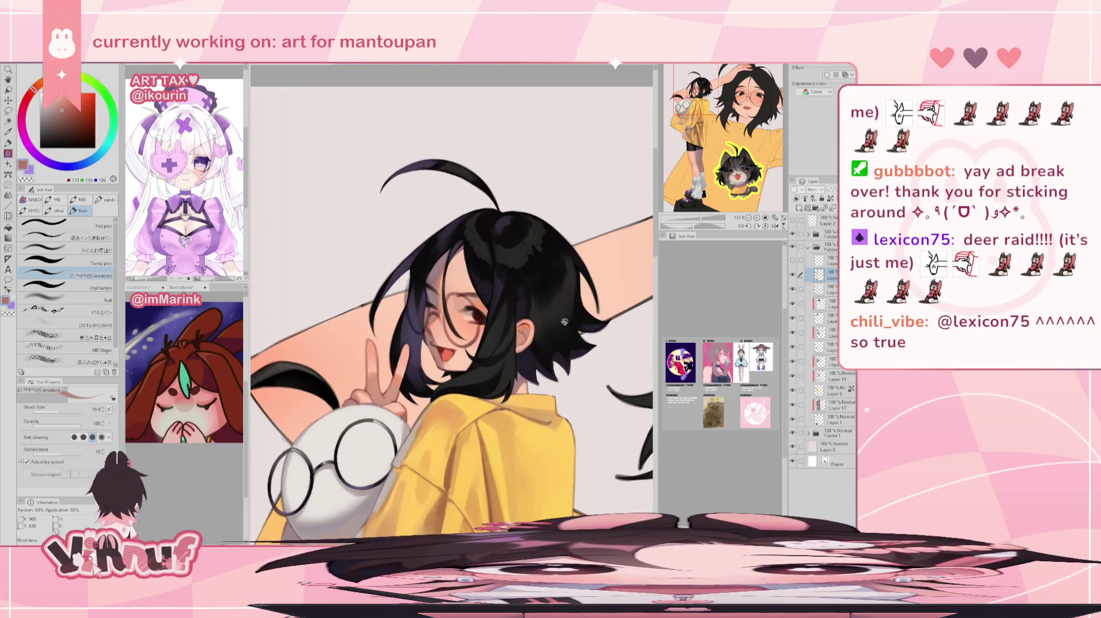
left_click_drag(699, 220, 710, 221)
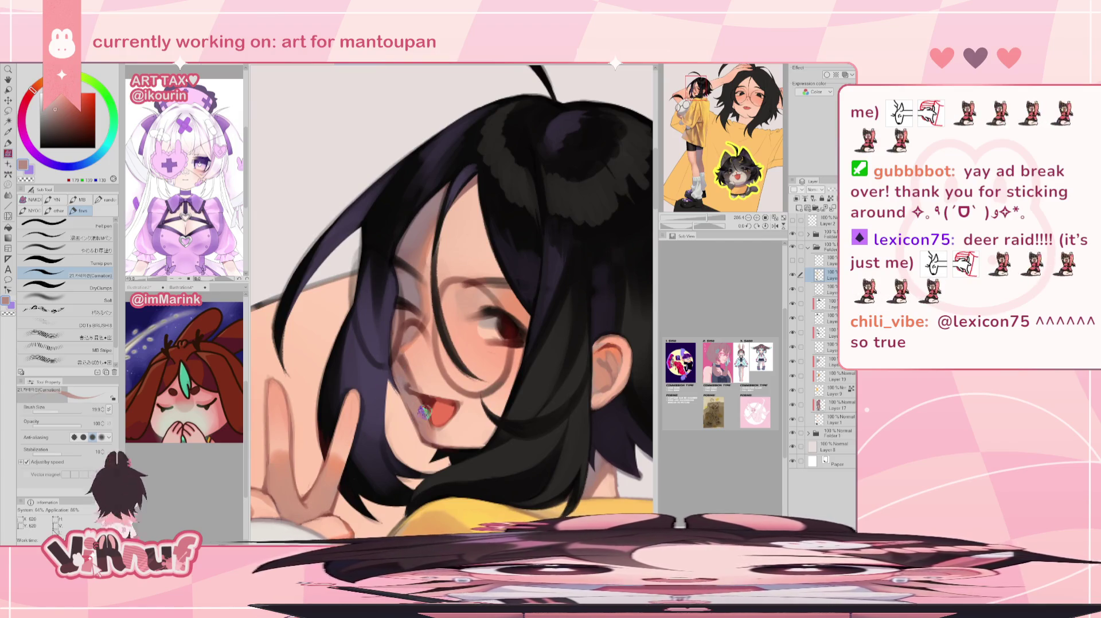
left_click_drag(405, 310, 394, 273)
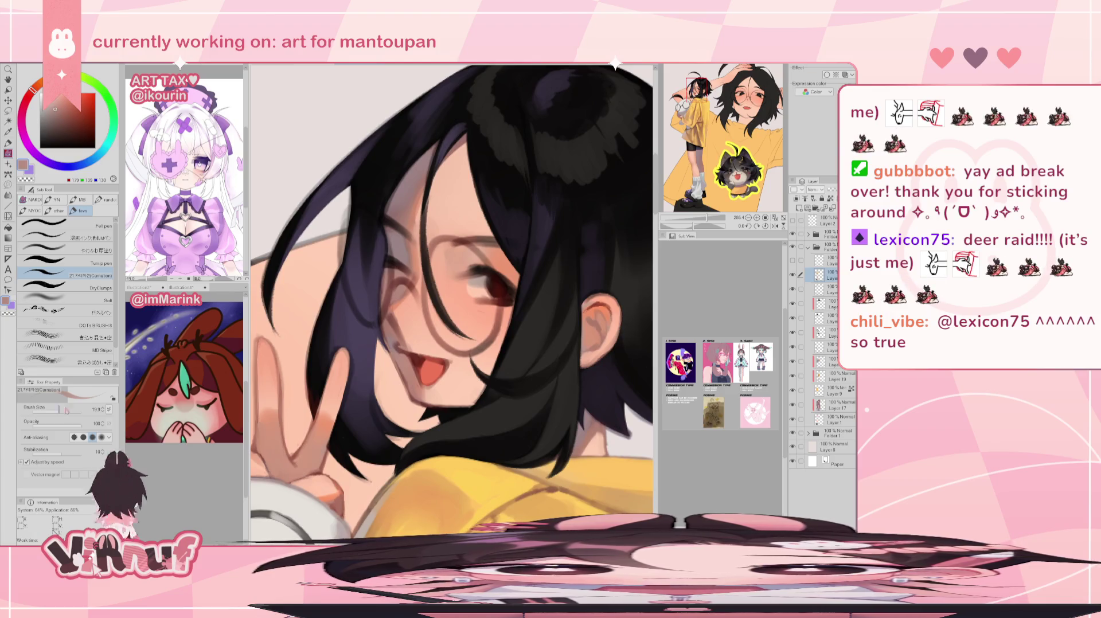
With a smaller brush, touch up the mouth interior, glasses frame edge and cheek blend
key("bracketleft")
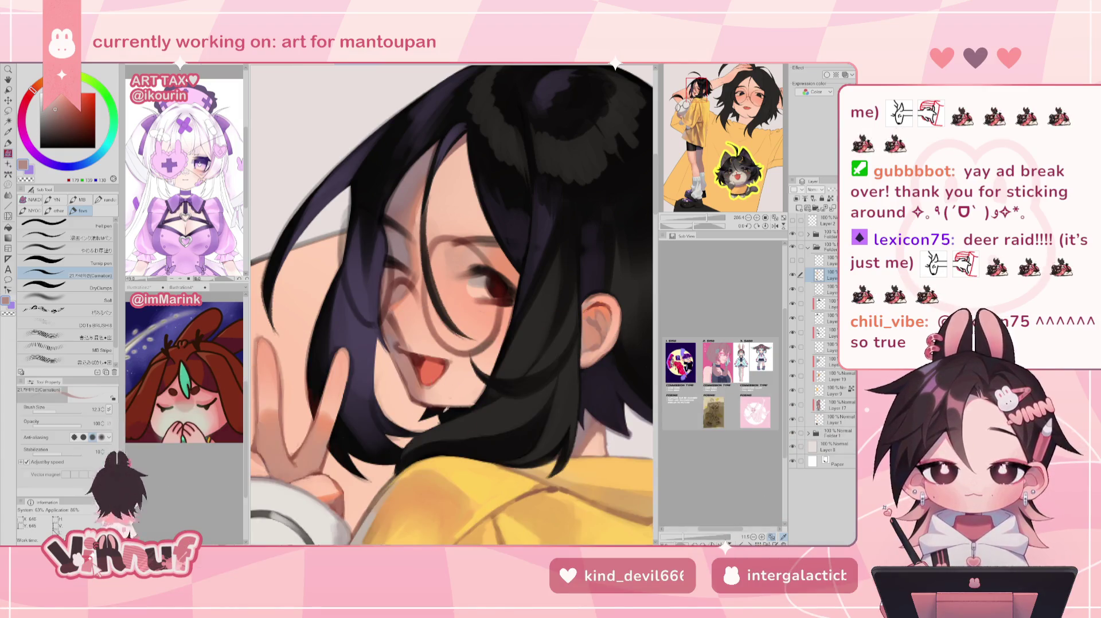
left_click(459, 408, "alt")
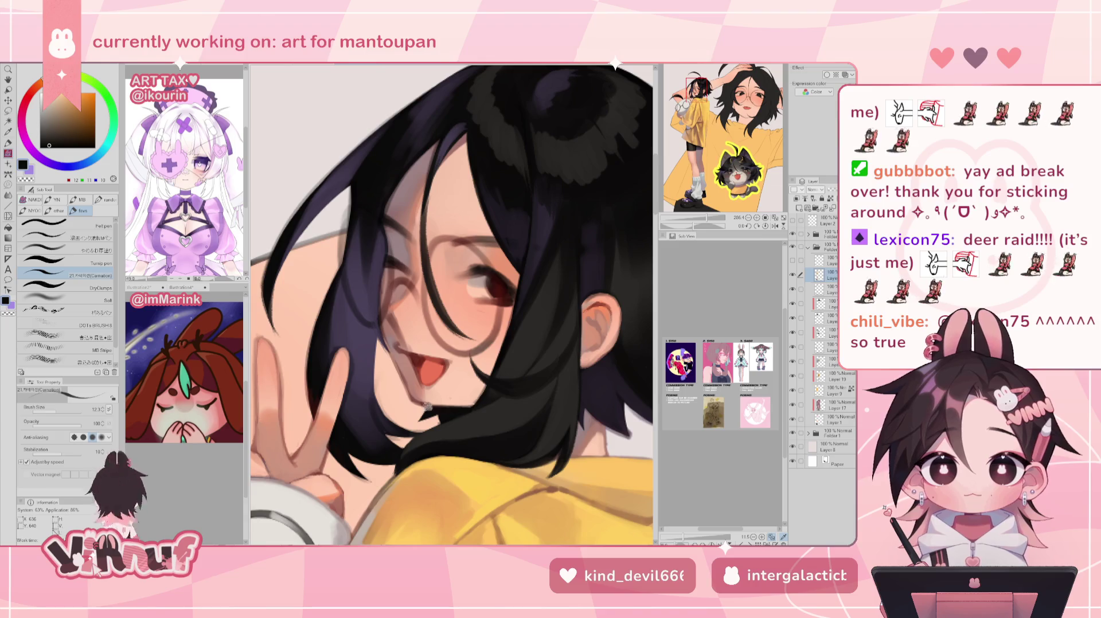
left_click(418, 385, "alt")
left_click_drag(404, 367, 403, 383)
left_click(385, 328, "alt")
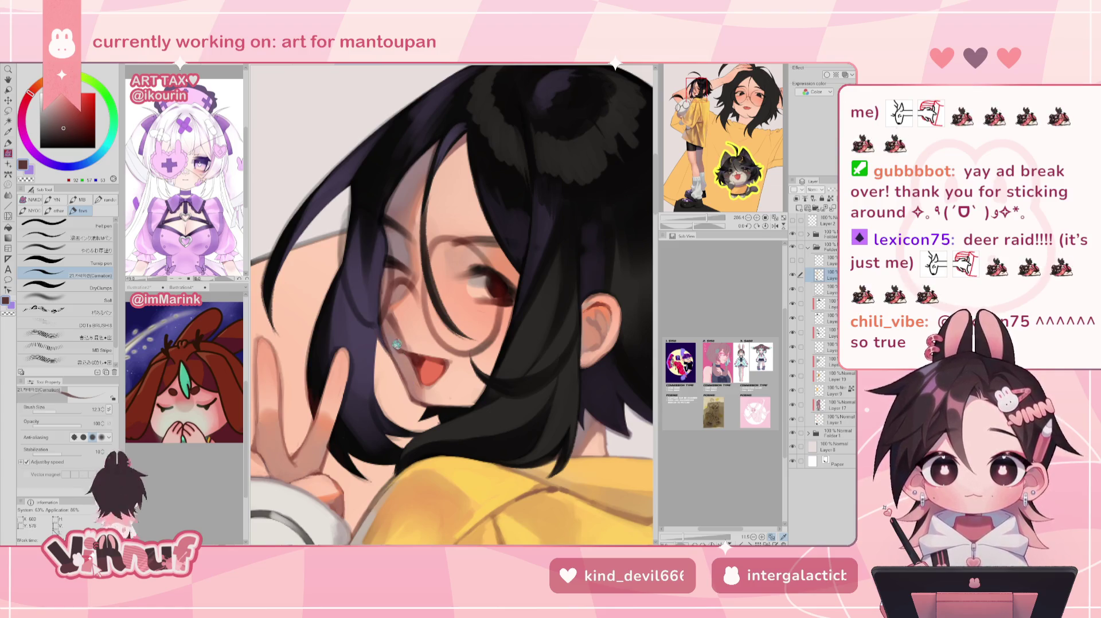
left_click(390, 338, "alt")
left_click_drag(390, 338, 385, 330)
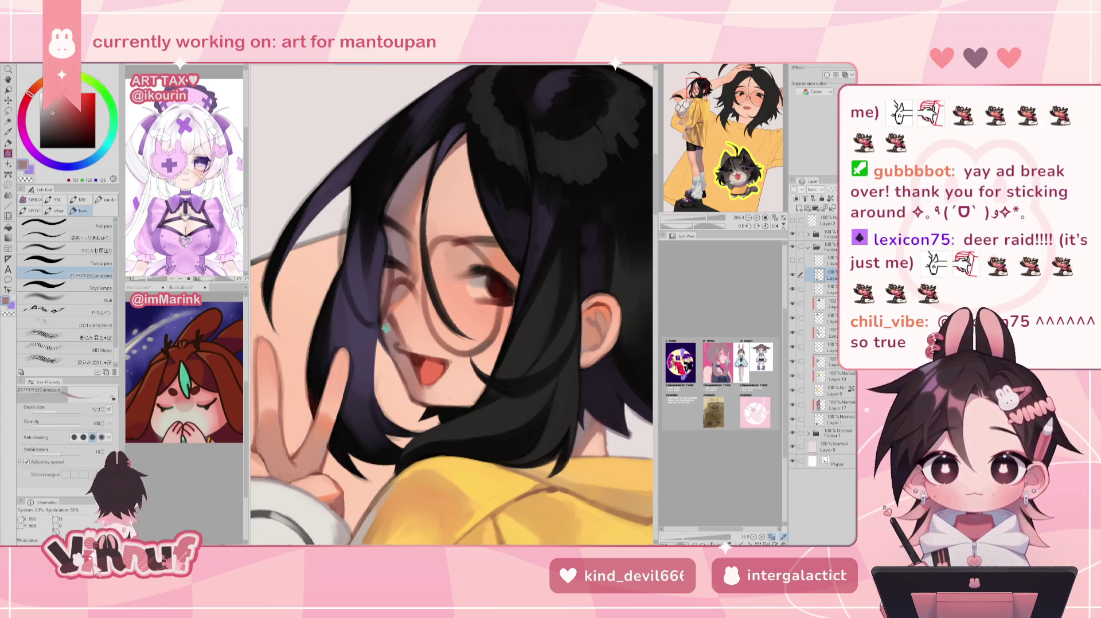
Sample lip and tongue colours and darken the tongue toward the lower lip
left_click(406, 377, "alt")
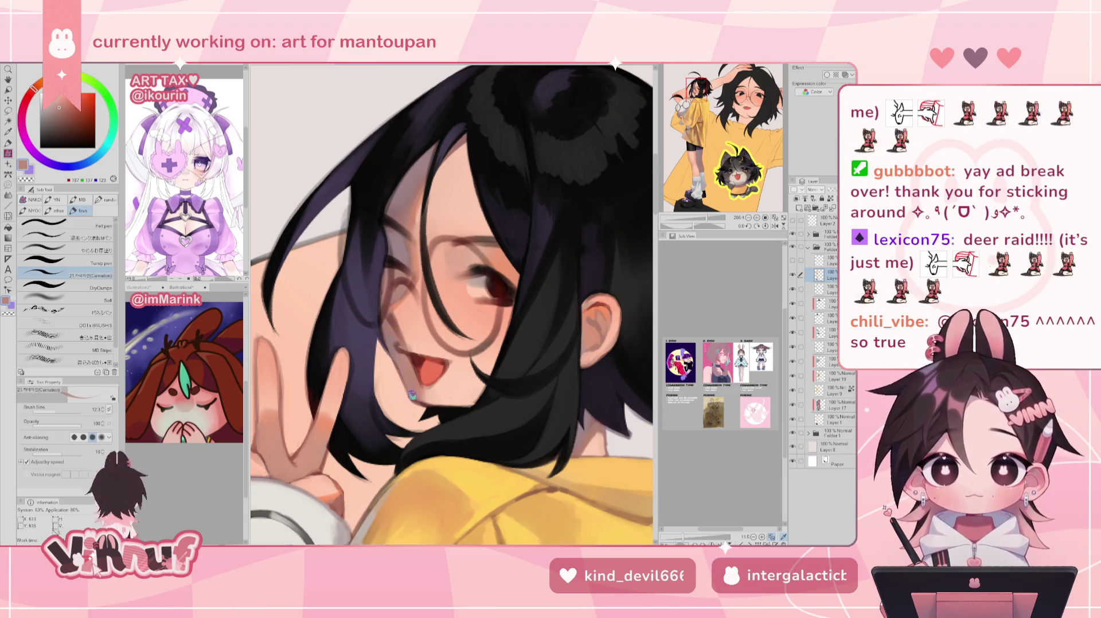
left_click(437, 396, "alt")
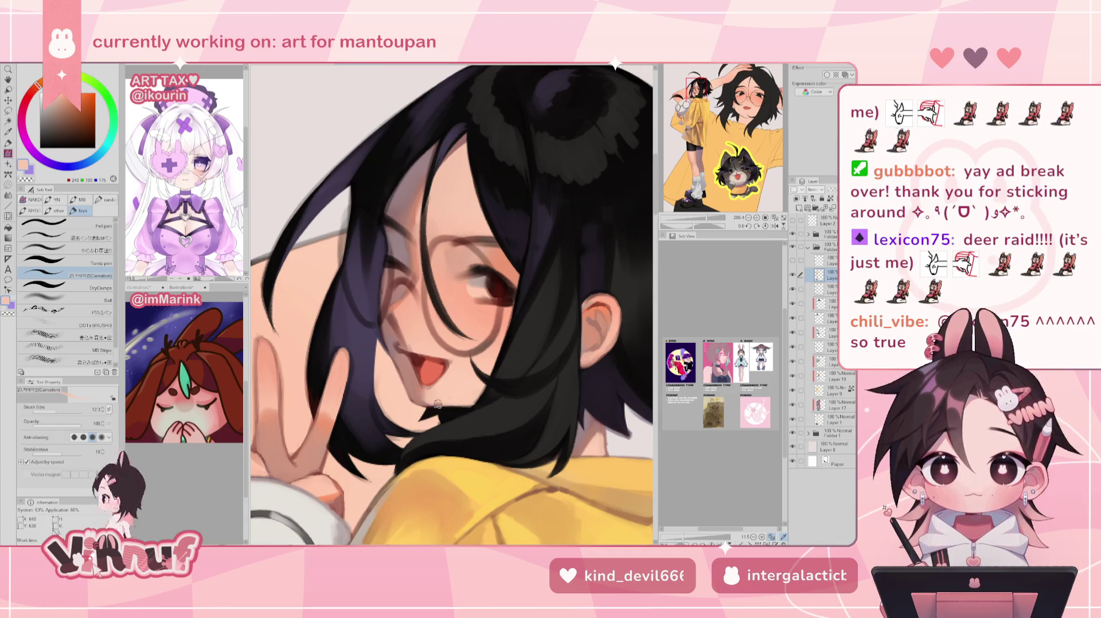
left_click(418, 386, "alt")
left_click(423, 382, "alt")
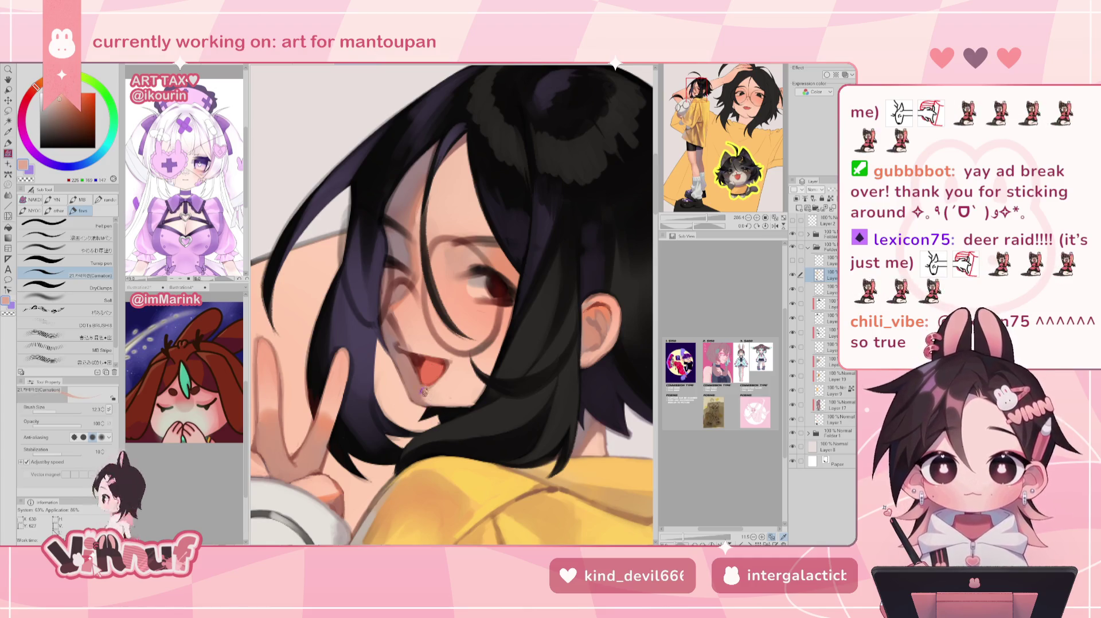
left_click(411, 360, "alt")
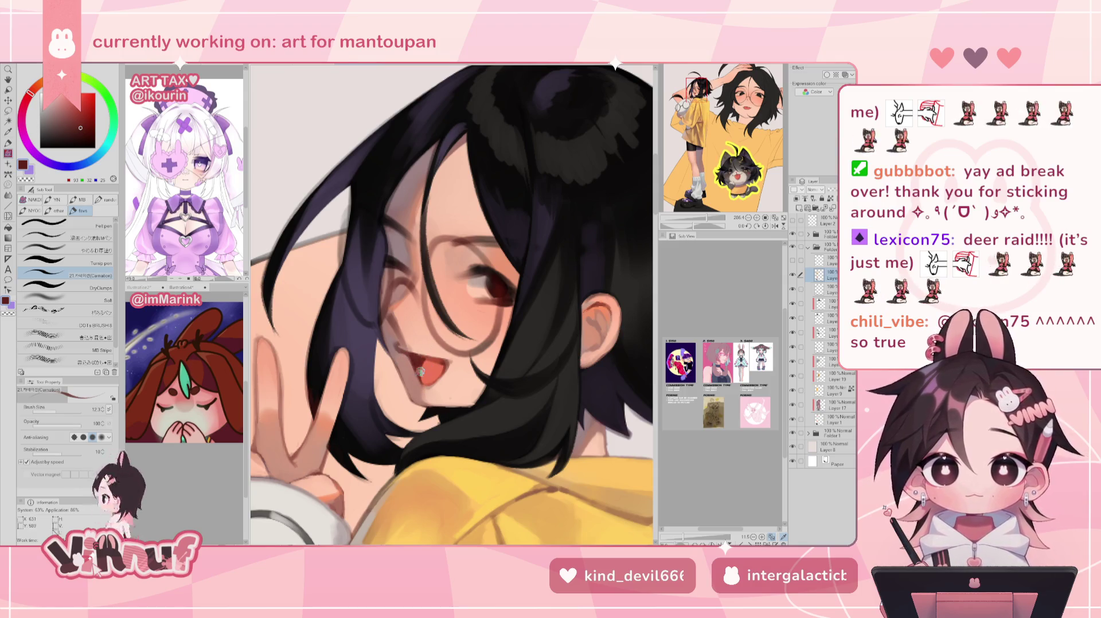
left_click(438, 360, "alt")
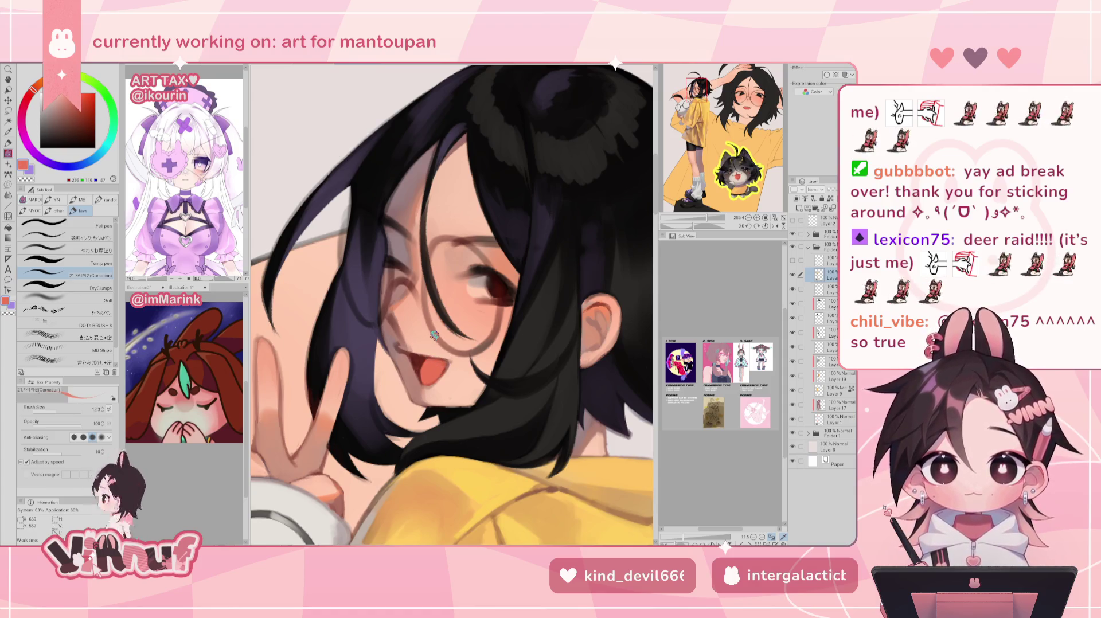
key("h")
left_click(474, 359, "alt")
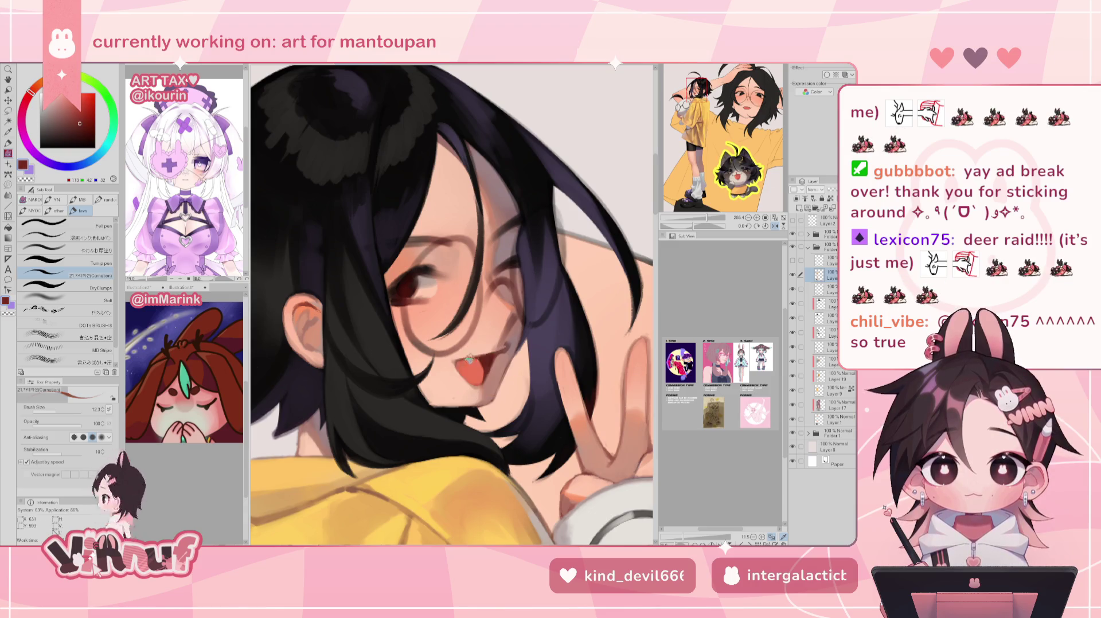
left_click_drag(459, 362, 478, 387)
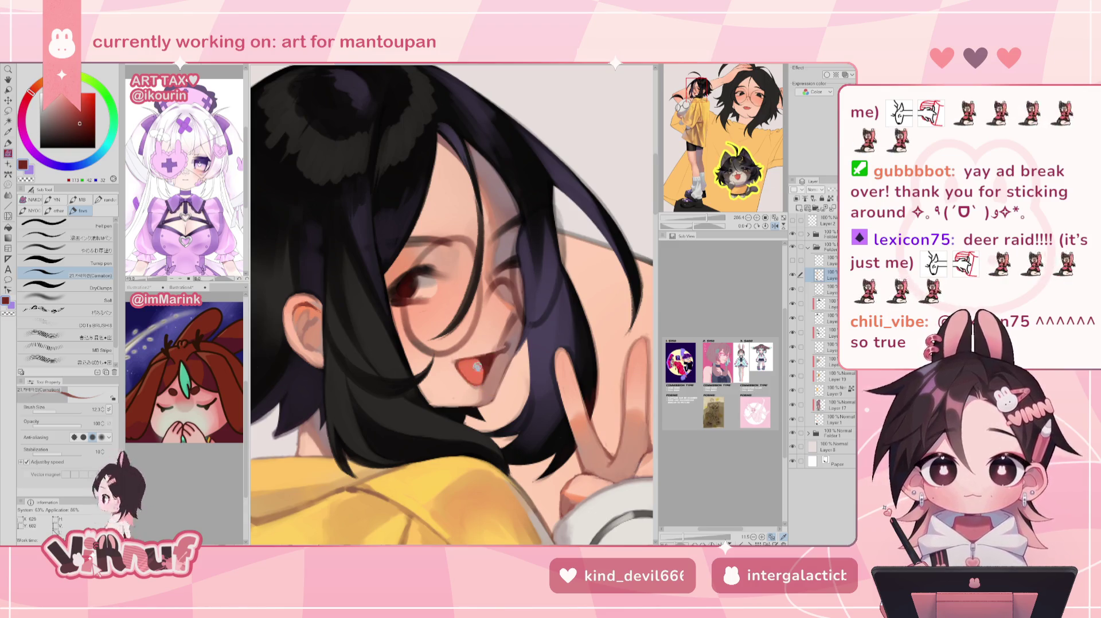
Paint soft light-peach shading on the cheek beside the mouth
left_click(481, 372, "alt")
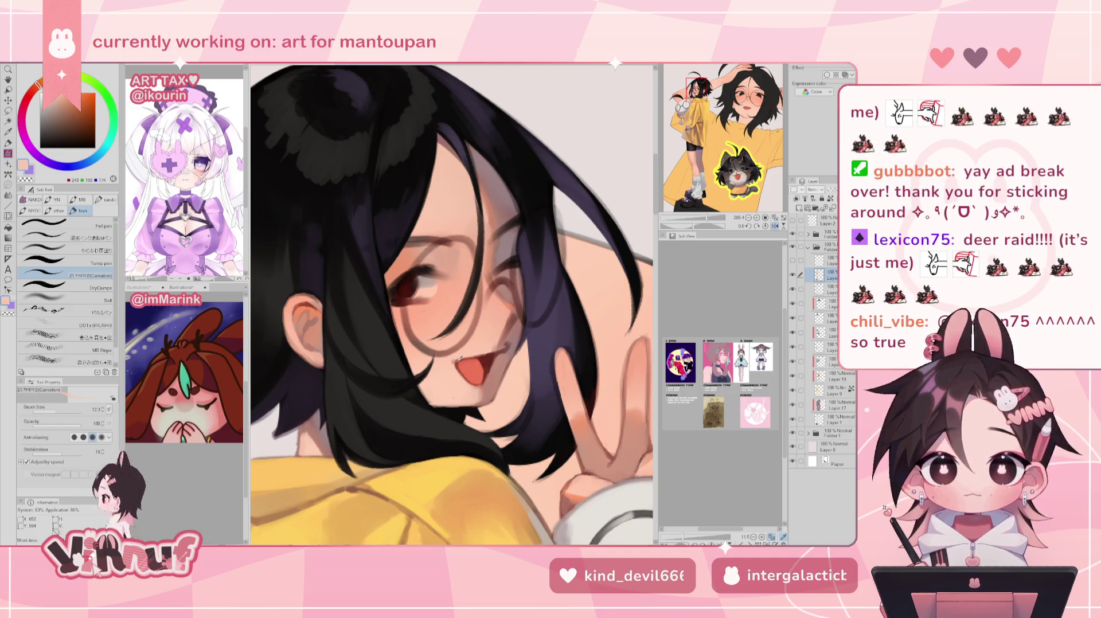
left_click(455, 361, "alt")
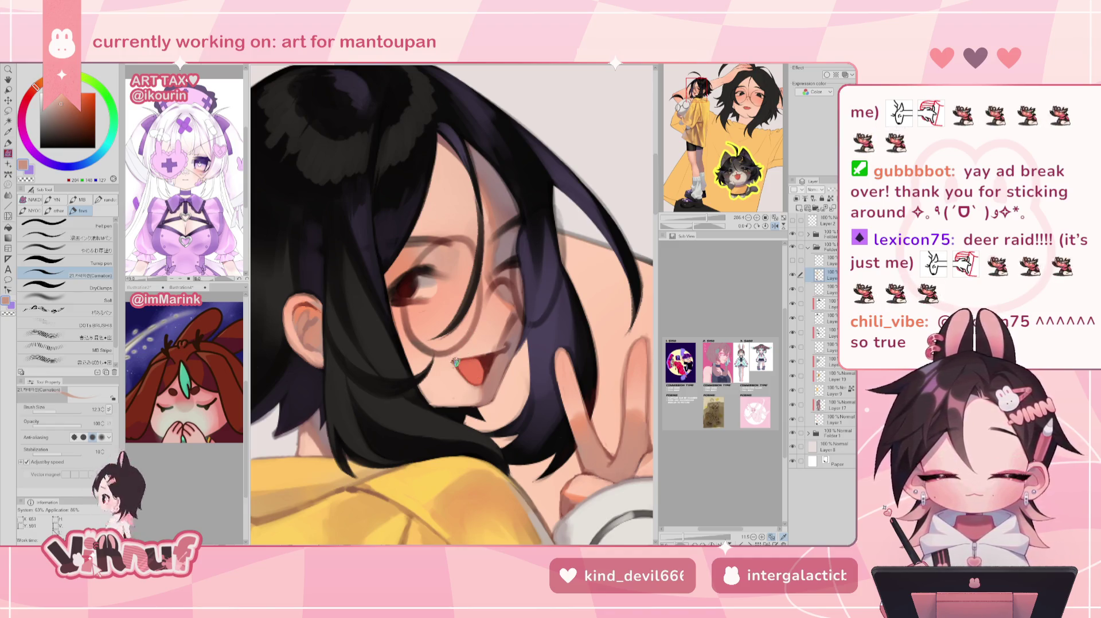
key("h")
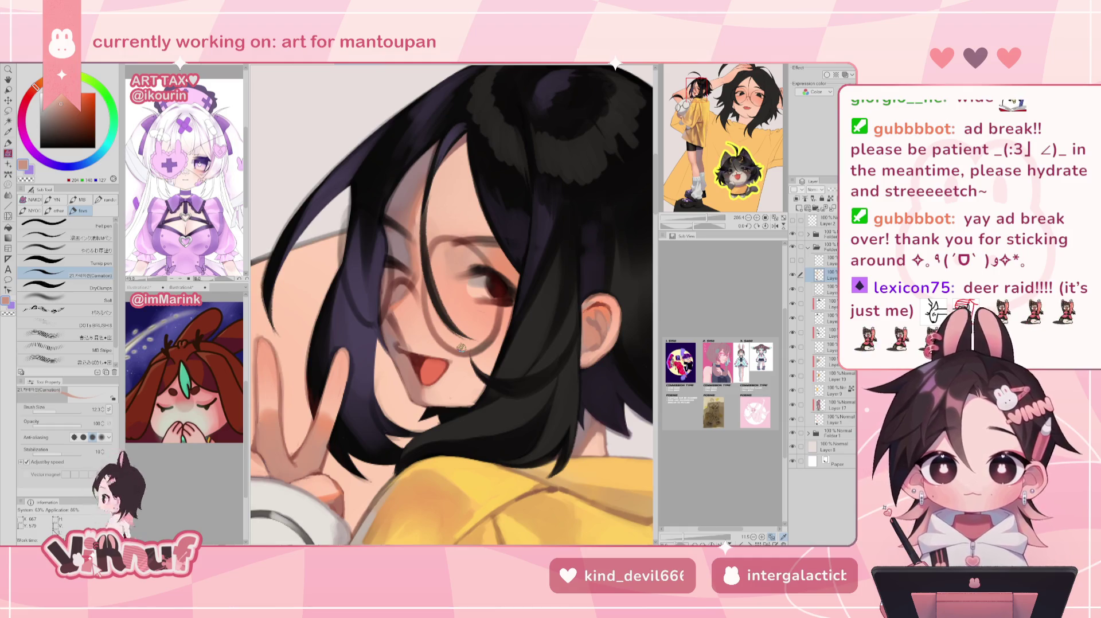
left_click(457, 367, "alt")
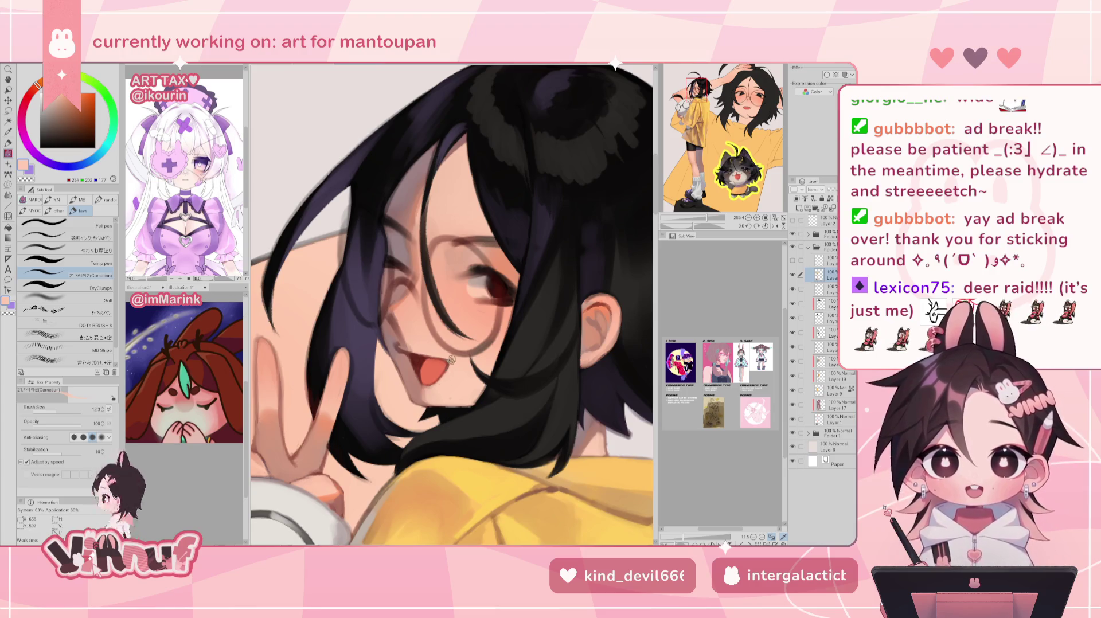
key("h")
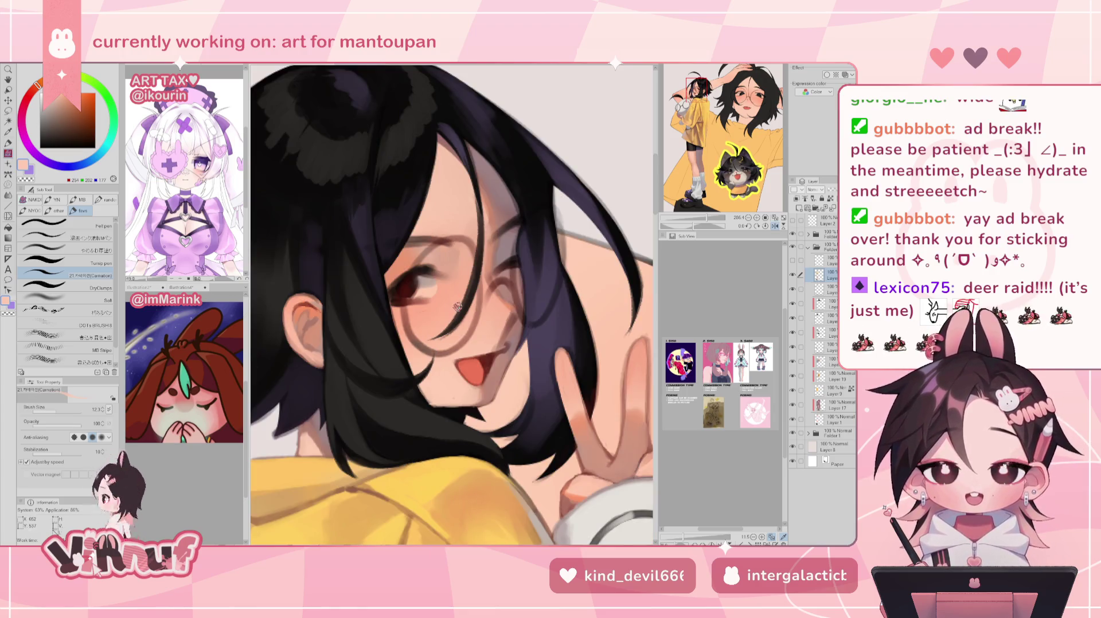
left_click_drag(466, 351, 487, 355)
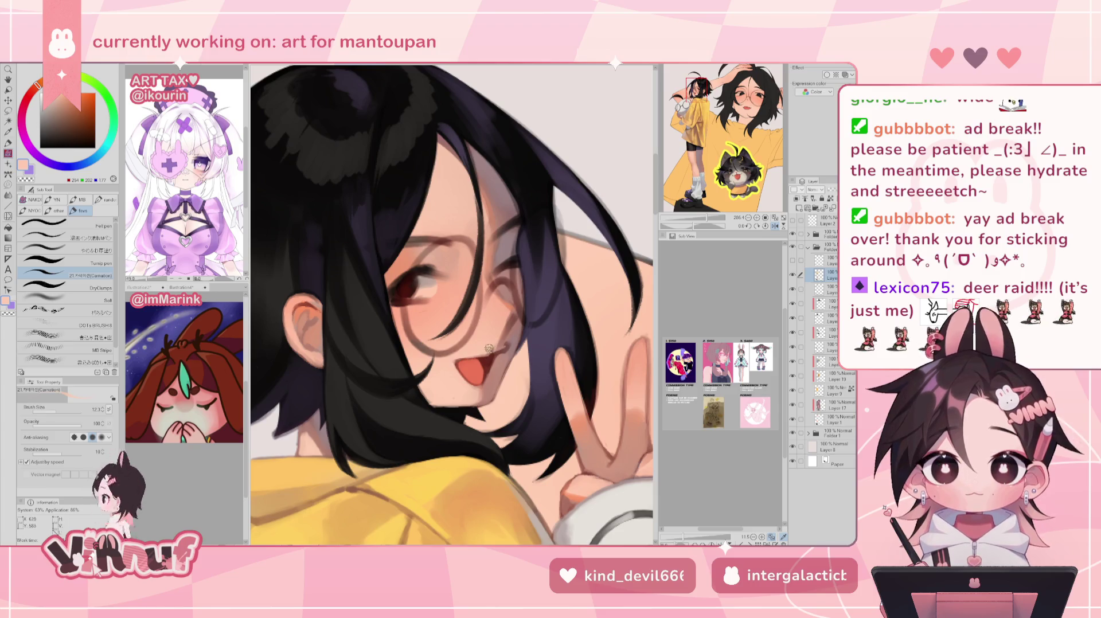
Sample muted pink, red-brown and peach skin tones, mirroring the canvas to check the face
key("h")
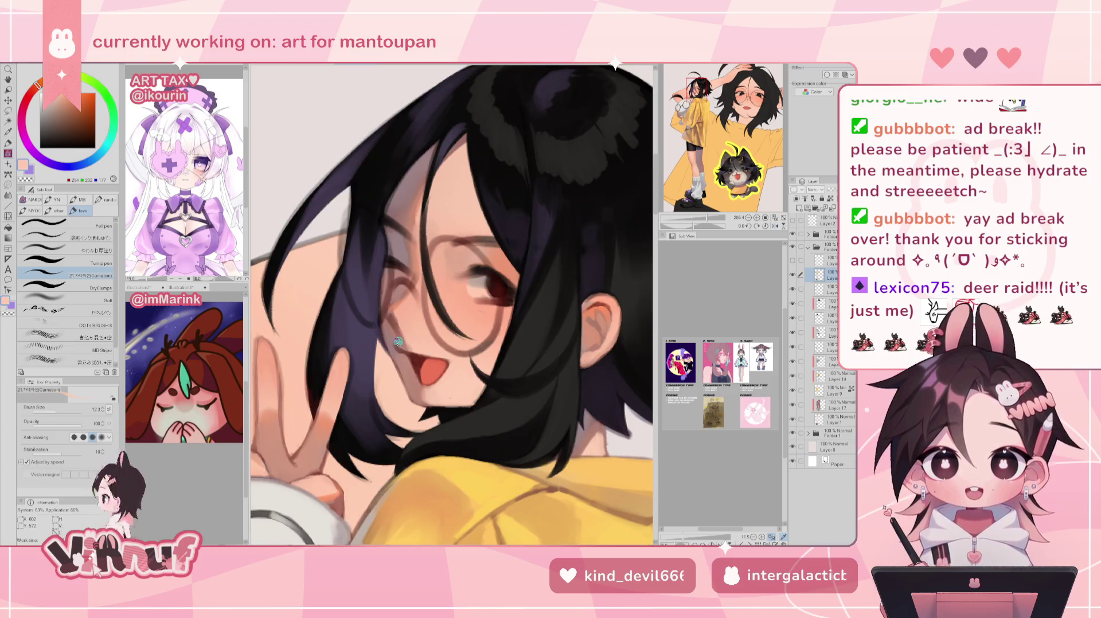
left_click(400, 348, "alt")
left_click(415, 351, "alt")
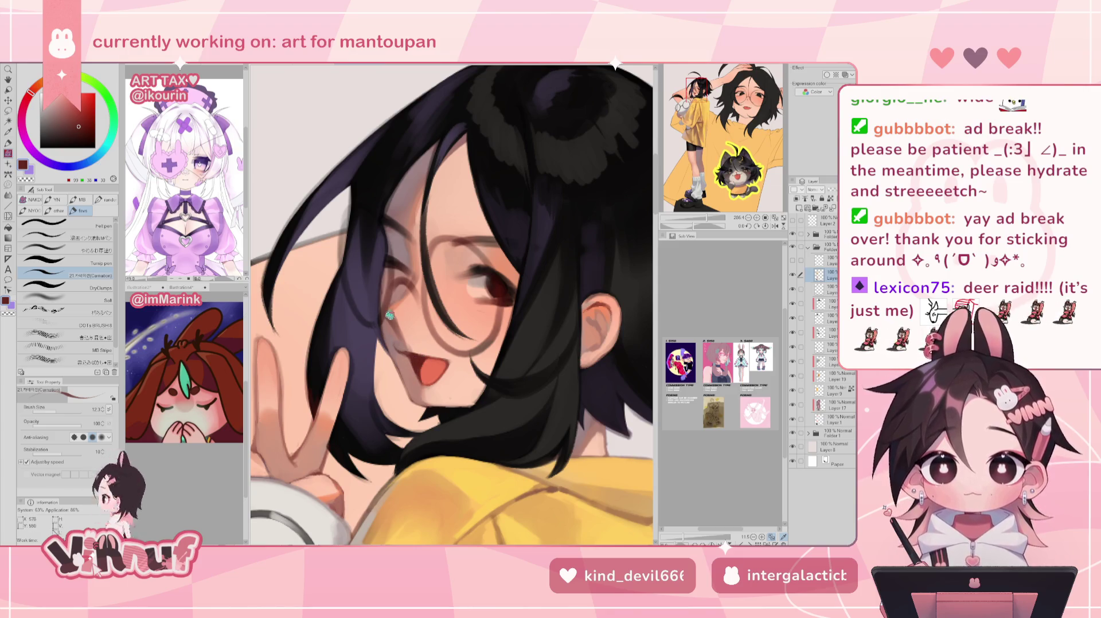
left_click(397, 322, "alt")
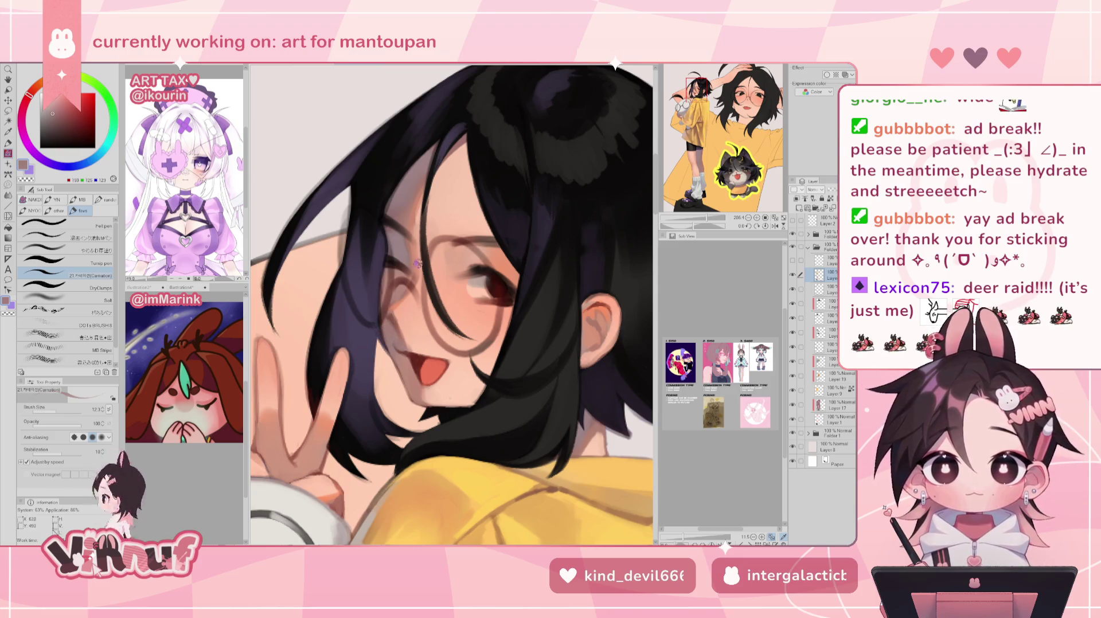
left_click(398, 323, "alt")
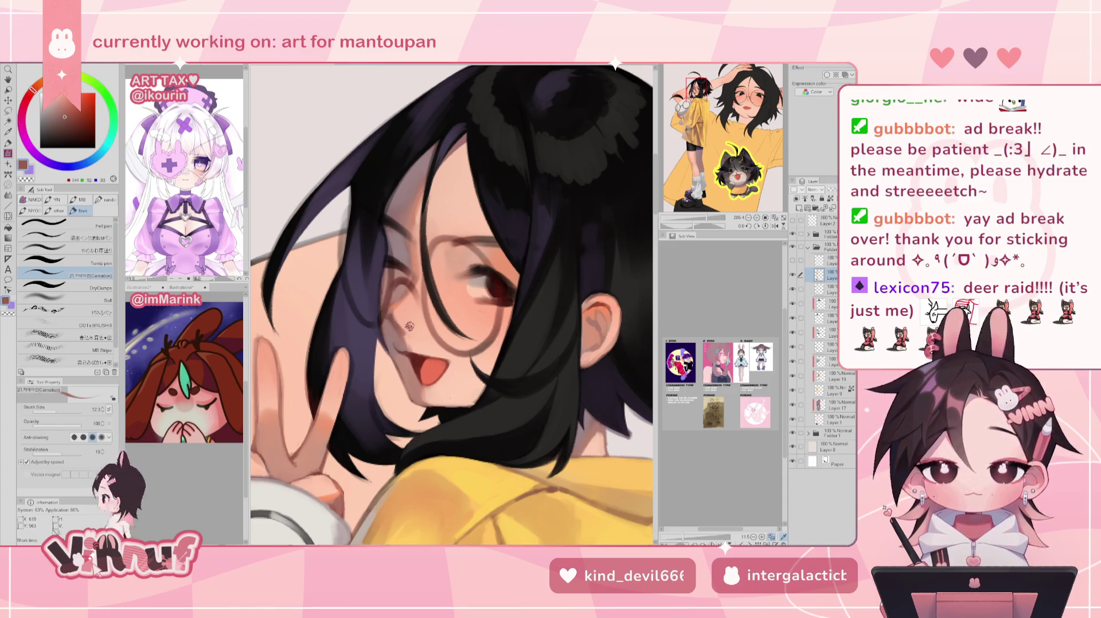
key("h")
left_click(503, 283, "alt")
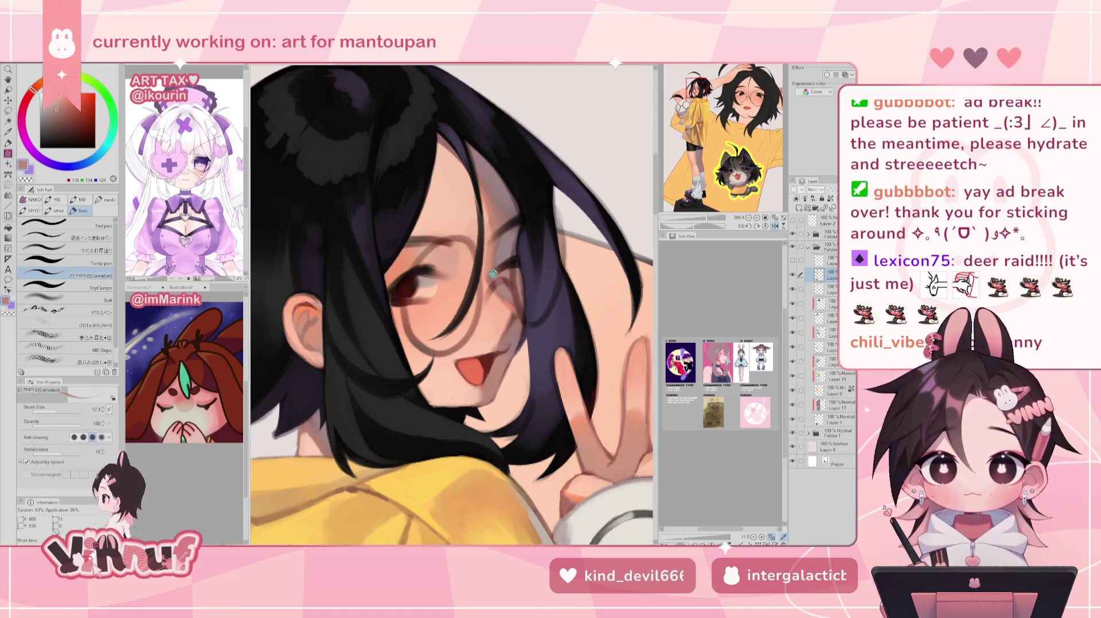
left_click(498, 261, "alt")
left_click(499, 257, "alt")
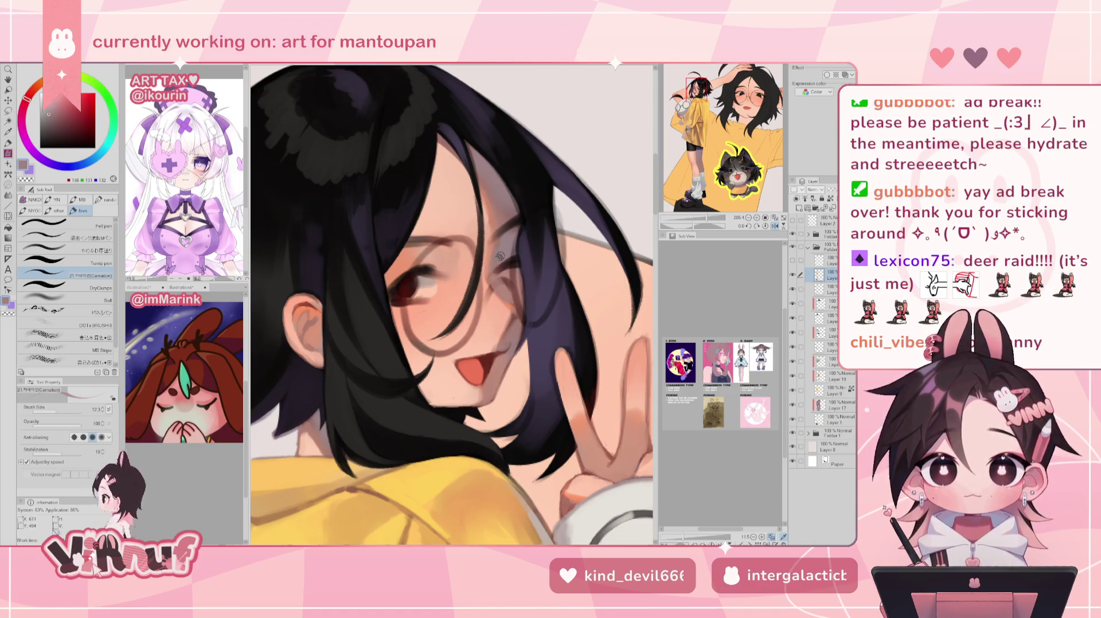
left_click(508, 299, "alt")
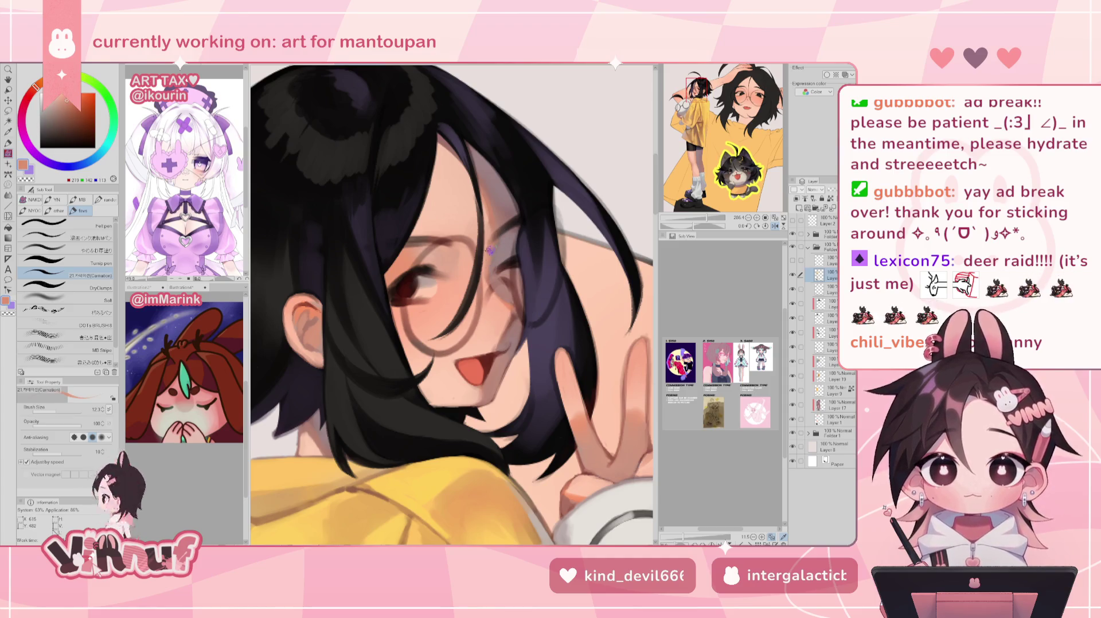
key("h")
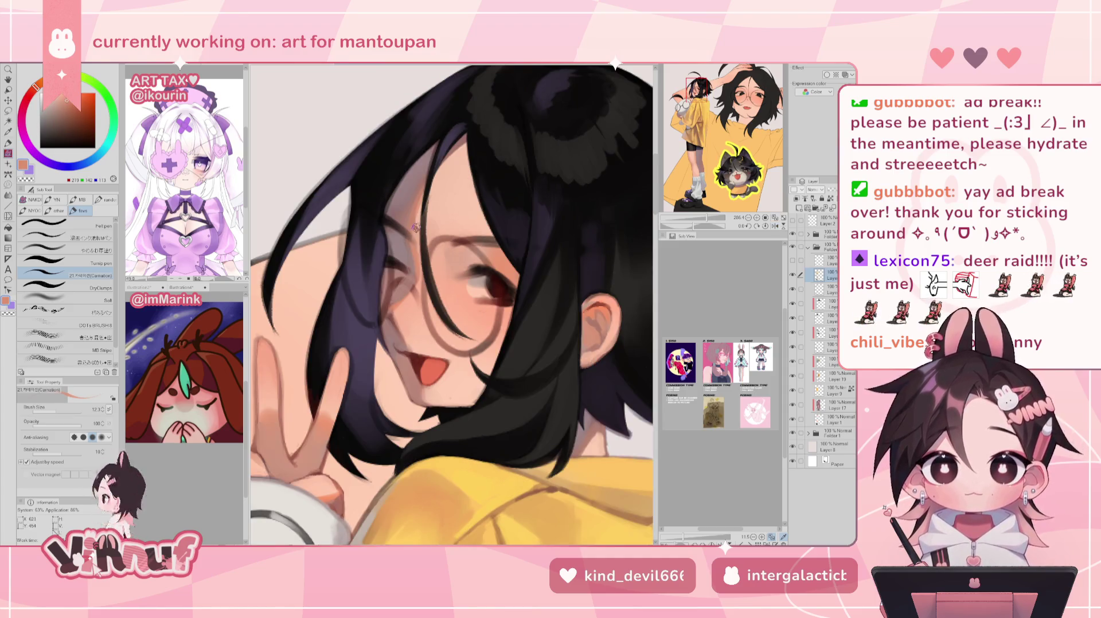
Switch to the Eraser and sample a darker peach from the forehead
left_click(428, 210, "alt")
key("e")
left_click(418, 225, "alt")
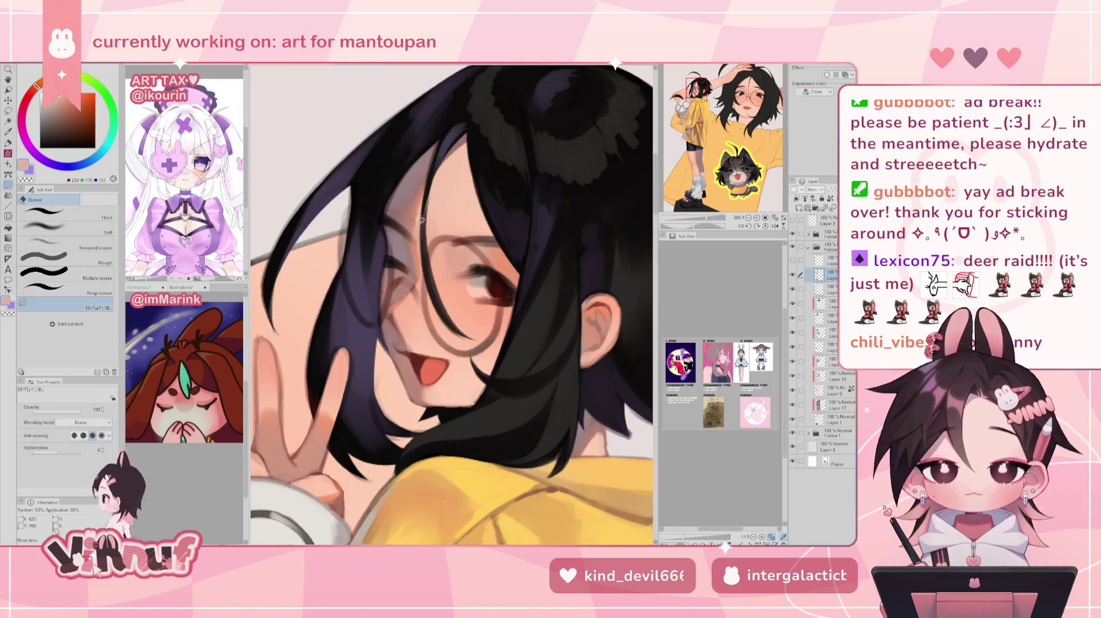
Return to the brush and sample mauve, brown and skin tones around the glasses frame
key("b")
left_click(421, 212, "alt")
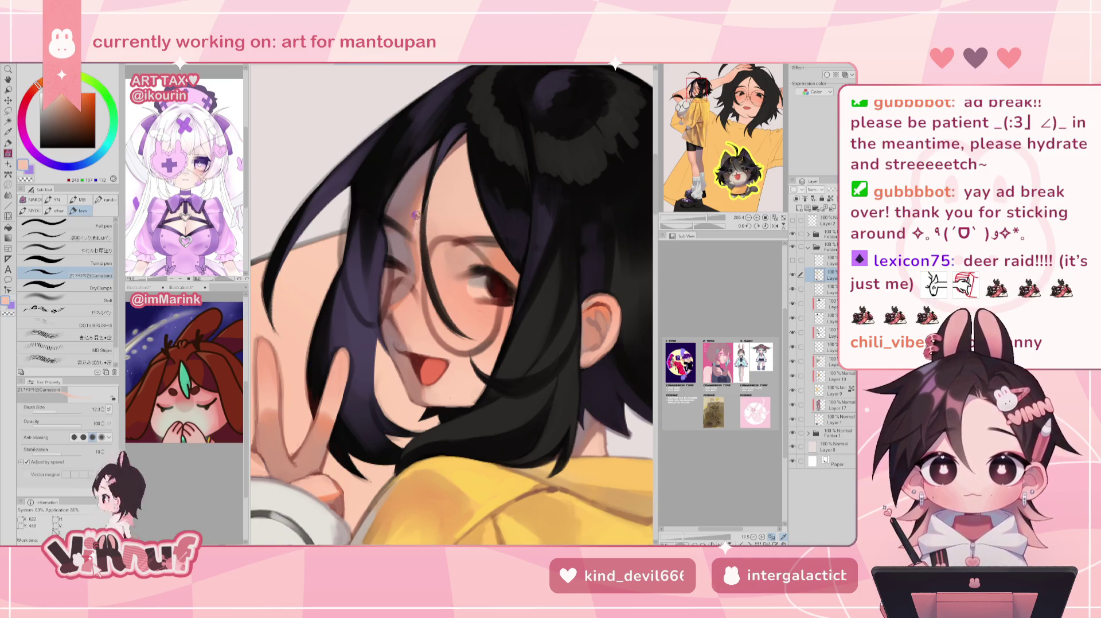
left_click(396, 241, "alt")
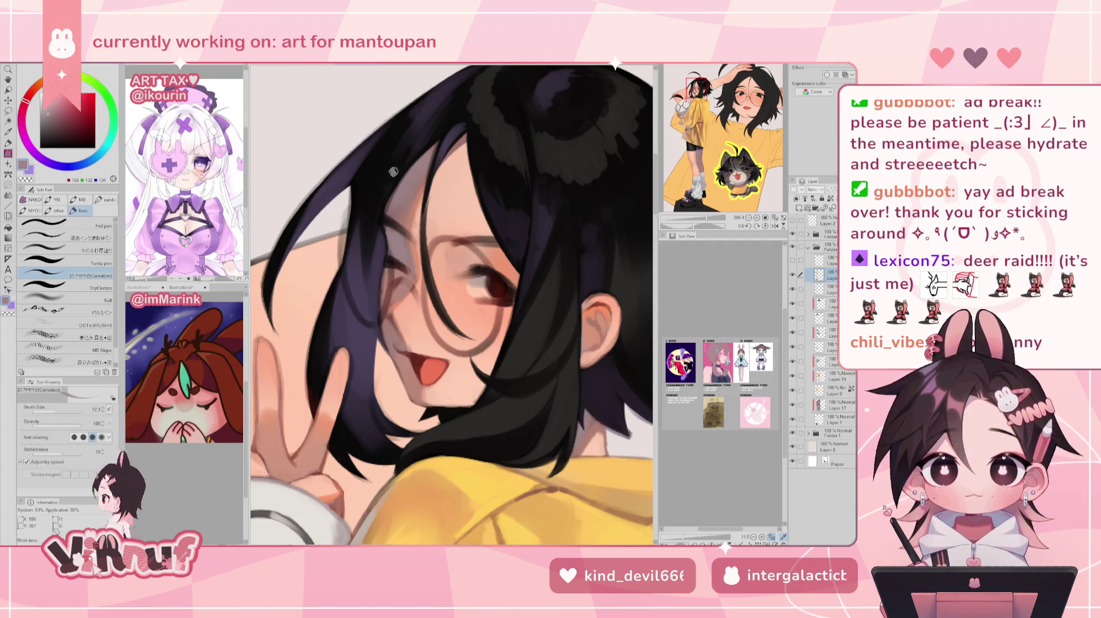
left_click(389, 284, "alt")
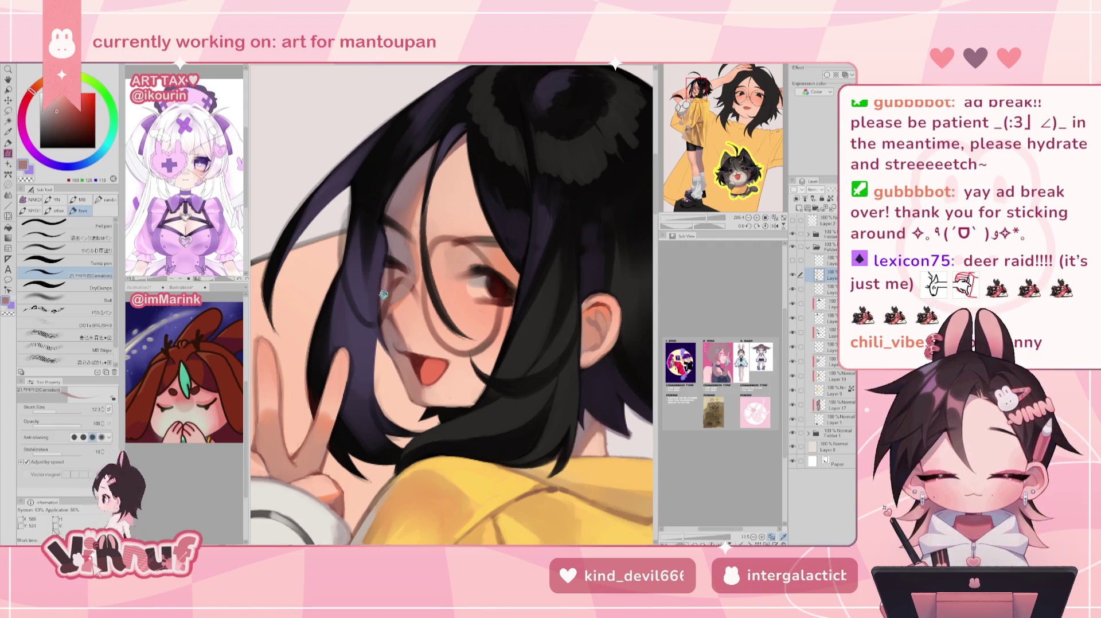
left_click(398, 242, "alt")
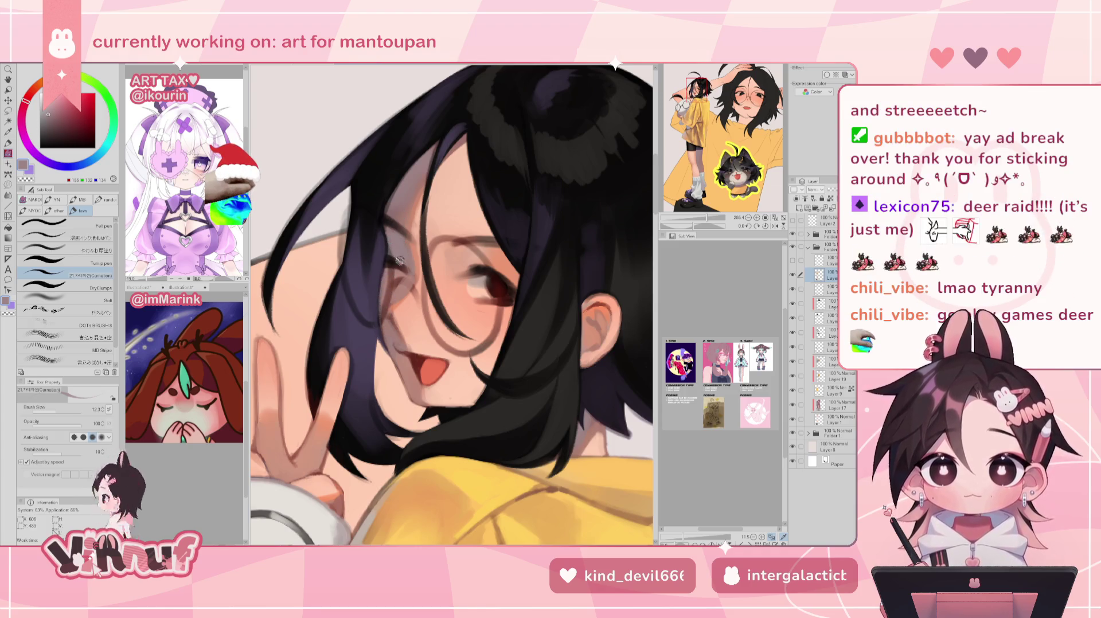
left_click(400, 268, "alt")
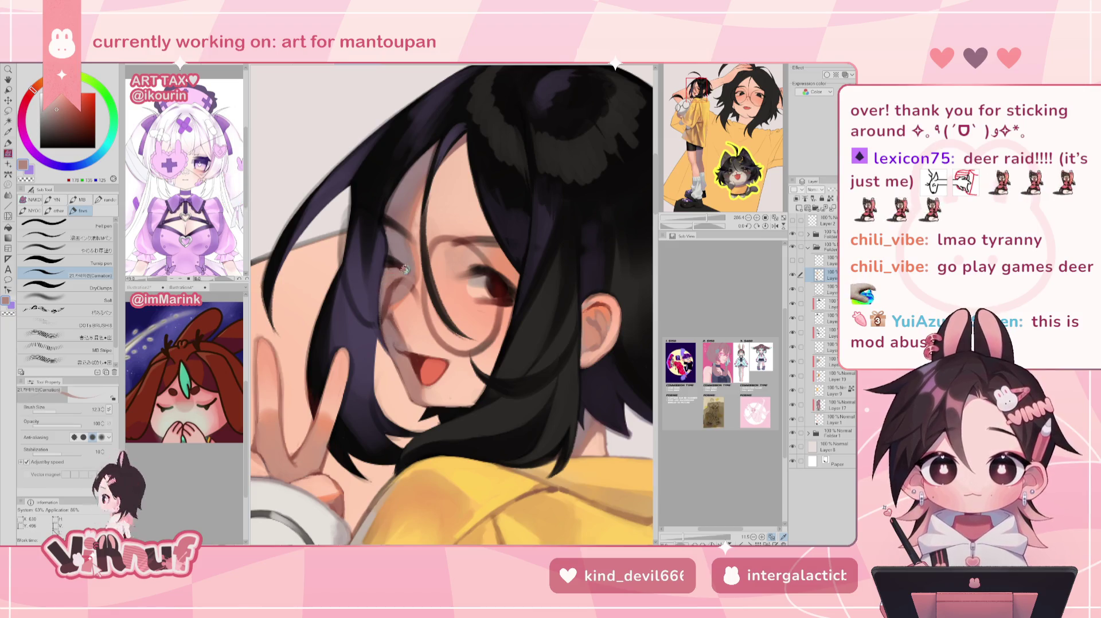
left_click(404, 275, "alt")
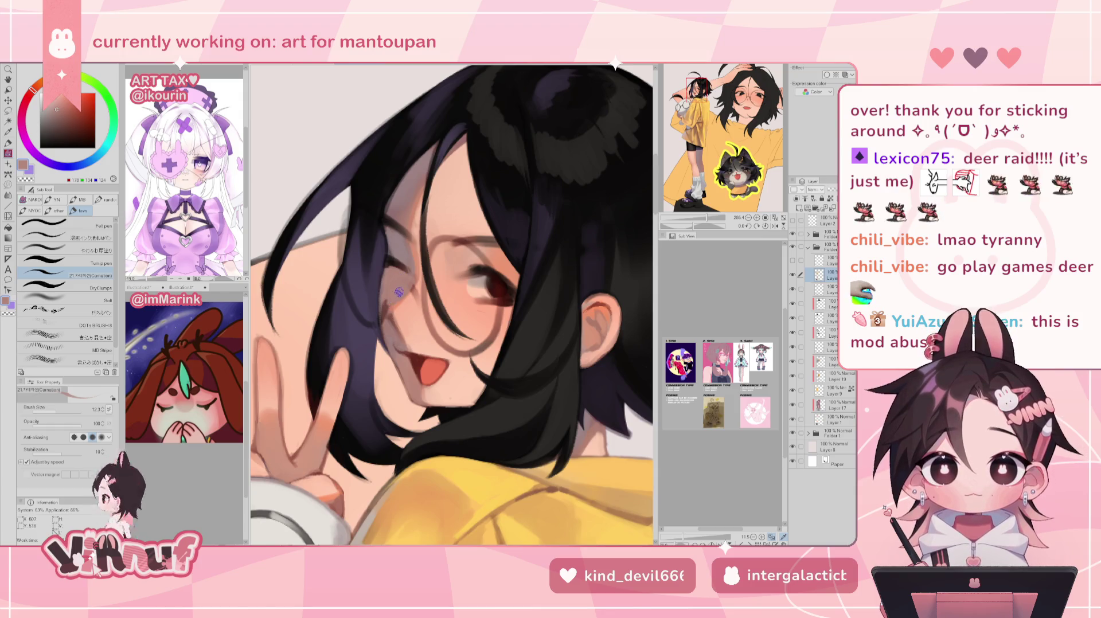
left_click(392, 275, "alt")
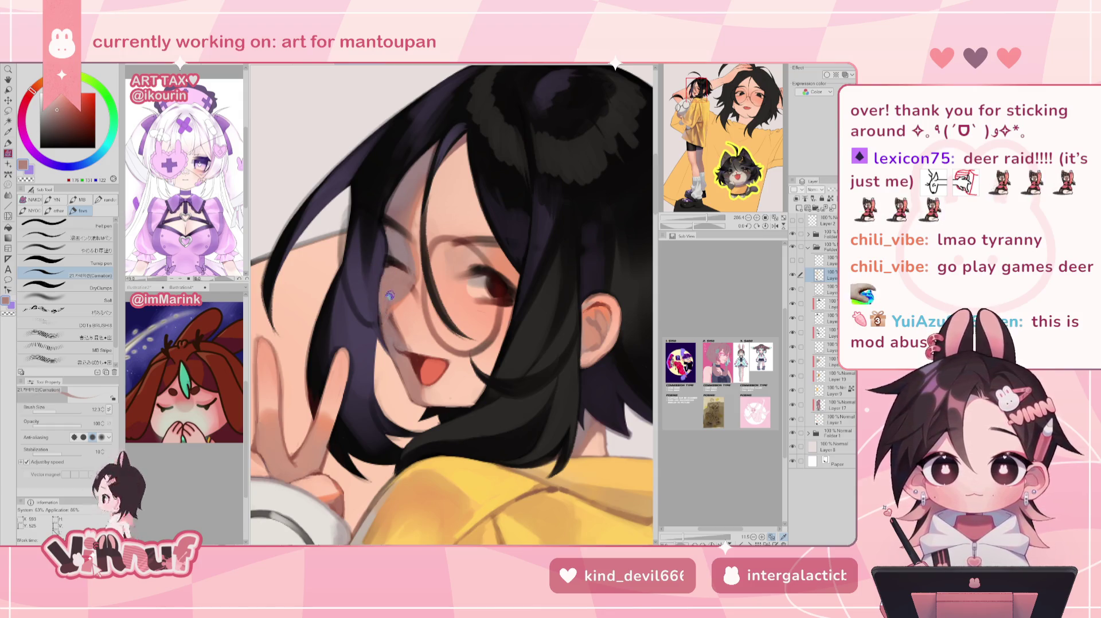
left_click(395, 320, "alt")
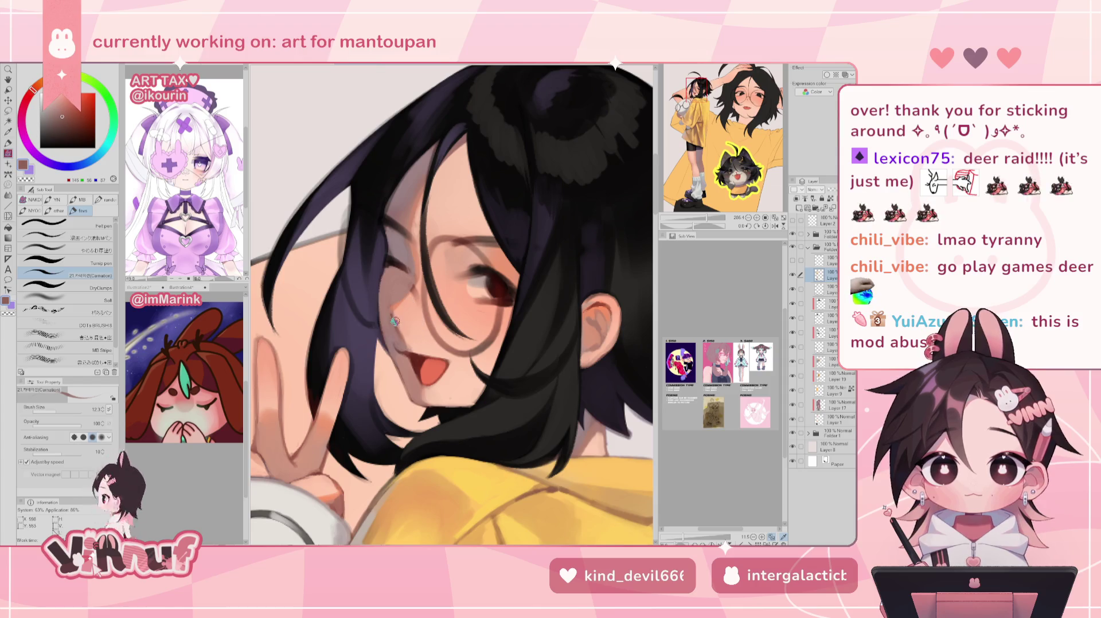
left_click(401, 334, "alt")
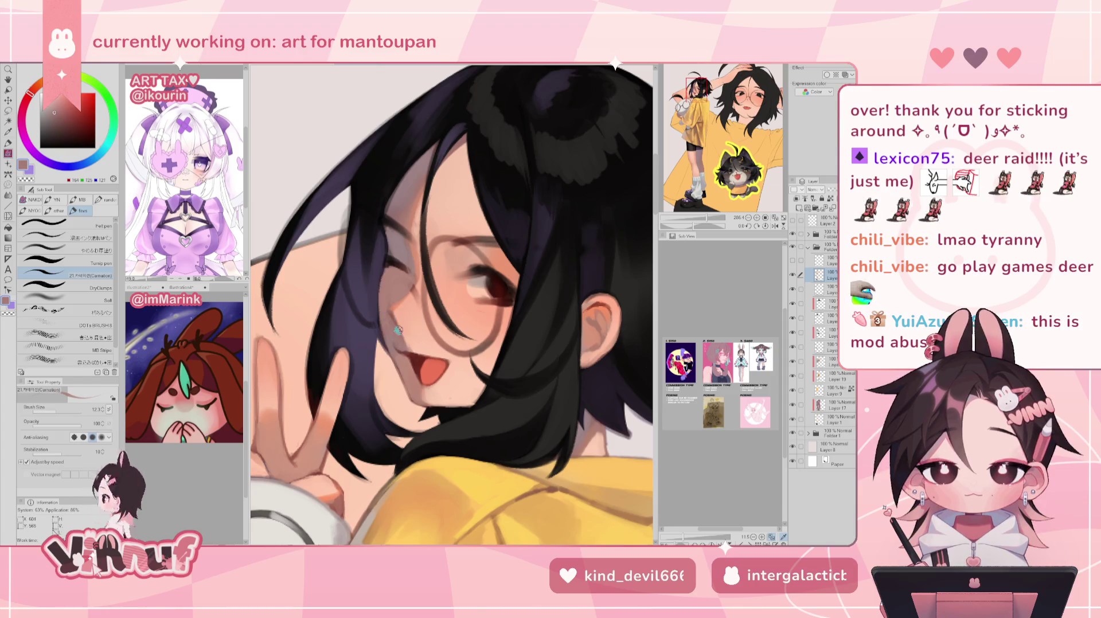
Blend lighter and greyer pinks plus dark brown near the winking eye, flipping the canvas to check
key("h")
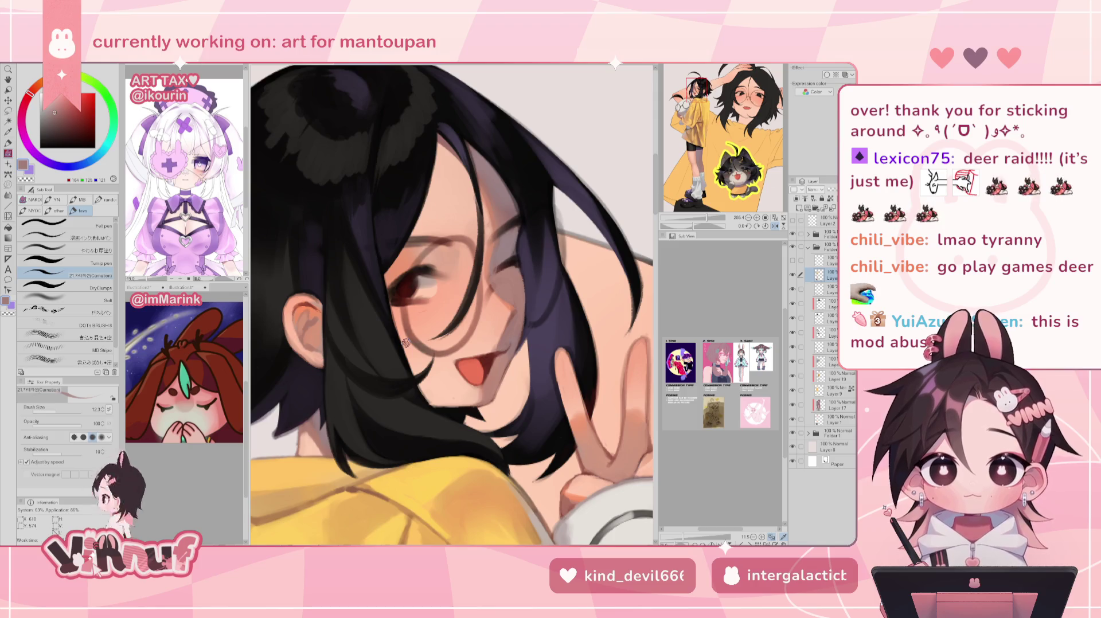
key("h")
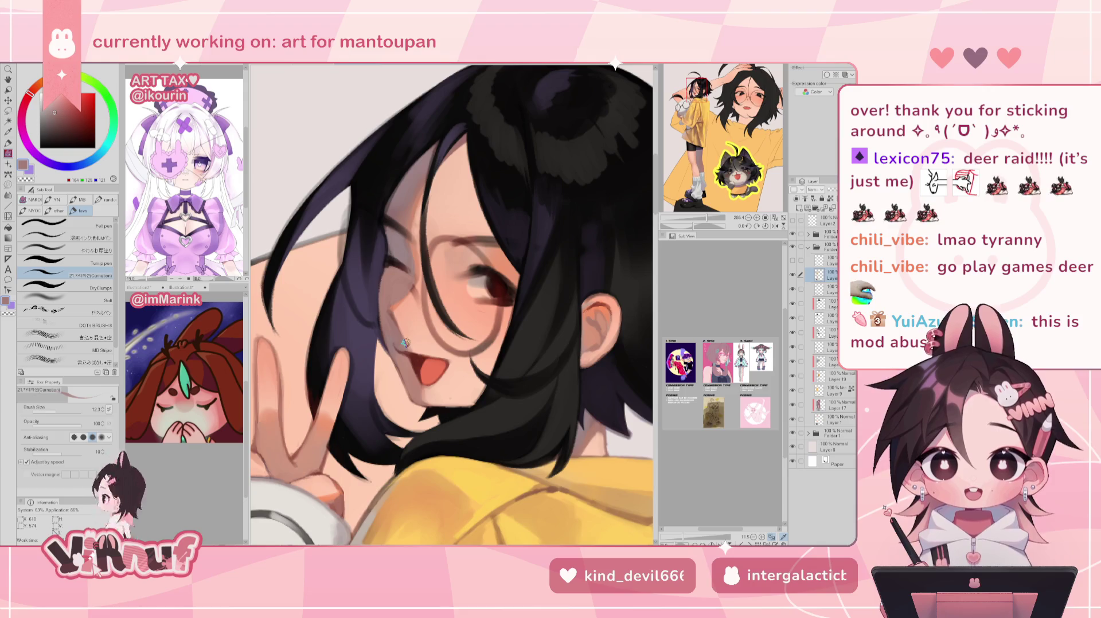
left_click(392, 306, "alt")
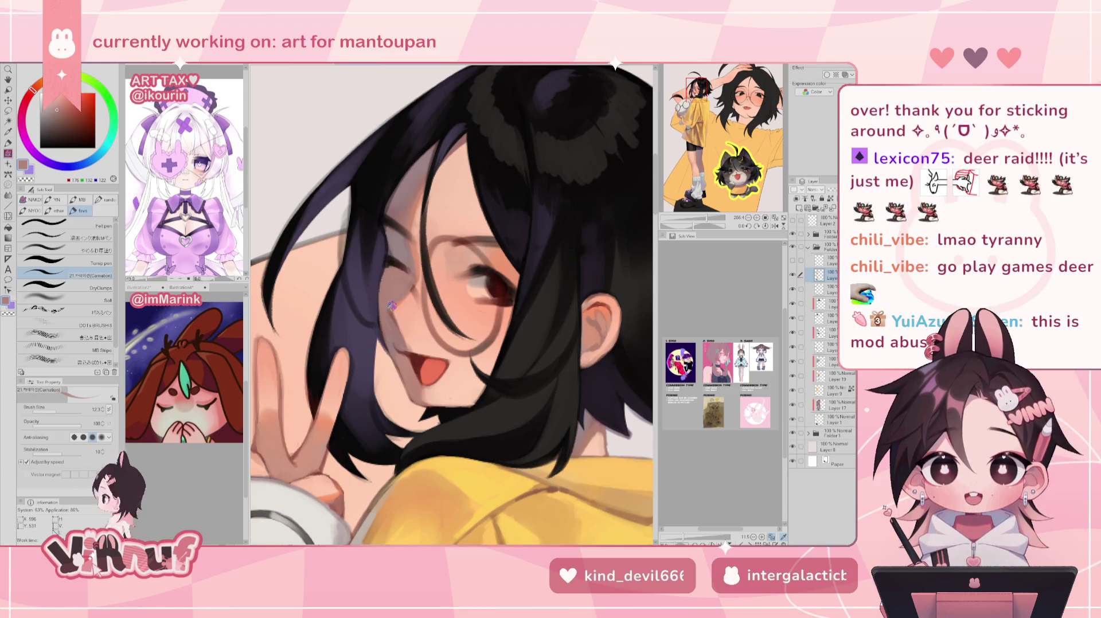
left_click(391, 344, "alt")
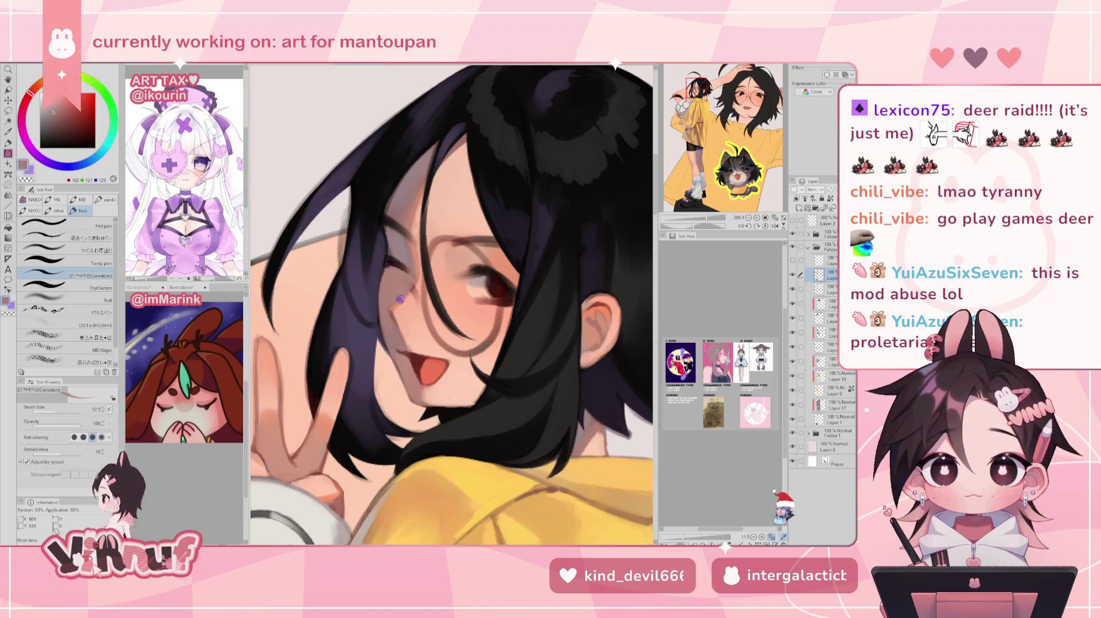
key("h")
left_click(420, 223, "alt")
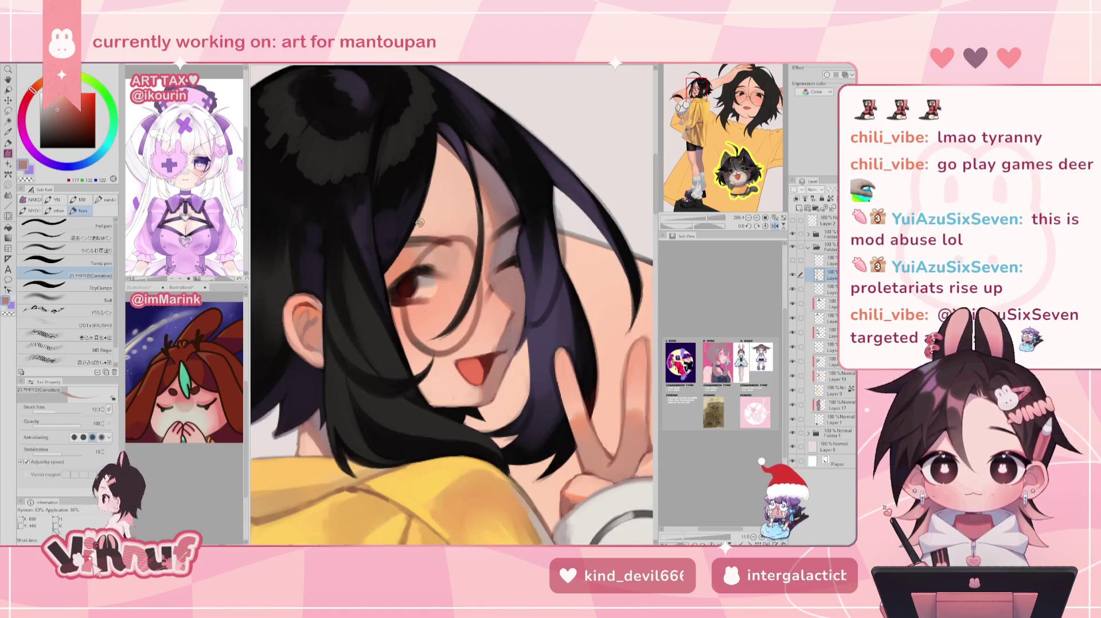
left_click(500, 253, "alt")
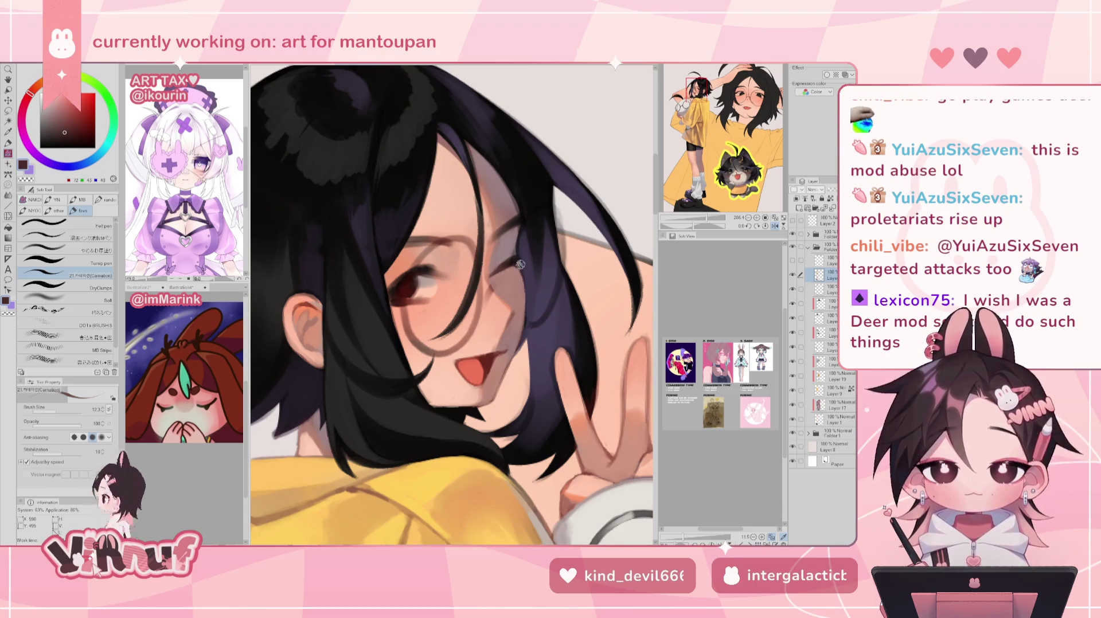
left_click(520, 267, "alt")
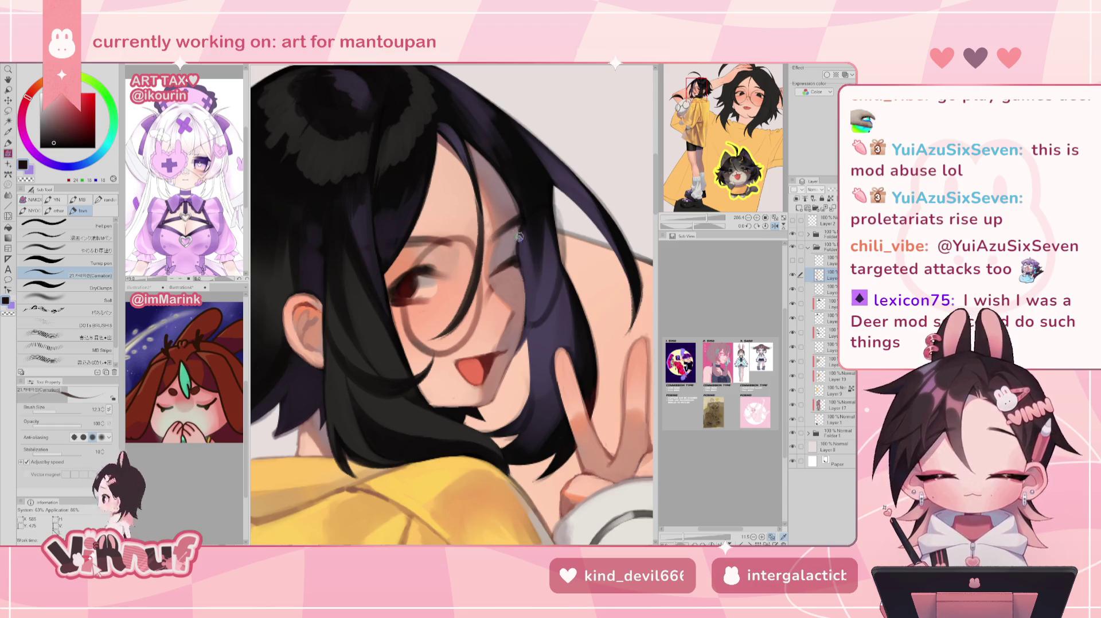
key("h")
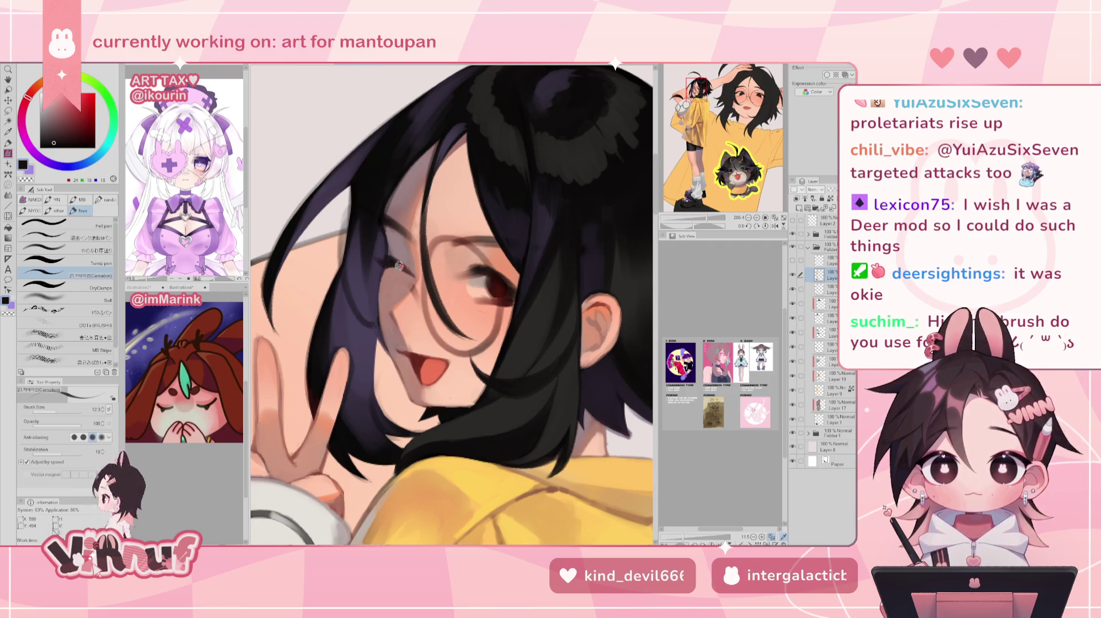
key("h")
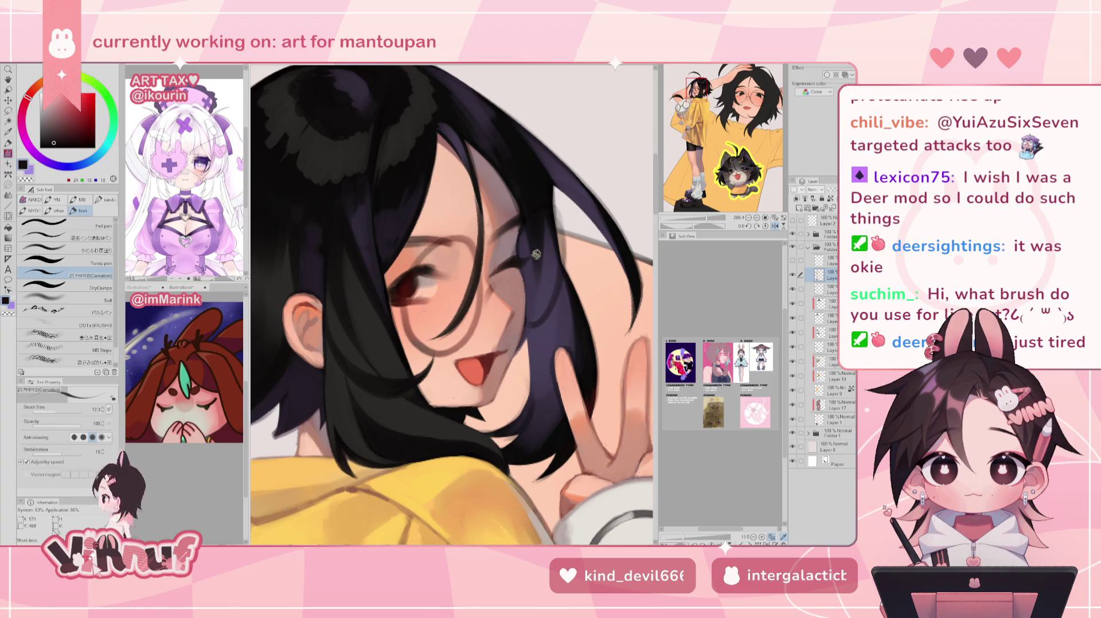
key("h")
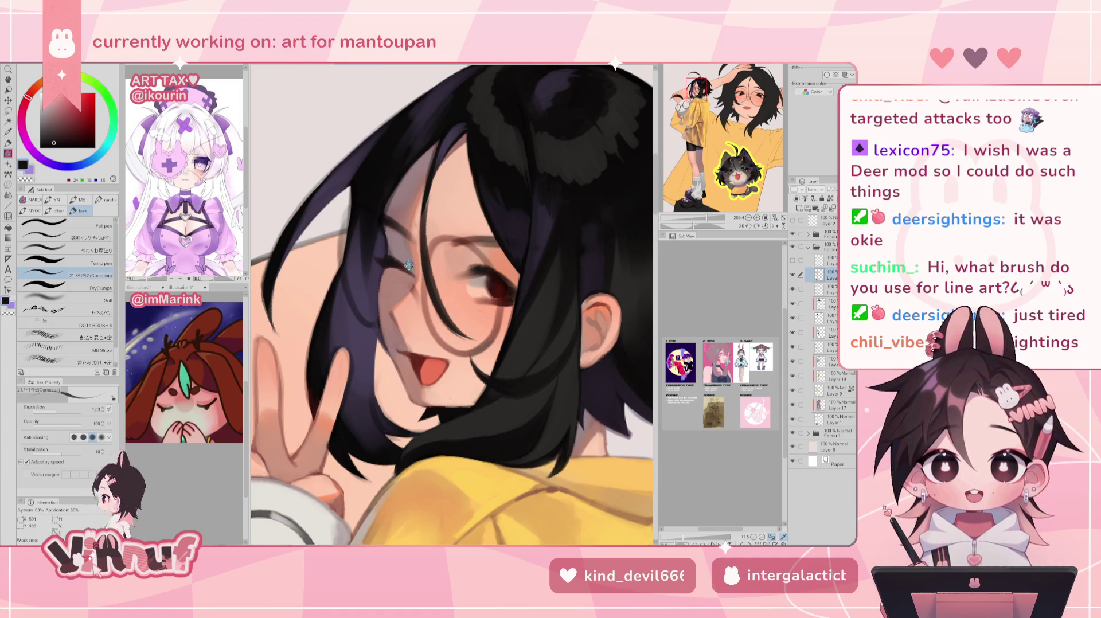
scroll(451, 304, "down", 5)
Zoom in on the face and sample the muted pink-brown skin beside the mouth
scroll(459, 287, "up", 4)
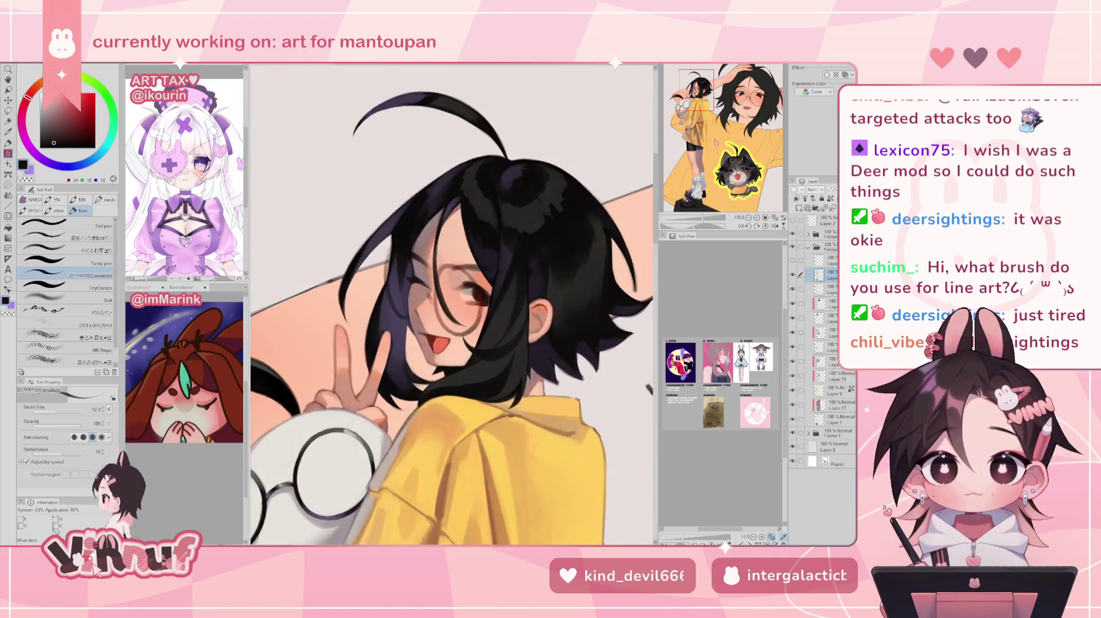
left_click_drag(727, 83, 710, 73)
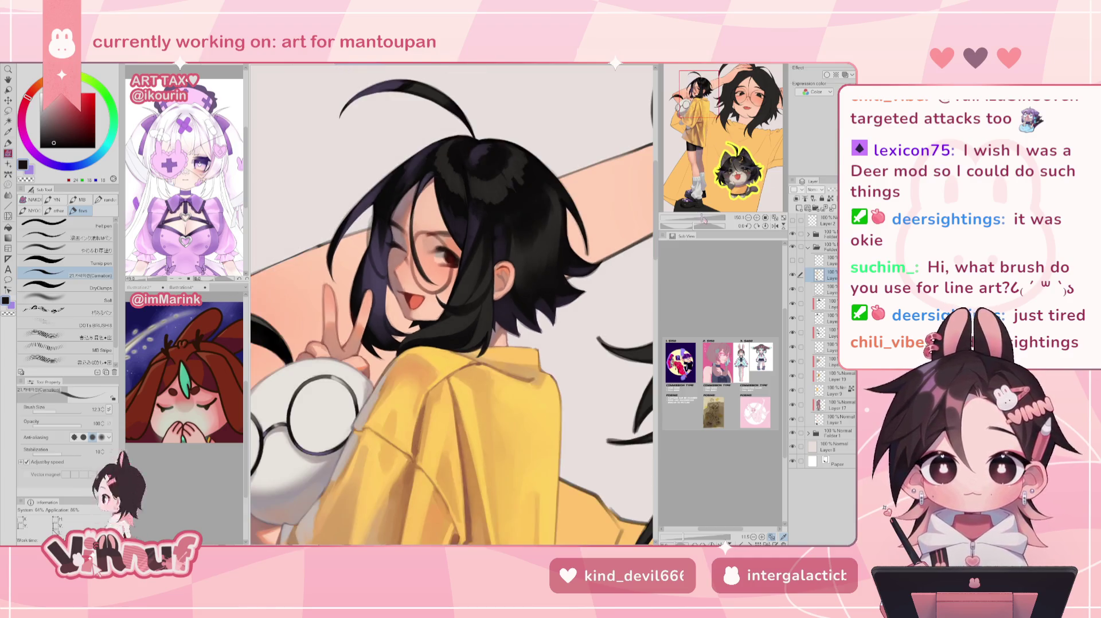
left_click_drag(697, 215, 709, 216)
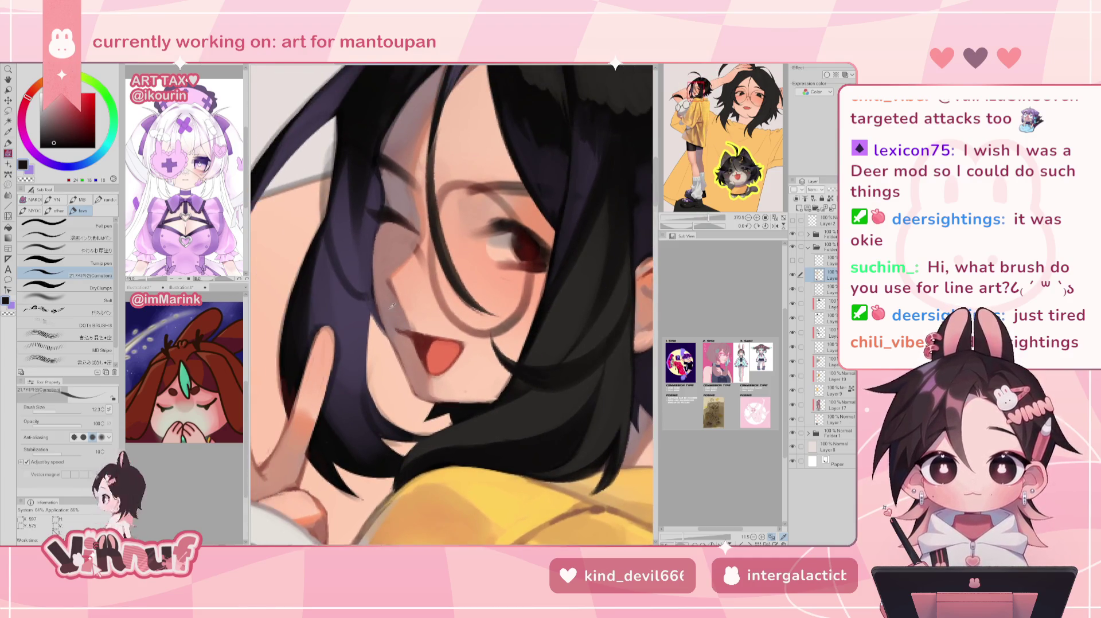
left_click(409, 359, "alt")
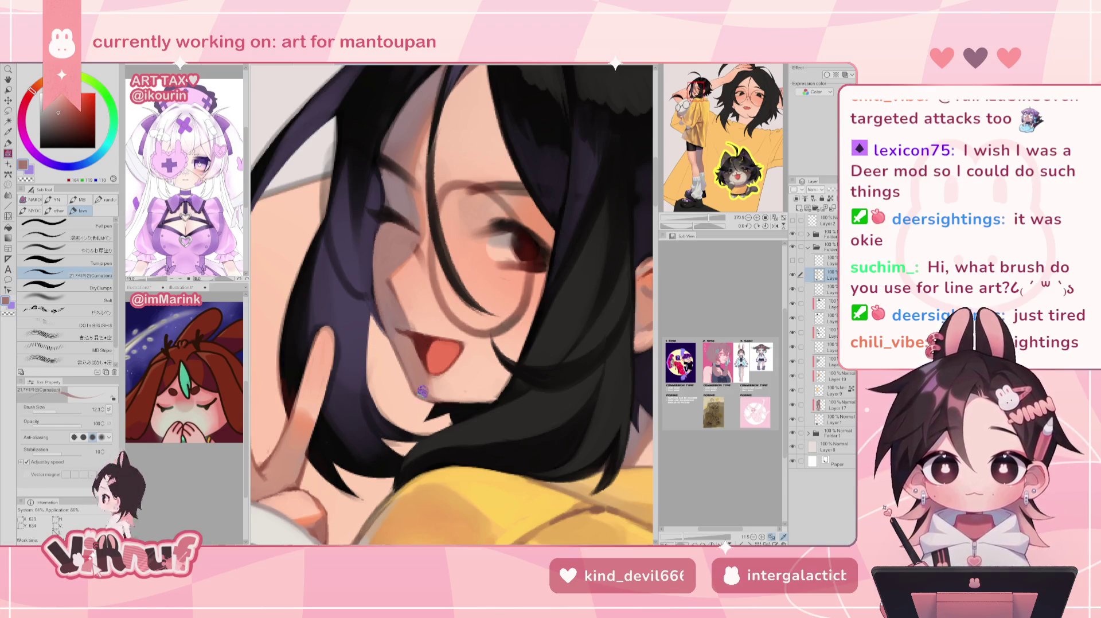
left_click(416, 338, "alt")
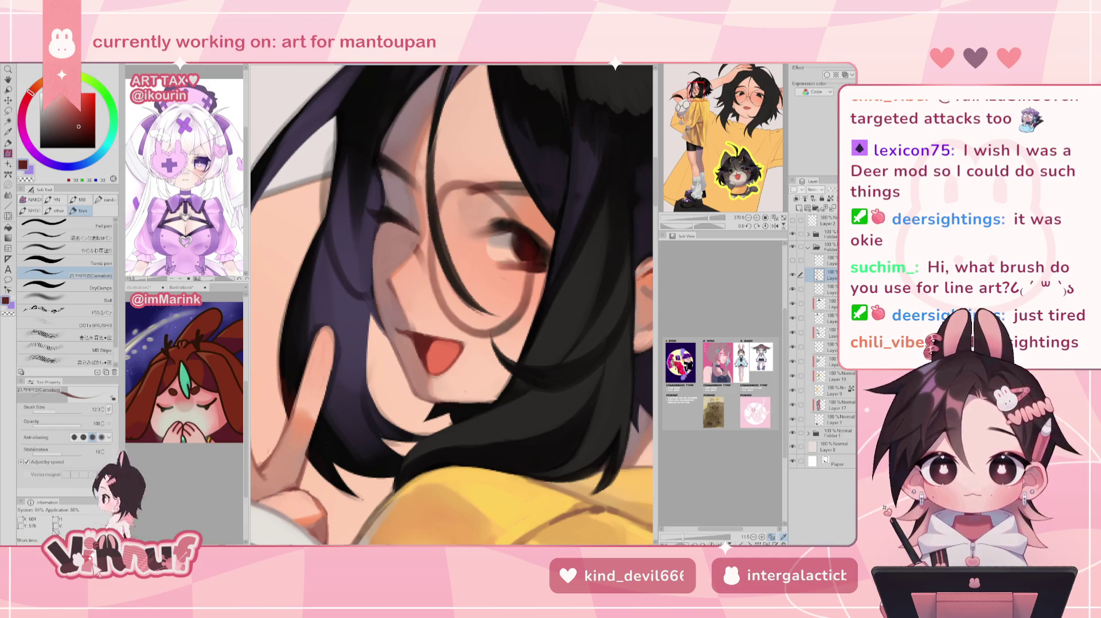
left_click(405, 323, "alt")
left_click_drag(711, 218, 708, 215)
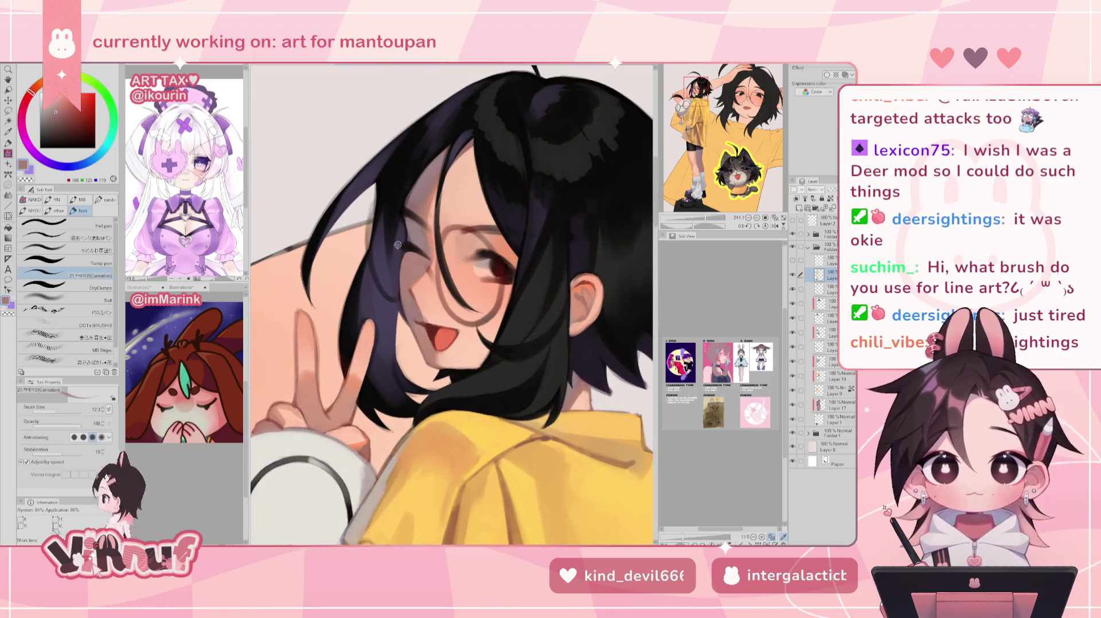
Sample cheek, salmon and dark red mouth colours, mirroring the canvas to check the face
left_click(412, 316, "alt")
left_click(437, 334, "alt")
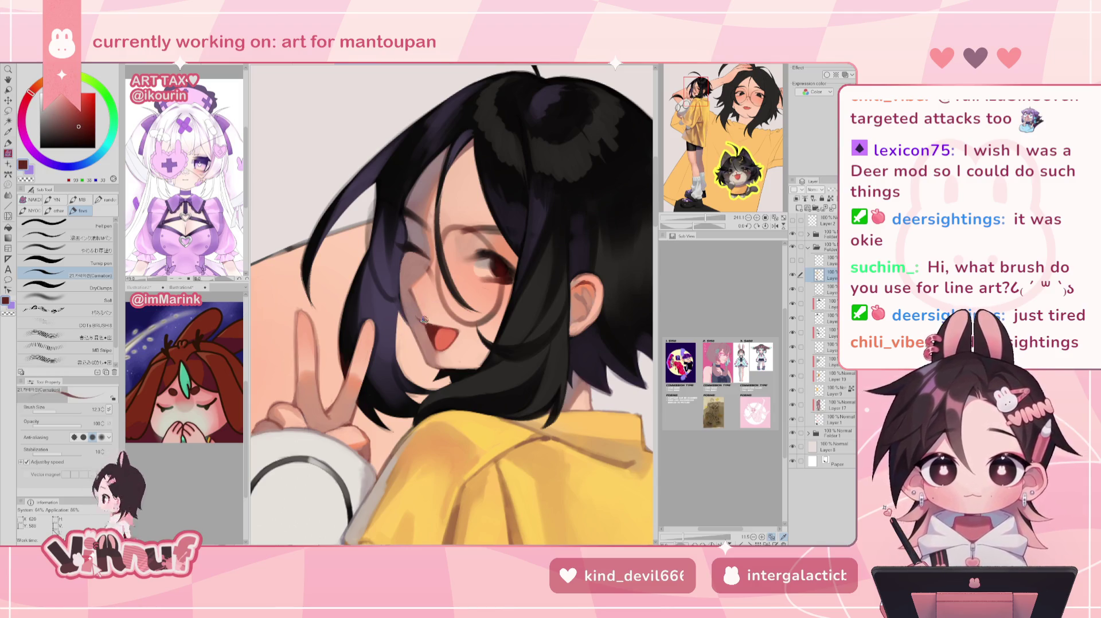
key("h")
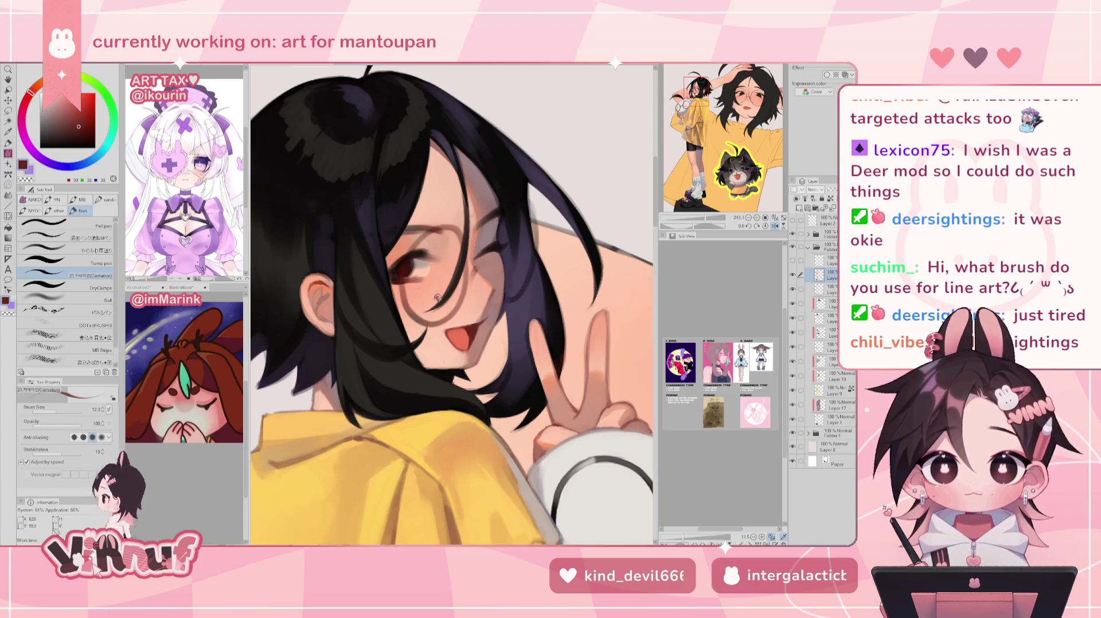
key("h")
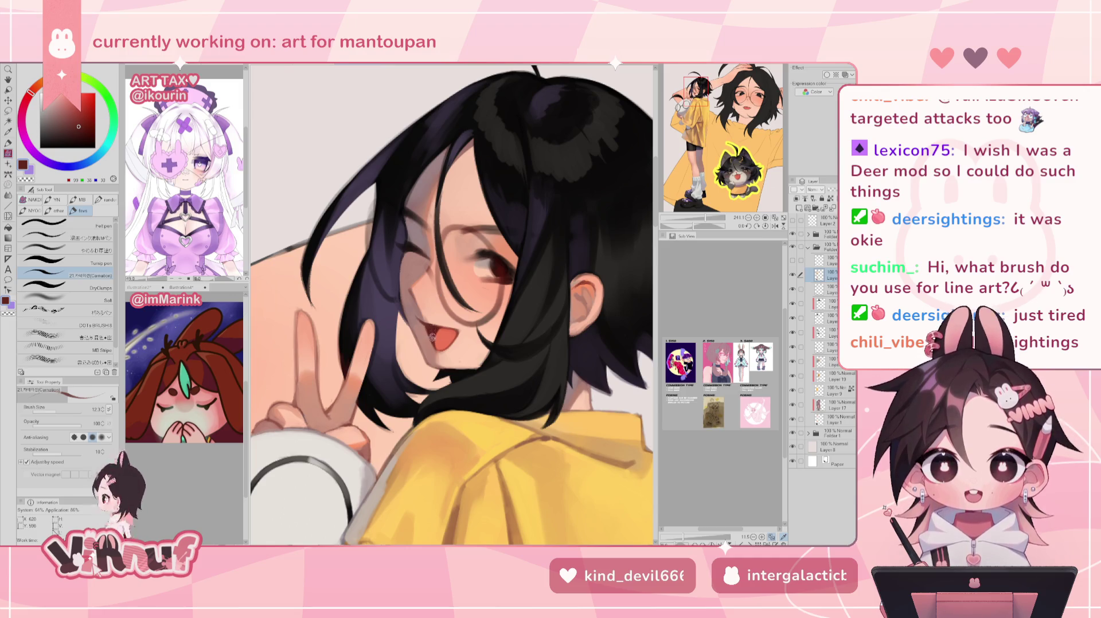
key("h")
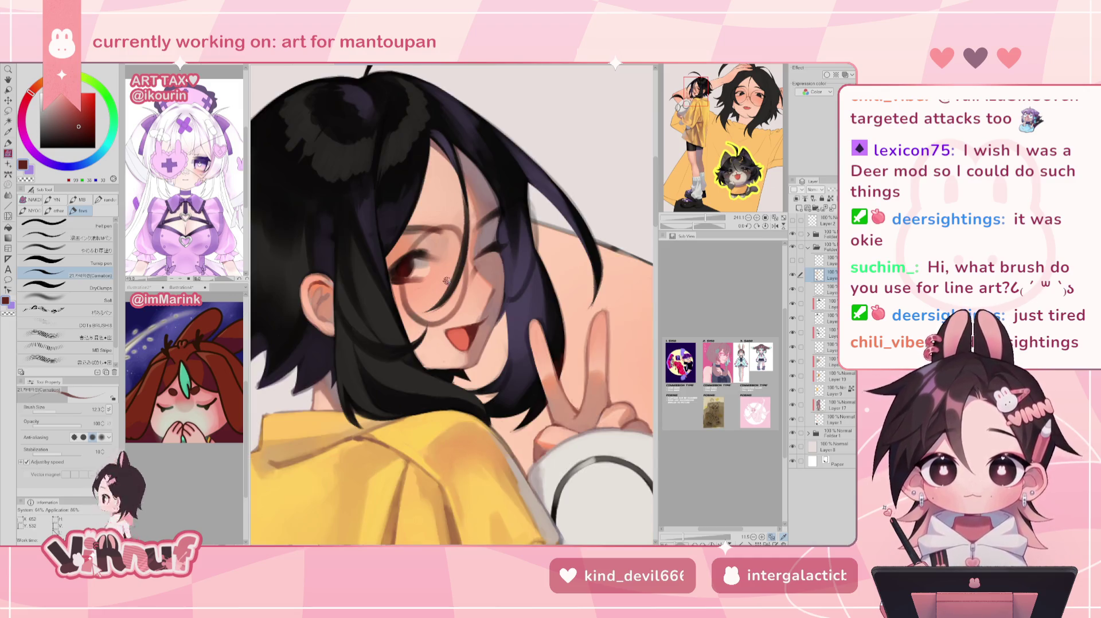
left_click(453, 324, "alt")
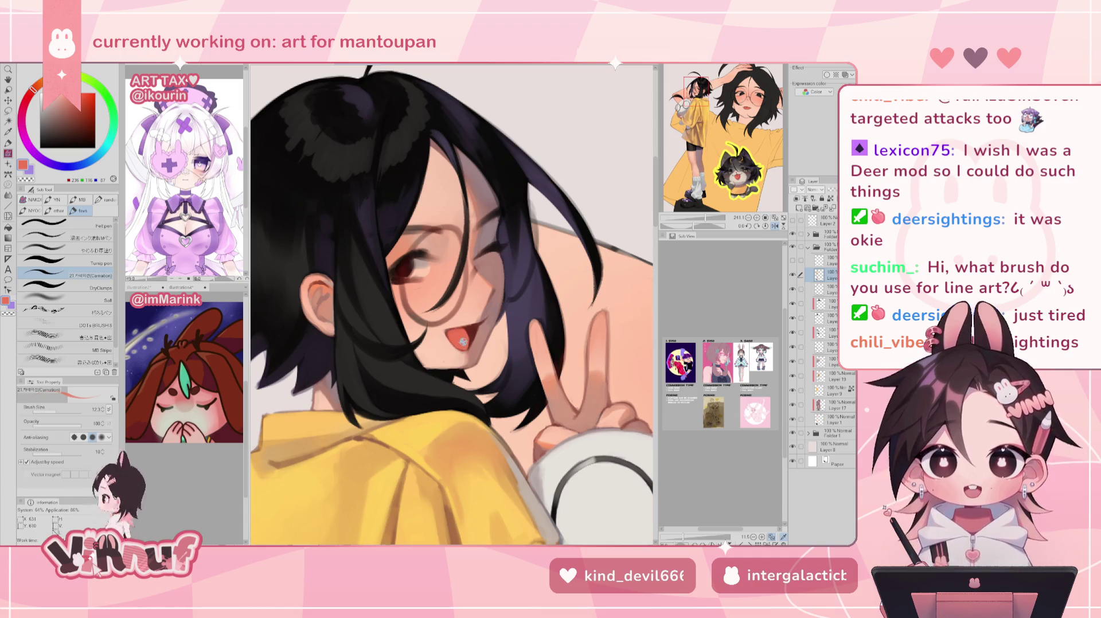
key("h")
left_click(437, 326, "alt")
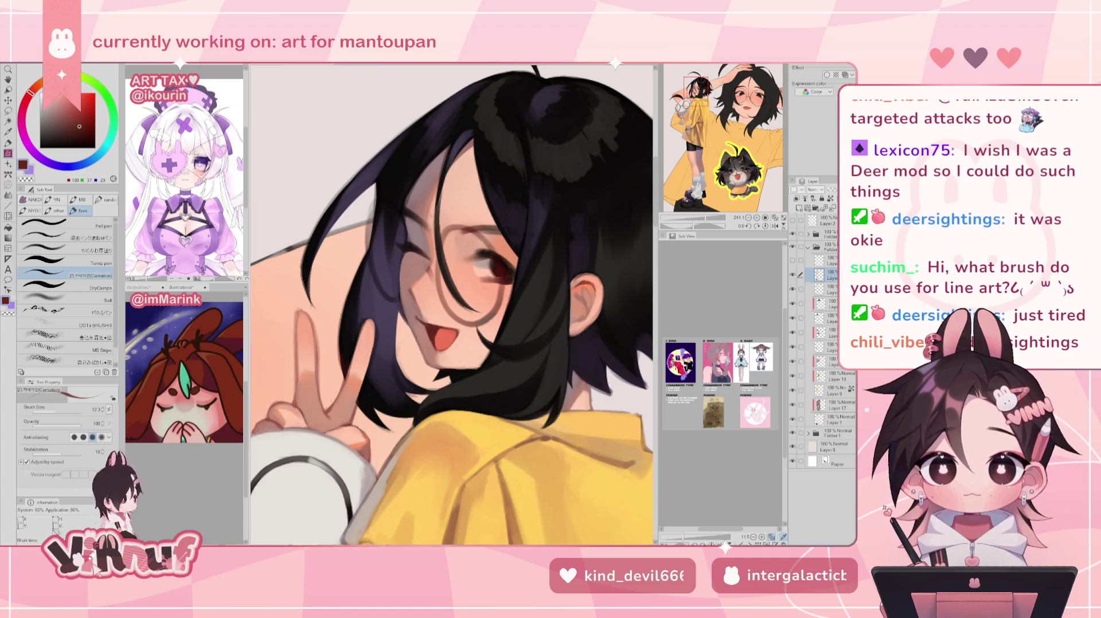
left_click(430, 347, "alt")
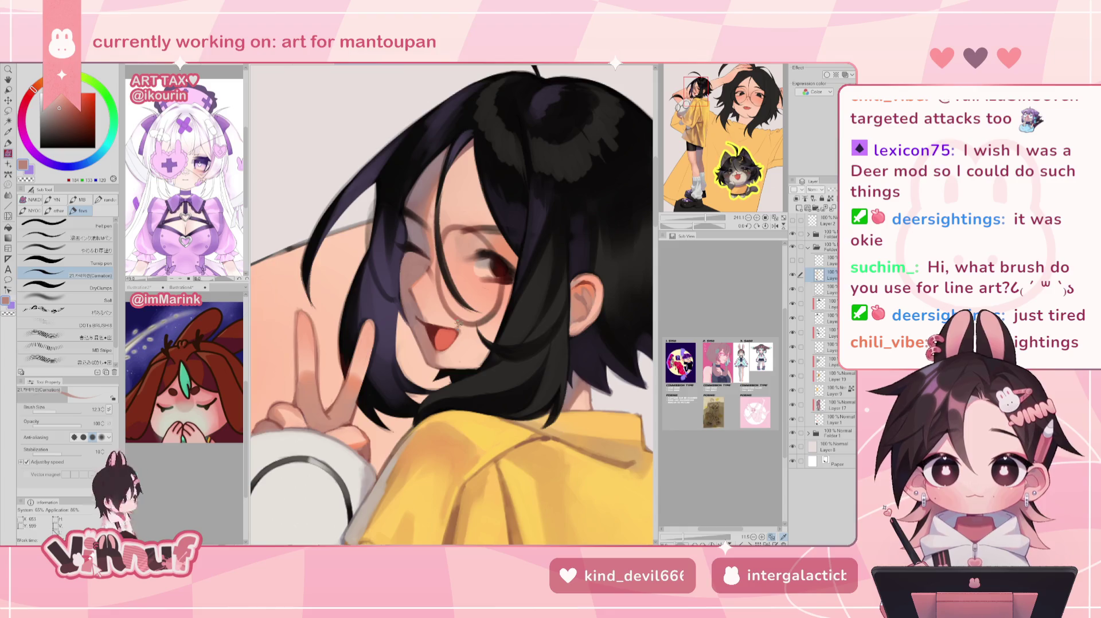
key("h")
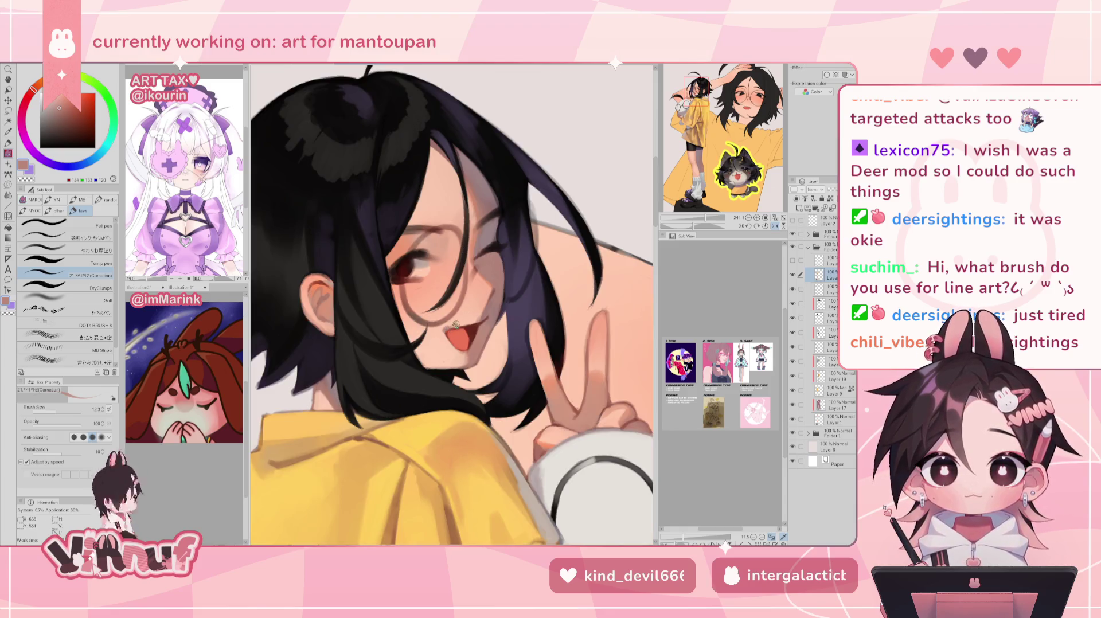
left_click(452, 326, "alt")
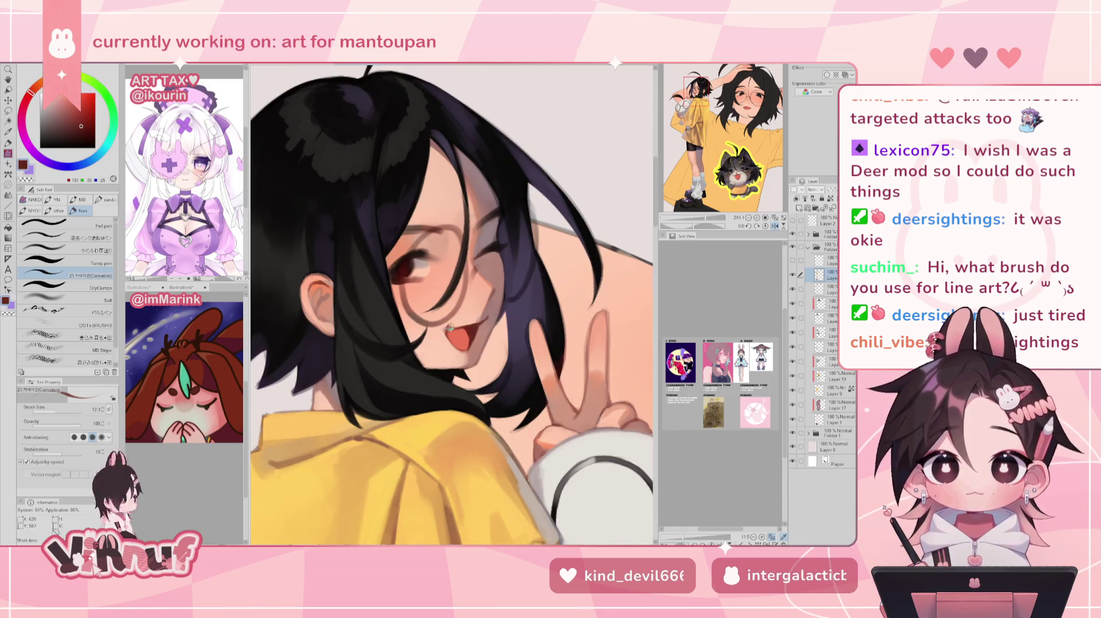
key("h")
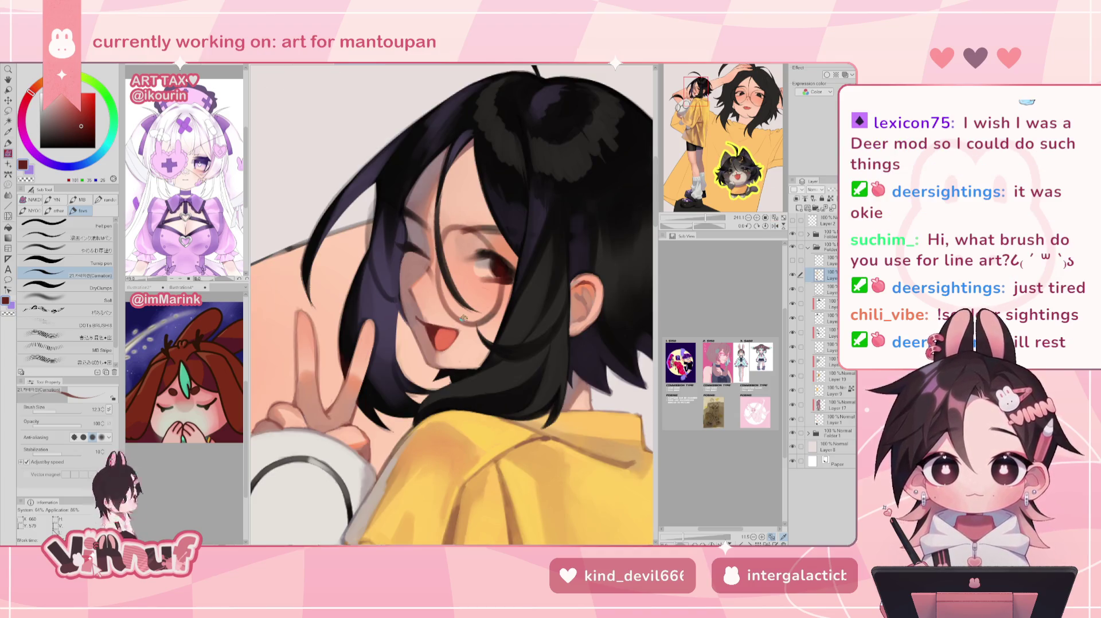
Paint a small warm orange blush mark on the cheek beside the eye
left_click(429, 275, "alt")
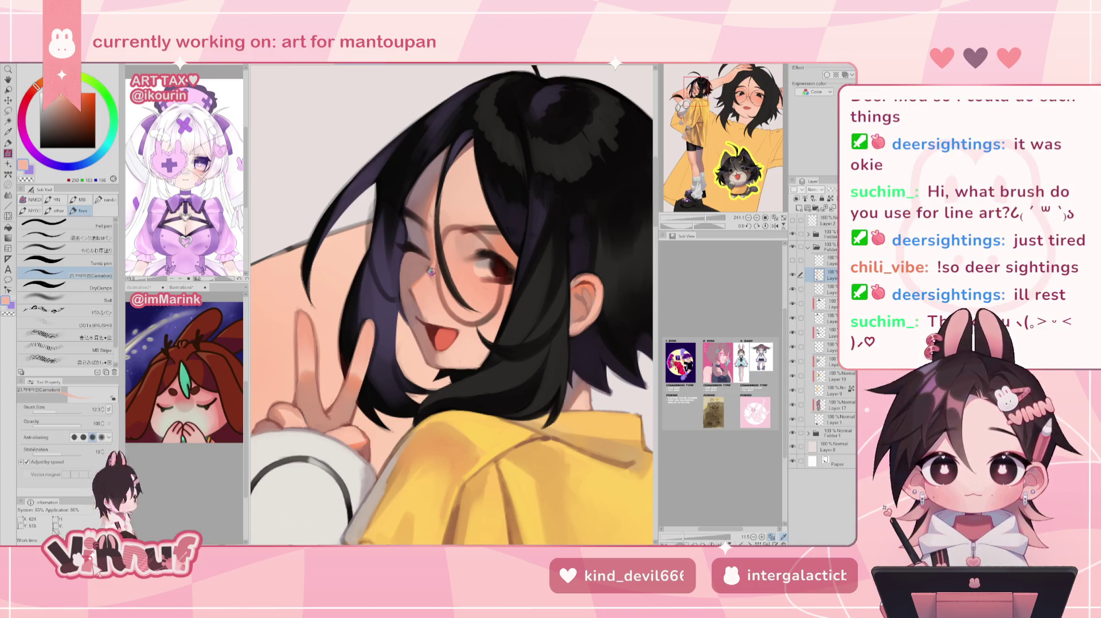
left_click(427, 263, "alt")
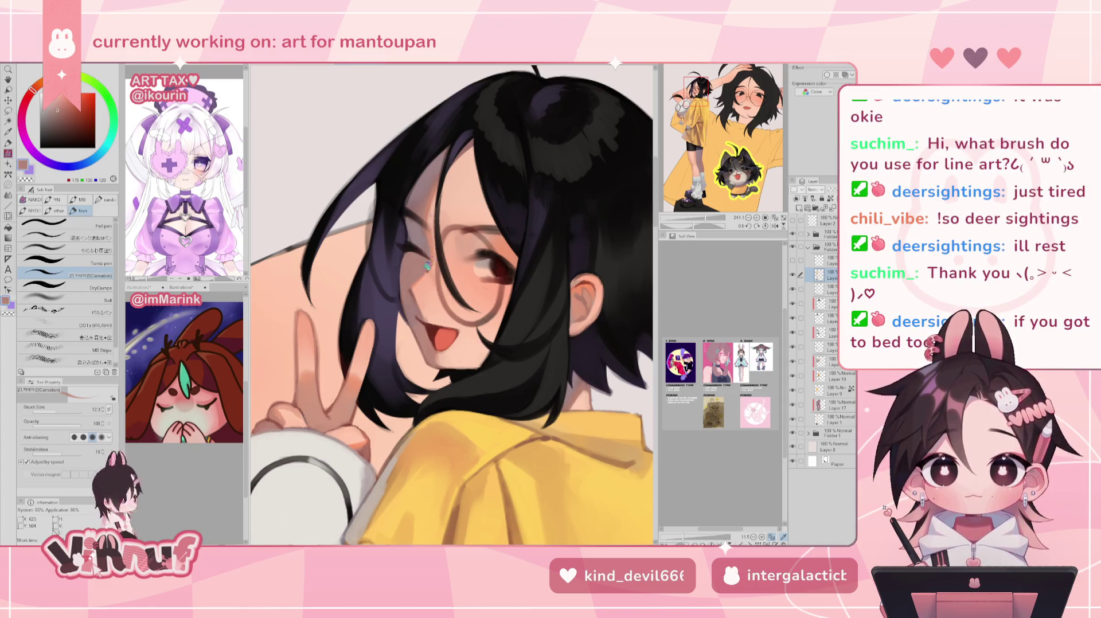
key("h")
left_click(477, 269, "alt")
left_click(483, 274, "alt")
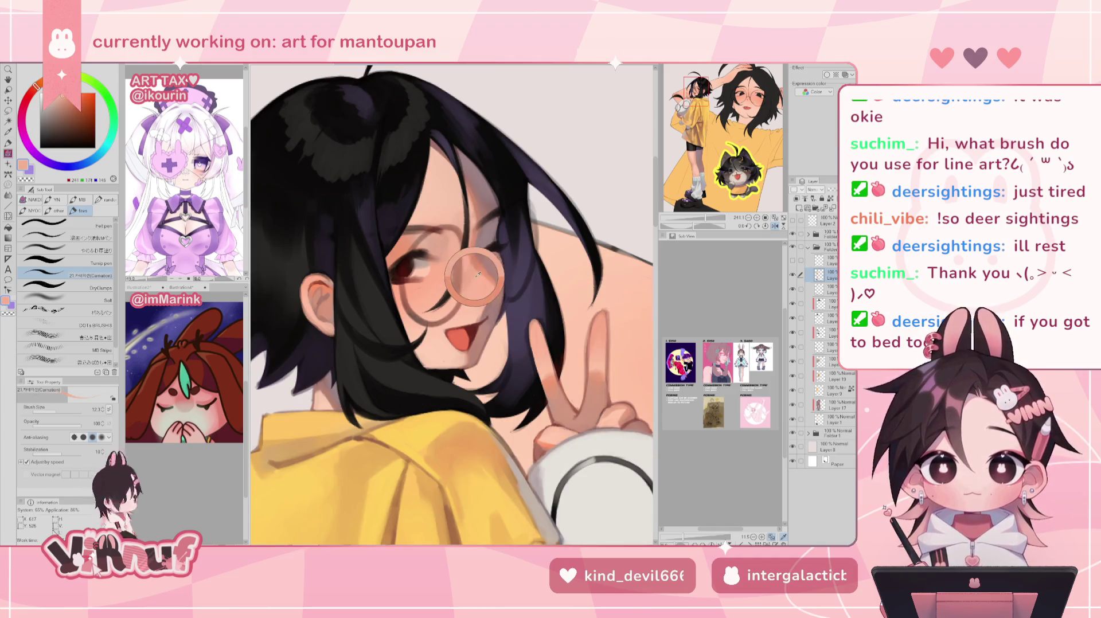
key("h")
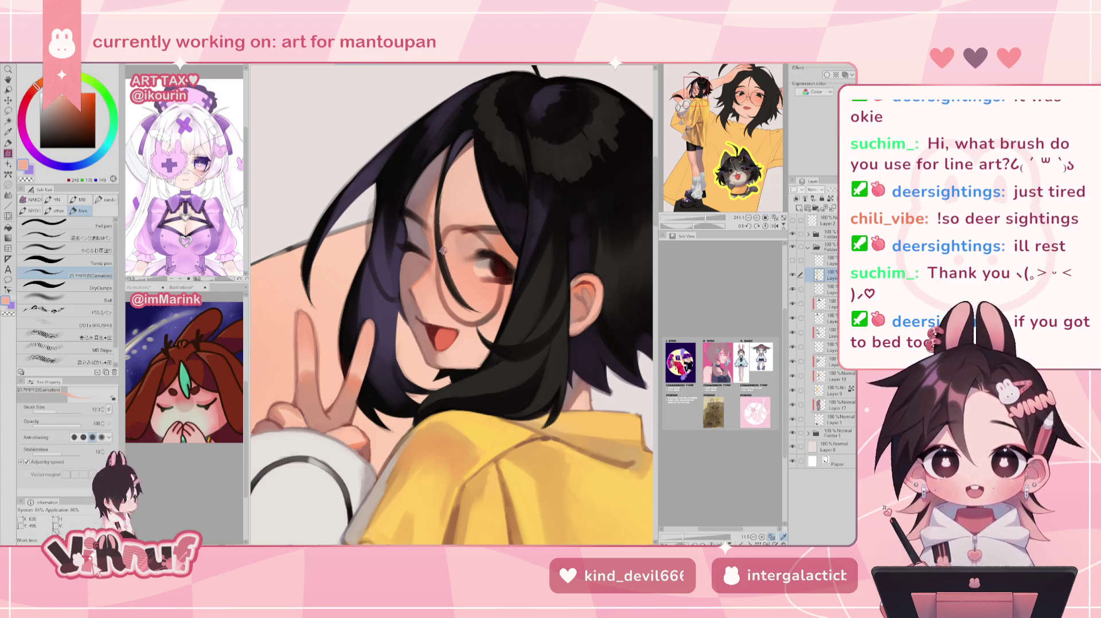
left_click(430, 241, "alt")
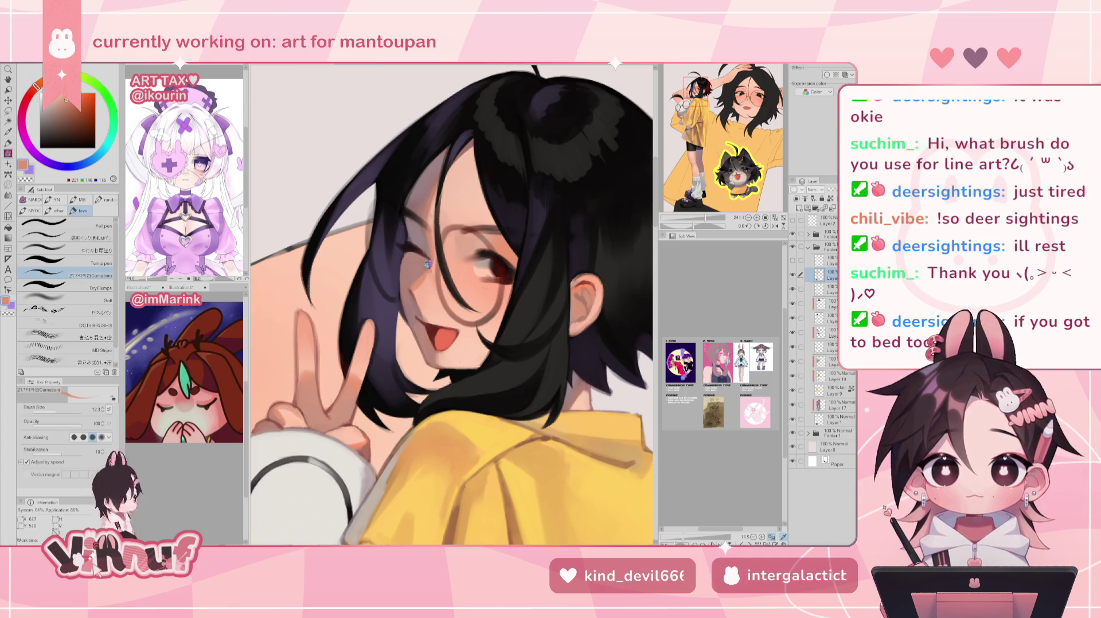
key("h")
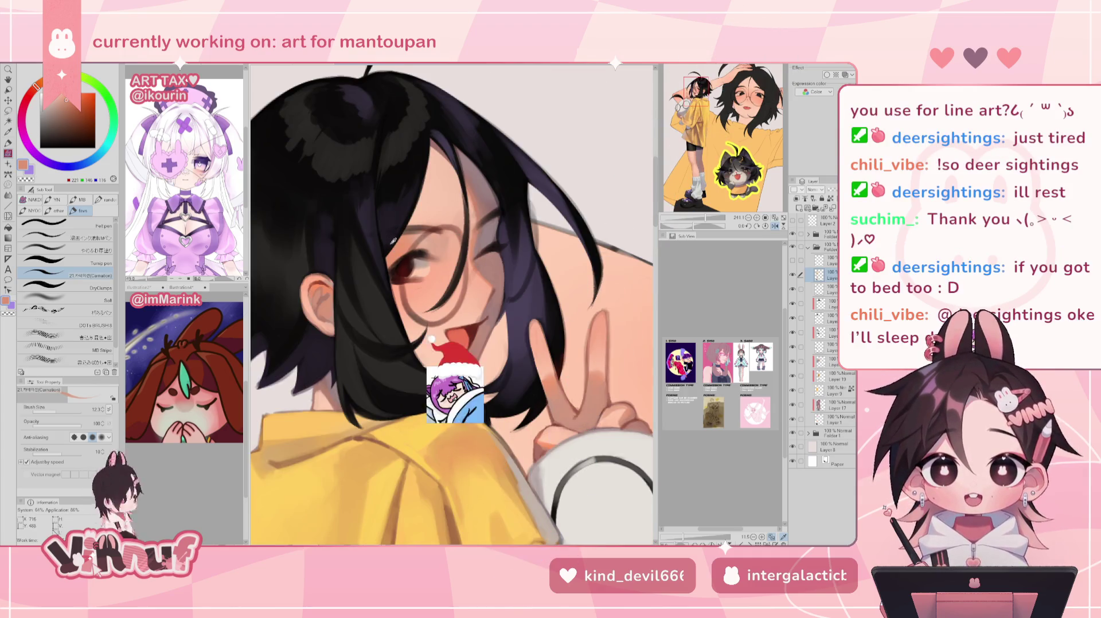
left_click(476, 272, "alt")
left_click_drag(490, 286, 480, 276)
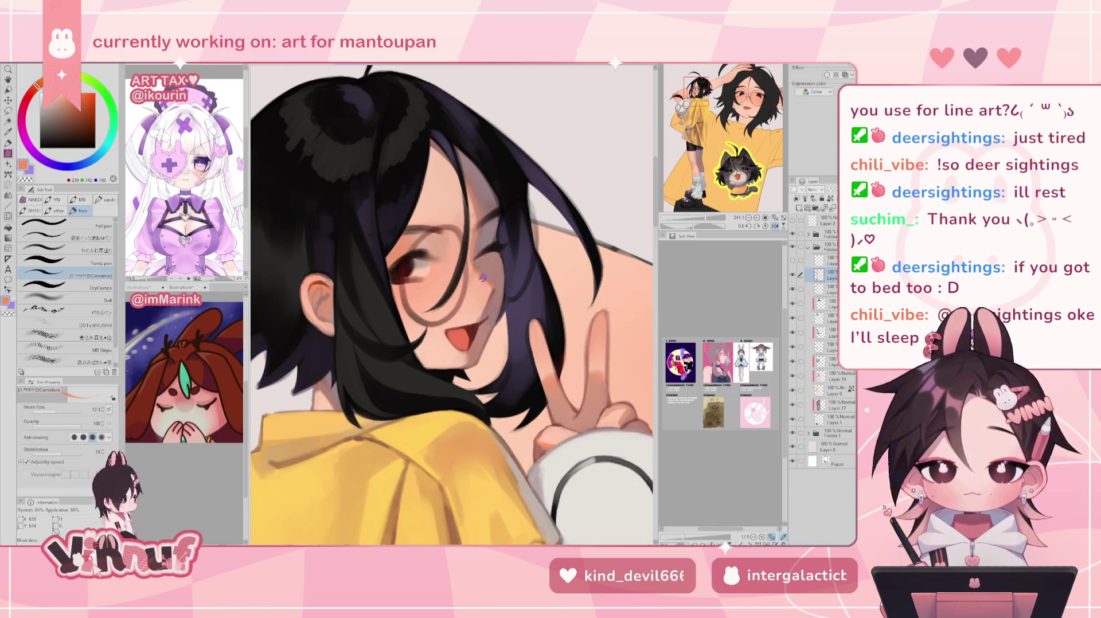
key("h")
Sample muted brown and greyer pink near the eye, then switch to the やわらか塗り blending brush
left_click(423, 267, "alt")
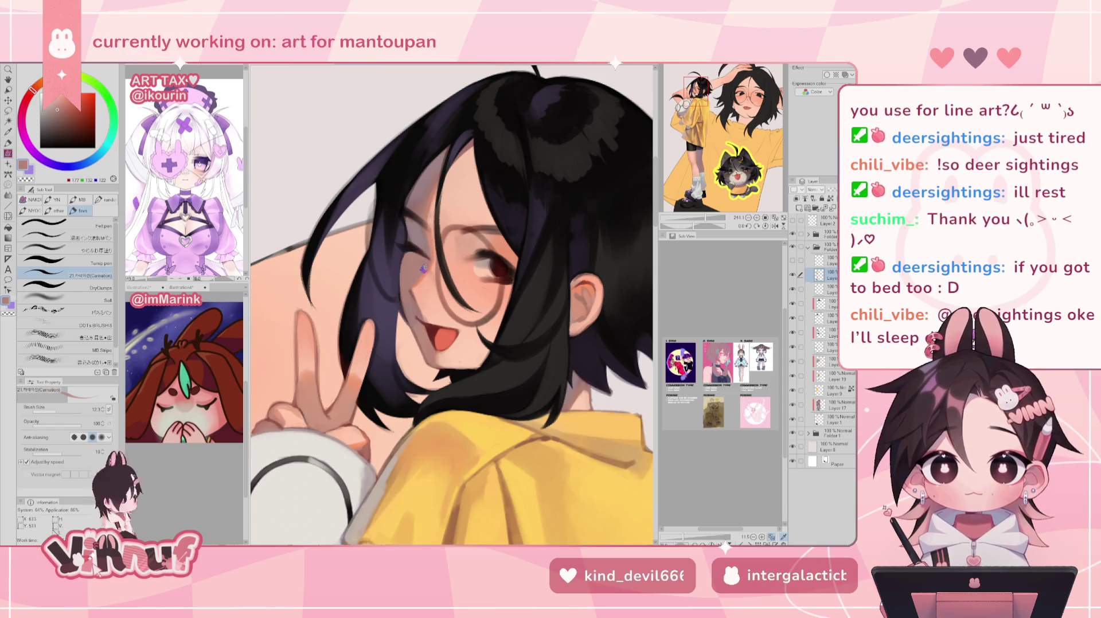
left_click(436, 241, "alt")
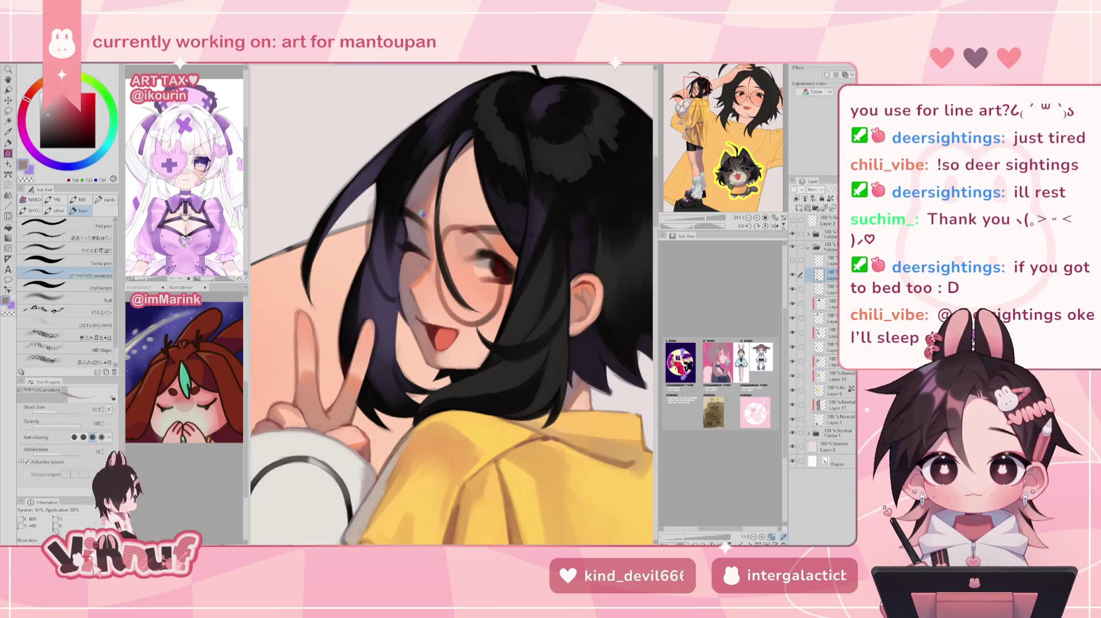
key("j")
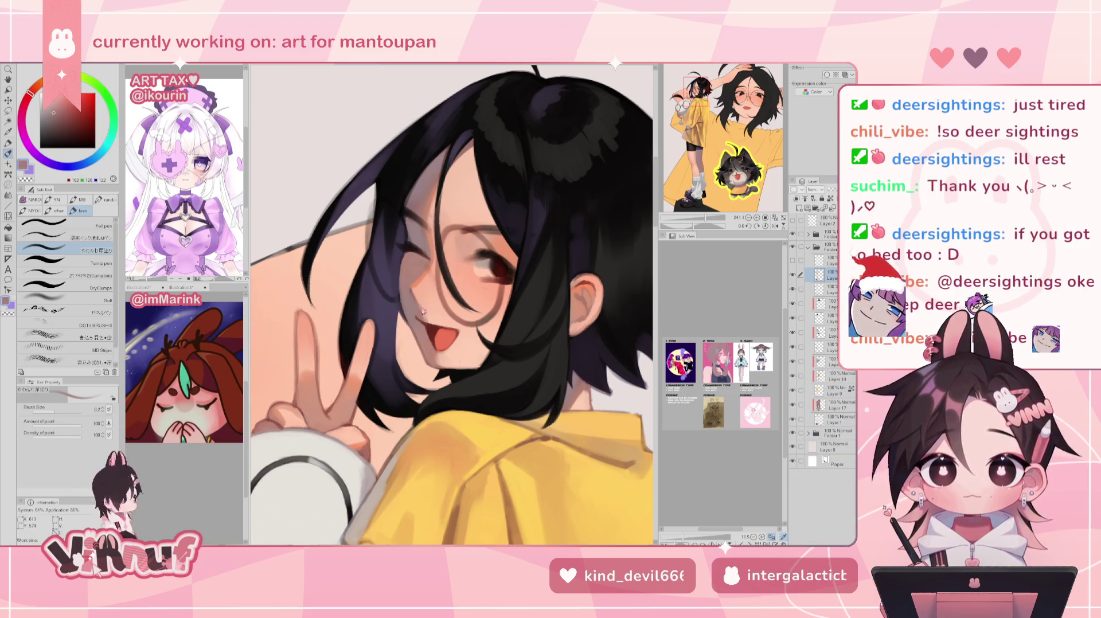
Check the face mirrored, then darken the glasses rim near the eye with near-black hair colour
key("h")
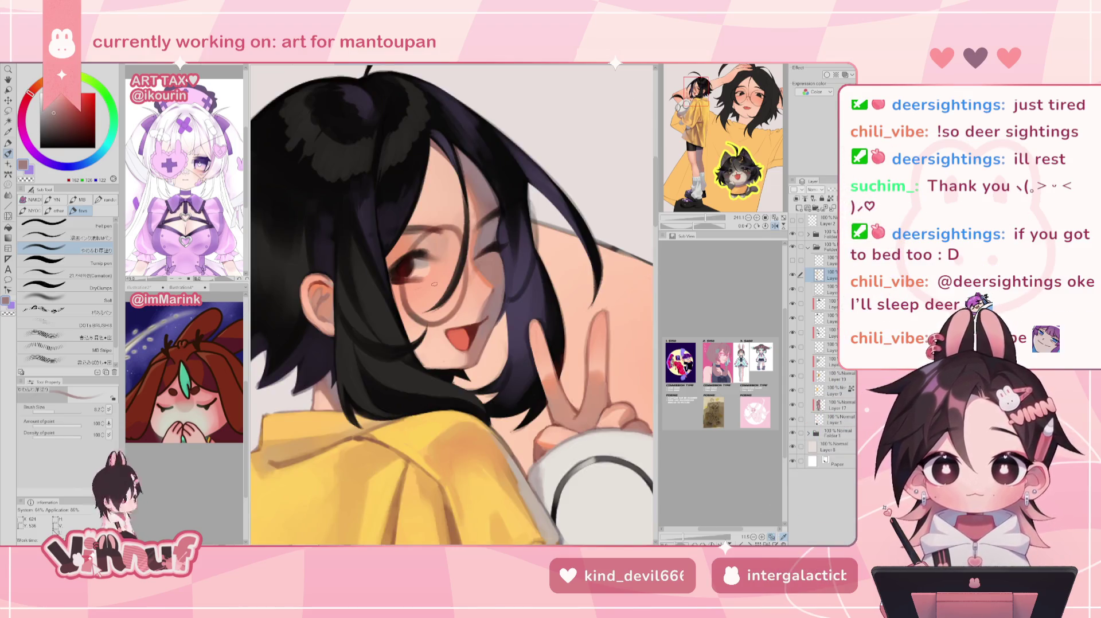
key("h")
left_click(414, 294, "alt")
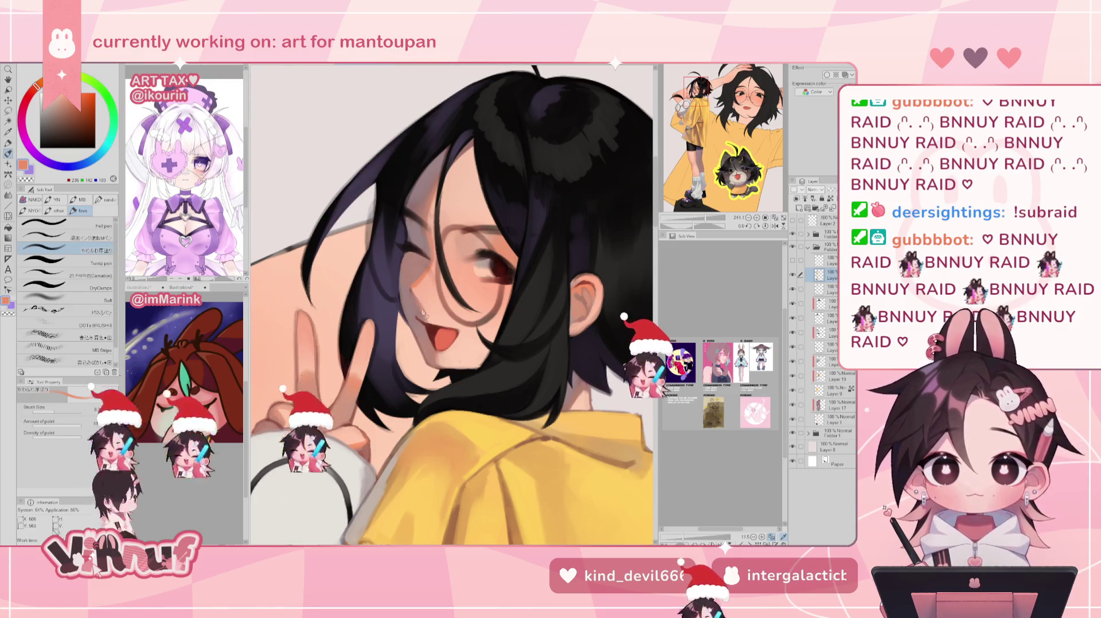
left_click(436, 228, "alt")
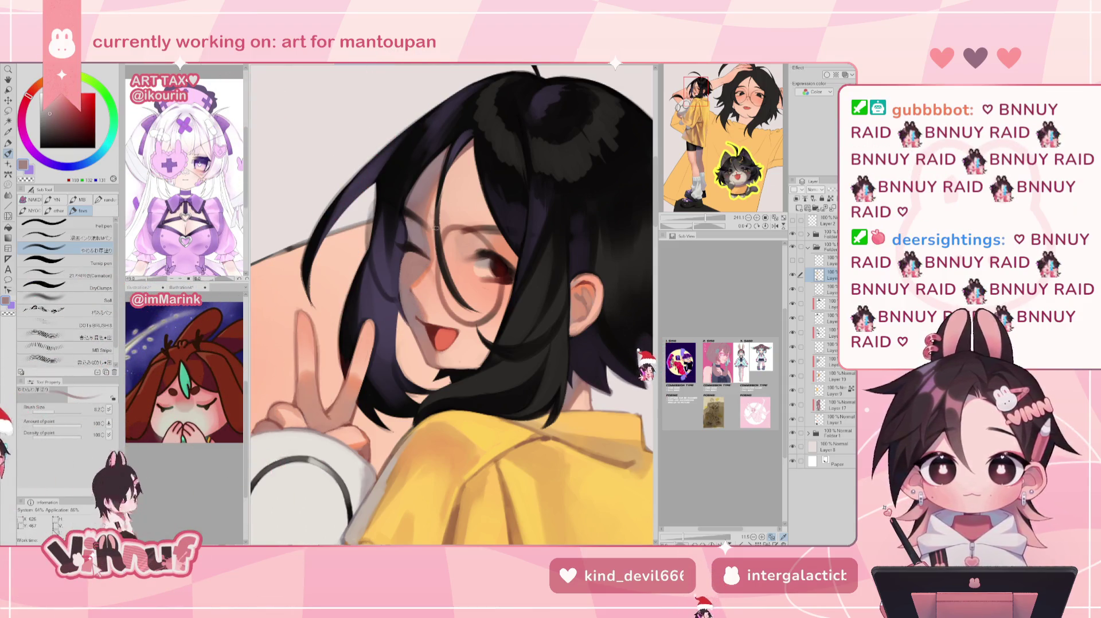
left_click(429, 236, "alt")
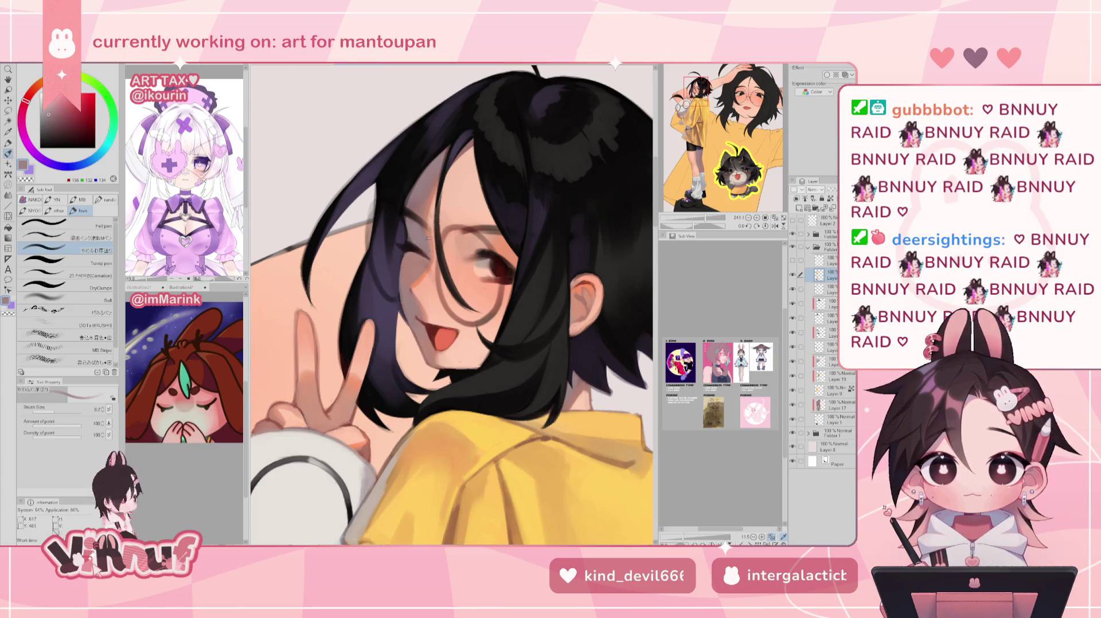
left_click(407, 220, "alt")
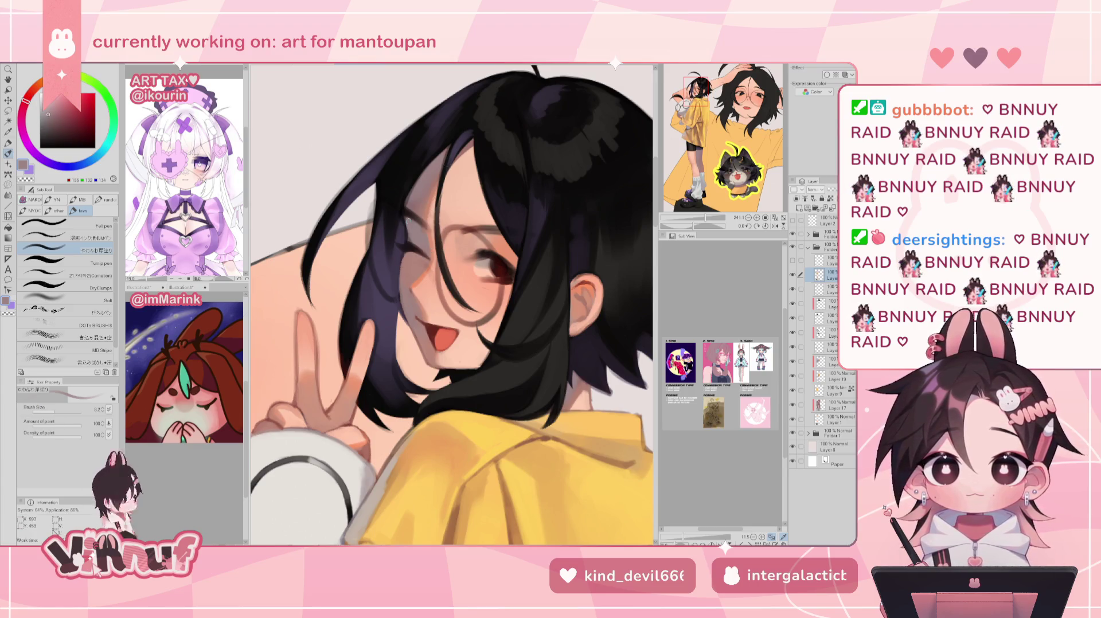
left_click(405, 211, "alt")
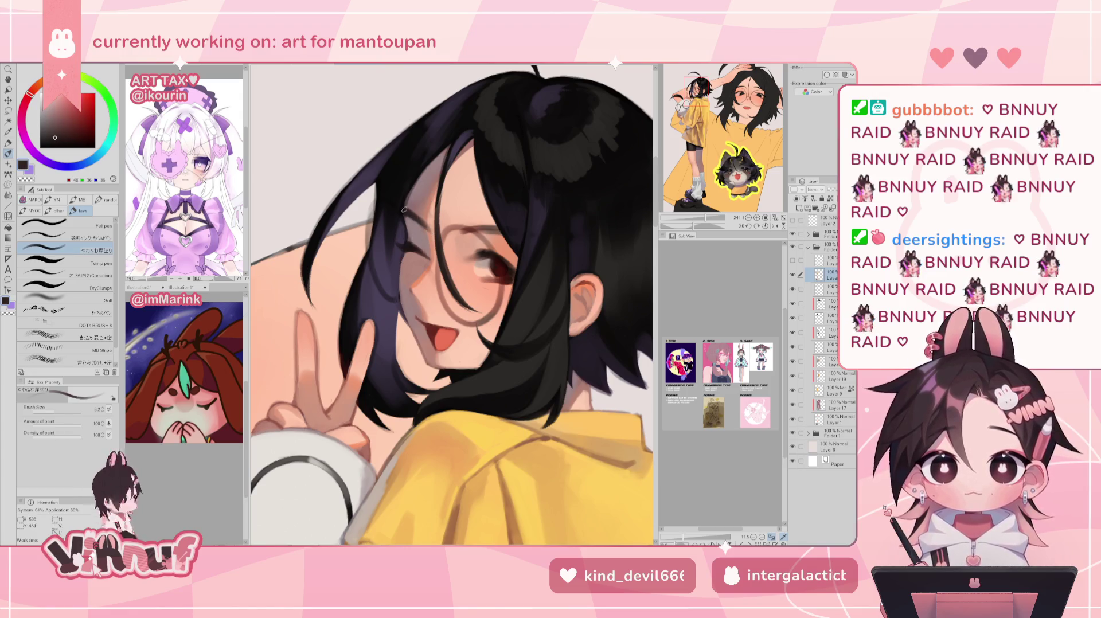
left_click_drag(408, 218, 425, 228)
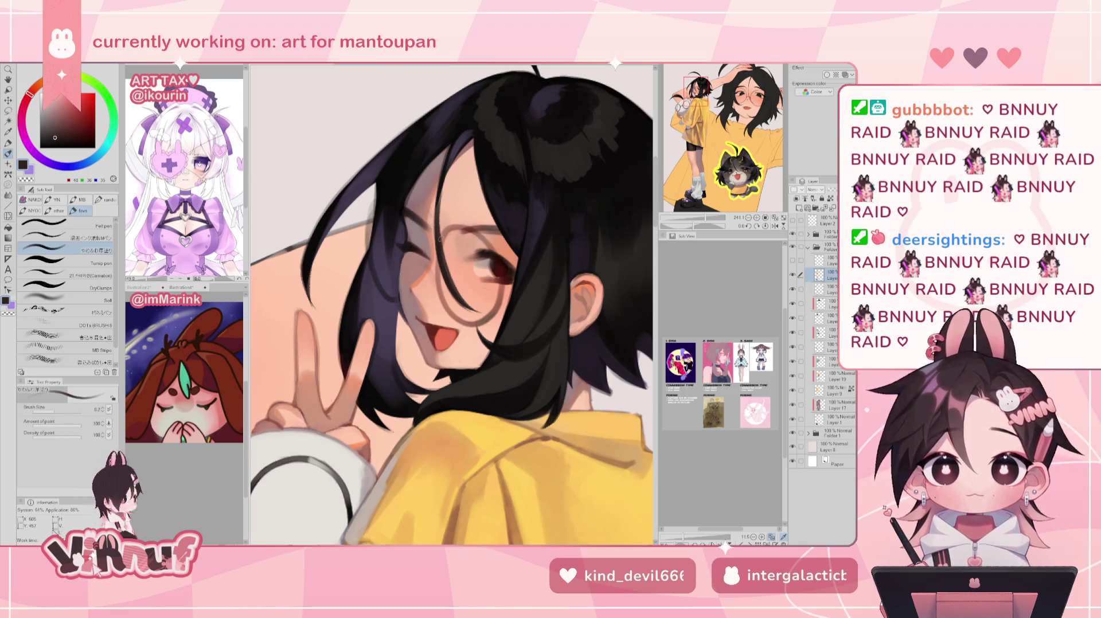
Sample cheek skin tones and lighten the skin under the eye with a warmer tone
left_click(431, 274, "alt")
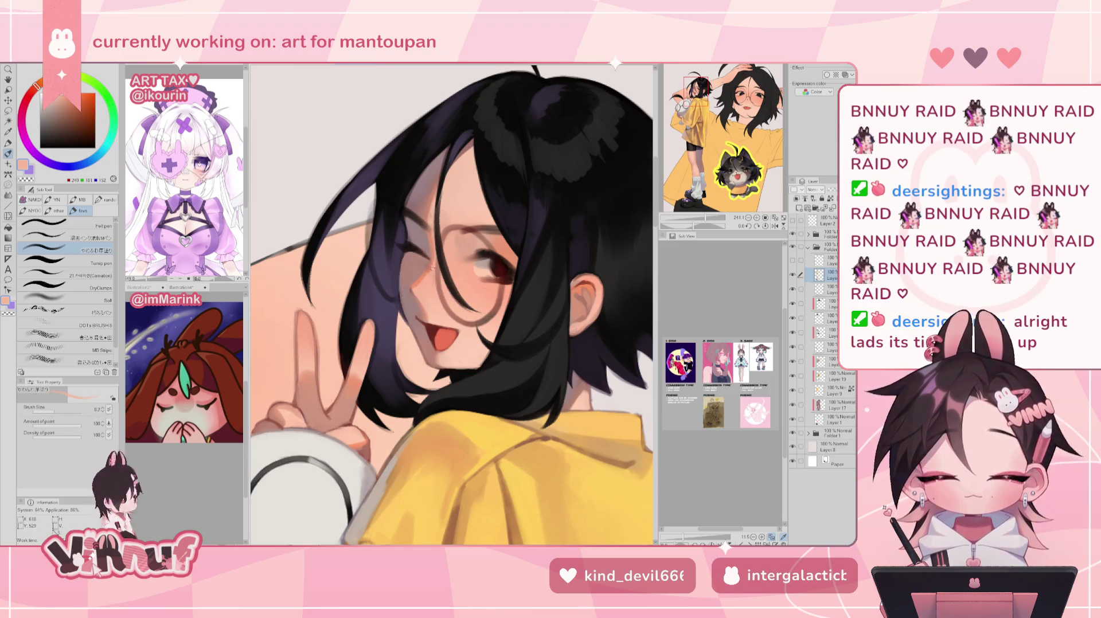
left_click(434, 274, "alt")
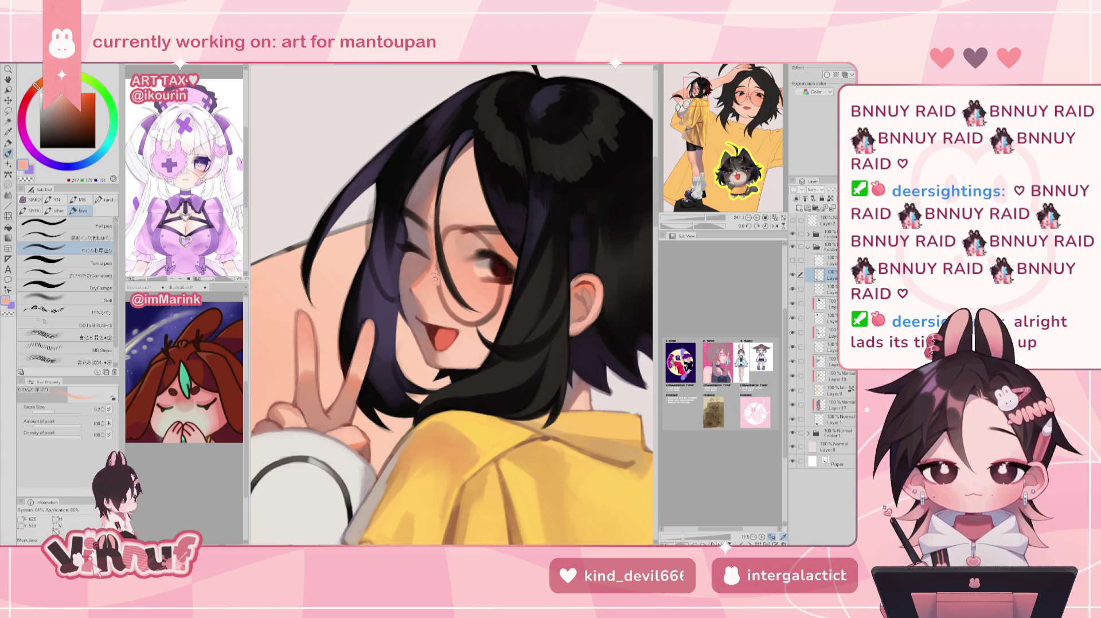
left_click(441, 296, "alt")
left_click(467, 319, "alt")
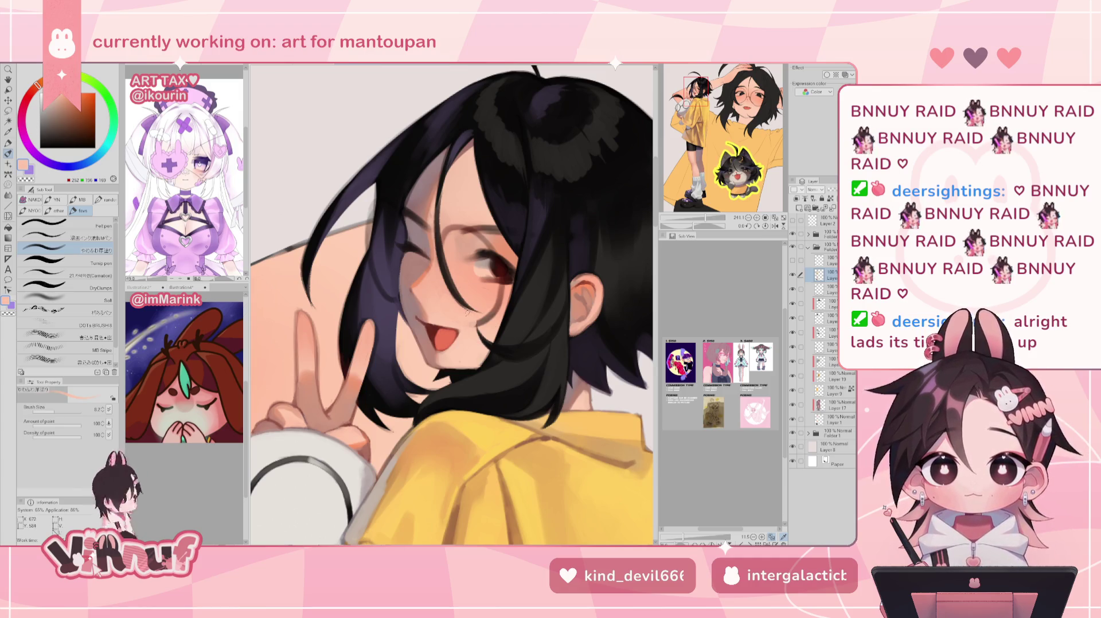
key("h")
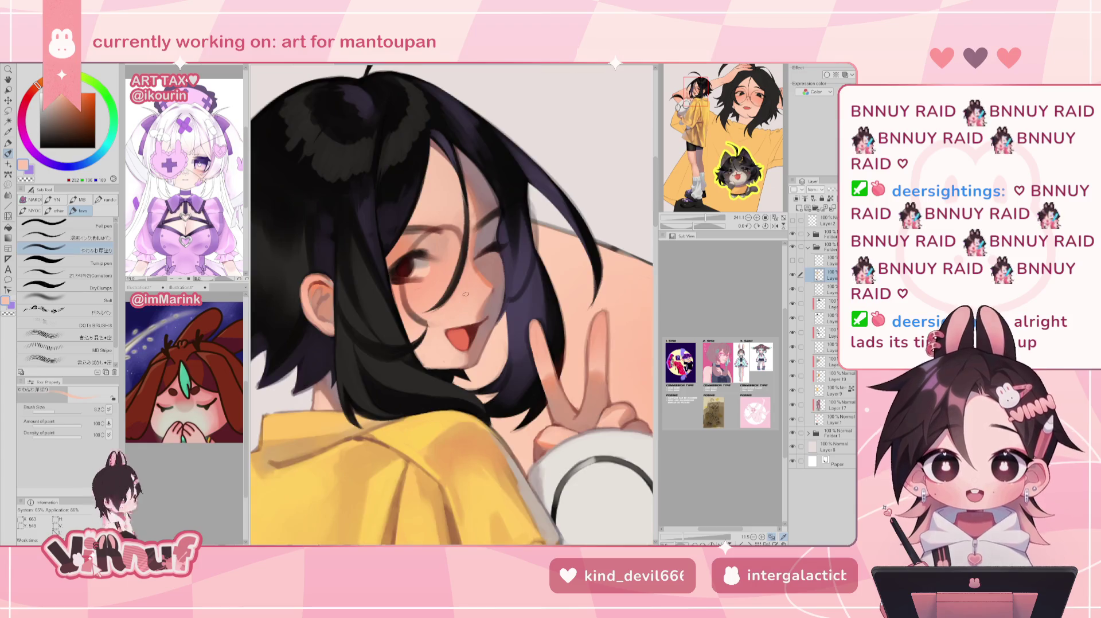
left_click(407, 289, "alt")
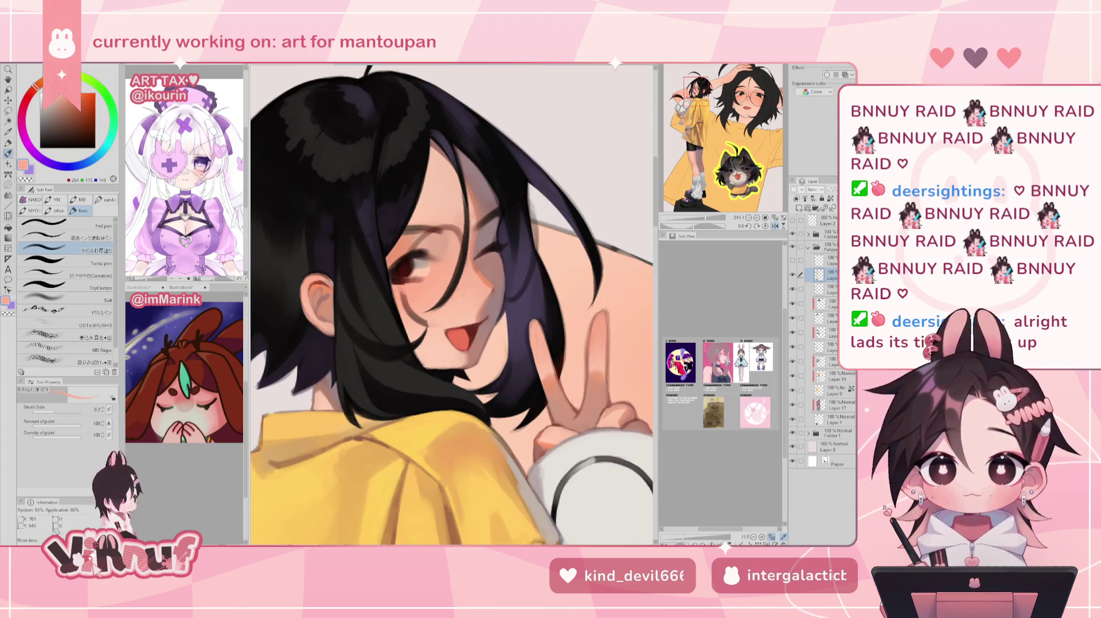
left_click_drag(406, 285, 419, 266)
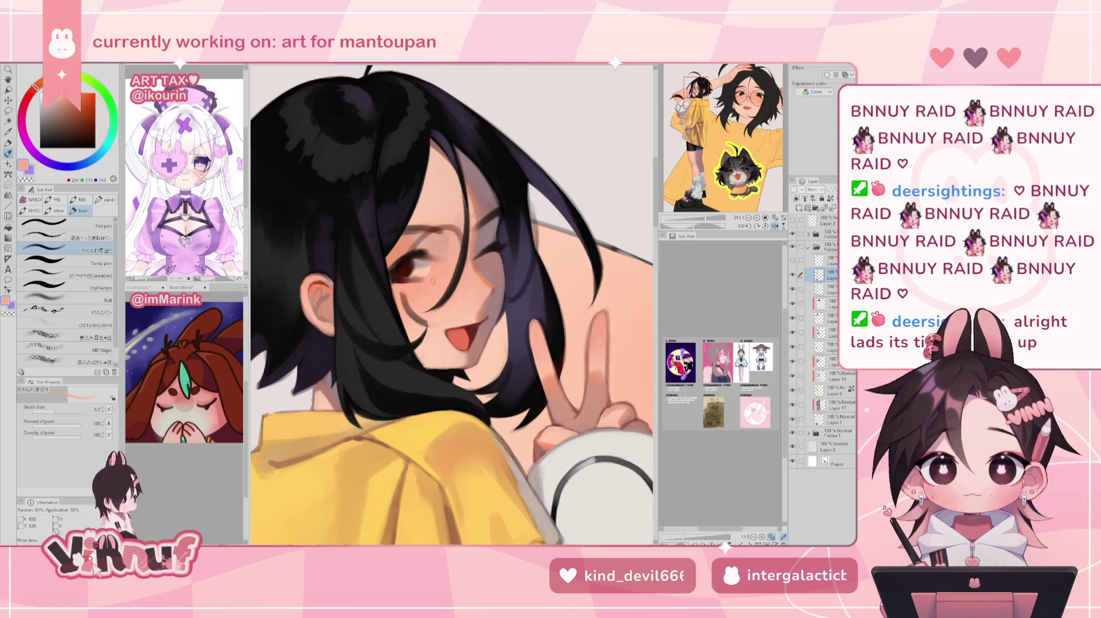
left_click(420, 274, "alt")
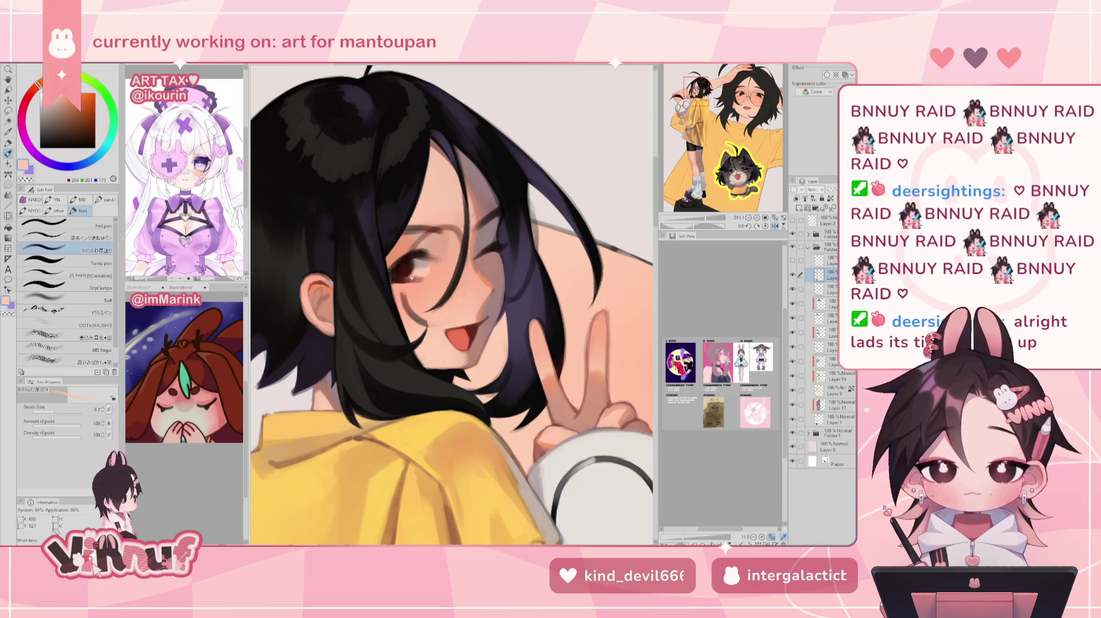
left_click(404, 269, "alt")
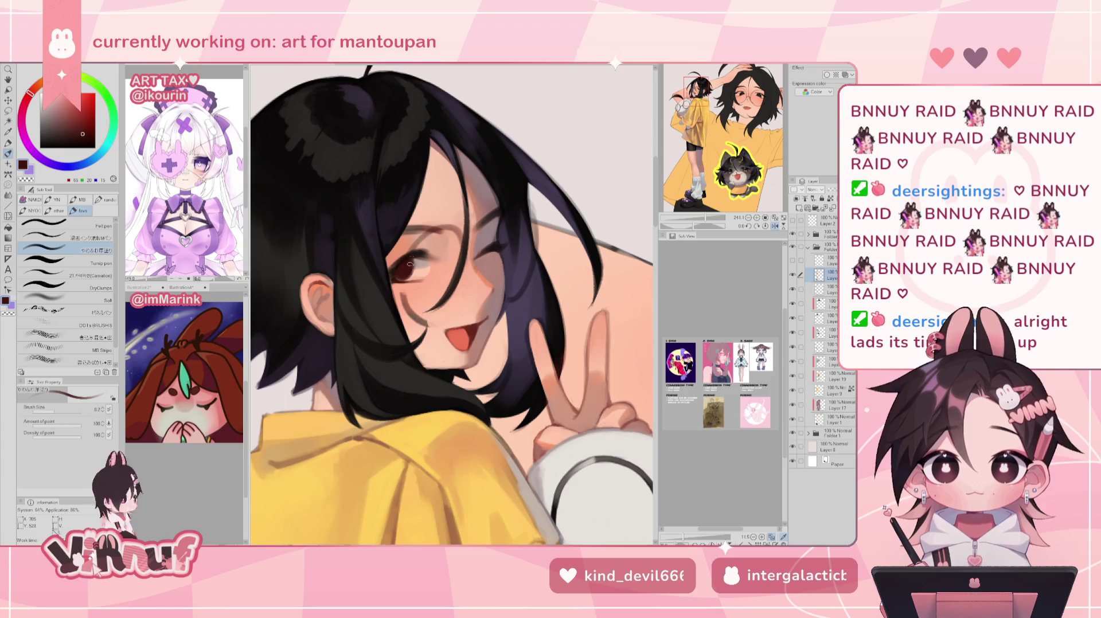
Sample a range of lighter and warmer cheek skin tones and restore the normal view
left_click(416, 224, "alt")
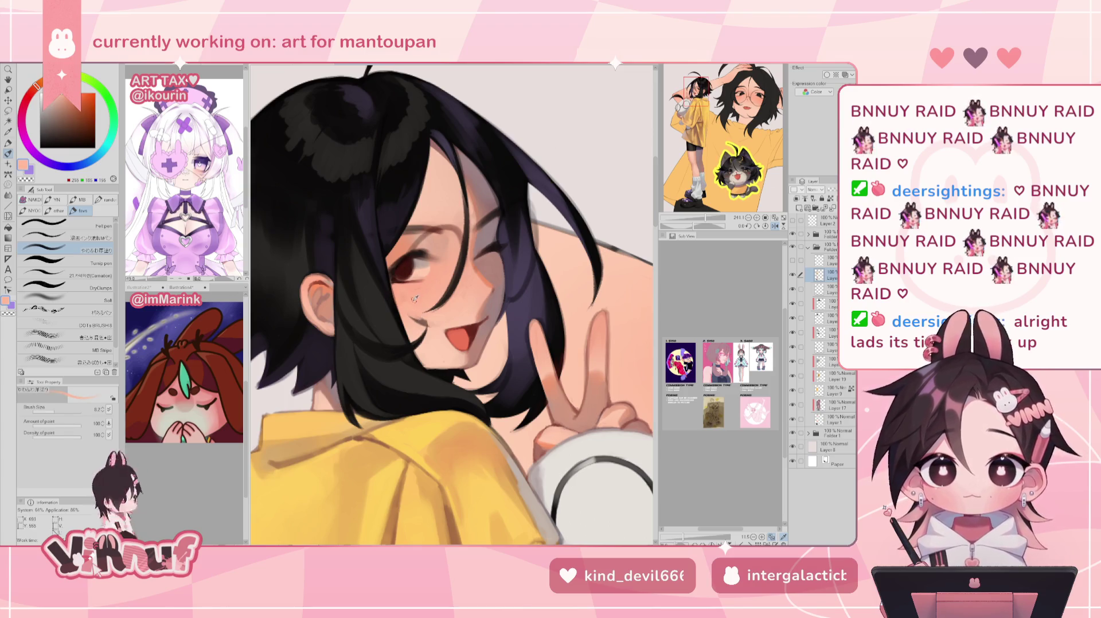
left_click(412, 308, "alt")
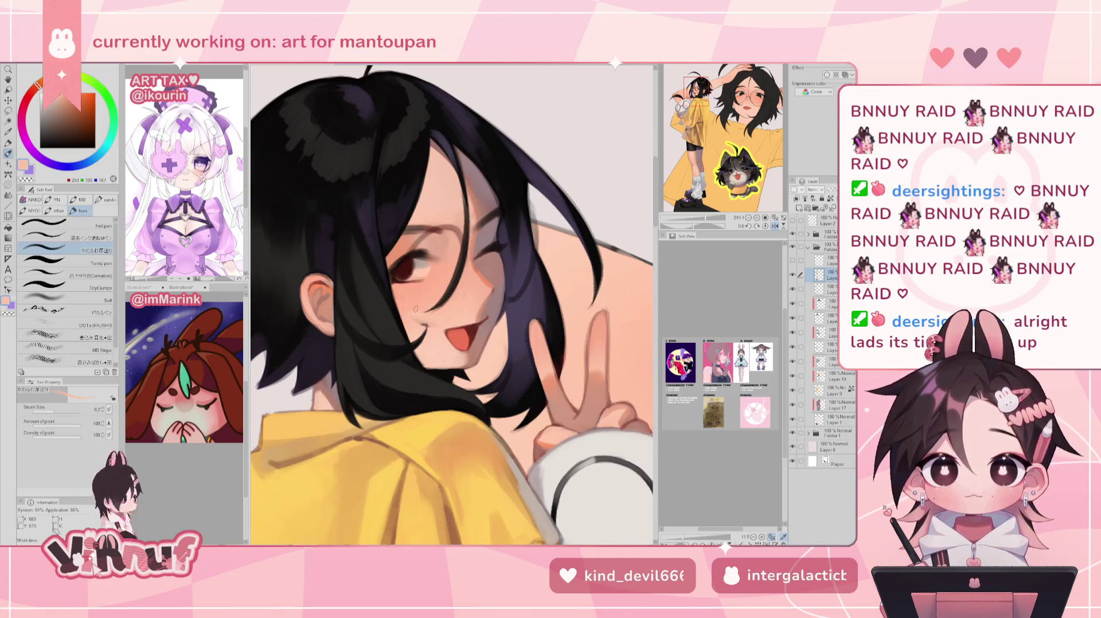
left_click(423, 325, "alt")
left_click(418, 298, "alt")
left_click(394, 287, "alt")
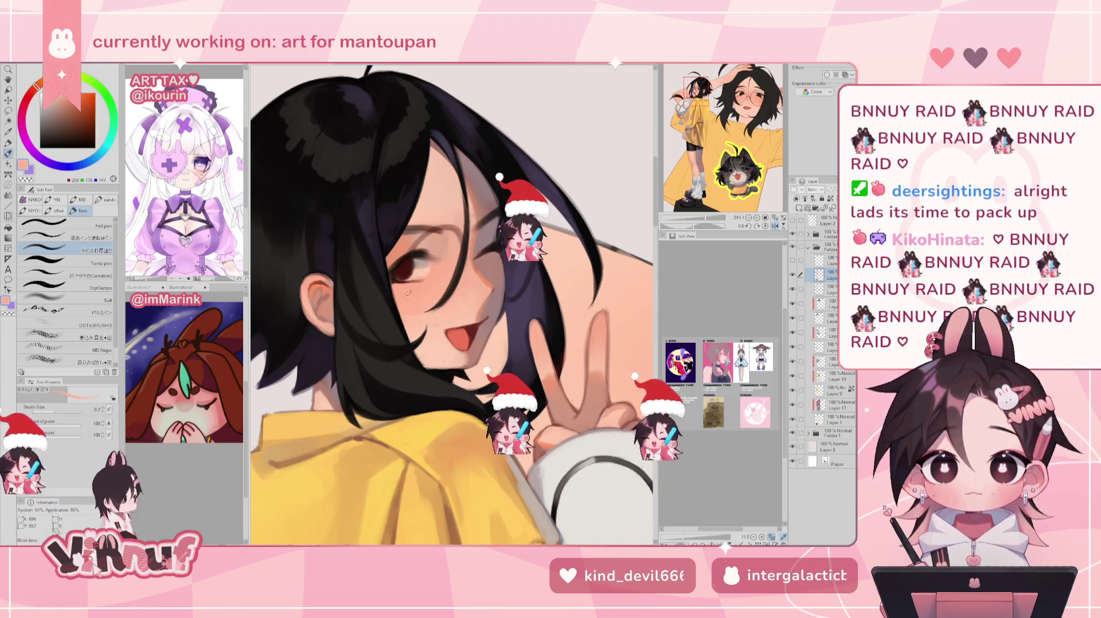
key("h")
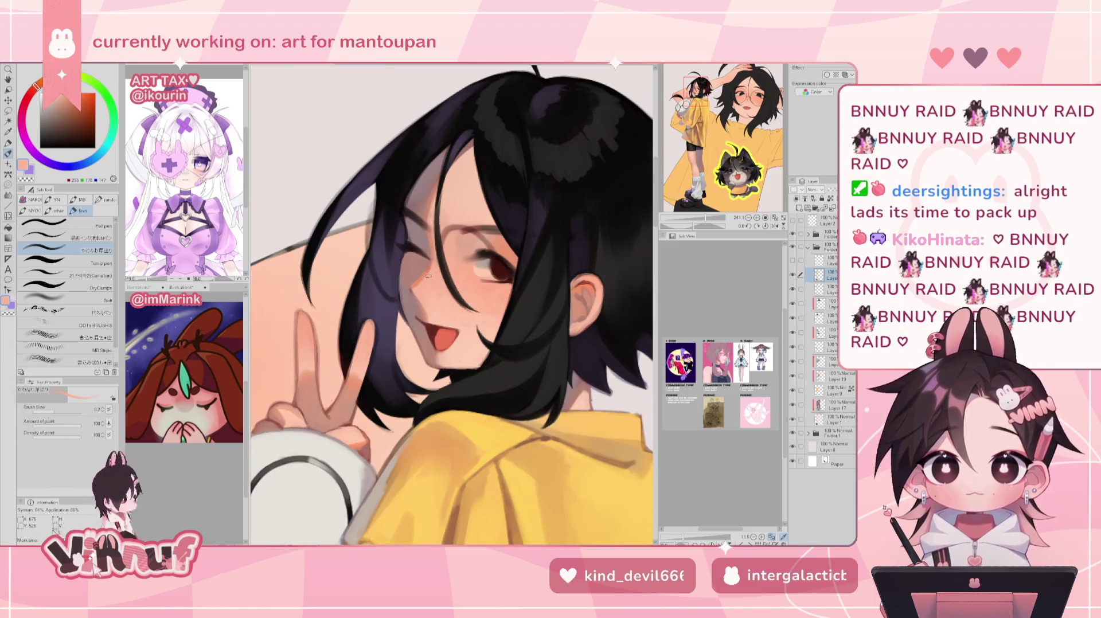
Darken the eyebrow with dark brown strokes and sample the surrounding forehead skin tones
left_click(446, 230, "alt")
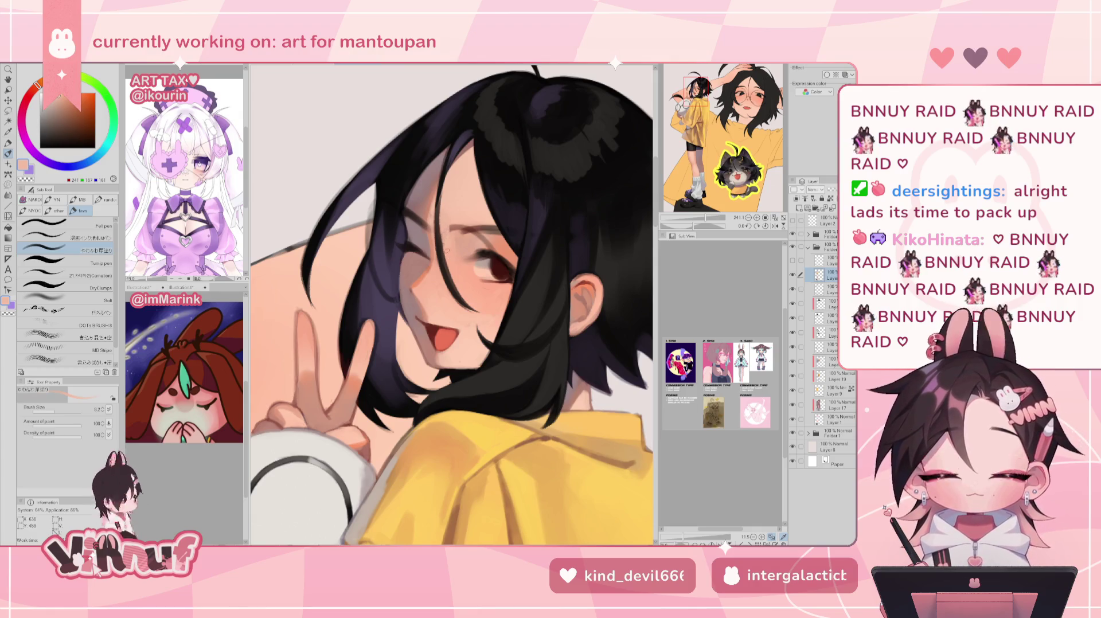
left_click(469, 215, "alt")
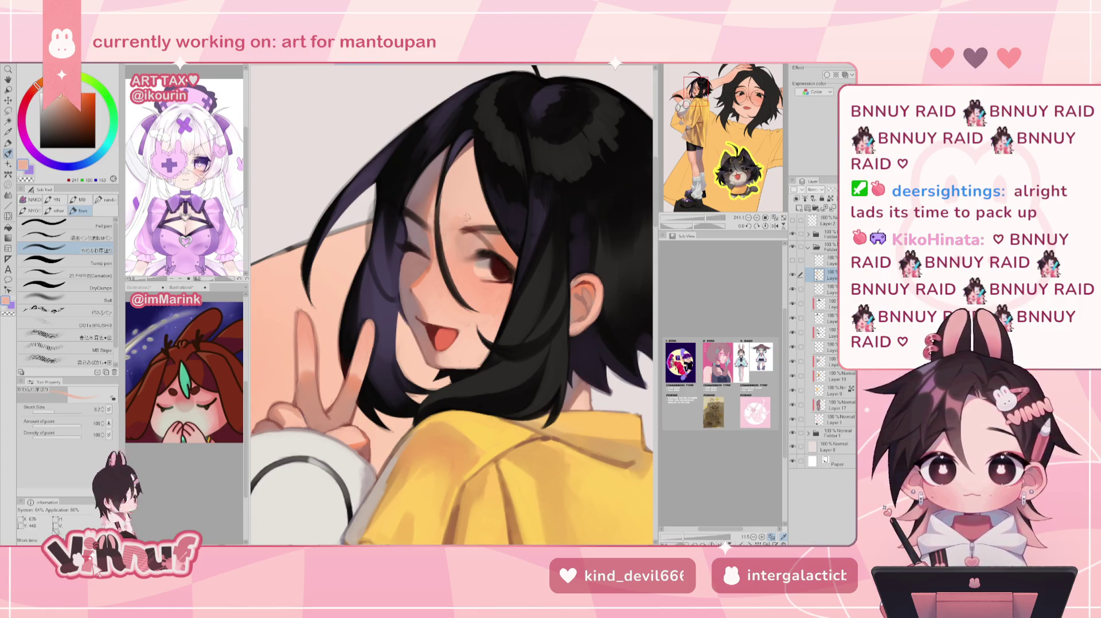
left_click(482, 229, "alt")
left_click_drag(468, 232, 499, 227)
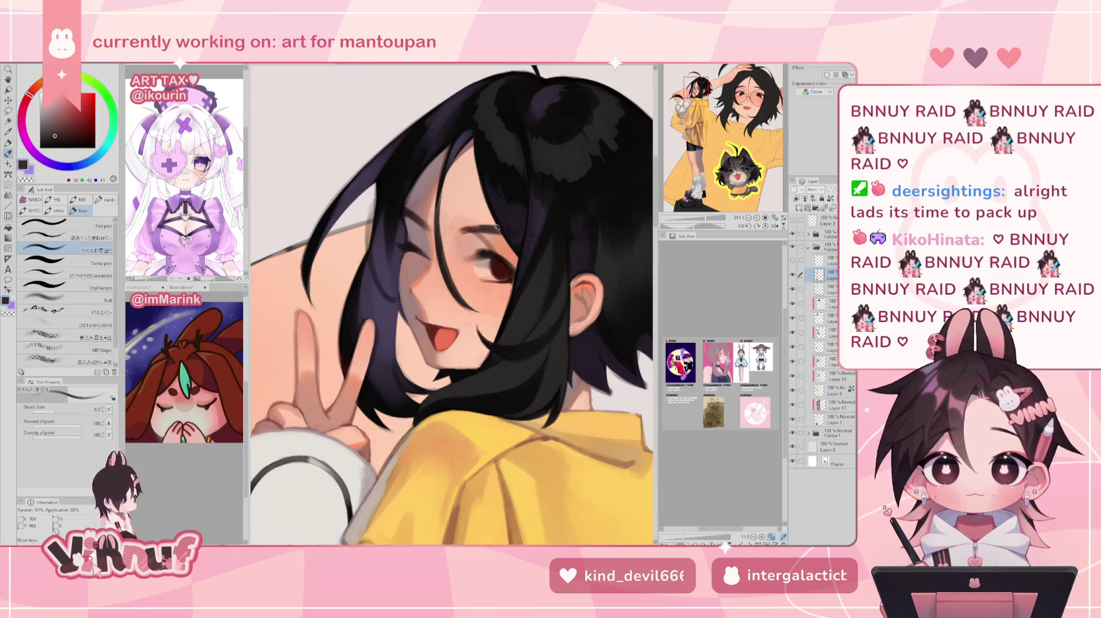
left_click(491, 235, "alt")
left_click(463, 218, "alt")
left_click(466, 217, "alt")
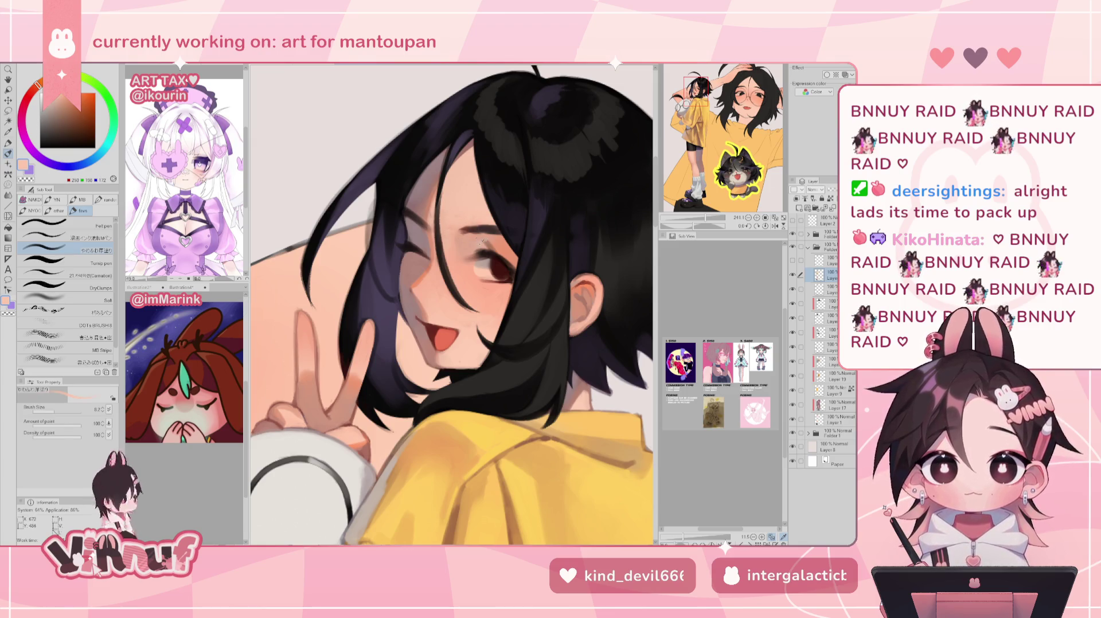
left_click(471, 242, "alt")
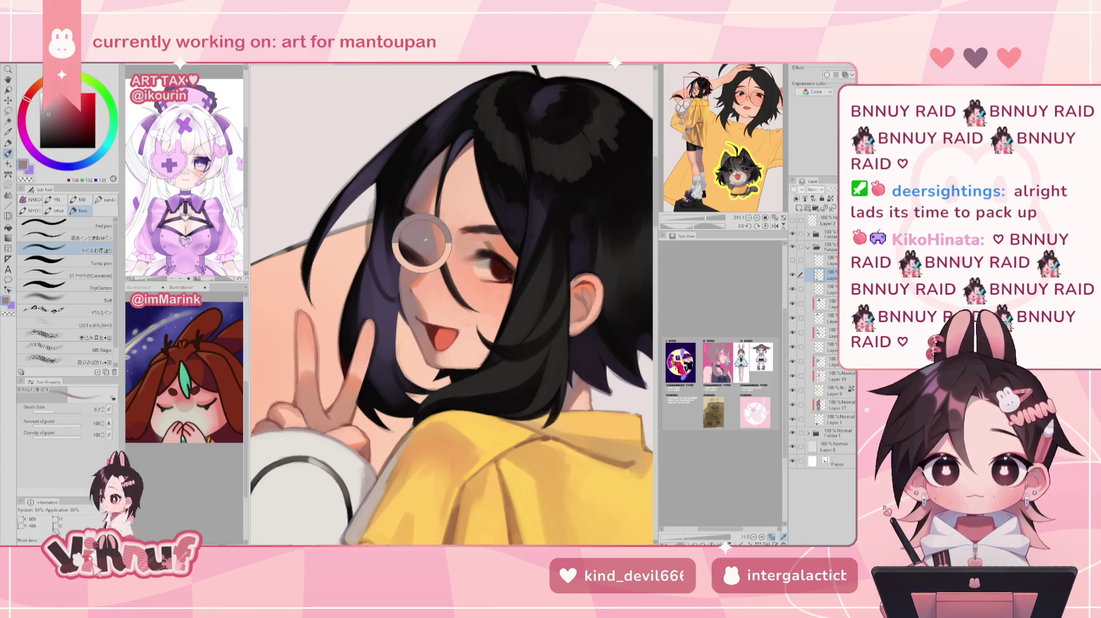
left_click(461, 242, "alt")
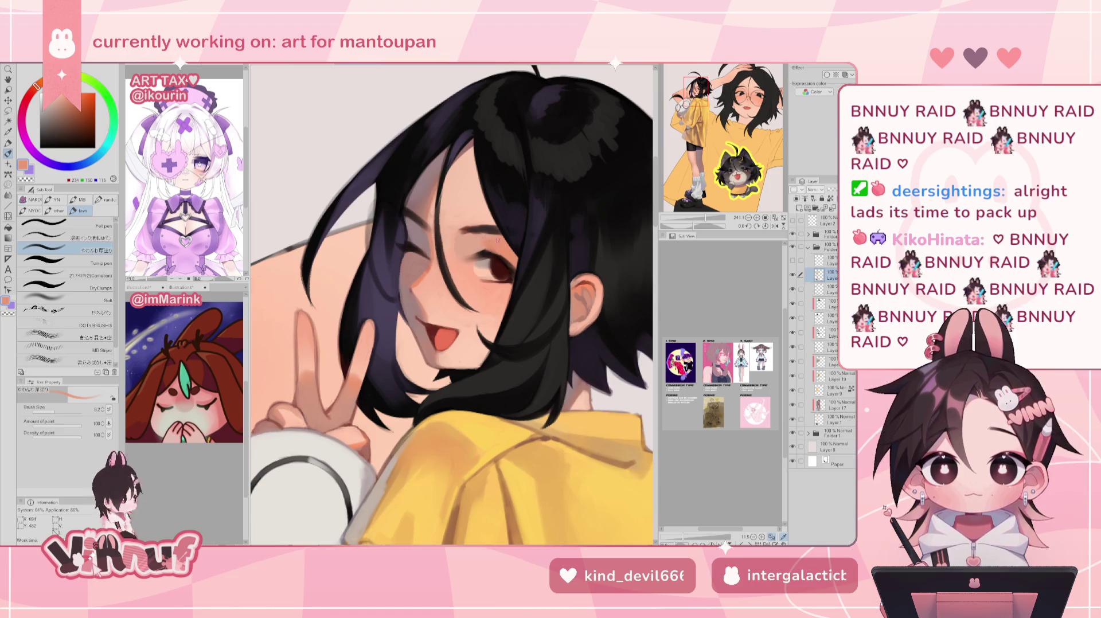
left_click(486, 241, "alt")
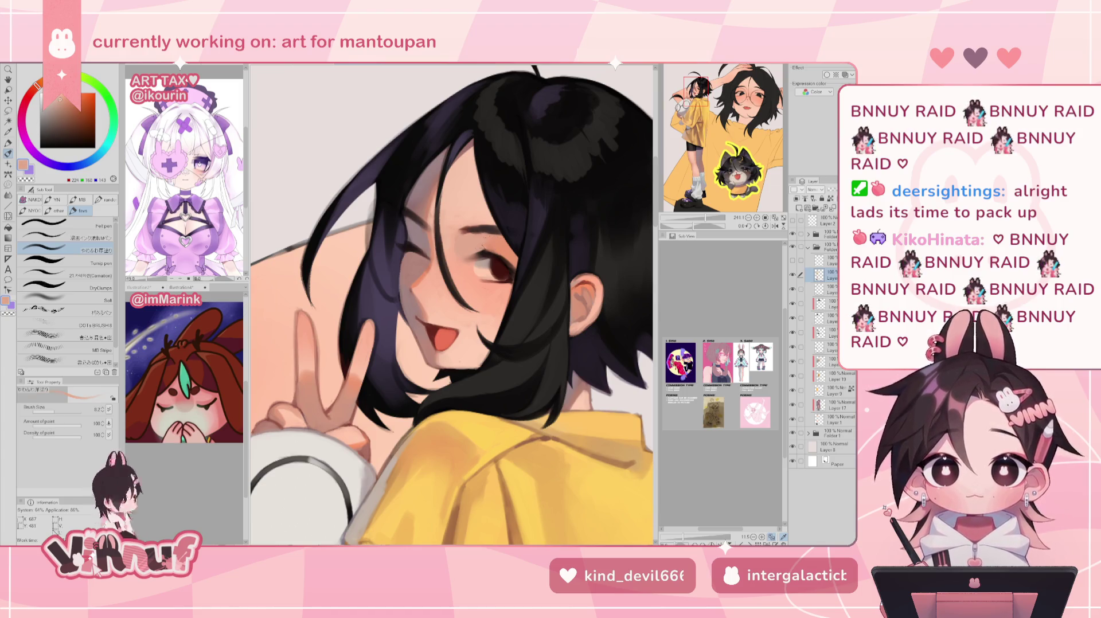
Compare lighter skin tones near the eye in mirrored and normal views, then select the Carnation brush
key("h")
left_click(425, 248, "alt")
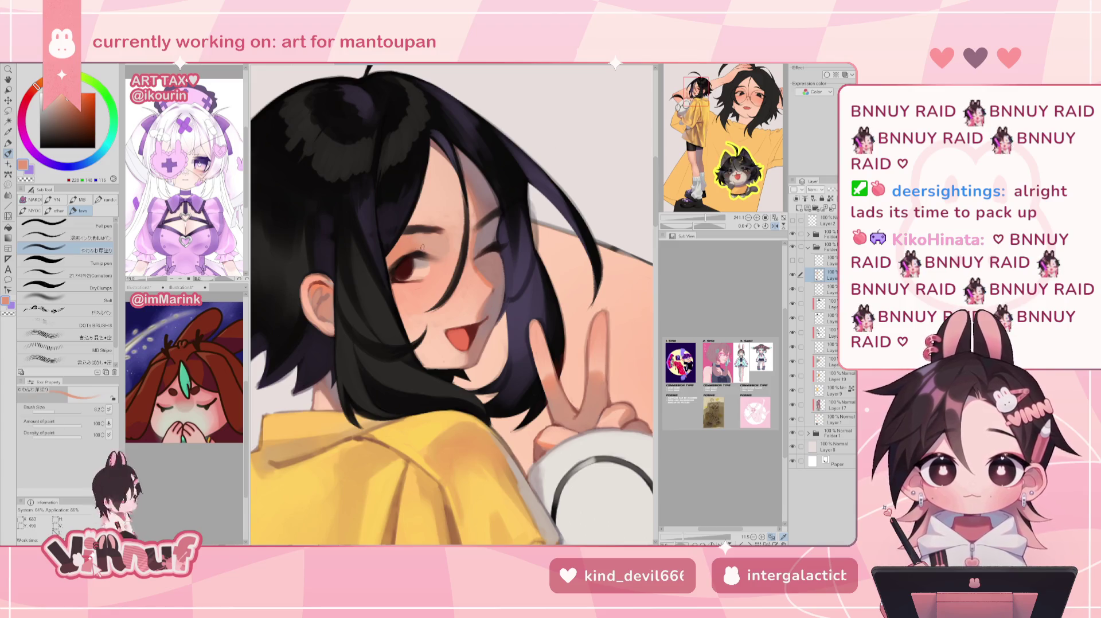
key("h")
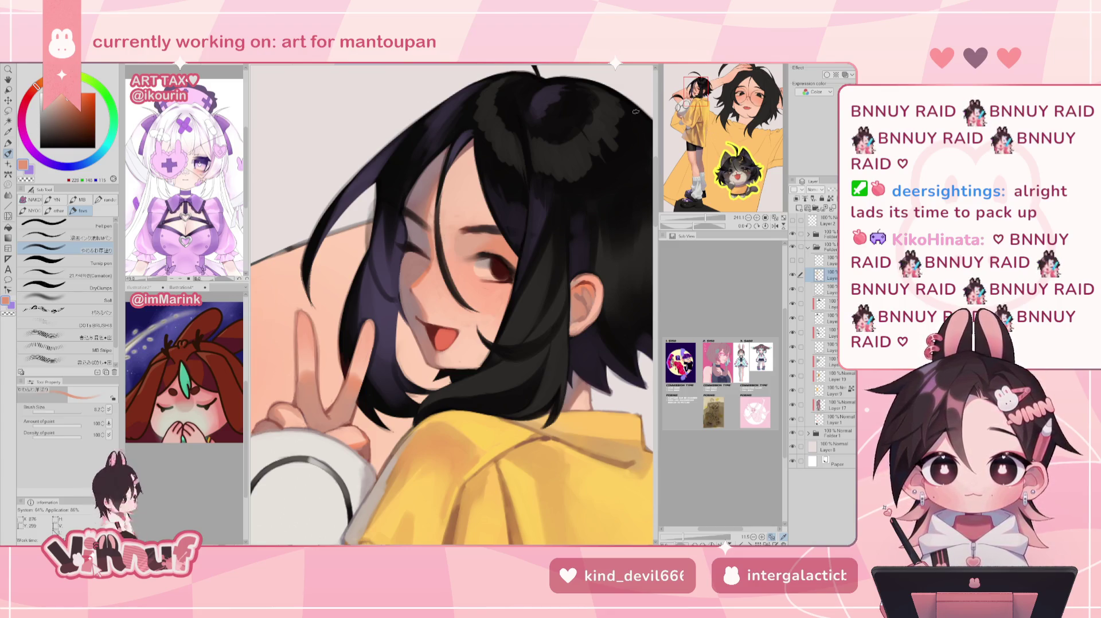
left_click(700, 76)
left_click(504, 288, "alt")
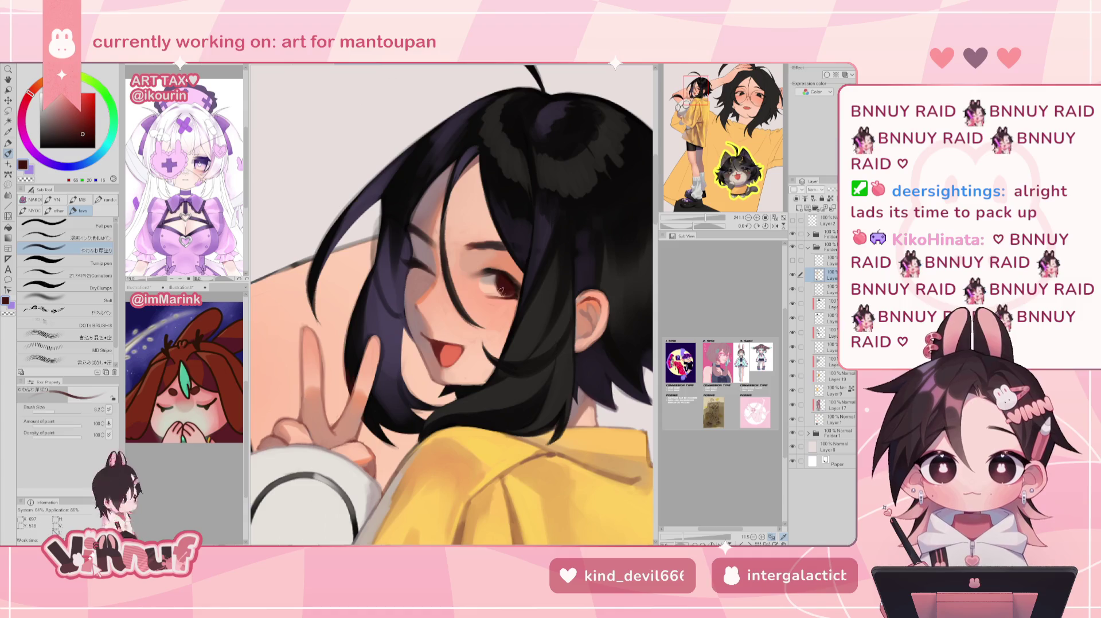
key("h")
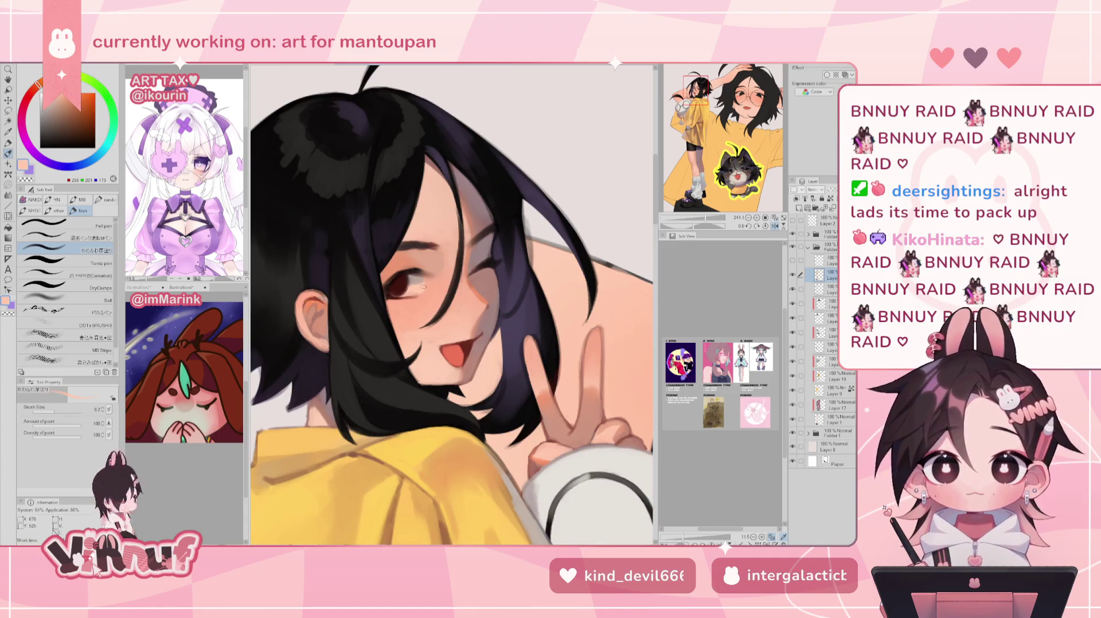
left_click(432, 259, "alt")
key("h")
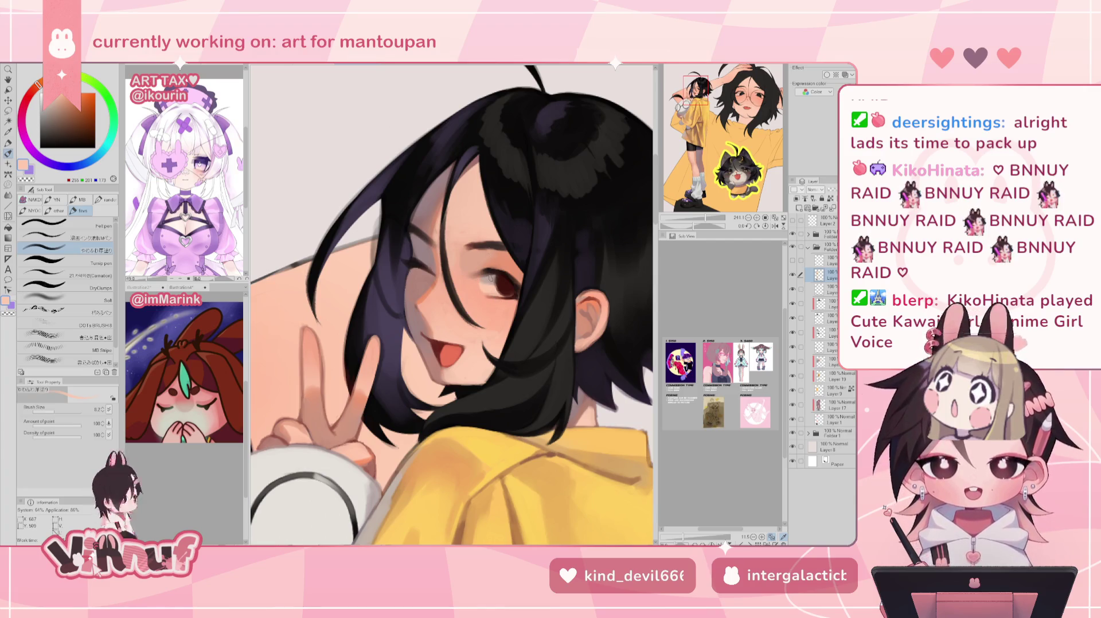
left_click(477, 281, "alt")
left_click(478, 279, "alt")
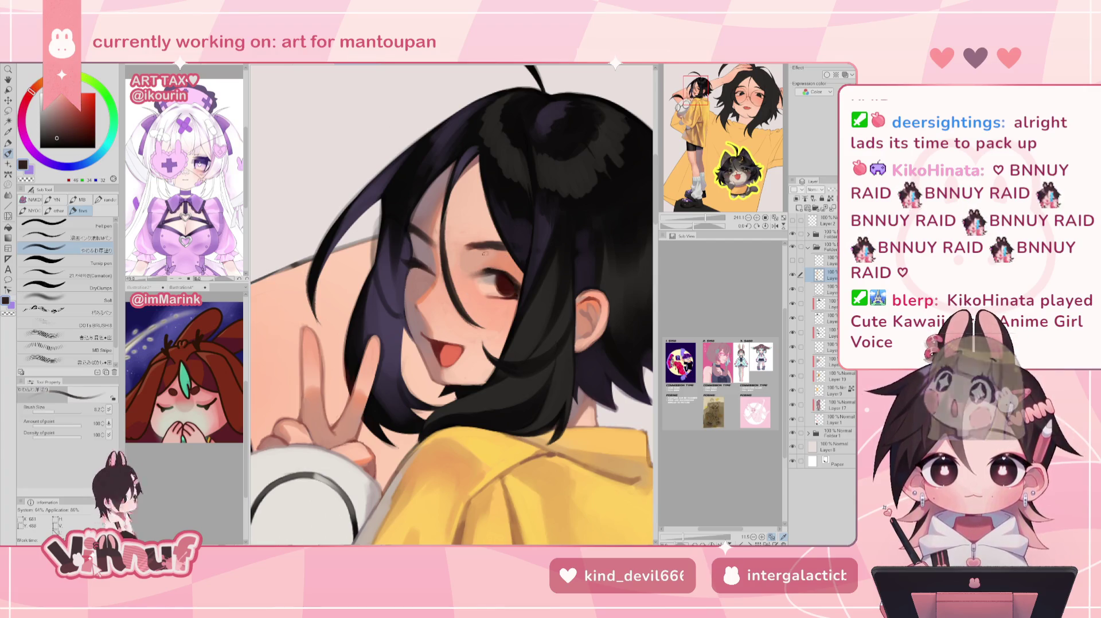
left_click(90, 274)
left_click(473, 278, "alt")
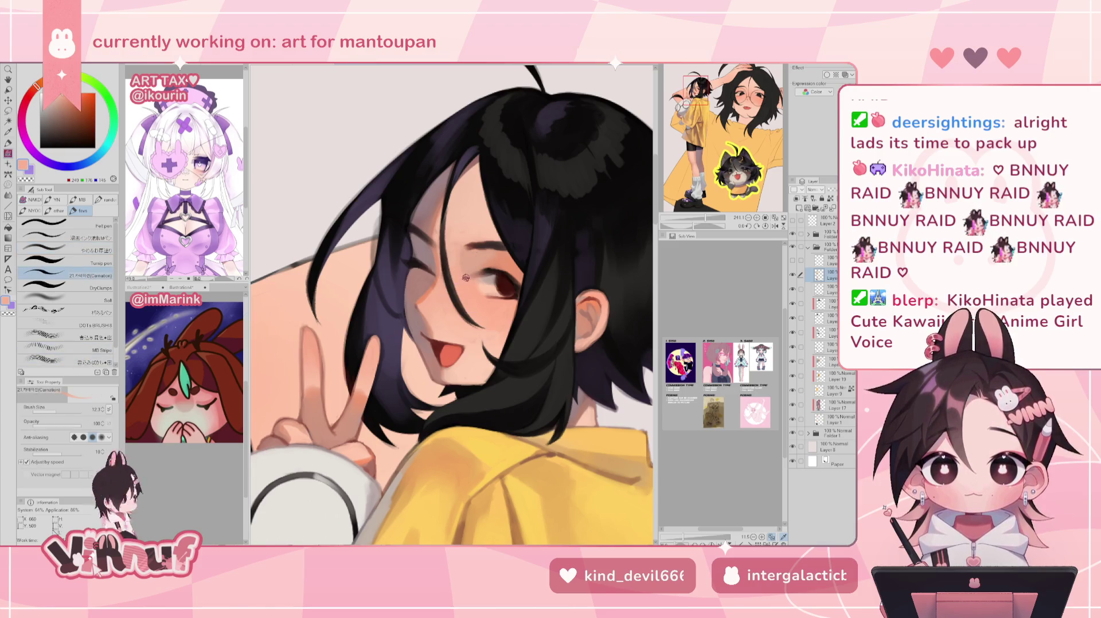
Sample eye and peach tones, settle on a darker brown, and select the soft thick-paint brush (やわらか厚塗り)
left_click(489, 269, "alt")
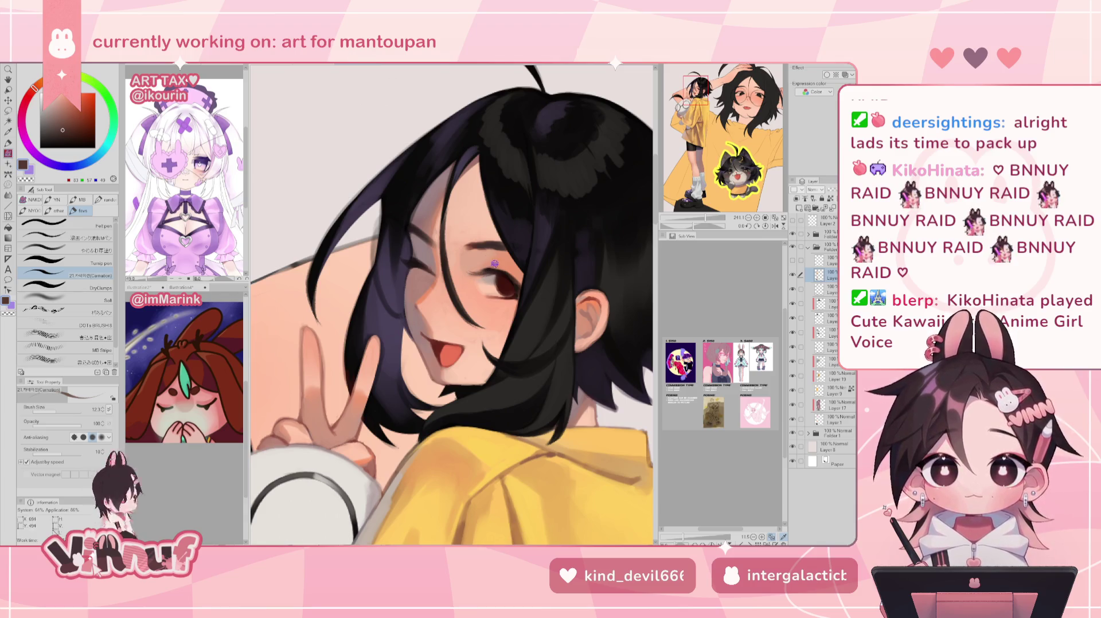
key("h")
left_click(407, 283, "alt")
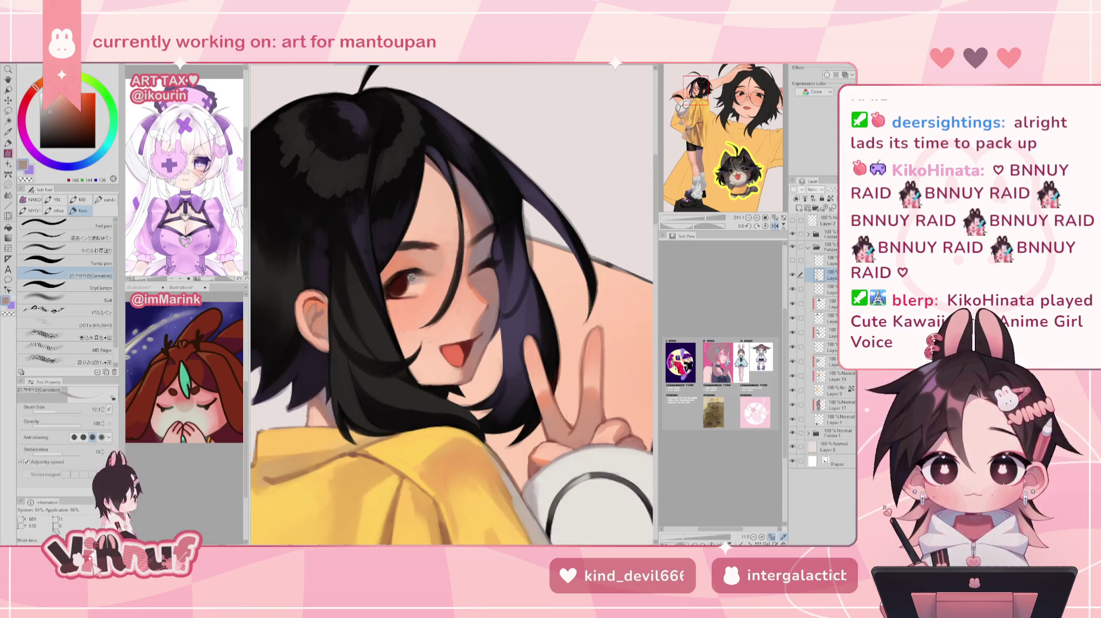
key("h")
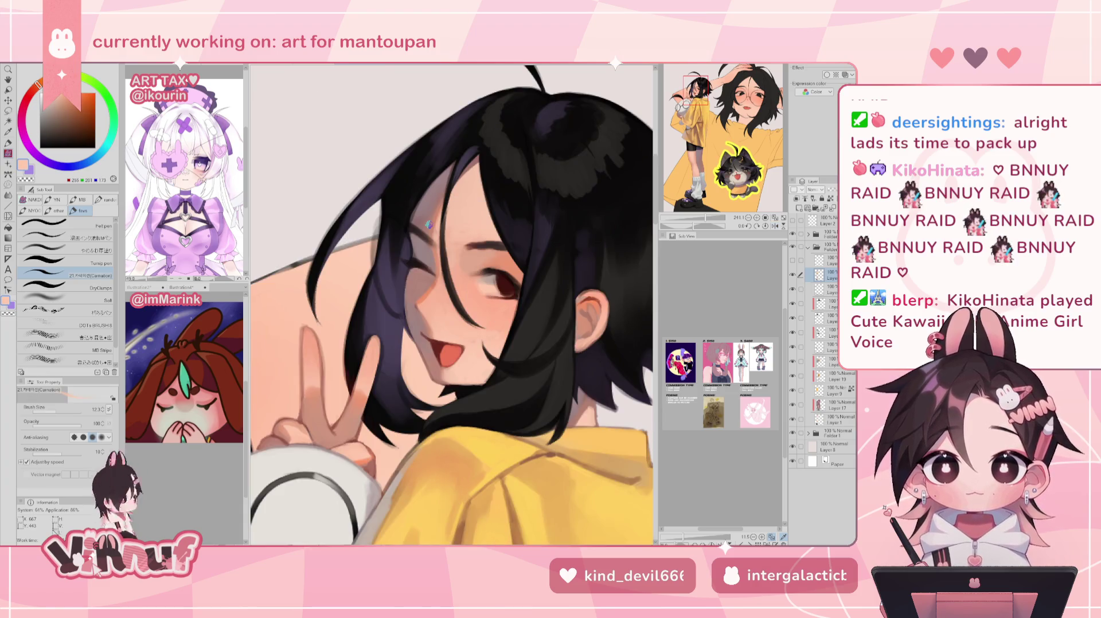
left_click(507, 289, "alt")
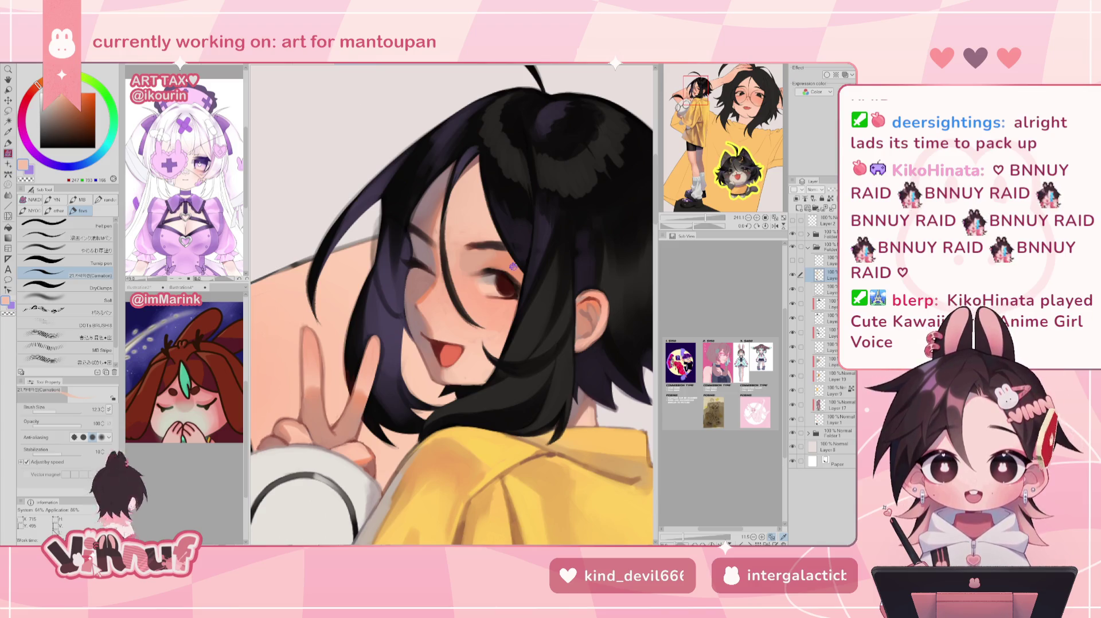
left_click(498, 299, "alt")
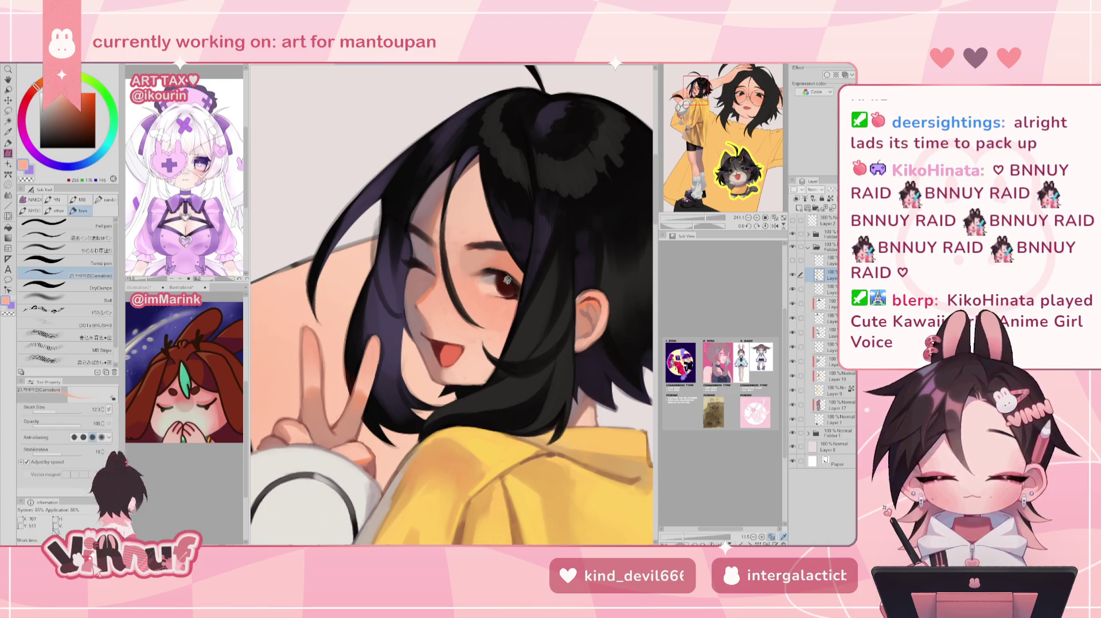
left_click(506, 279, "alt")
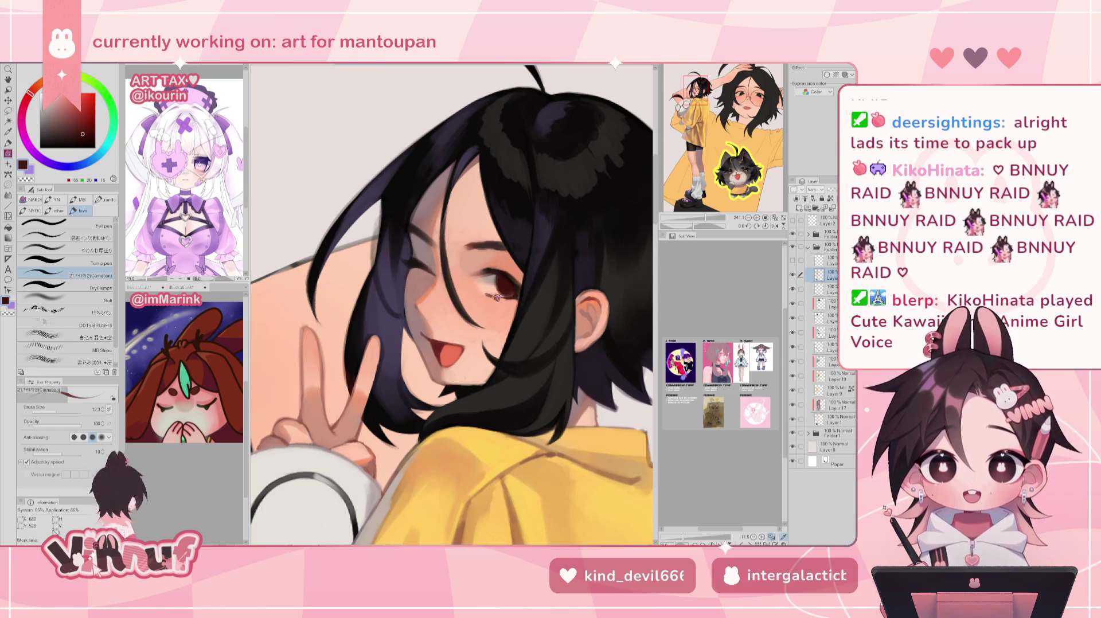
left_click(517, 303, "alt")
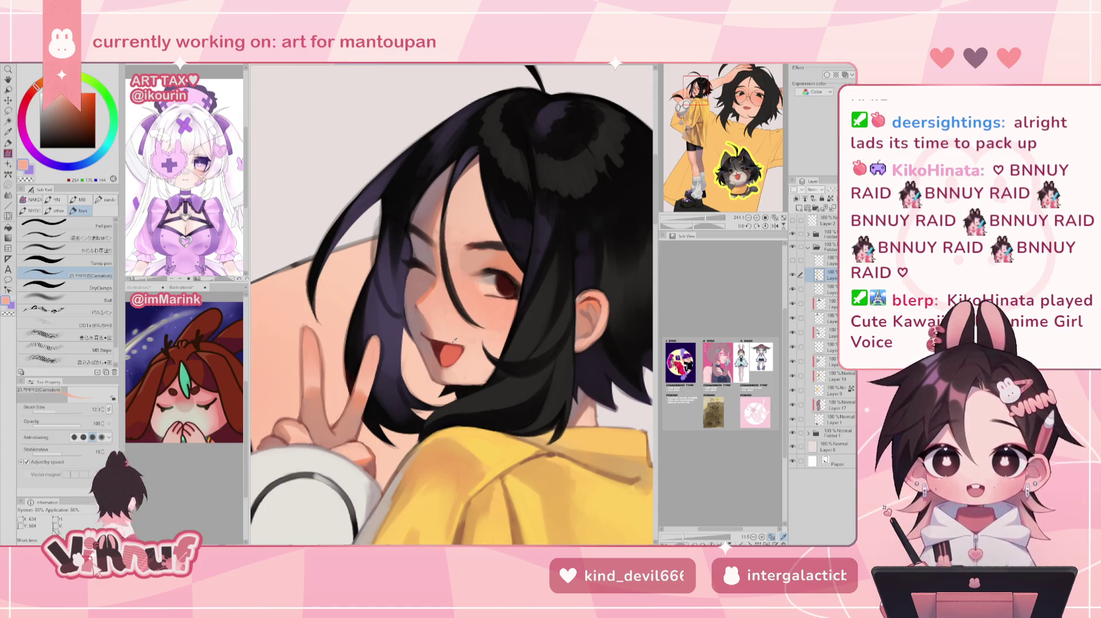
left_click(481, 298, "alt")
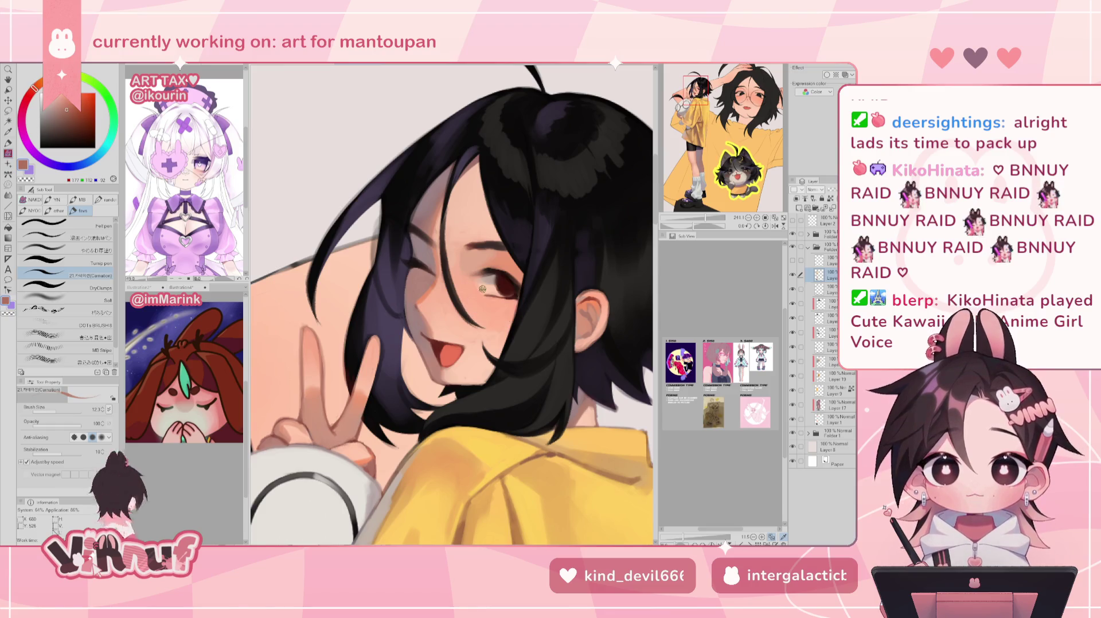
left_click(63, 250)
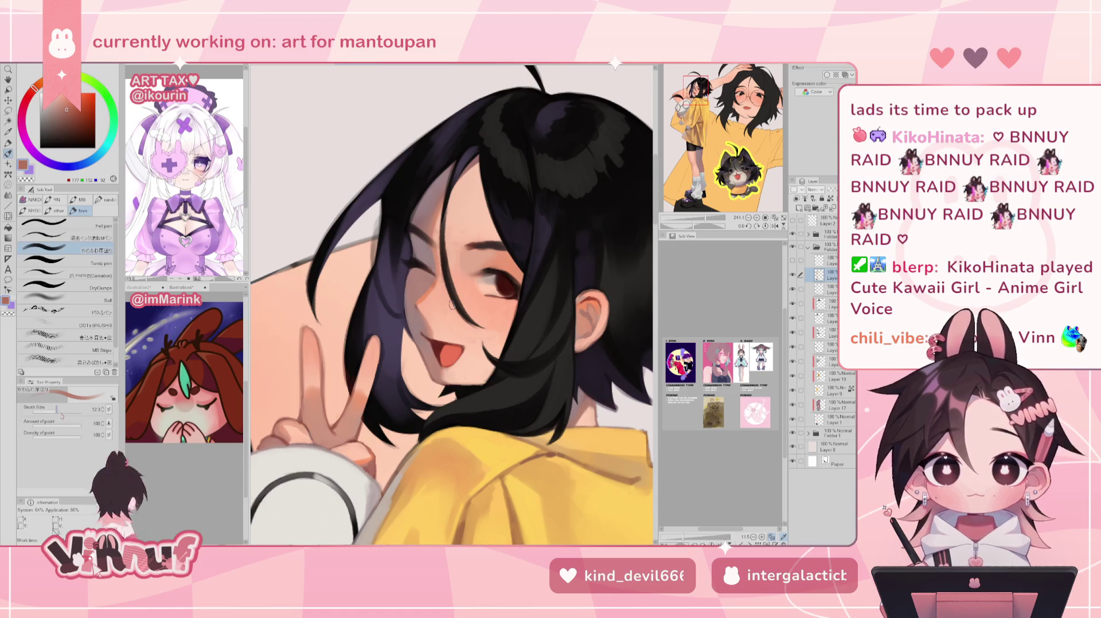
With a much finer brush in warm reddish skin tone, touch up the lower eyelid beside the eye
left_click(510, 290, "alt")
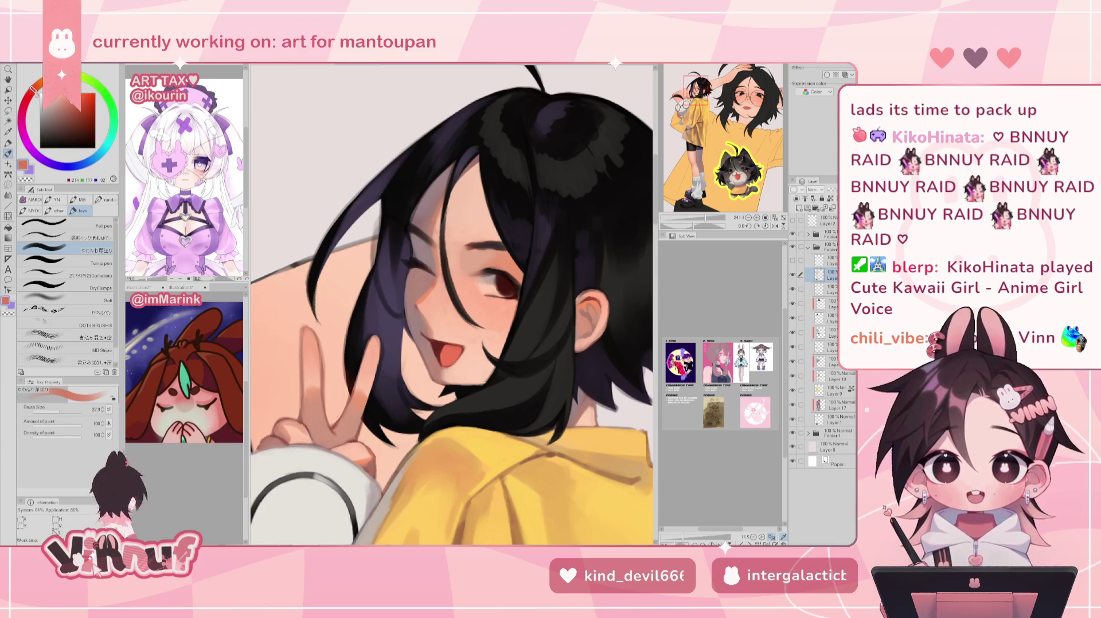
left_click(55, 411)
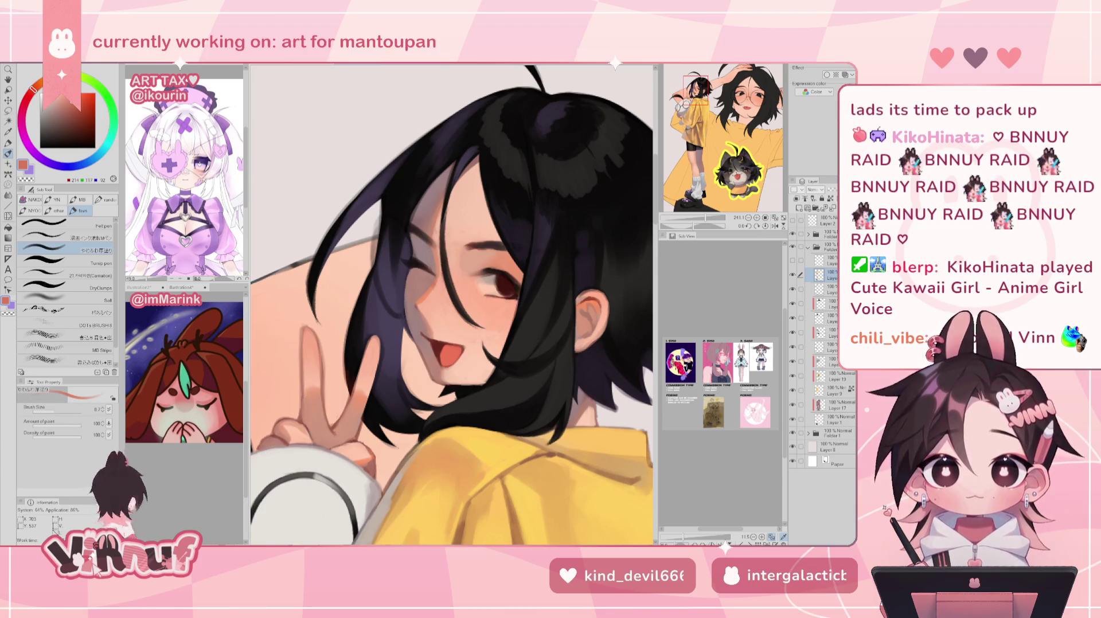
left_click_drag(480, 296, 510, 299)
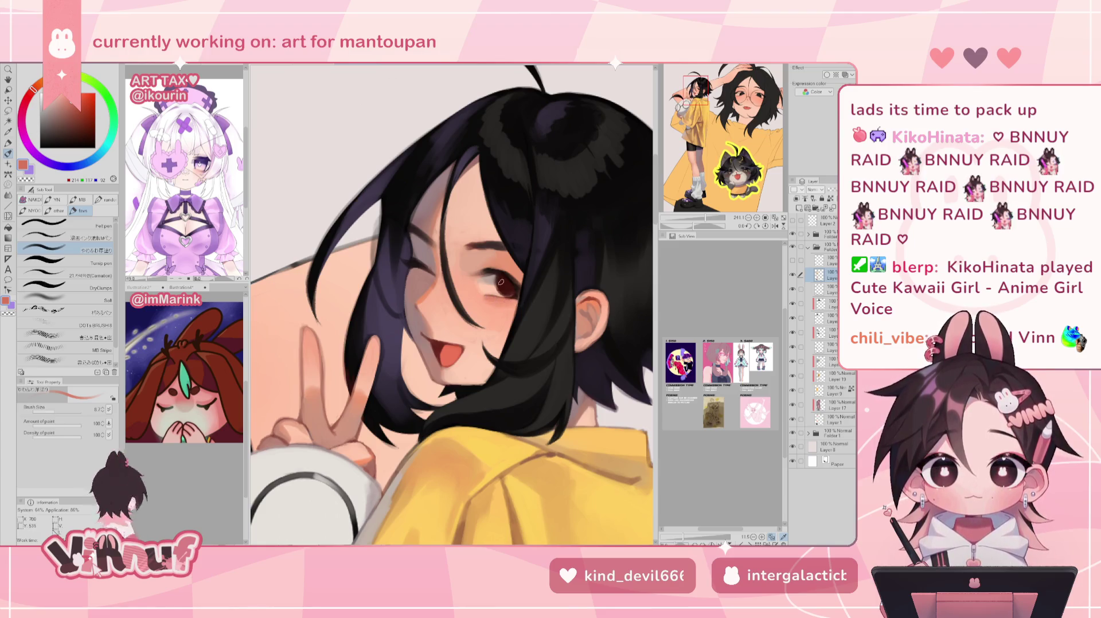
key("h")
left_click_drag(392, 299, 420, 293)
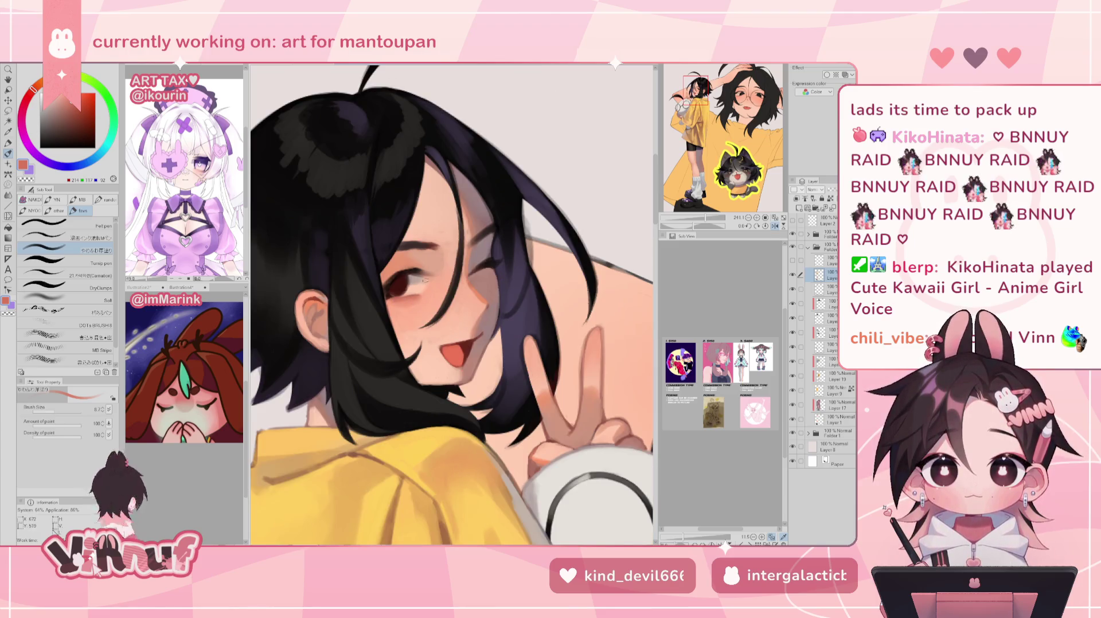
key("h")
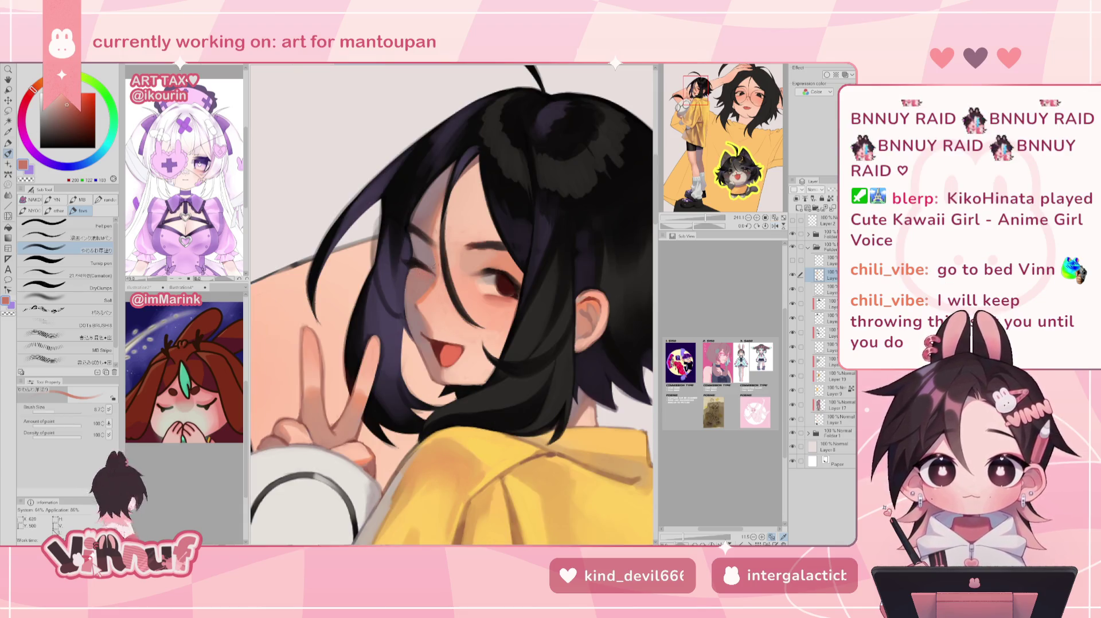
Preview the whole illustration, pick near-black for the eye, and return to the Carnation brush
key("ctrl+Tab")
key("ctrl+Tab")
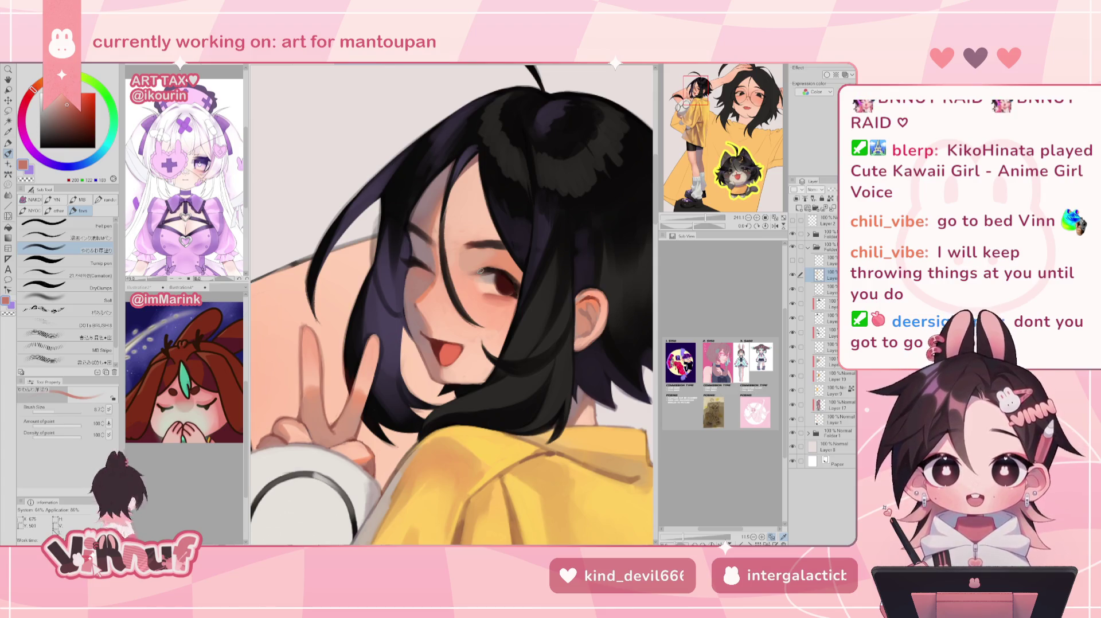
key("h")
left_click(481, 269, "alt")
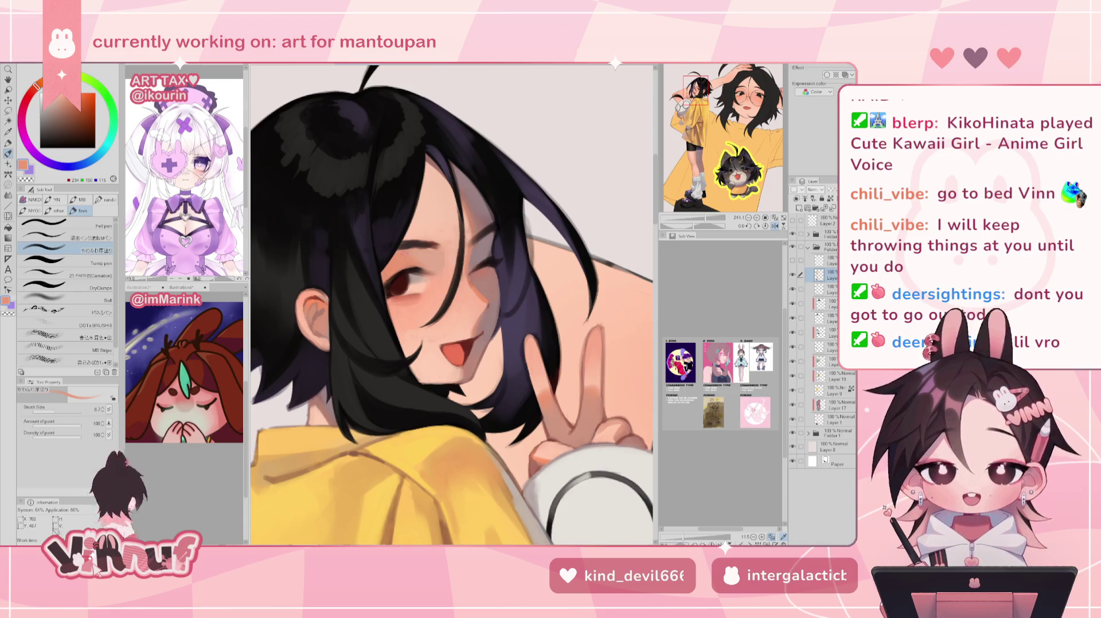
left_click(395, 284, "alt")
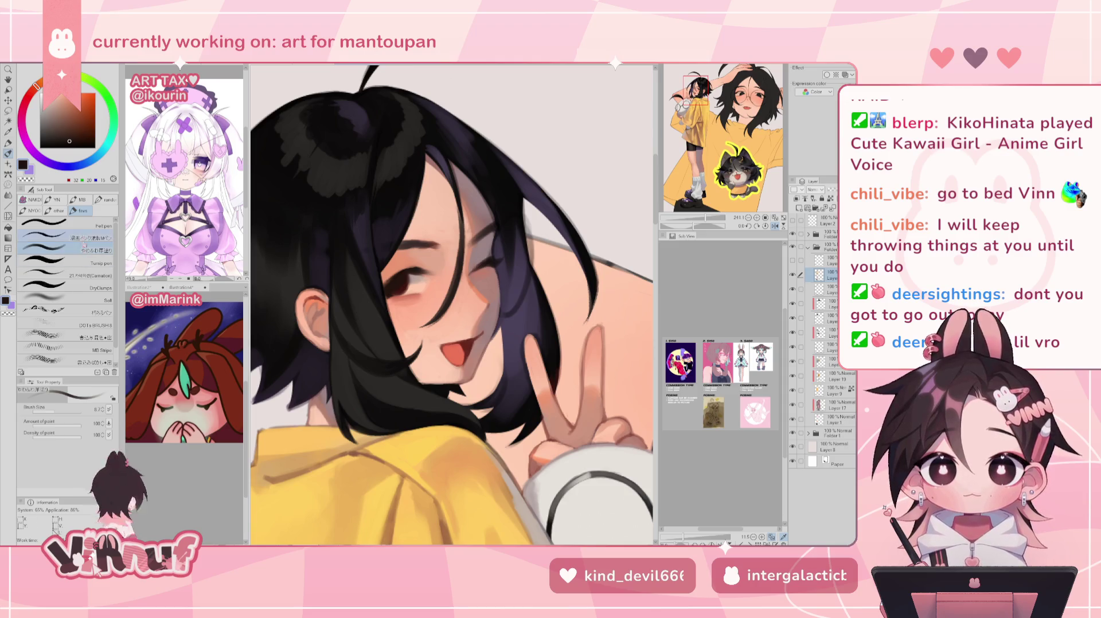
left_click(69, 275)
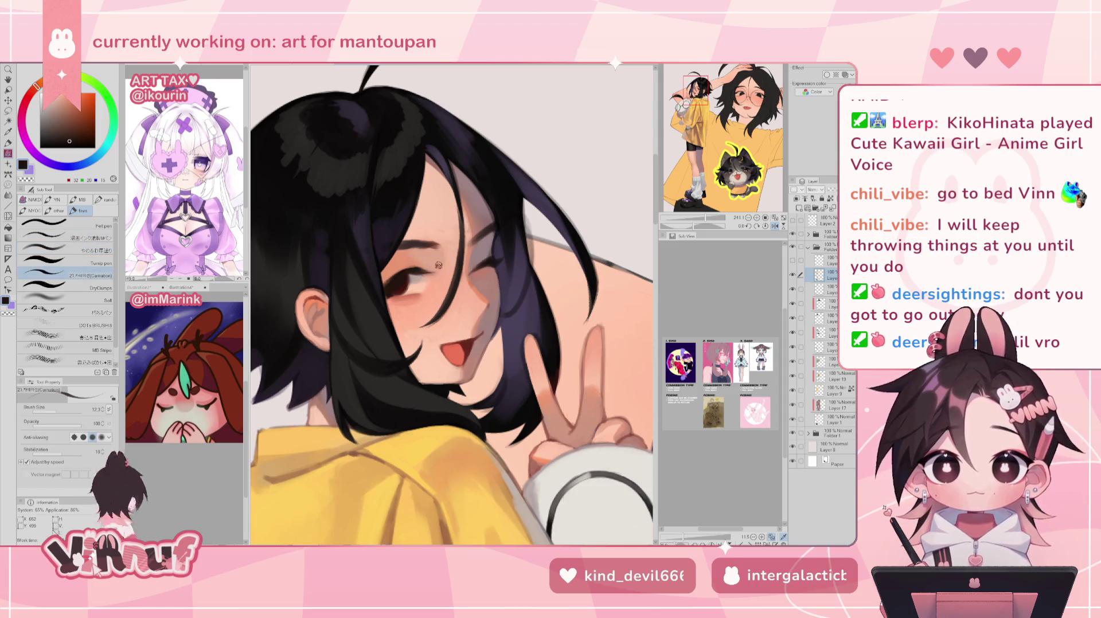
key("h")
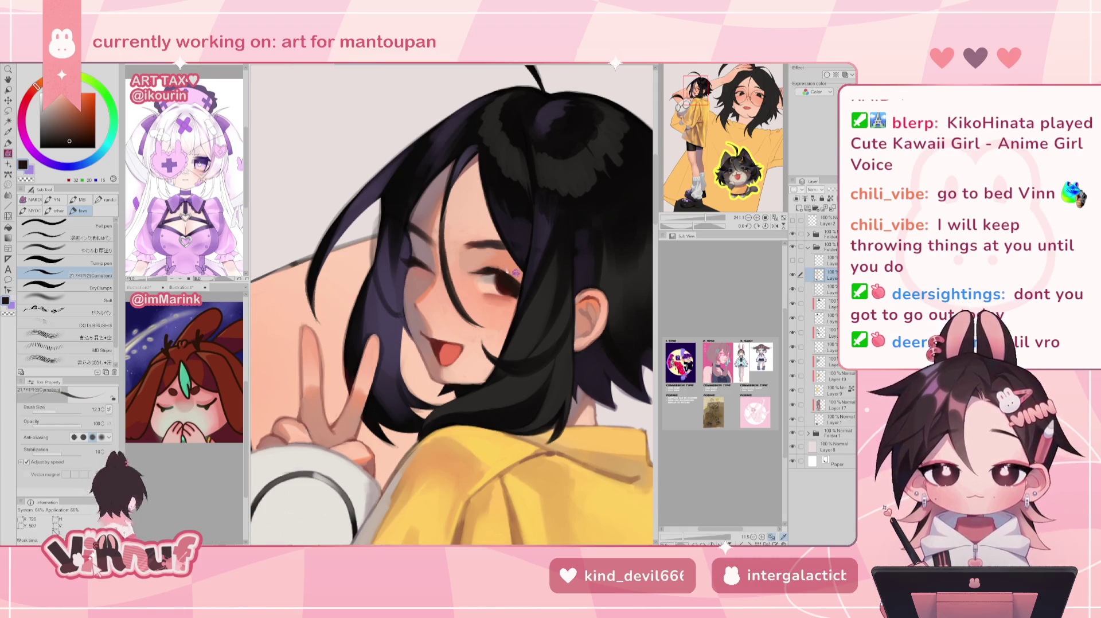
key("h")
left_click(486, 222, "alt")
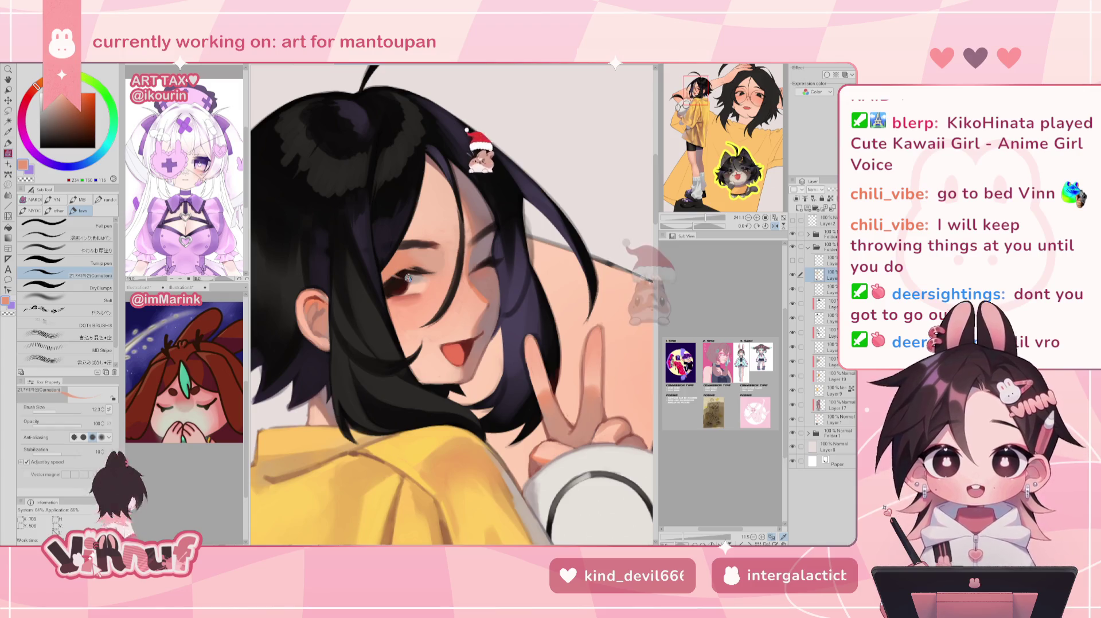
key("h")
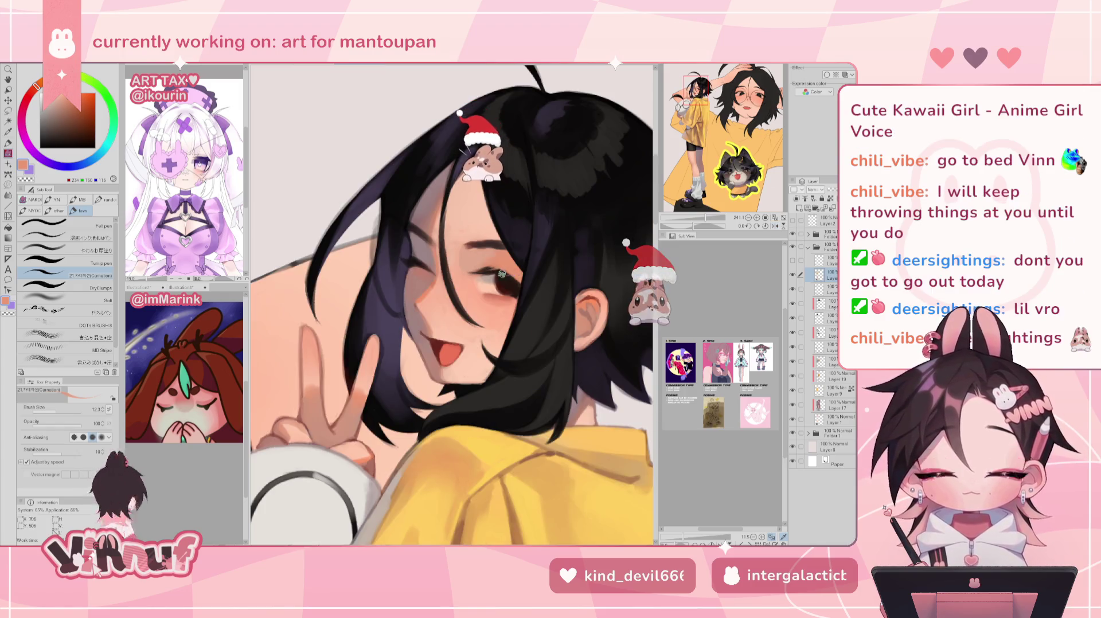
left_click(497, 275, "alt")
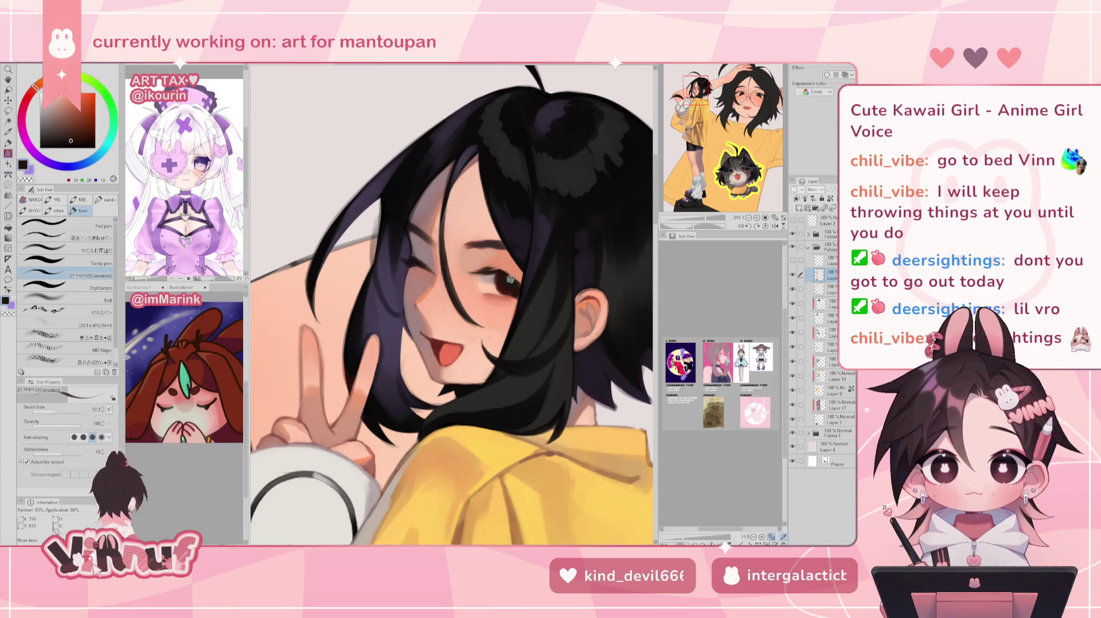
left_click(517, 269, "alt")
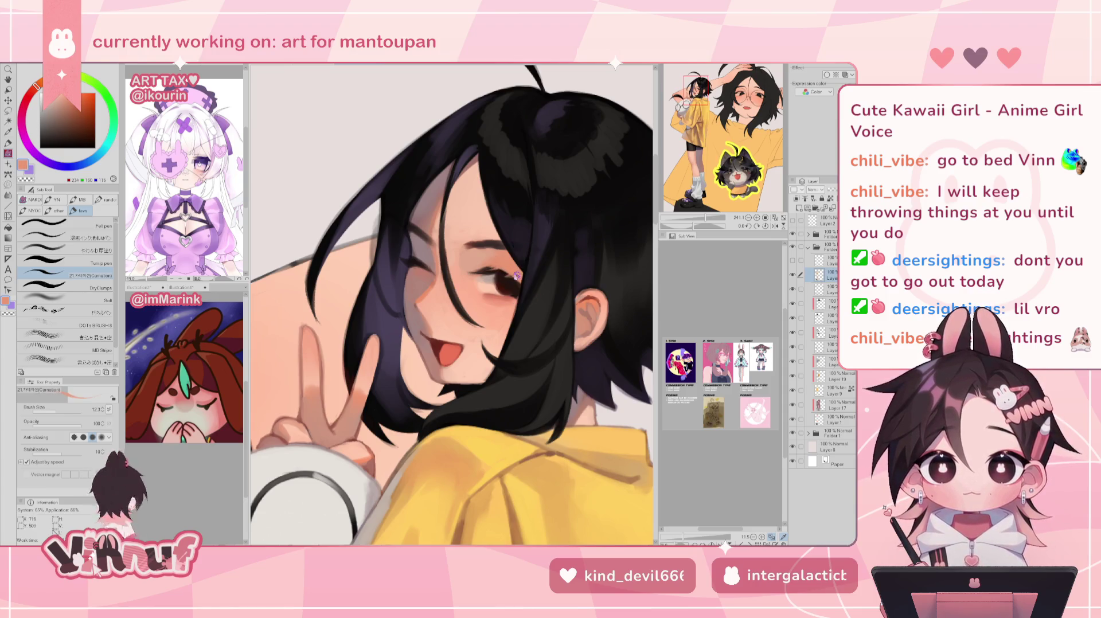
key("h")
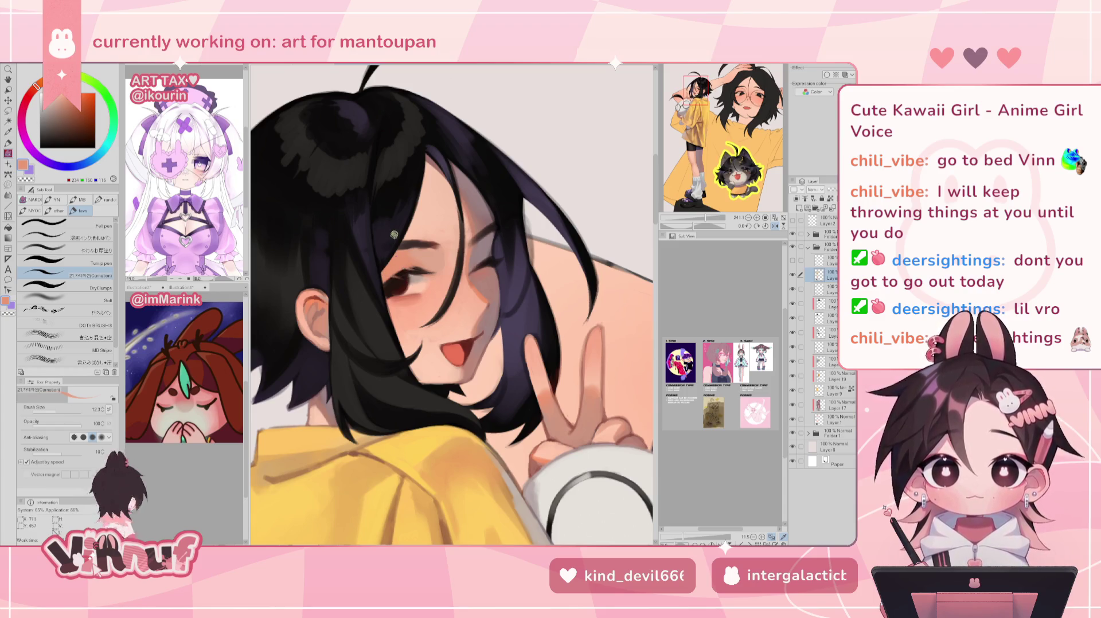
key("h")
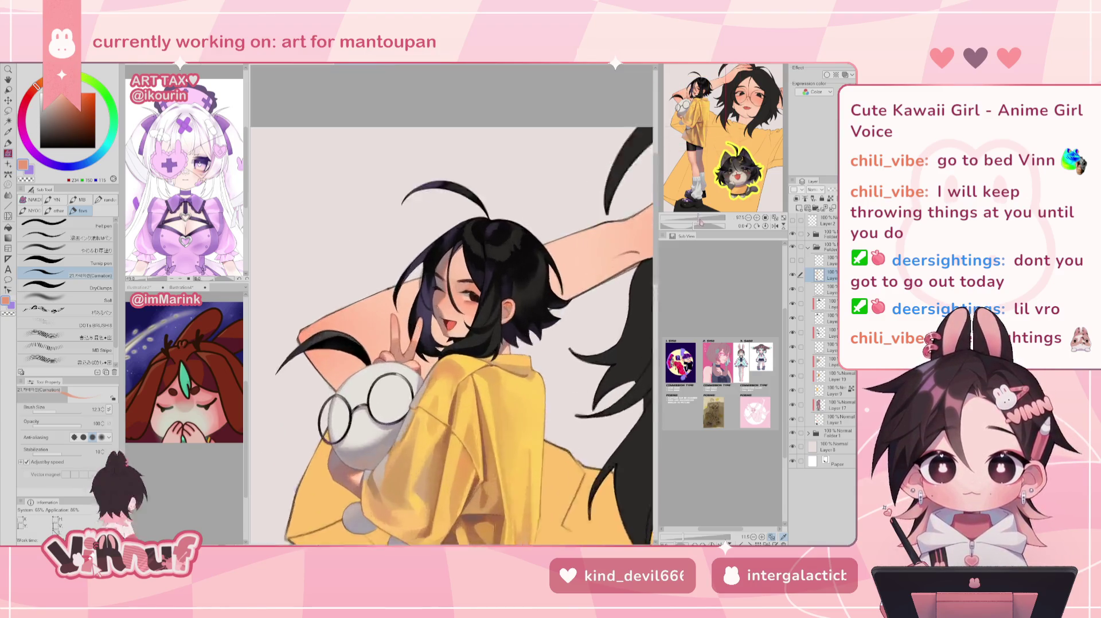
Sample dark brown and peach from the face, then cancel the accidental cut of the entire layer
left_click(502, 294, "alt")
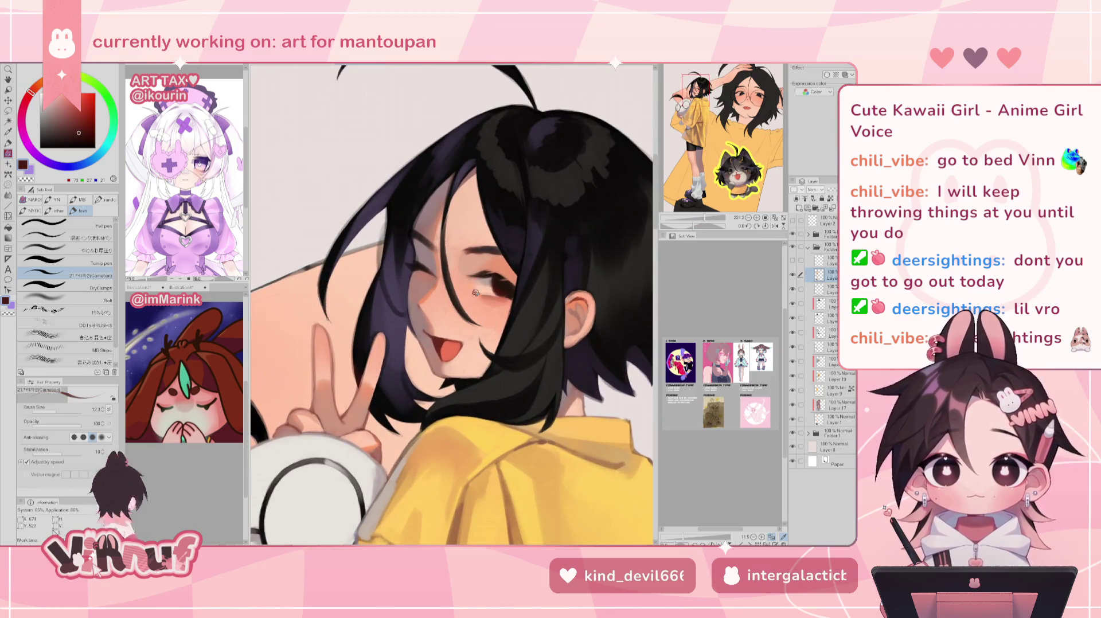
scroll(503, 272, "down", 1)
scroll(502, 272, "up", 1)
scroll(502, 272, "down", 3)
scroll(502, 272, "up", 1)
scroll(508, 294, "up", 4)
left_click(508, 294, "alt")
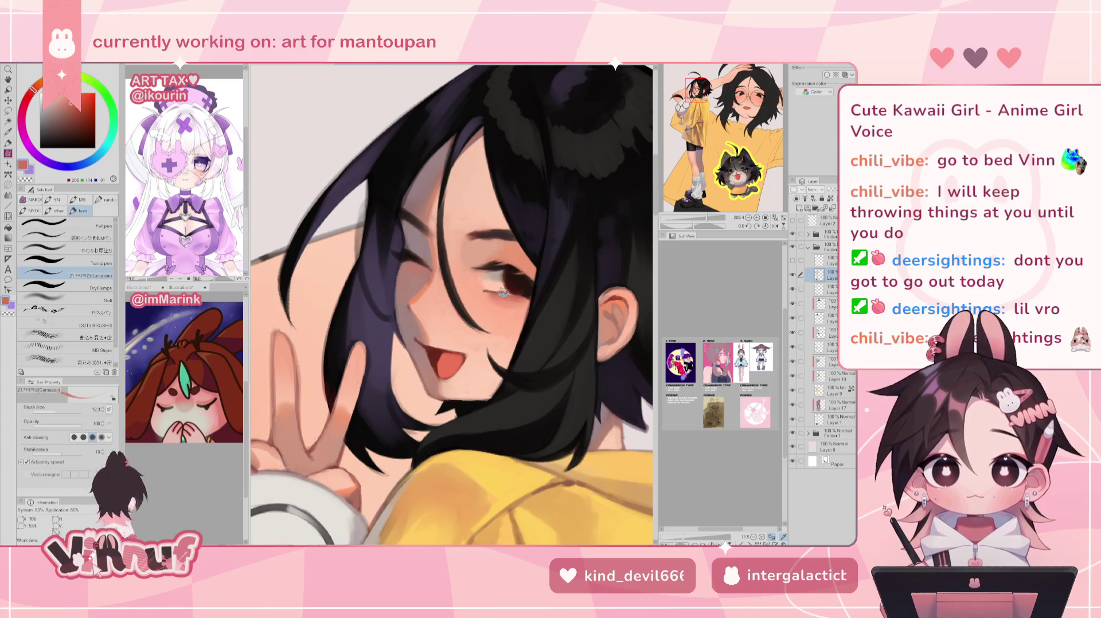
left_click(505, 291, "alt")
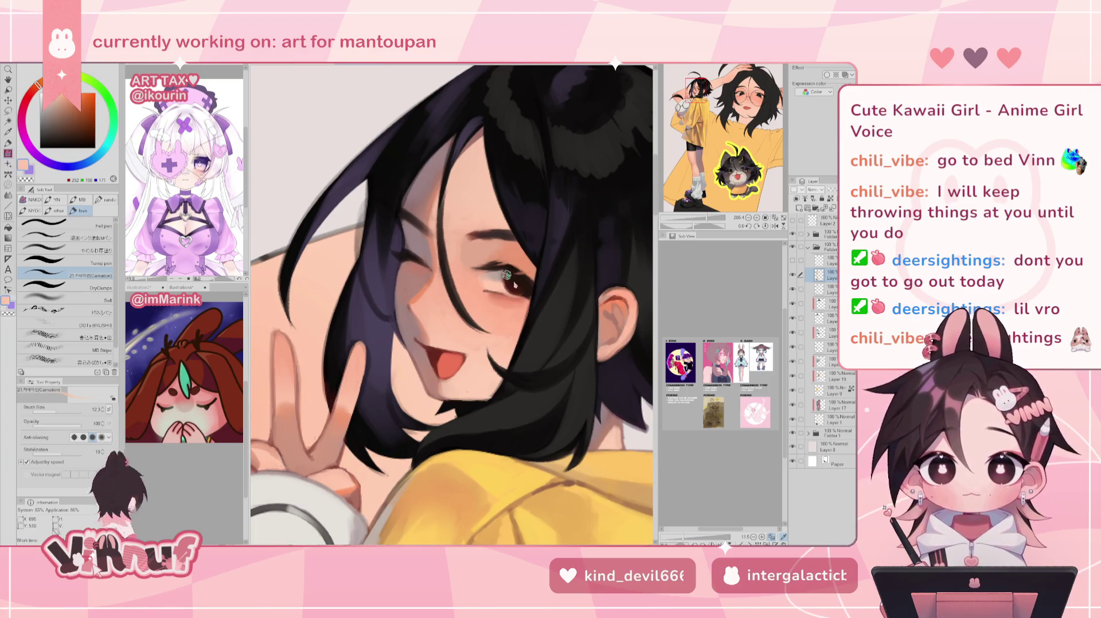
left_click(511, 295, "alt")
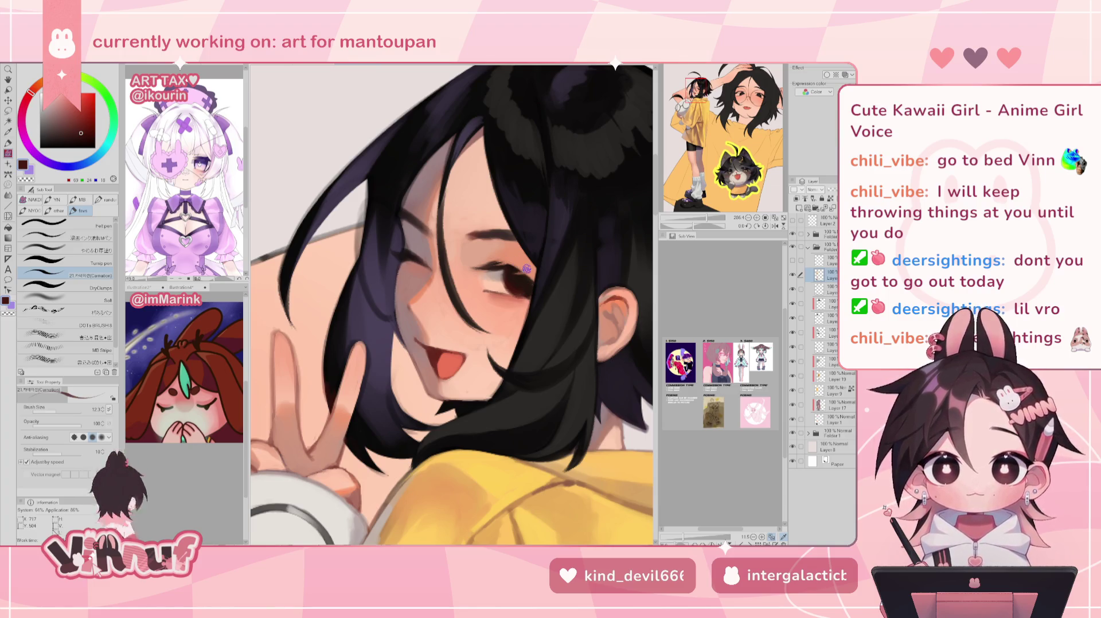
left_click(93, 235)
key("ctrl+x")
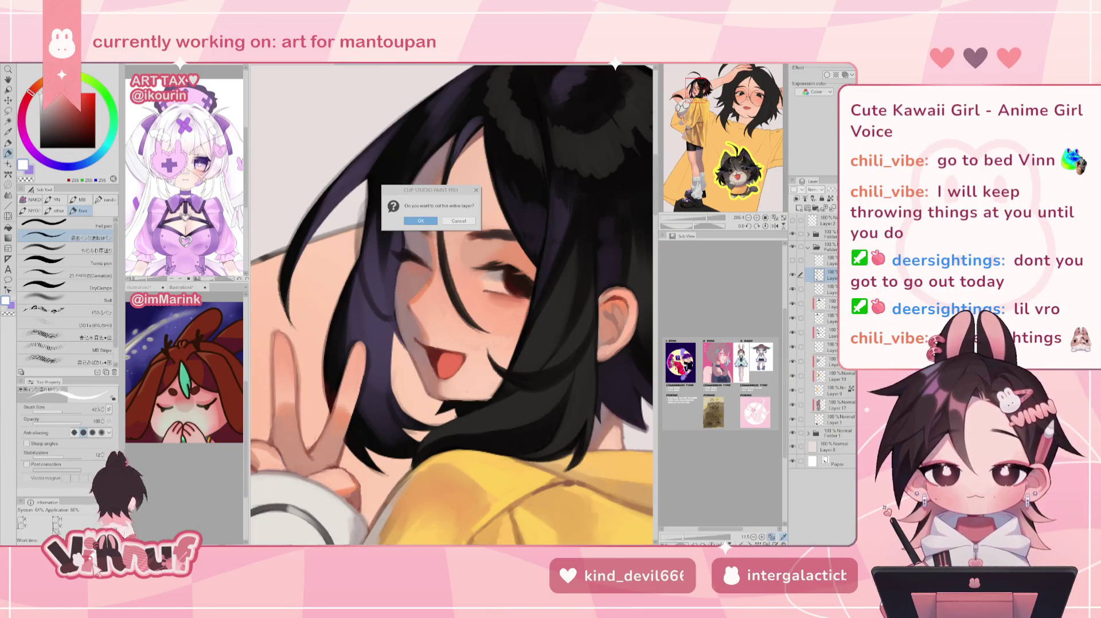
left_click(458, 222)
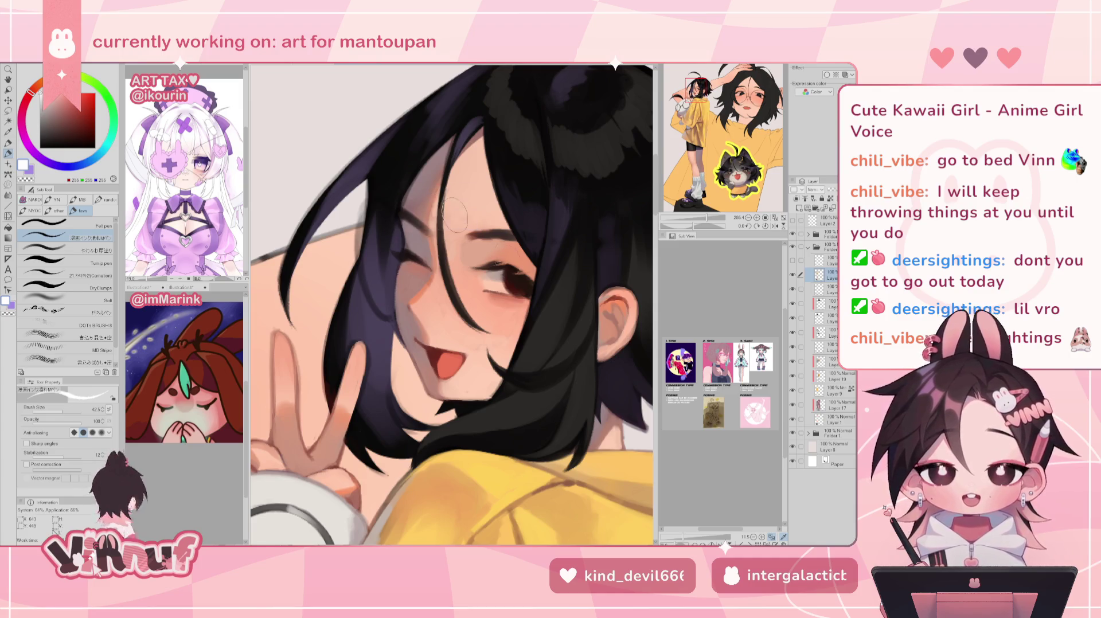
Set the brush size to about 14, then shrink the next brush down to about 4.4
left_click(54, 411)
left_click_drag(53, 411, 57, 410)
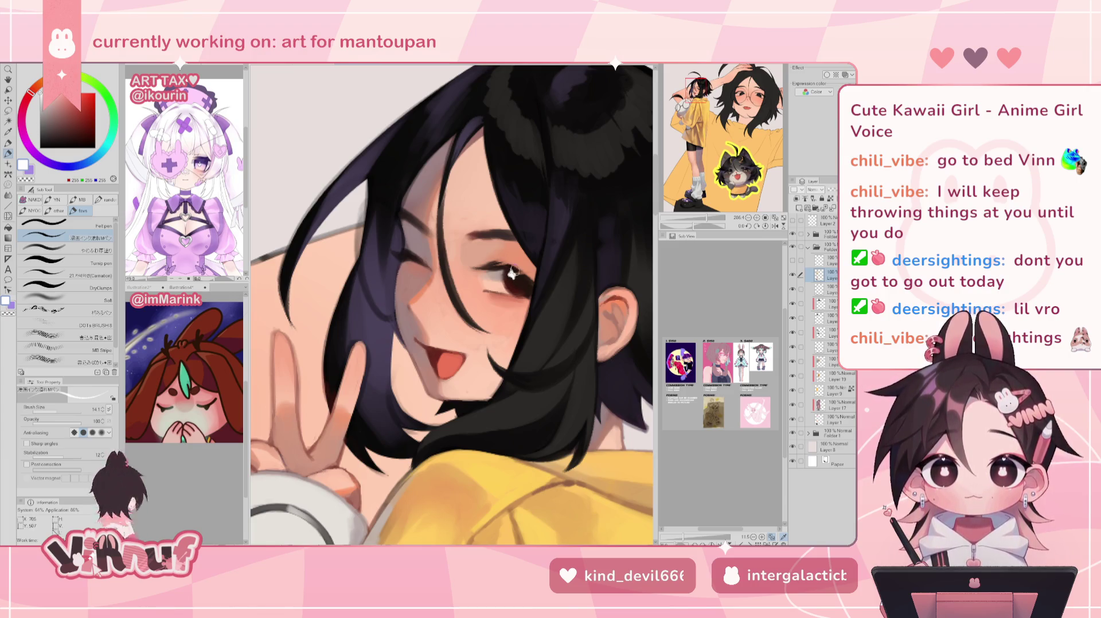
scroll(512, 275, "down", 5)
scroll(504, 274, "up", 4)
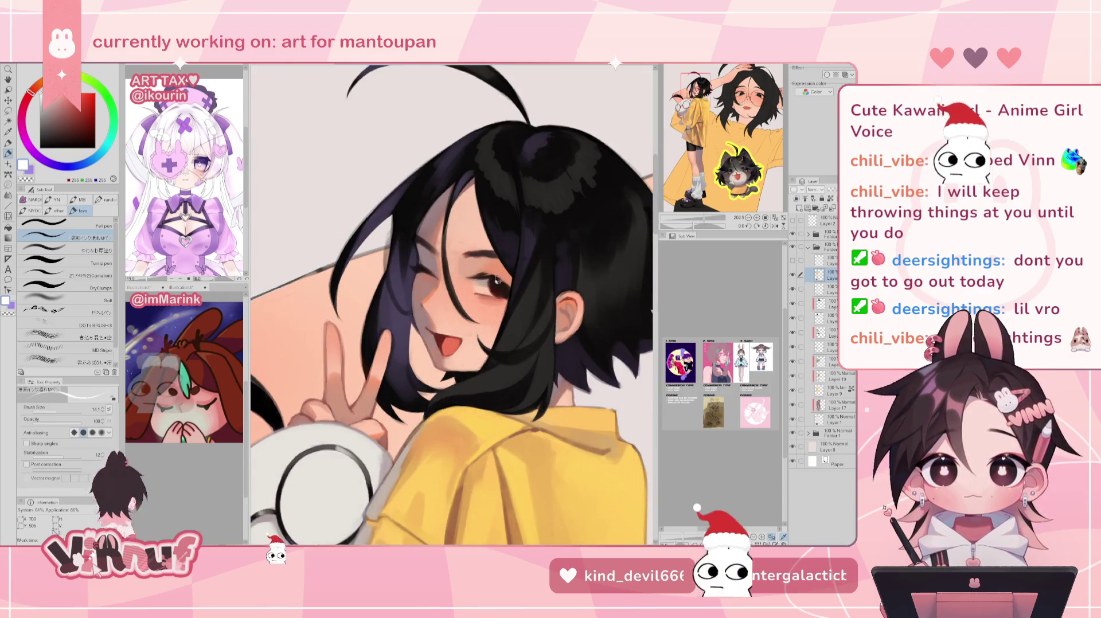
scroll(513, 230, "down", 4)
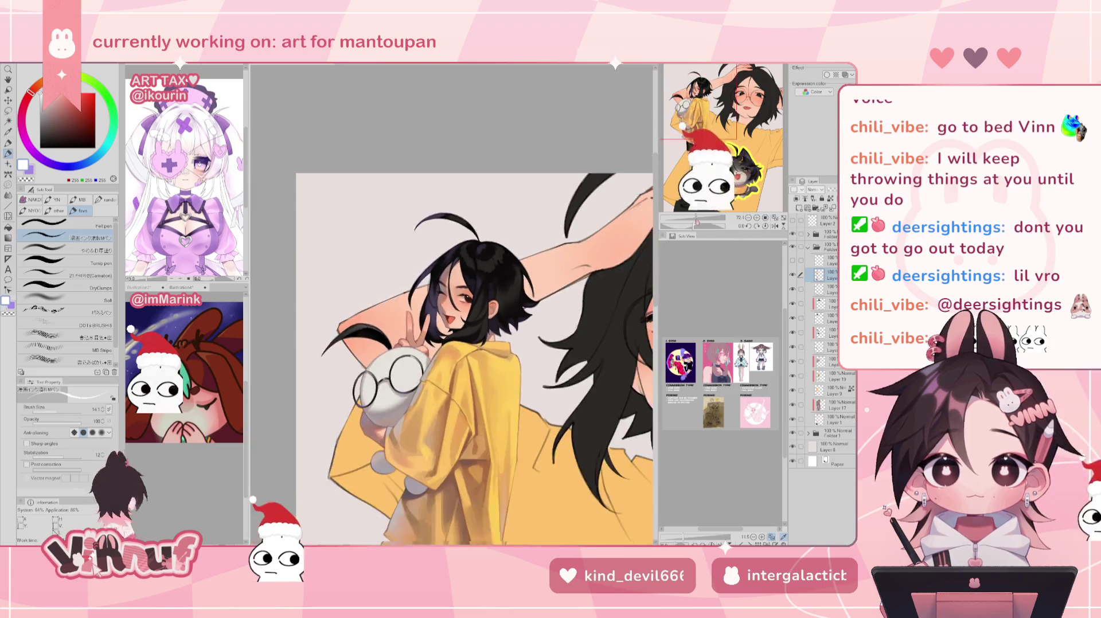
scroll(513, 230, "up", 3)
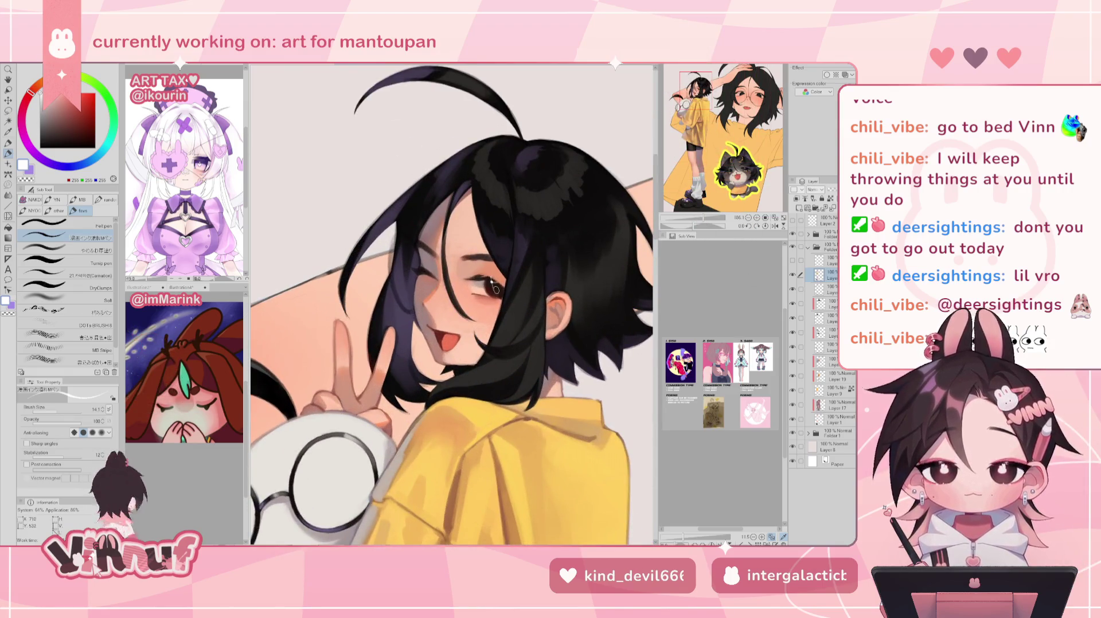
scroll(513, 245, "up", 2)
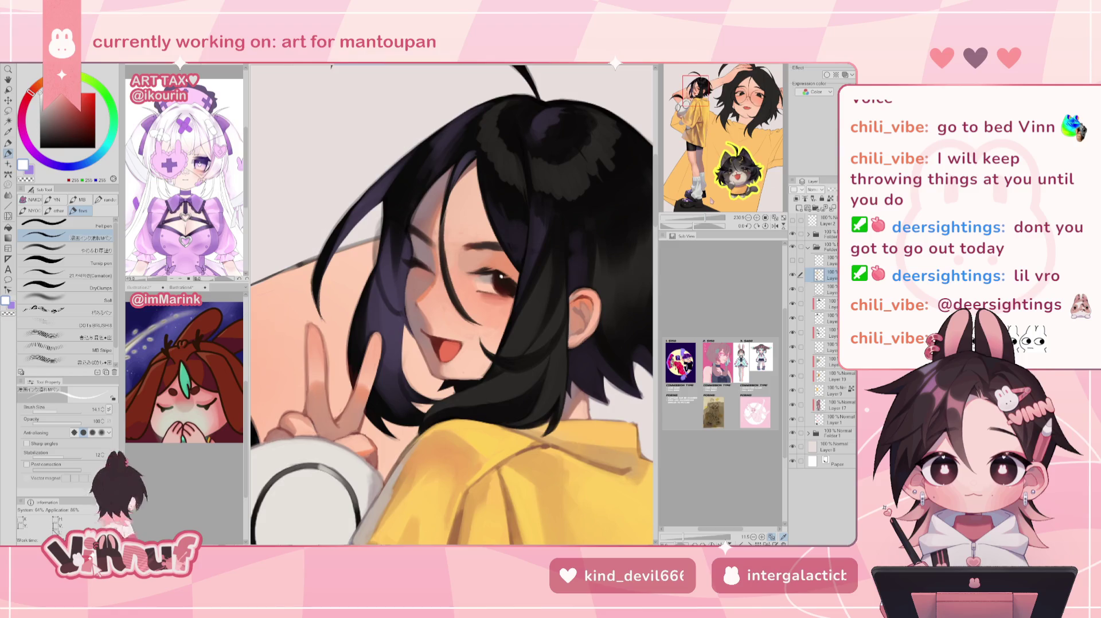
left_click(43, 250)
left_click_drag(65, 407, 55, 410)
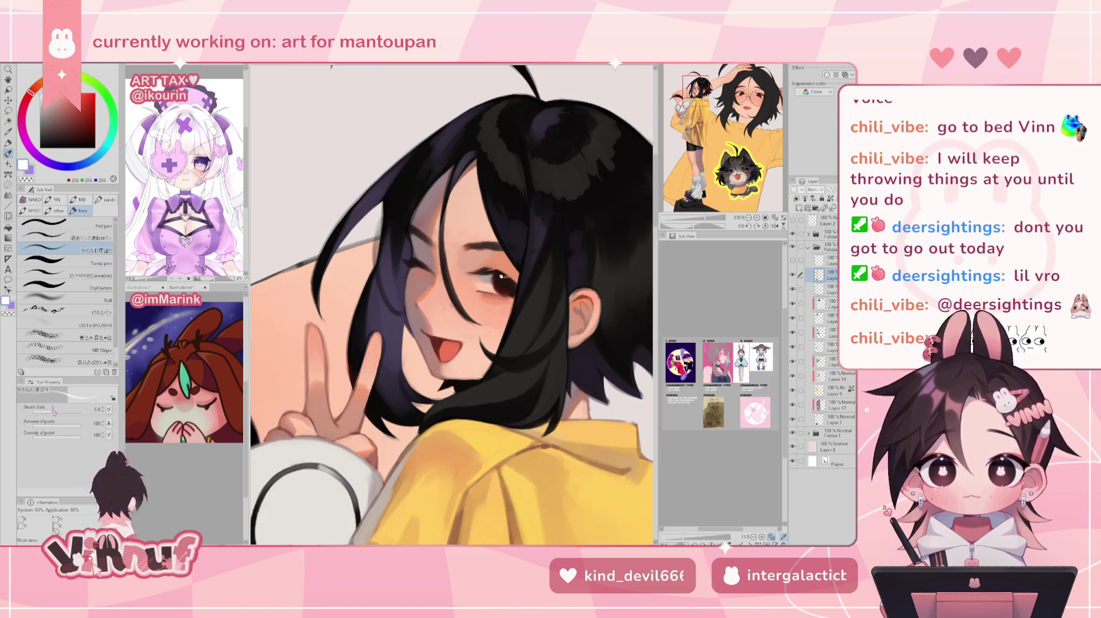
left_click_drag(55, 410, 52, 410)
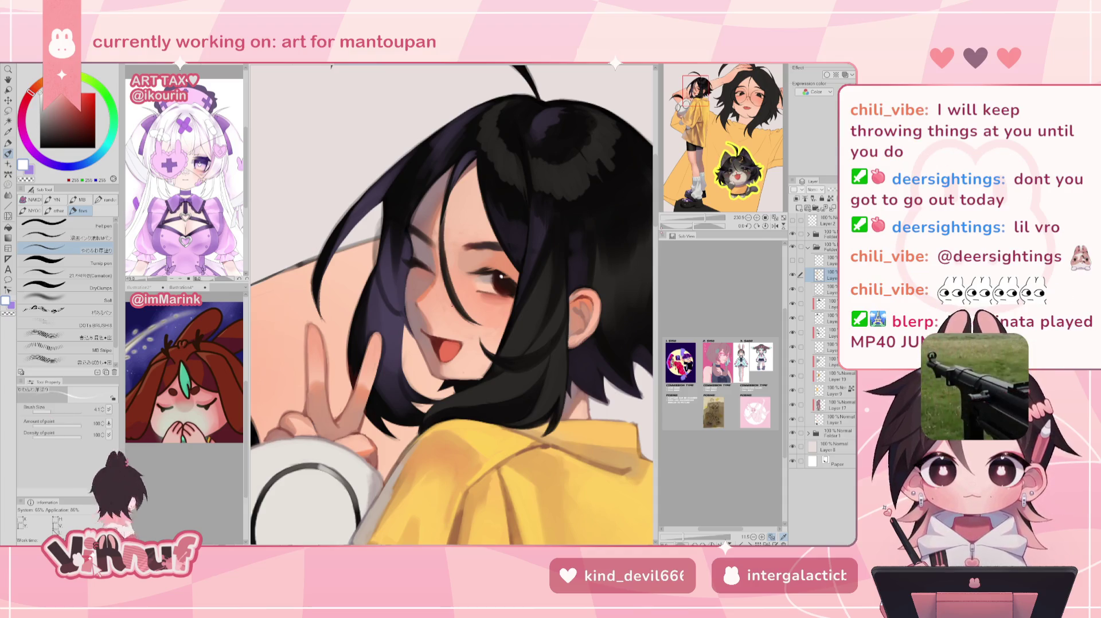
Zoom out to the whole figure and sample the hoodie's yellow as the painting colour
scroll(451, 305, "up", 2)
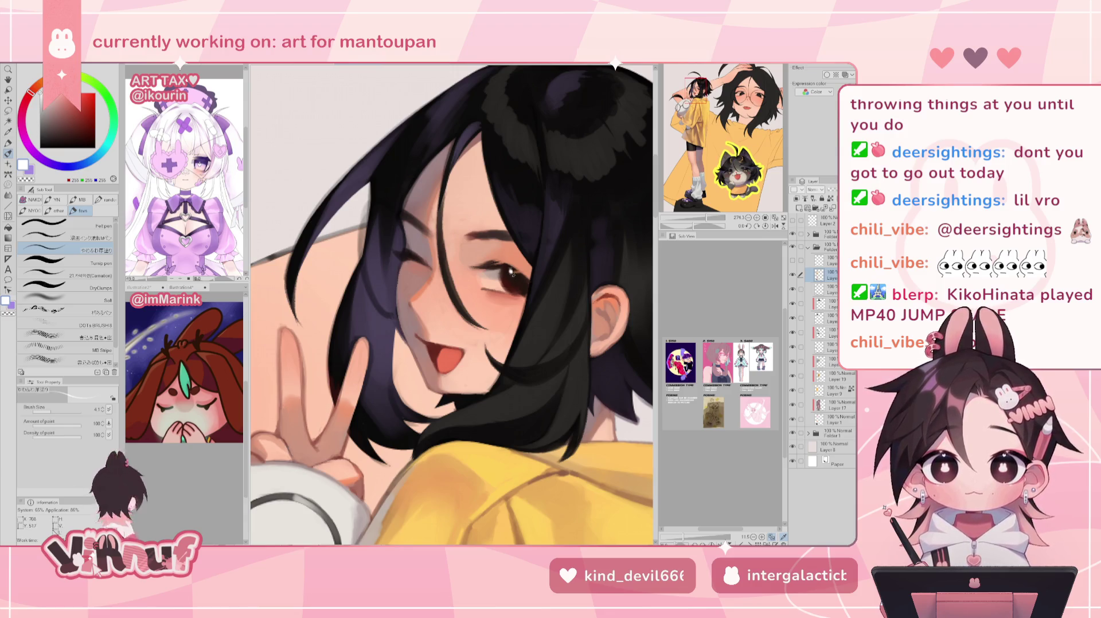
left_click_drag(711, 230, 701, 218)
left_click(470, 394, "alt")
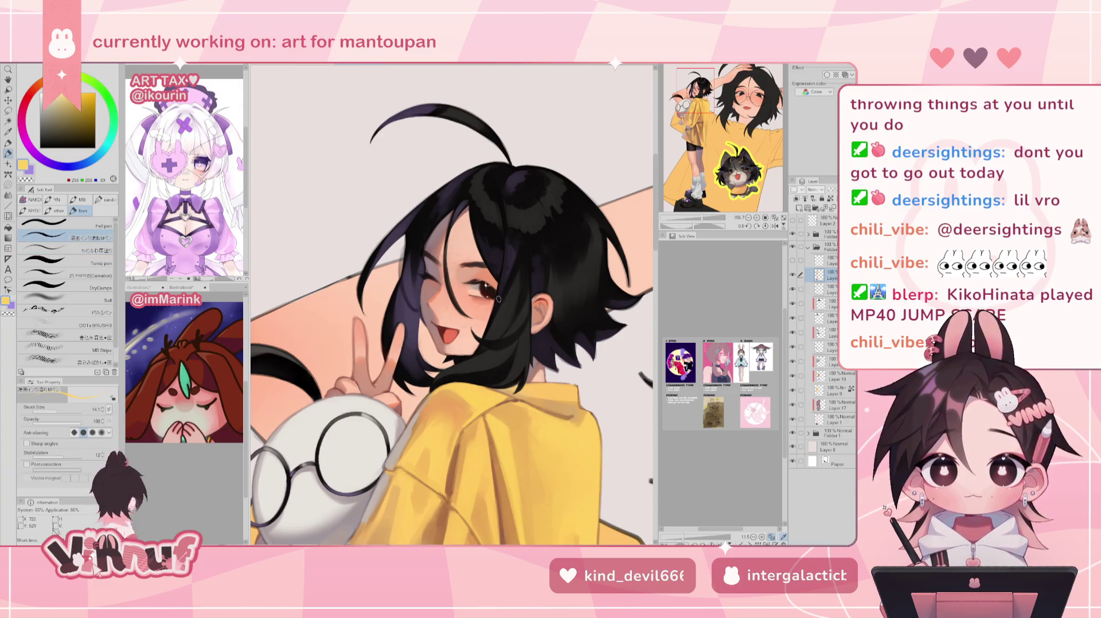
Sample dark brown near the eyebrow, select the soft blending brush, and load near-black for the hair
left_click_drag(701, 218, 708, 219)
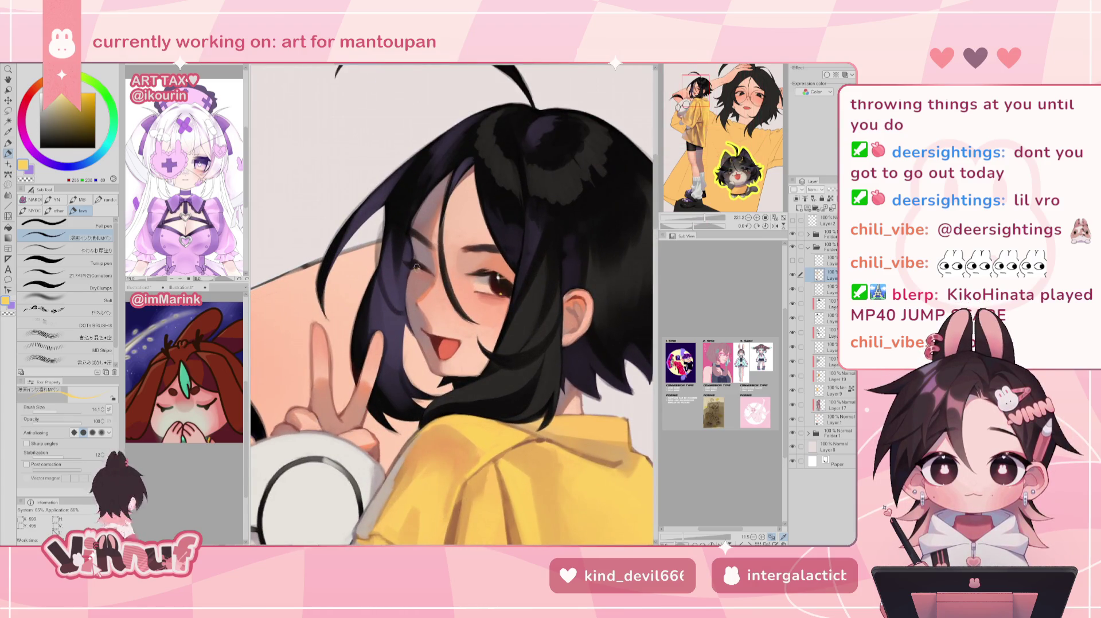
left_click_drag(708, 219, 705, 219)
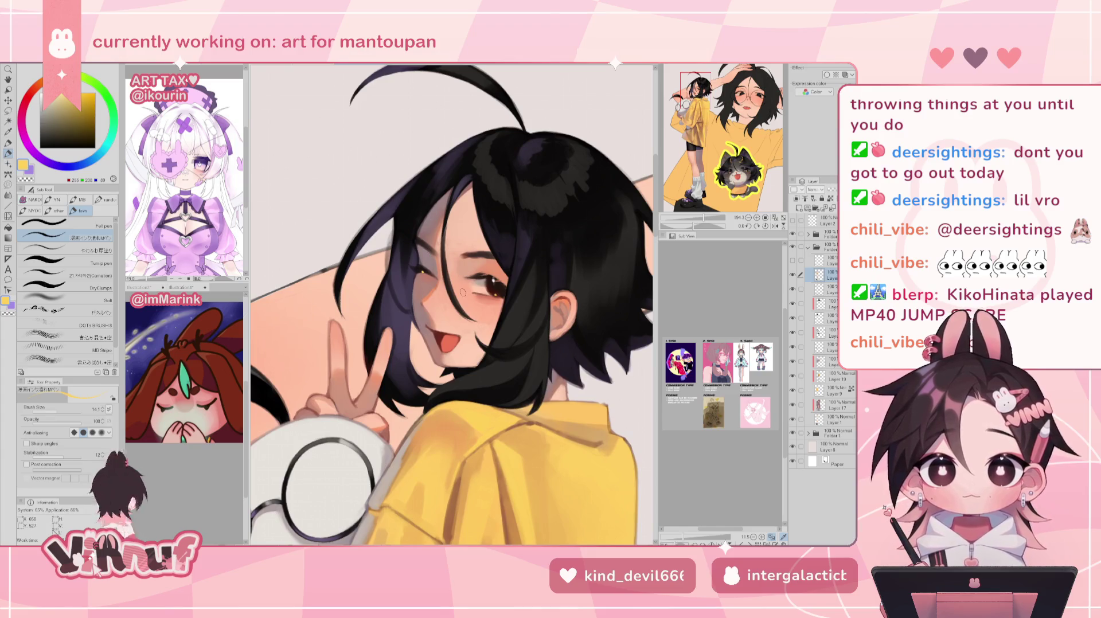
left_click(484, 255, "alt")
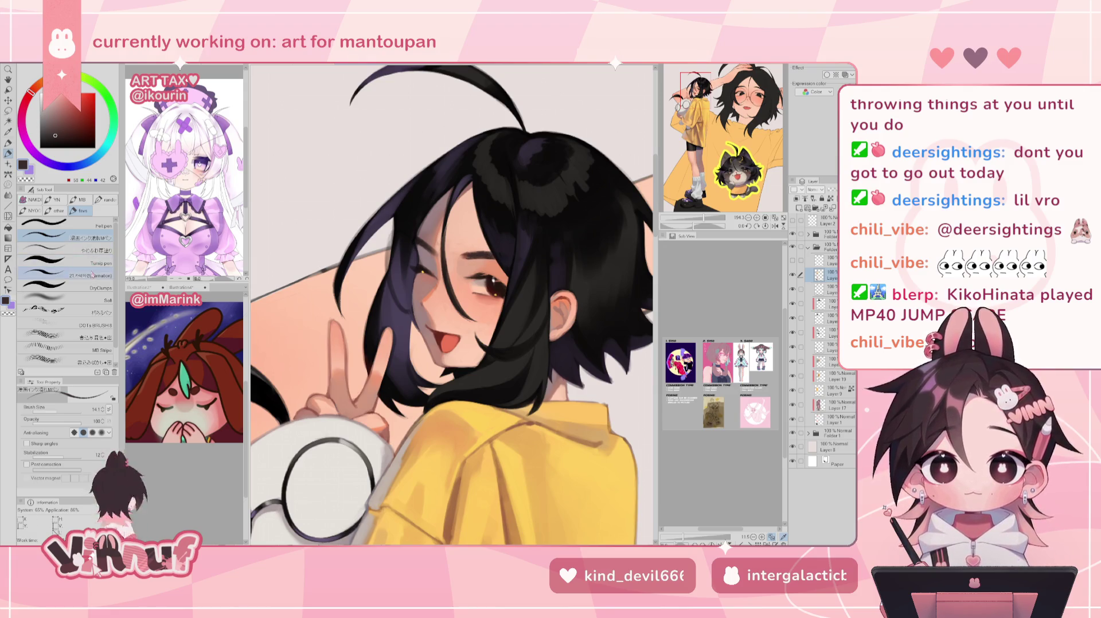
left_click(58, 250)
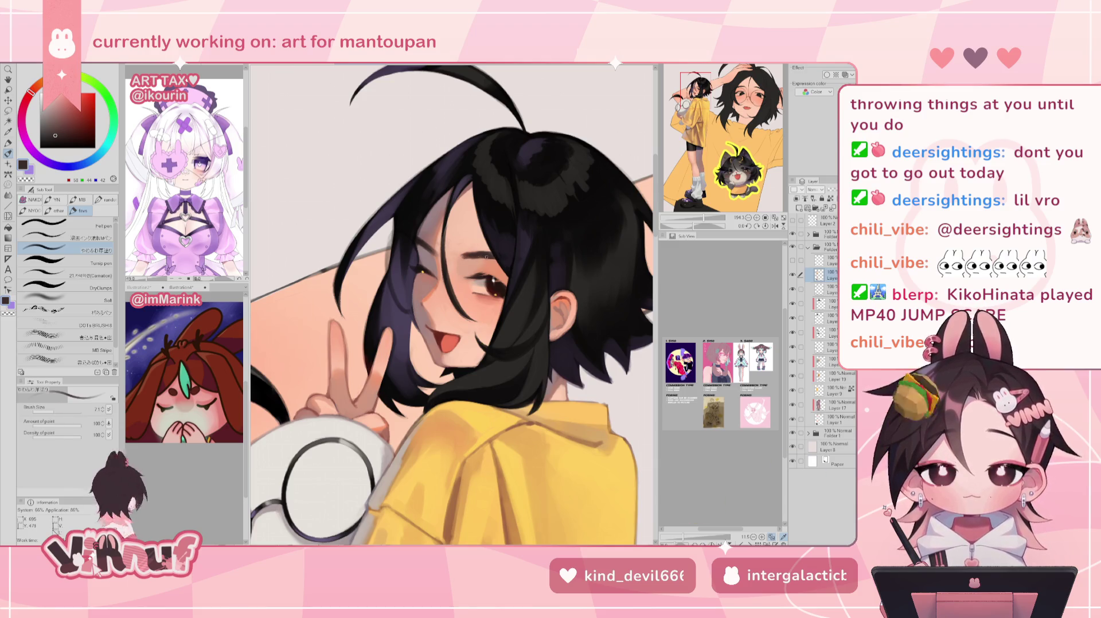
left_click(470, 255, "alt")
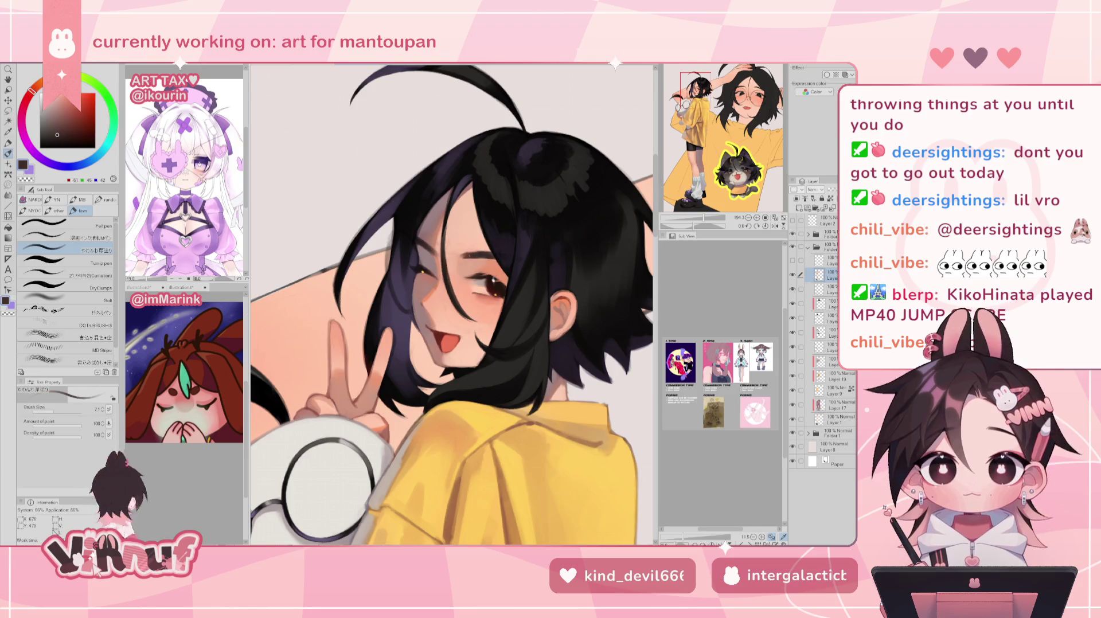
left_click(464, 253, "alt")
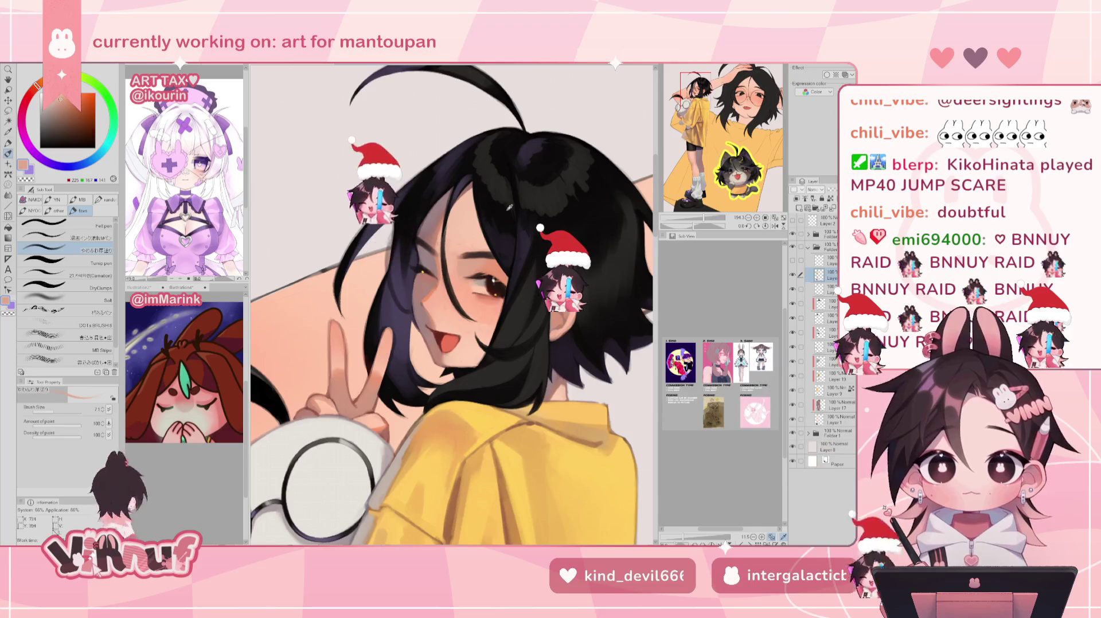
left_click(414, 240, "alt")
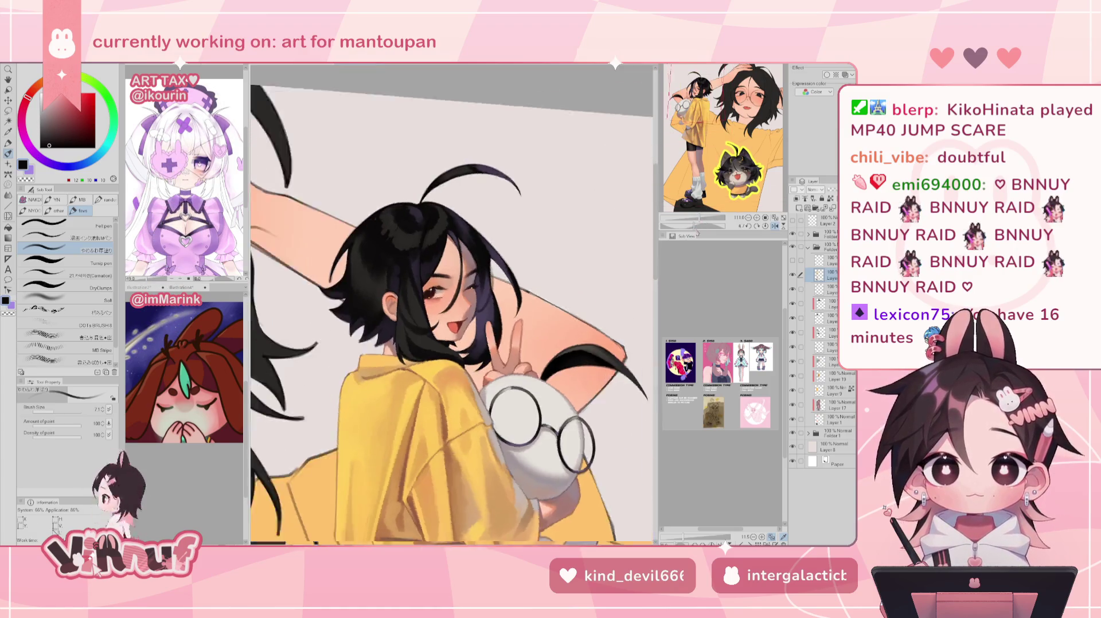
Zoomed in on the face, repaint the forehead shading in a lighter peach
left_click_drag(692, 220, 711, 219)
left_click(498, 210, "alt")
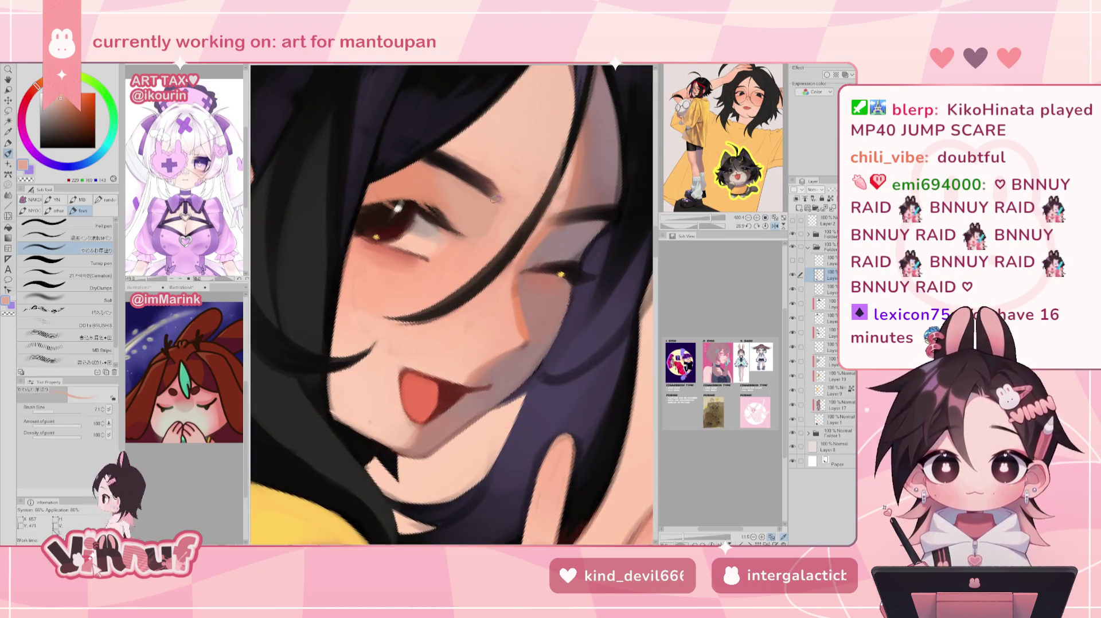
left_click(453, 304, "alt")
left_click_drag(458, 218, 516, 143)
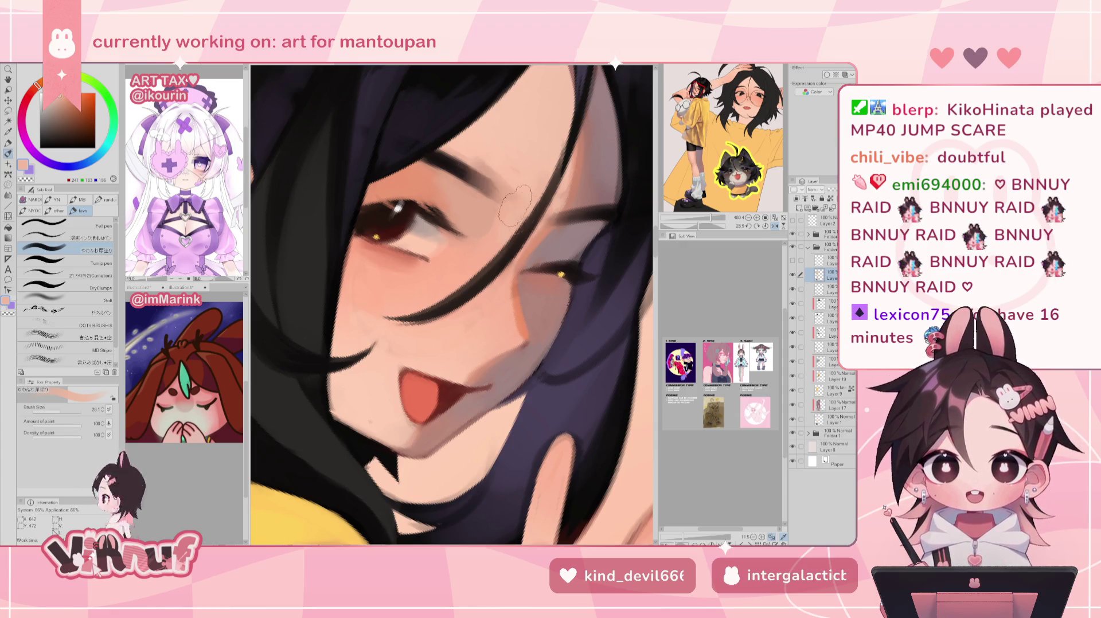
left_click(507, 167, "alt")
Zoom out and sample dark grey-brown hair and light skin tones around the cheek
key("ctrl+minus")
key("ctrl+minus")
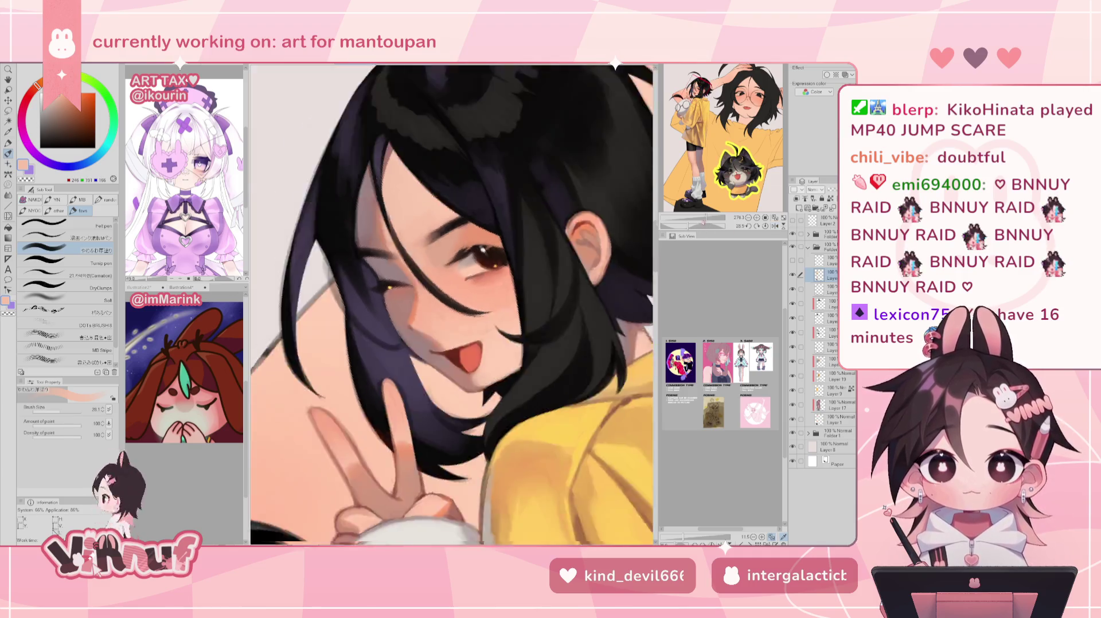
key("ctrl+minus")
key("ctrl+minus")
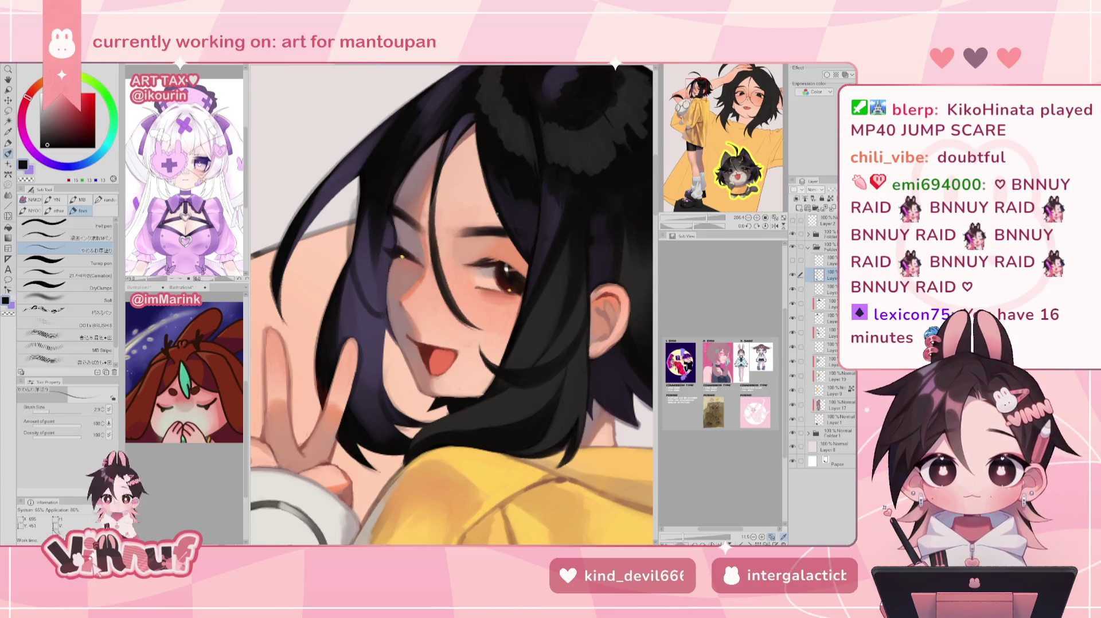
left_click(539, 299, "alt")
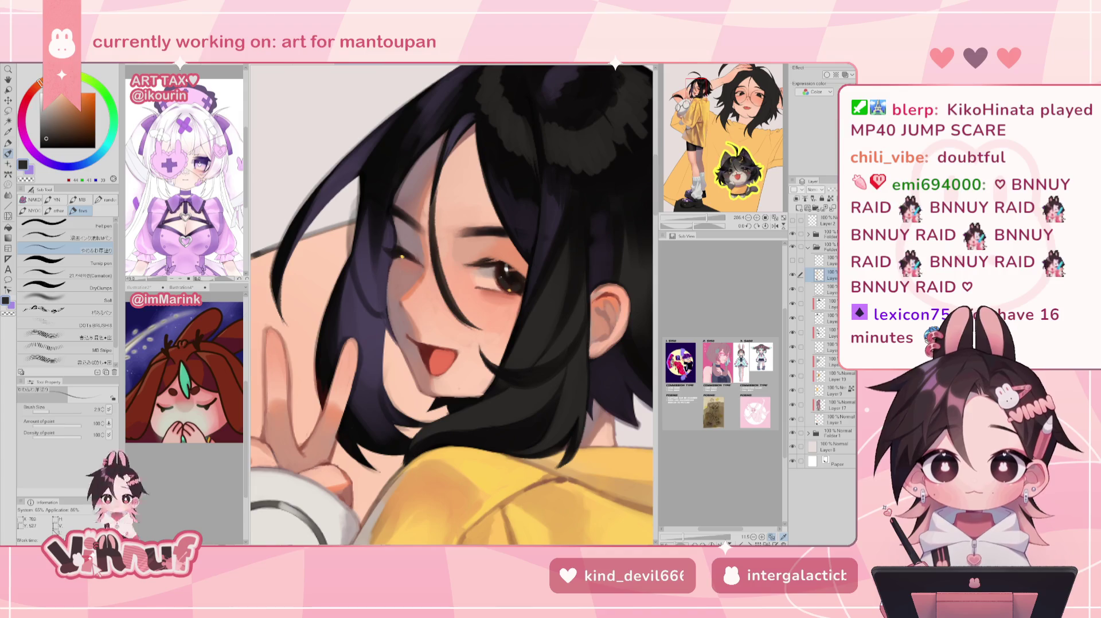
left_click(497, 276, "alt")
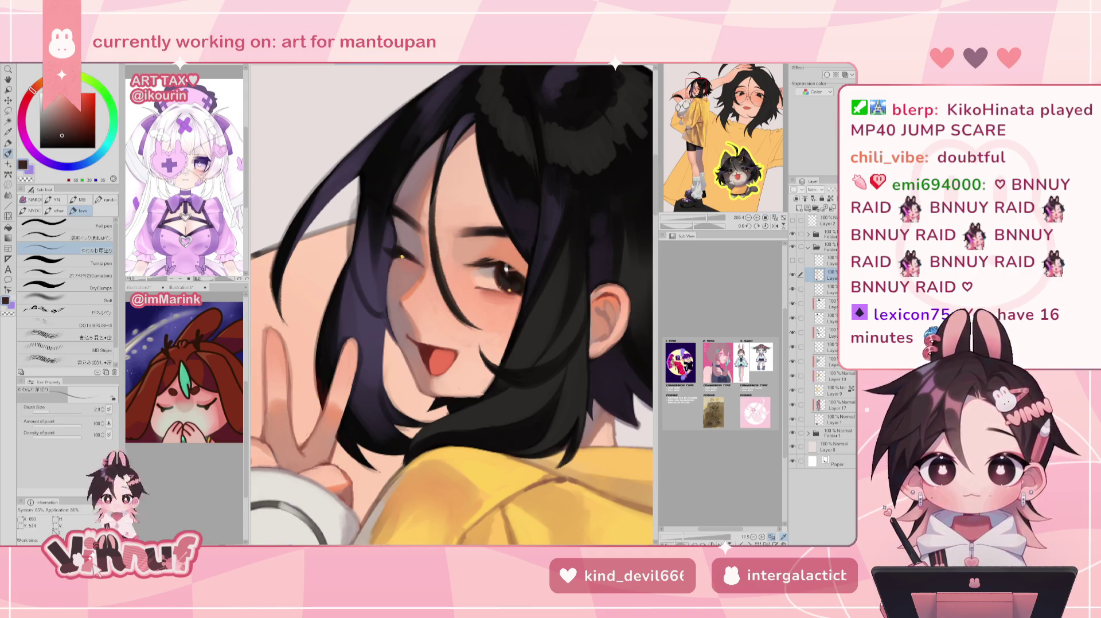
left_click(493, 276, "alt")
left_click(494, 276, "alt")
left_click(493, 282, "alt")
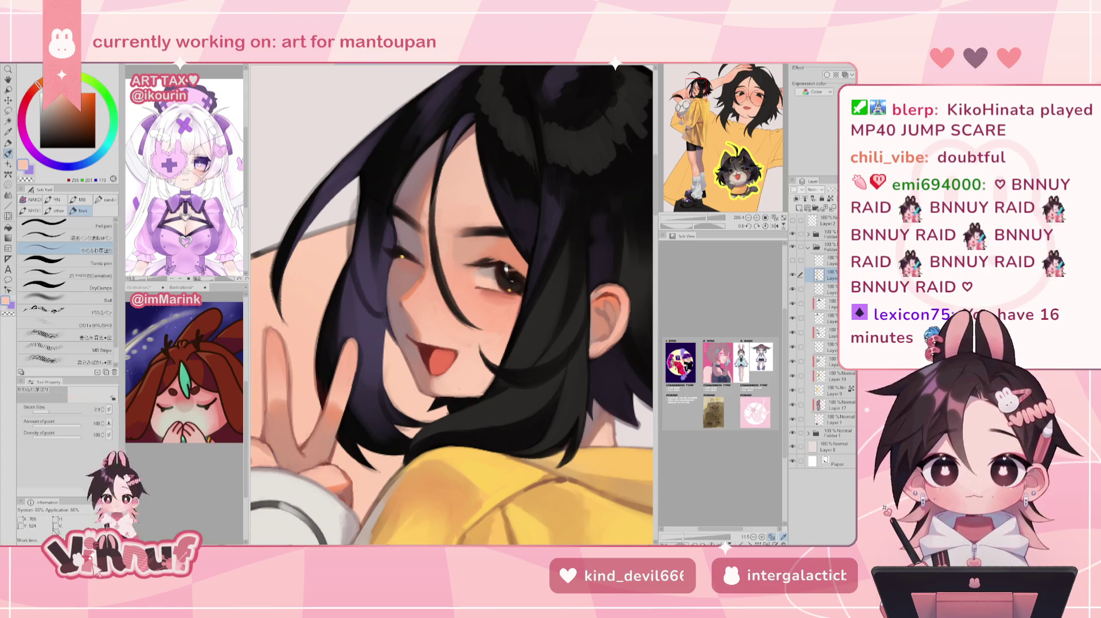
Choose the darkest red-black for painting hair strands down beside the cheek
scroll(511, 229, "down", 2)
scroll(510, 230, "down", 1)
scroll(522, 247, "up", 3)
scroll(536, 264, "up", 1)
left_click(527, 284, "alt")
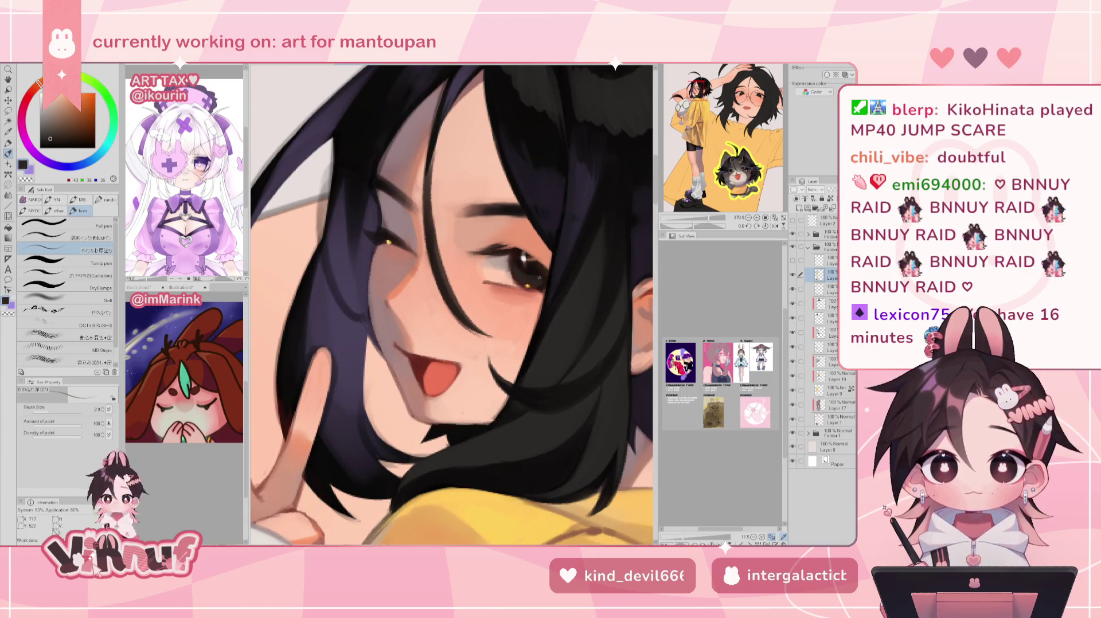
left_click(527, 269, "alt")
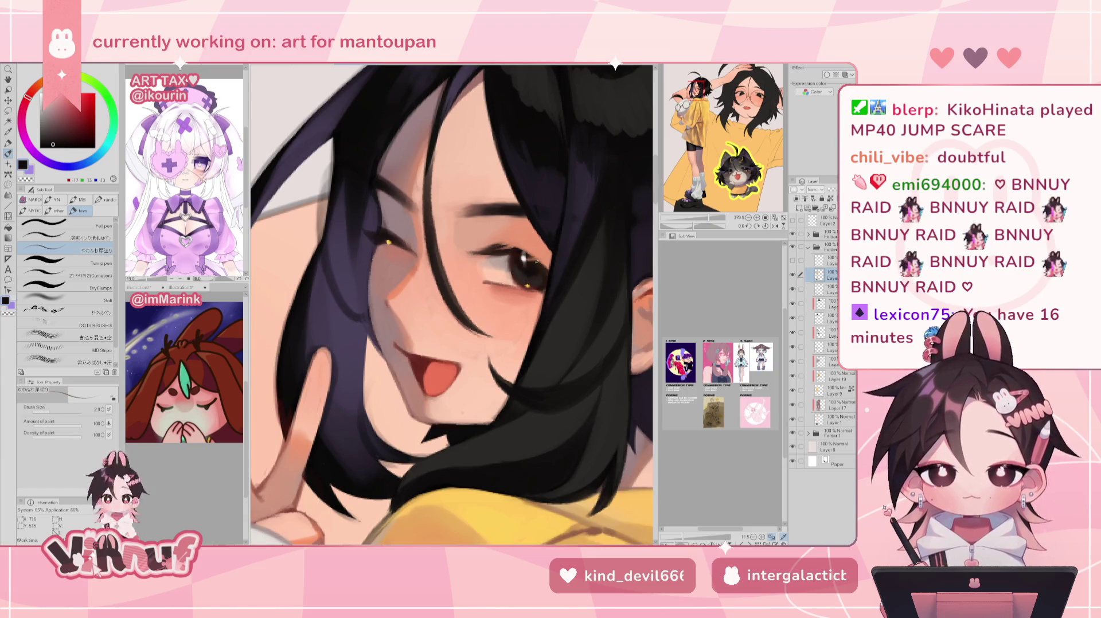
left_click(520, 262, "alt")
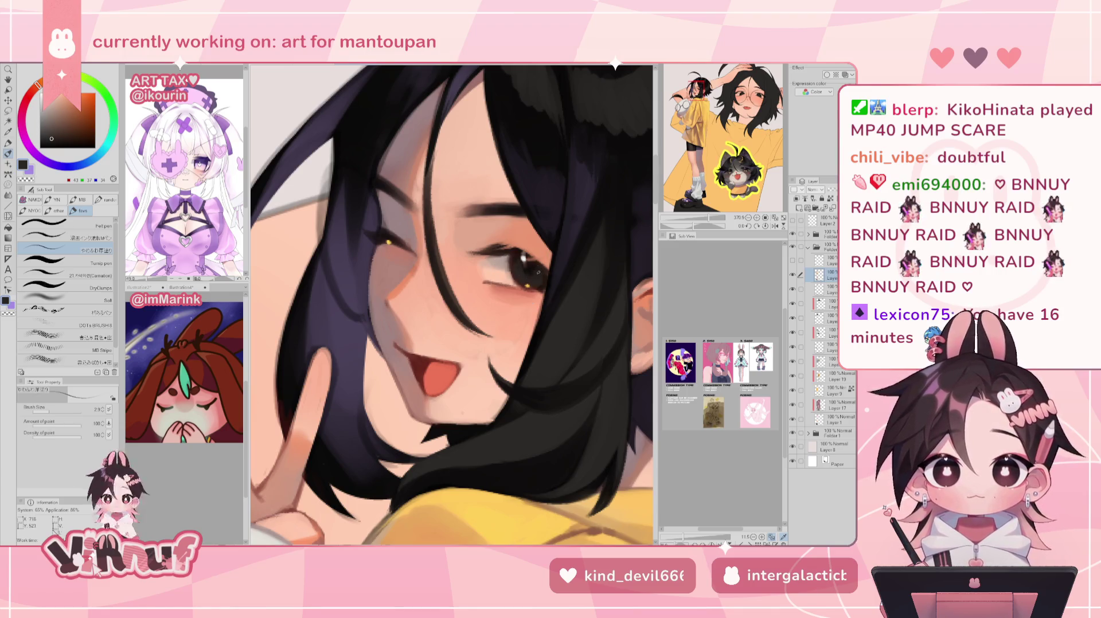
left_click(527, 272, "alt")
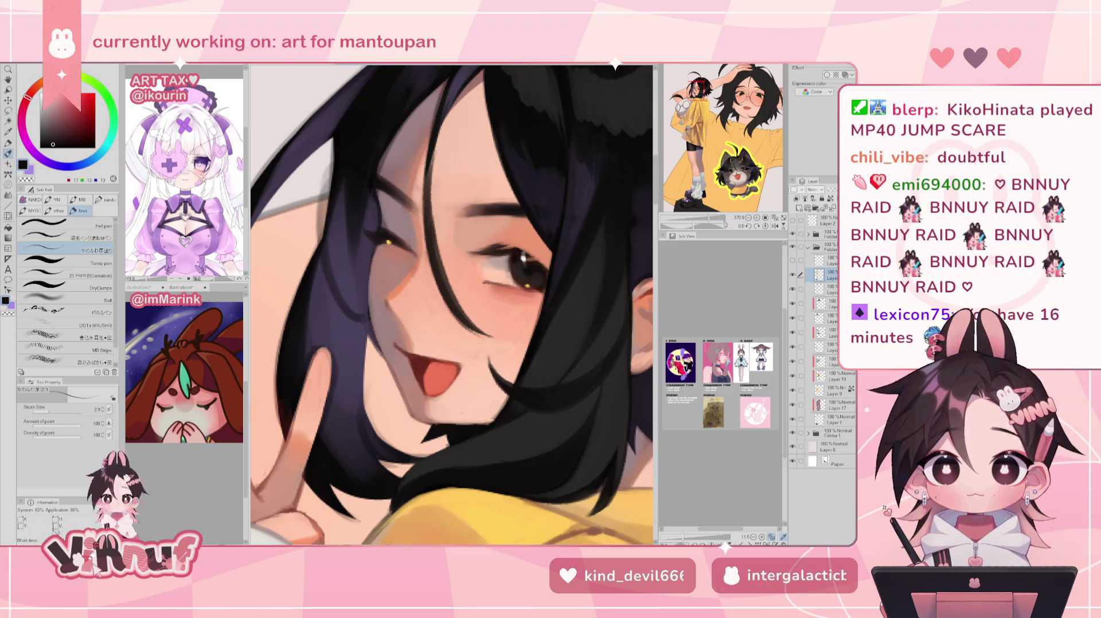
scroll(555, 234, "down", 5)
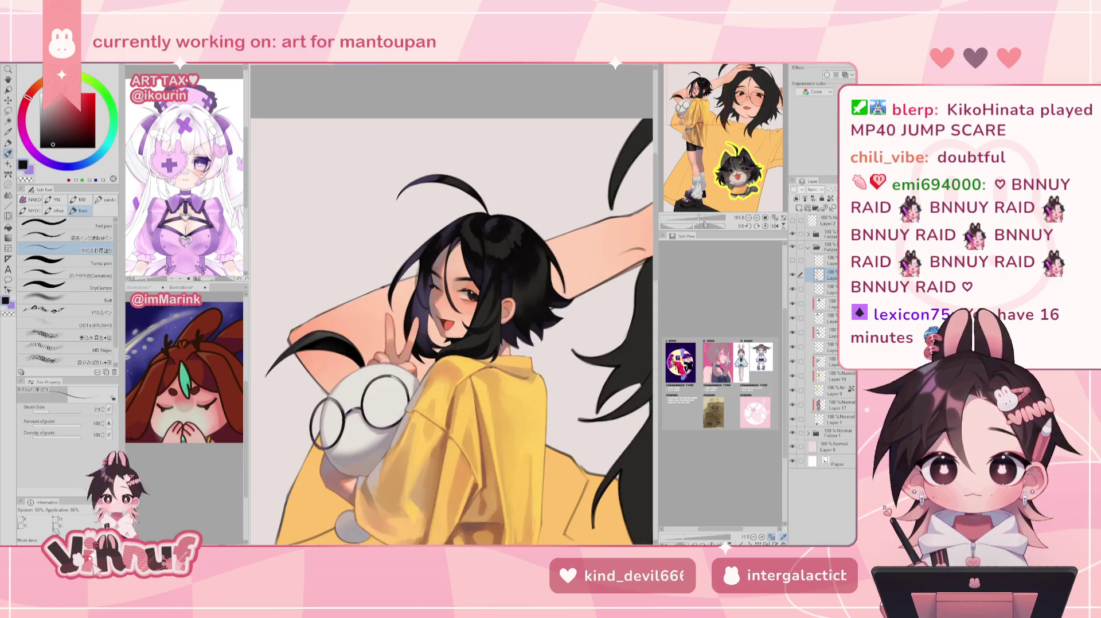
Sample dark purple near the winking eye, rotate the canvas about 10 degrees, and select the 21 Carnation brush
scroll(451, 302, "up", 5)
left_click(580, 197, "alt")
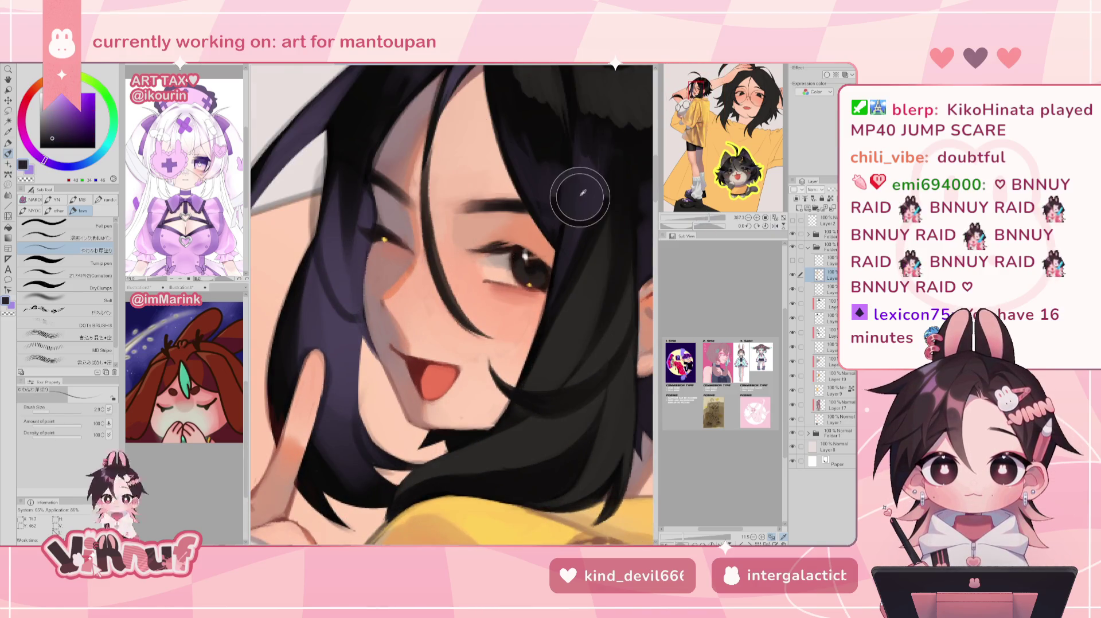
left_click(582, 171, "alt")
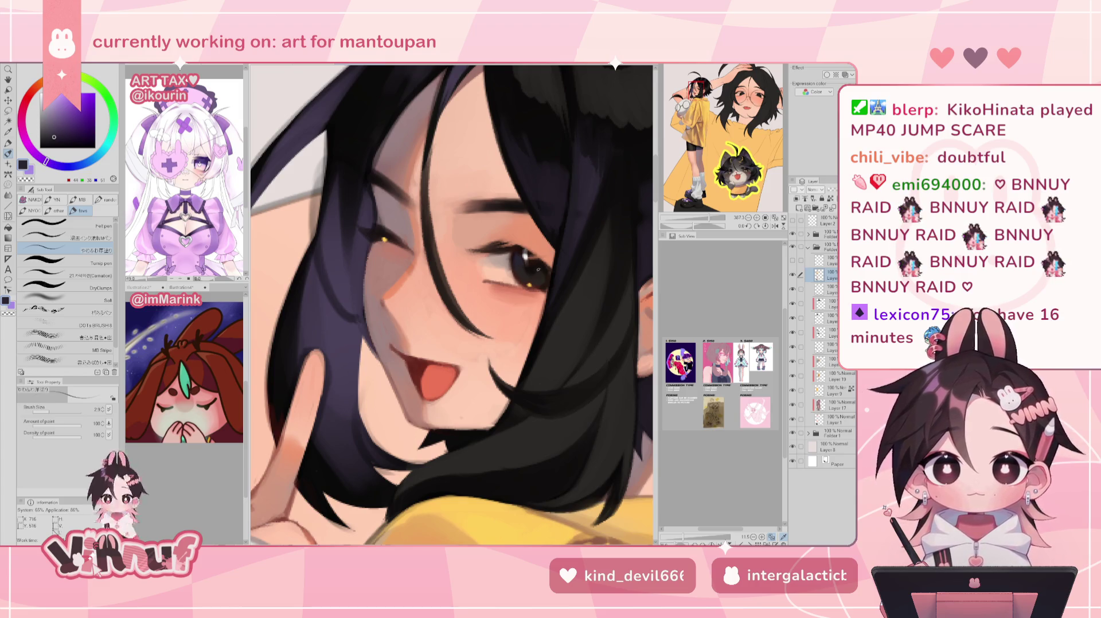
left_click(535, 268, "alt")
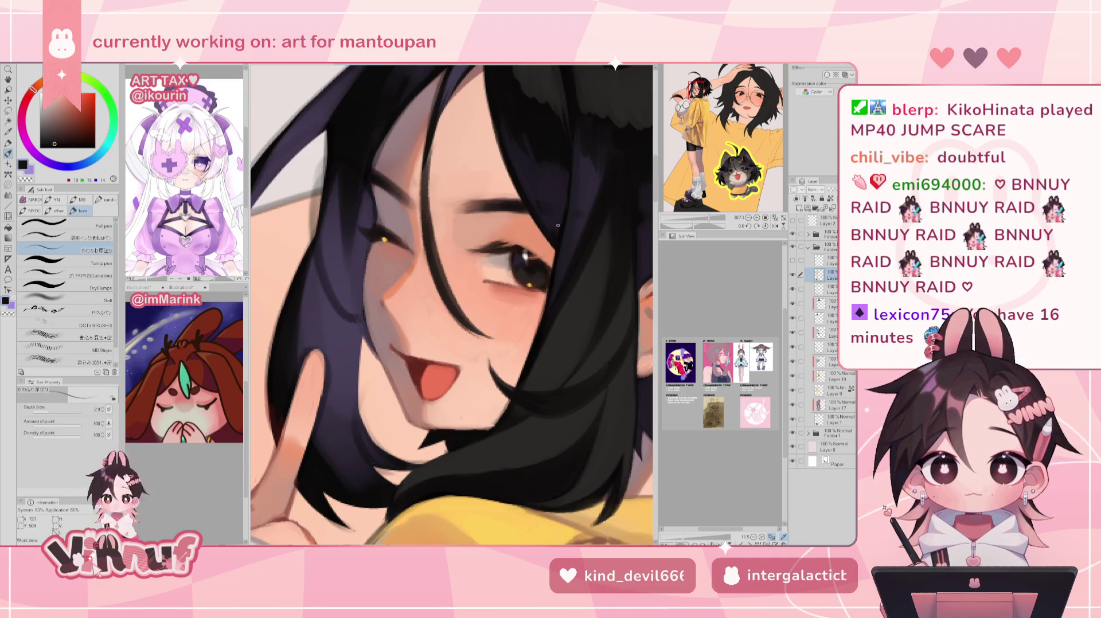
left_click(516, 259, "alt")
left_click_drag(693, 226, 708, 225)
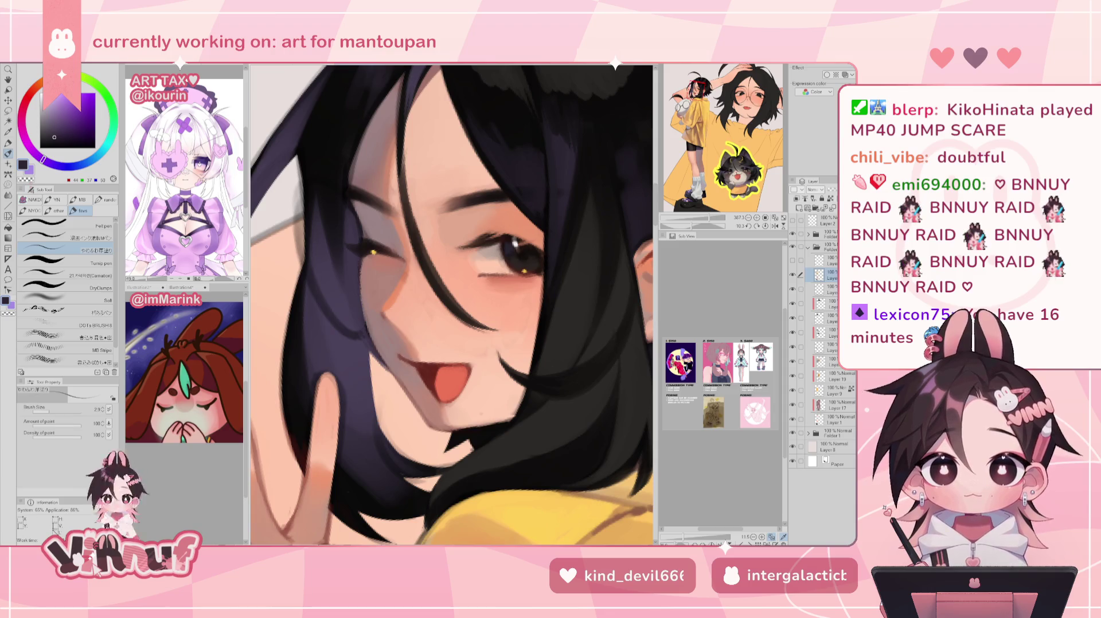
left_click(90, 272)
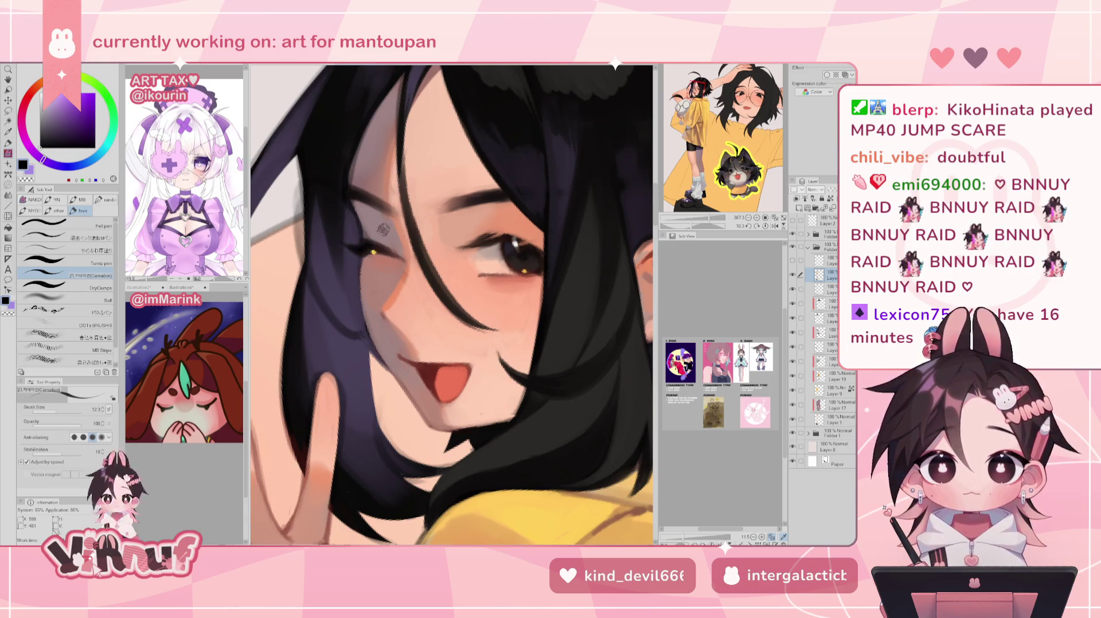
scroll(381, 230, "down", 5)
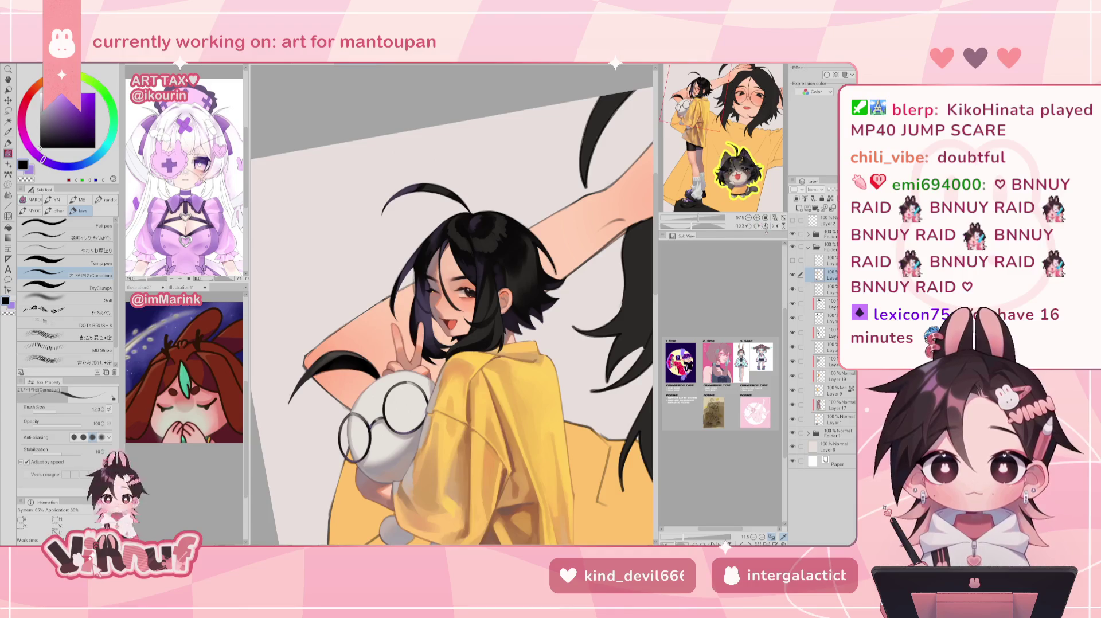
Flip the canvas horizontally, reset rotation and zoom to check the figure's proportions and face
left_click(765, 226)
left_click(755, 226)
mouse_move(712, 222)
left_mouse_down()
mouse_move(688, 218)
mouse_move(711, 225)
mouse_move(701, 219)
left_mouse_up()
left_click(775, 226)
left_click(775, 226)
left_click(775, 225)
left_click_drag(718, 137, 707, 91)
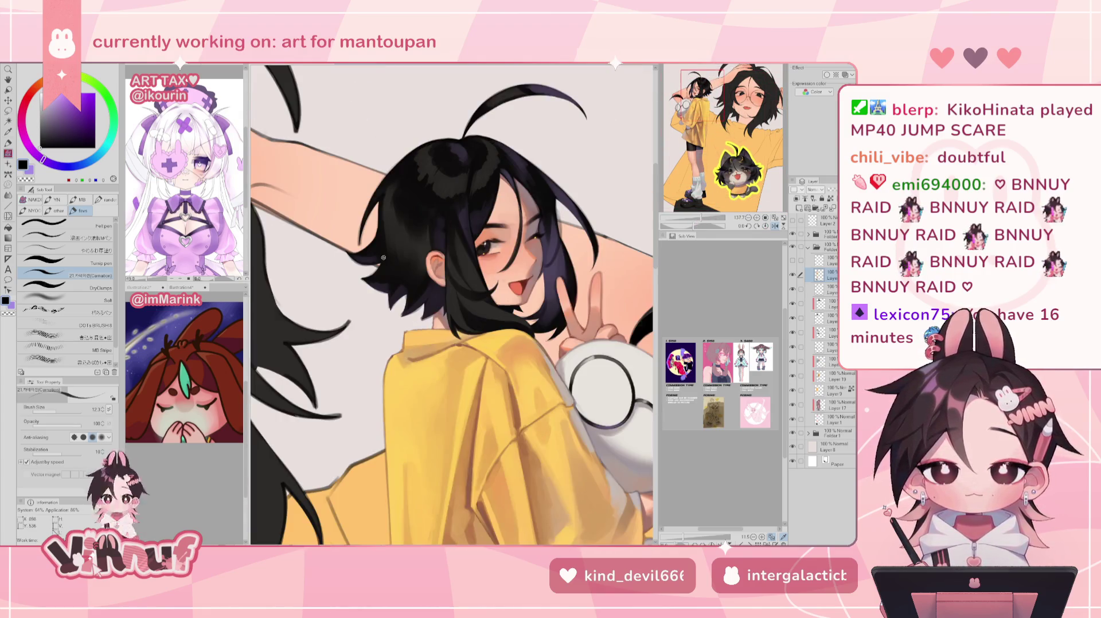
Sample the dark hair colour, then hide the raised arm, extra hair strands and glasses layers
left_click(358, 259, "alt")
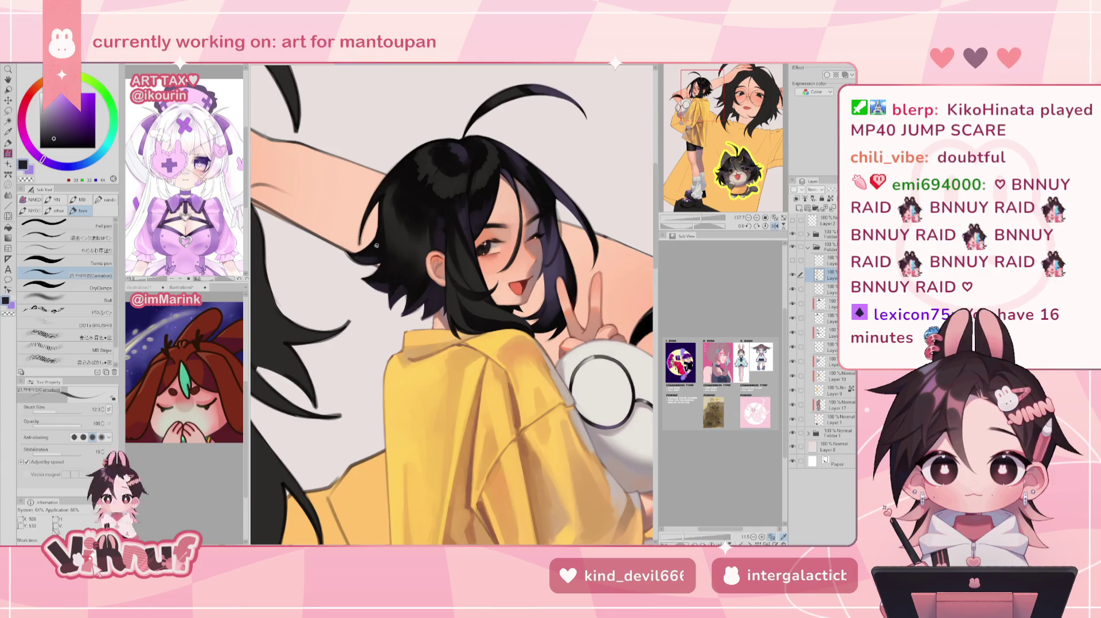
left_click(801, 433)
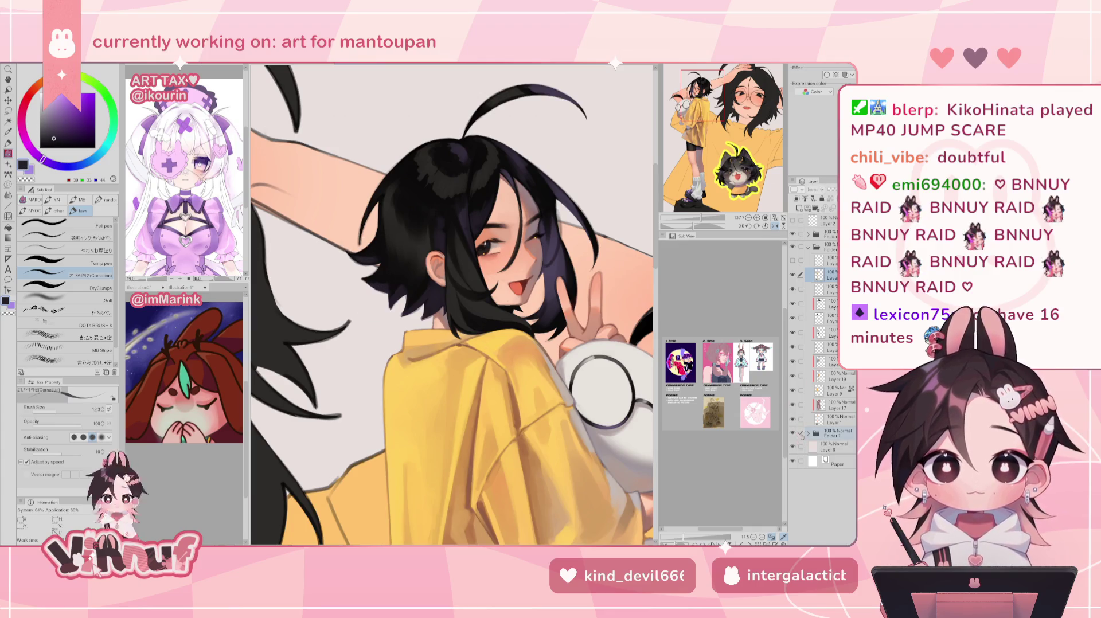
left_click(793, 275)
left_click(793, 274)
Sample near-black, darker black and dark purple tones from the hair
left_click(378, 257, "alt")
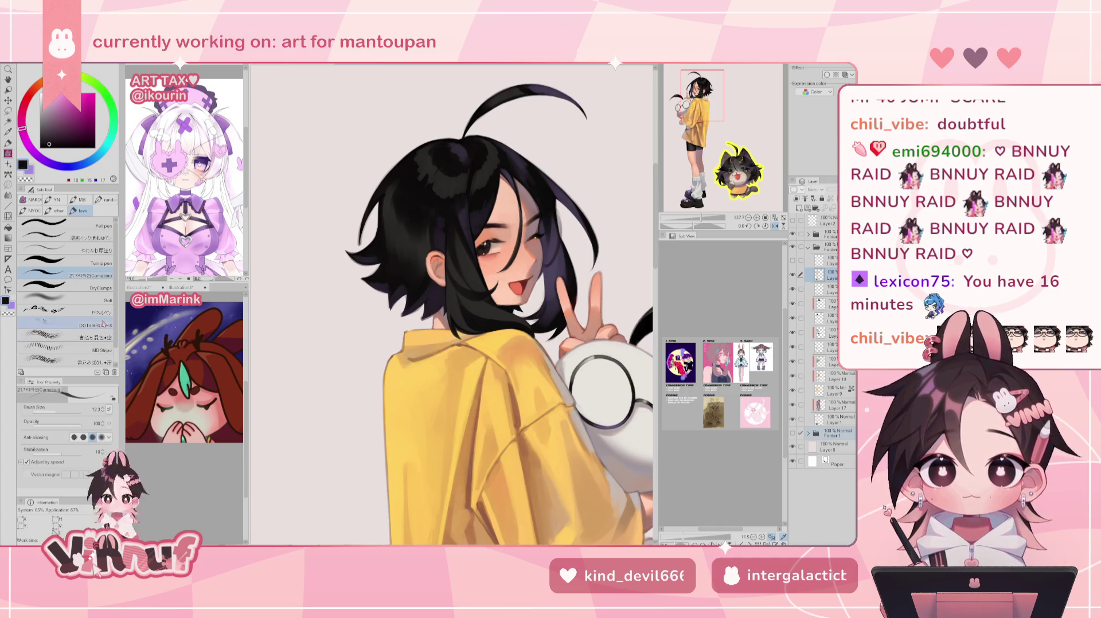
left_click(392, 264, "alt")
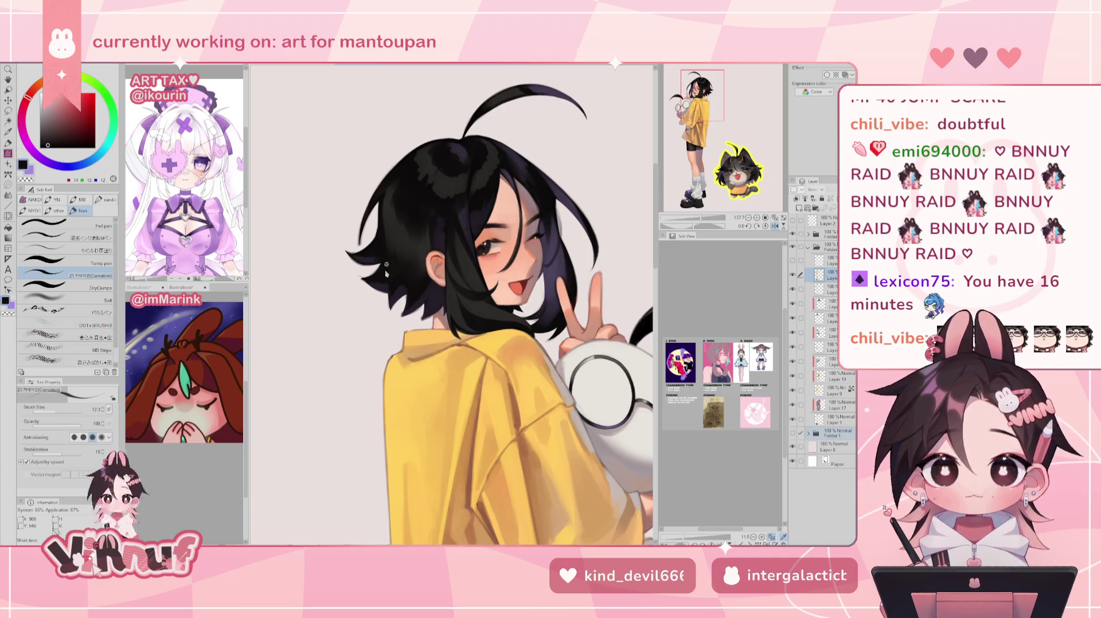
left_click(366, 280, "alt")
left_click(390, 283, "alt")
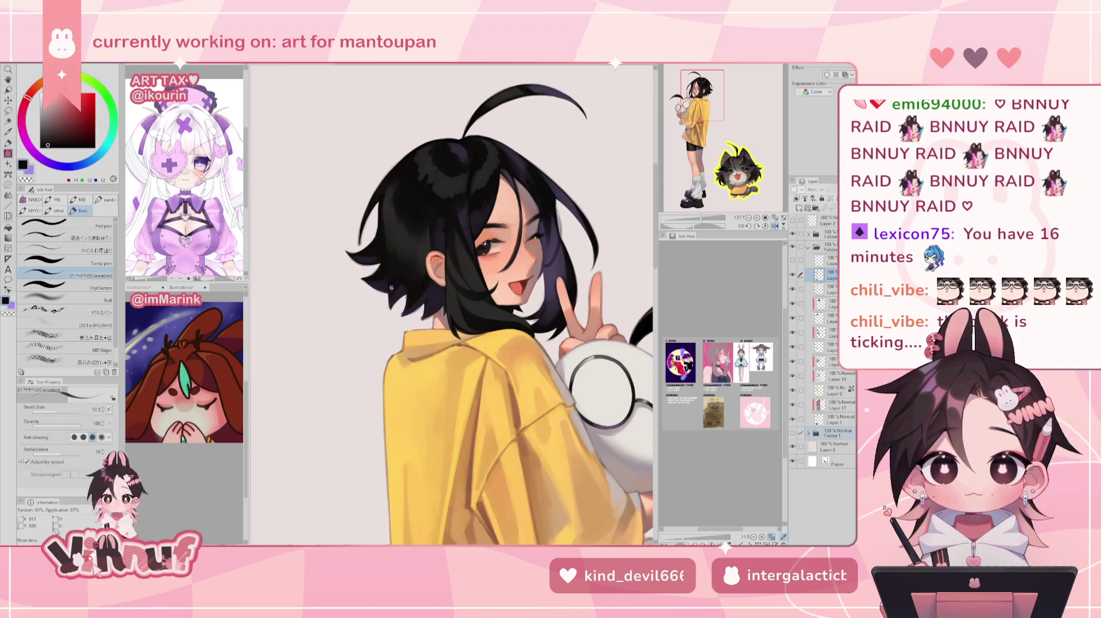
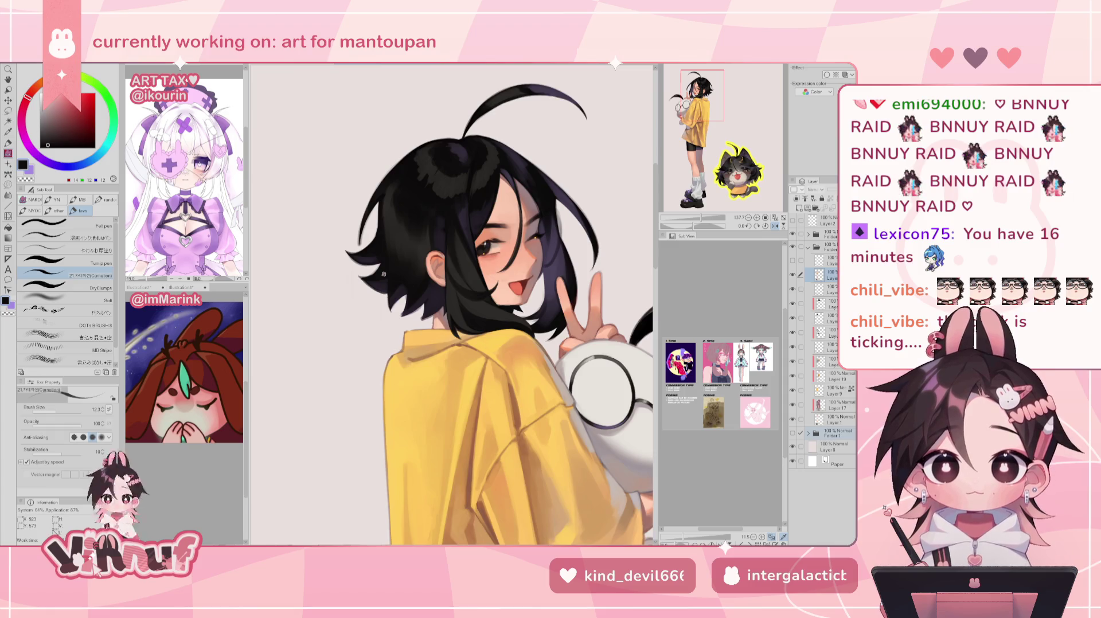
Mirror the canvas and darken the hair tips near the neck with two dark strokes
key("h")
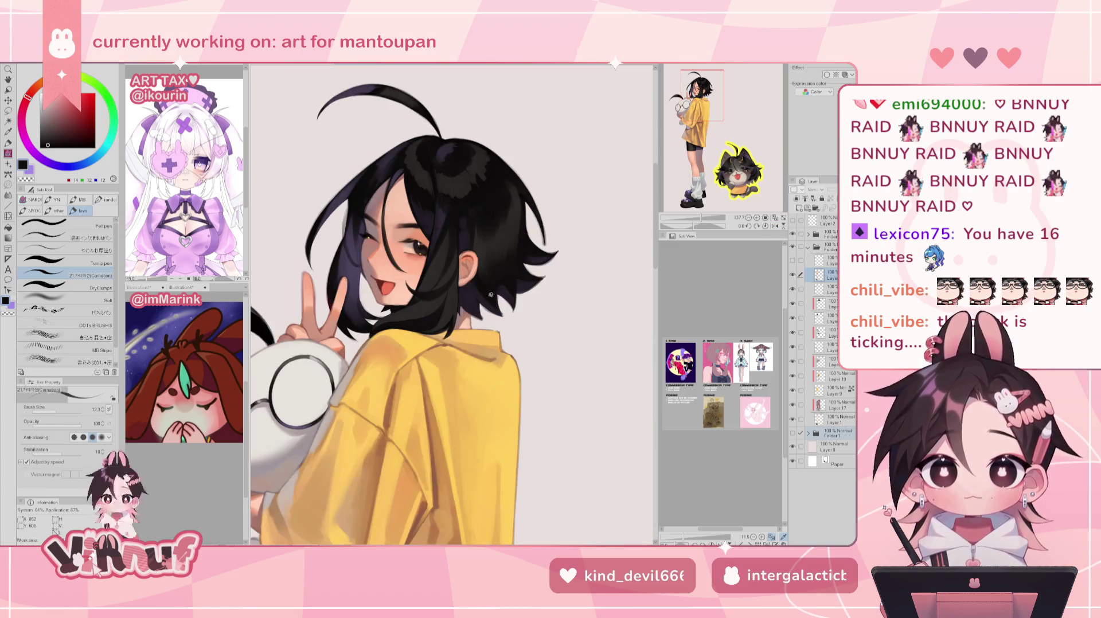
left_click_drag(502, 304, 498, 307)
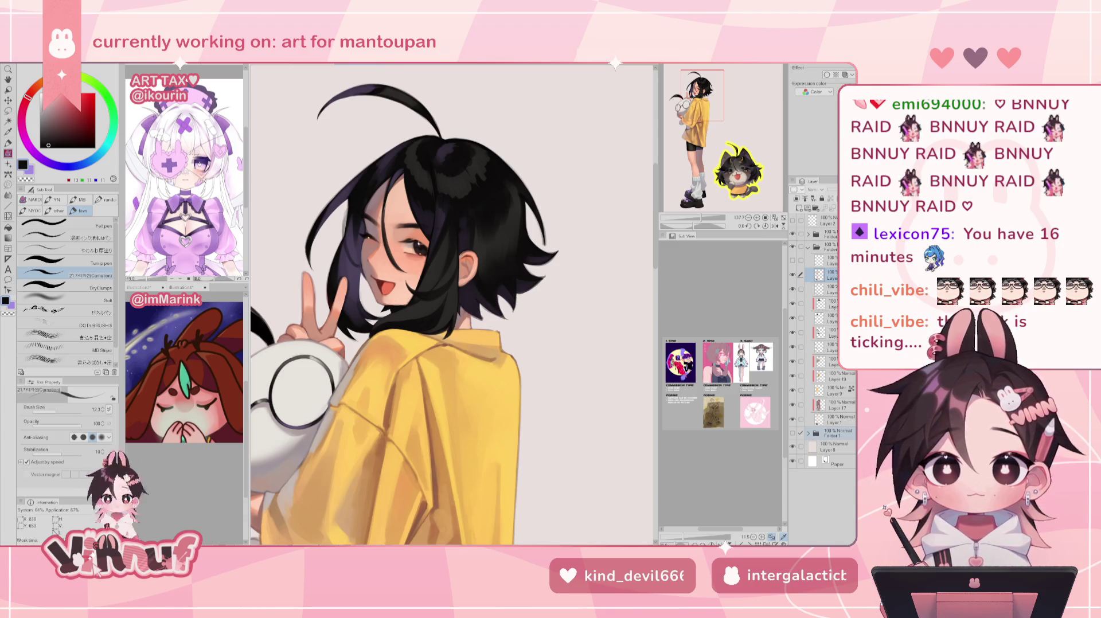
left_click_drag(482, 320, 482, 298)
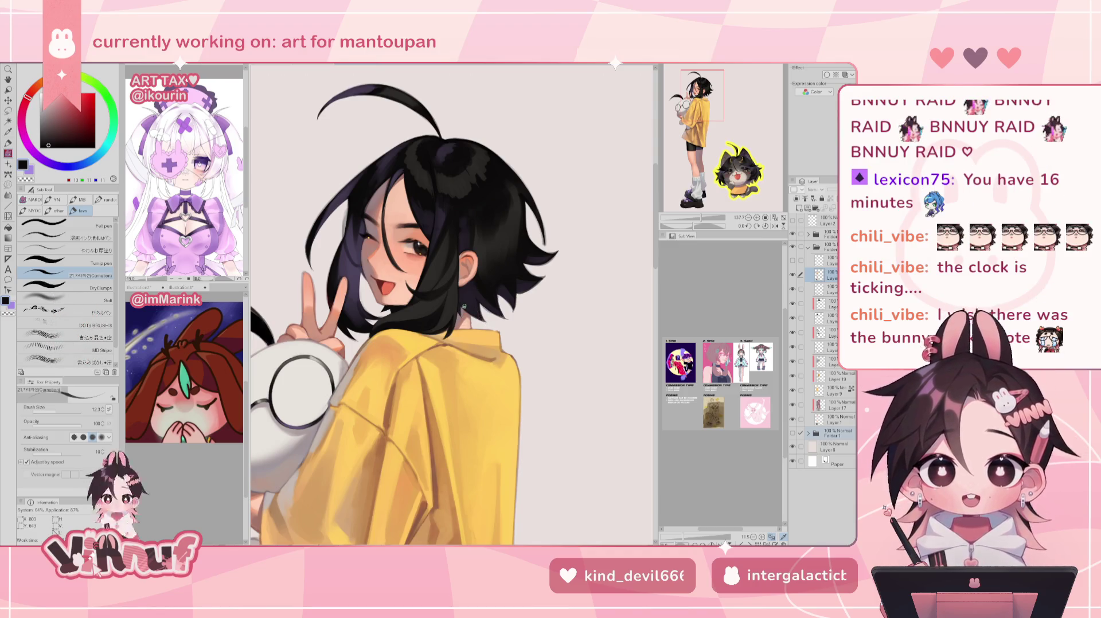
Sample several dark and lighter purple hair tones, then switch to erasing on the layer below
left_click(358, 311, "alt")
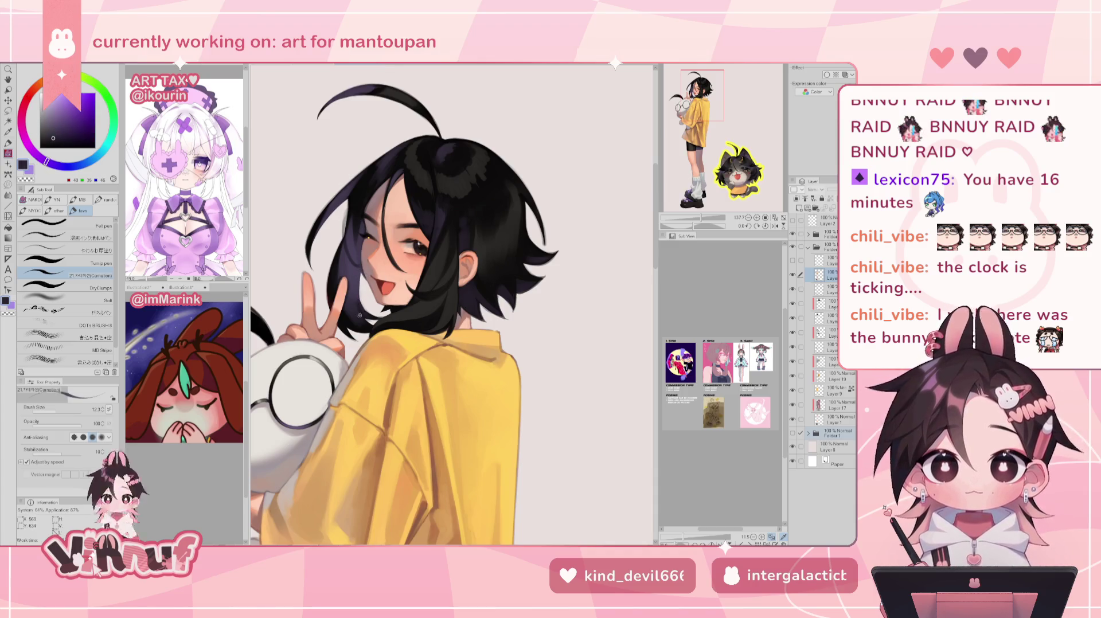
left_click(365, 323, "alt")
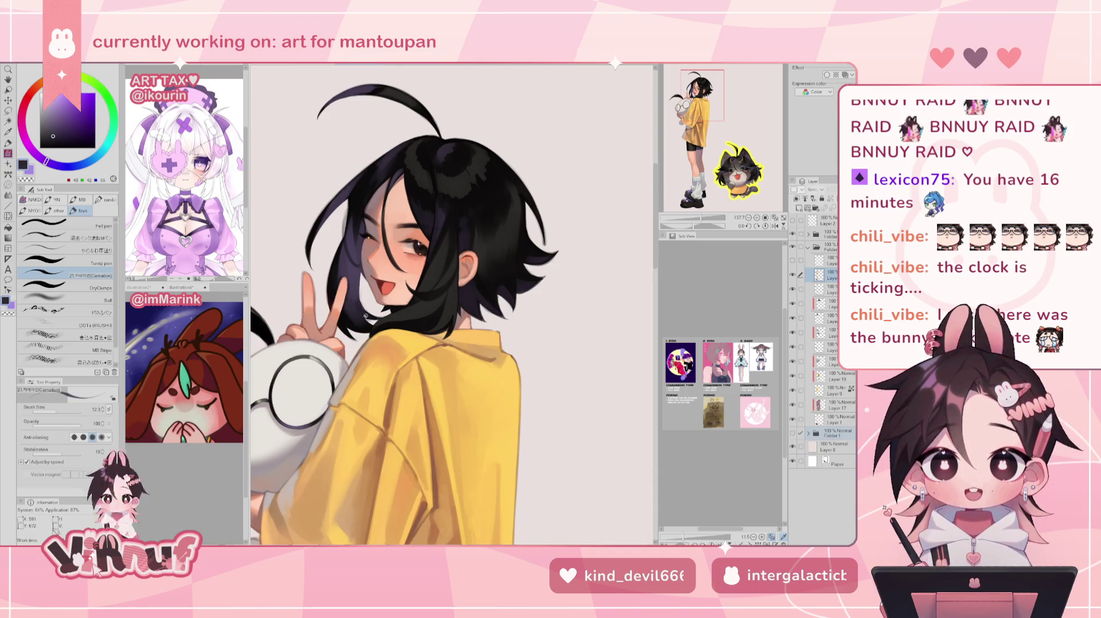
left_click(367, 325, "alt")
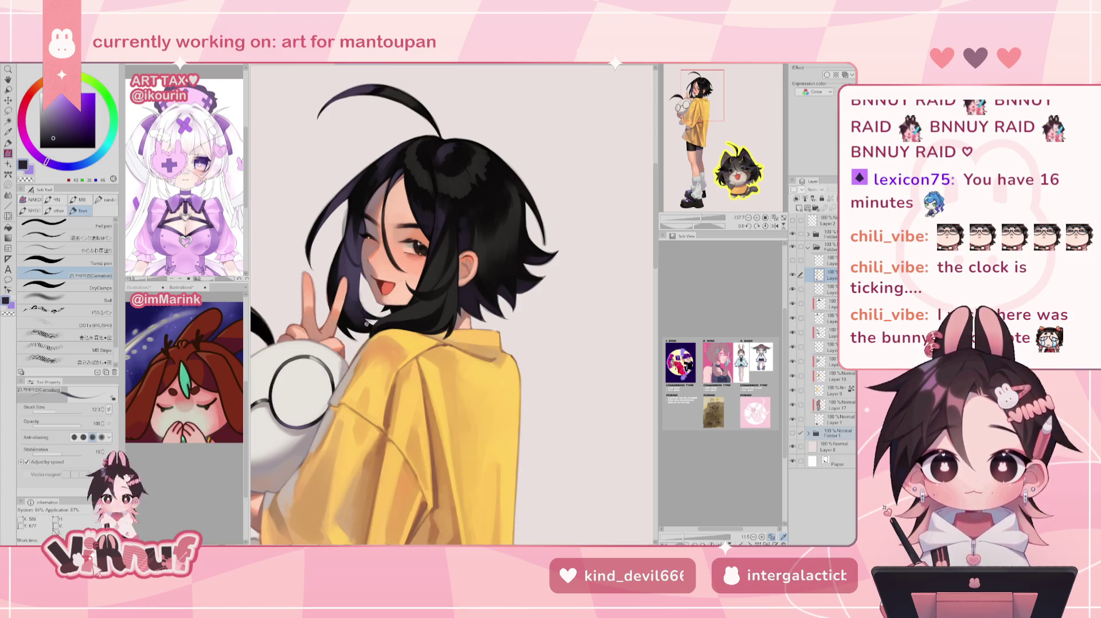
left_click(355, 302, "alt")
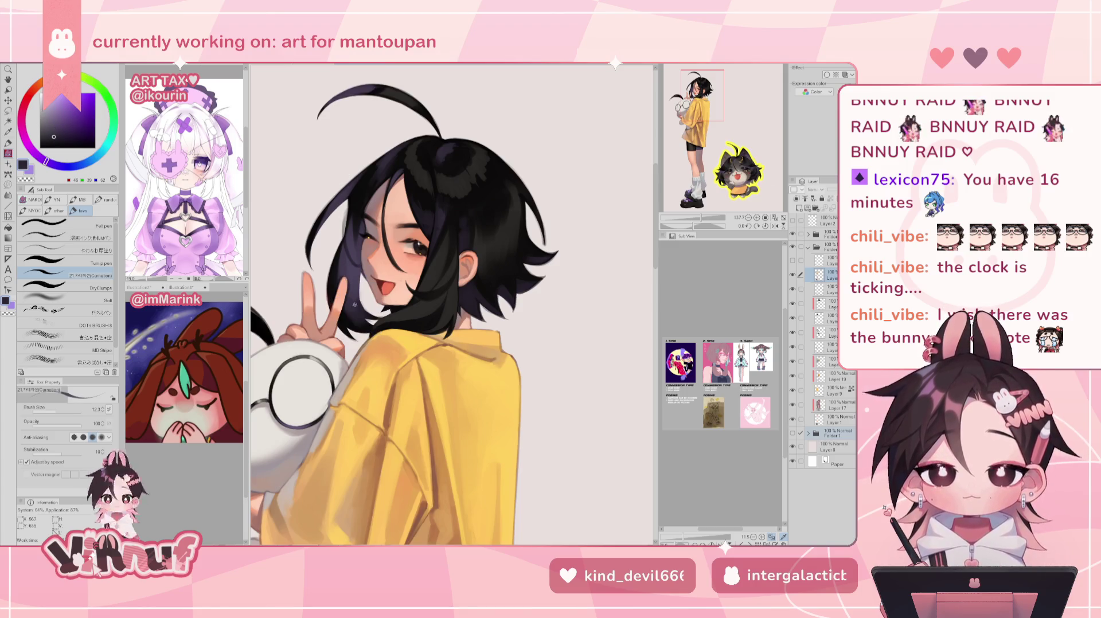
left_click(345, 230, "alt")
left_click(353, 268, "alt")
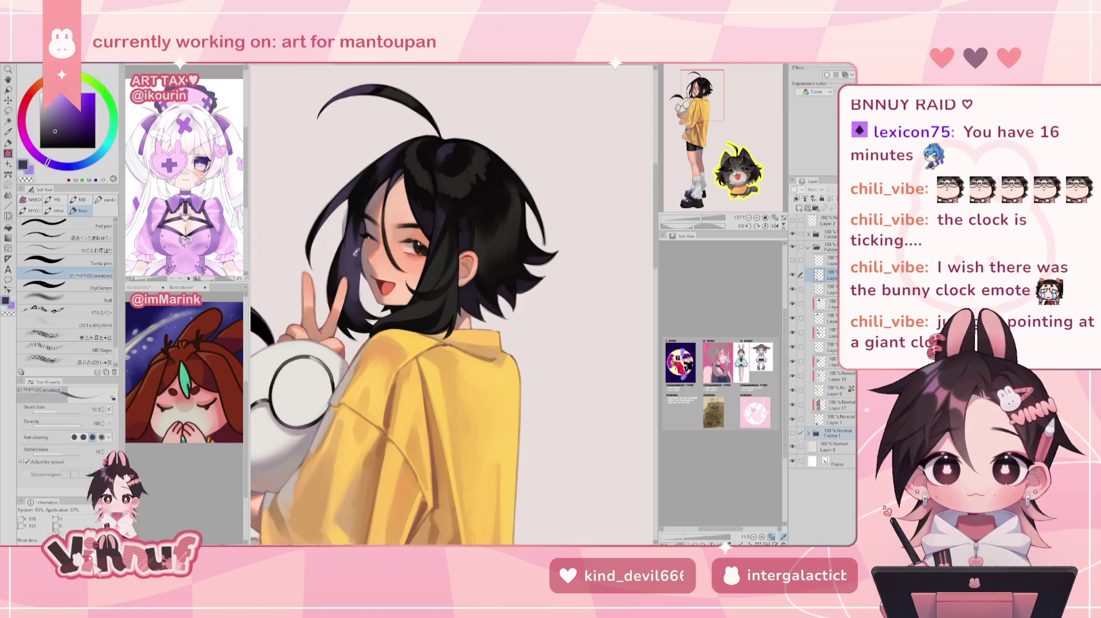
left_click(358, 232, "alt")
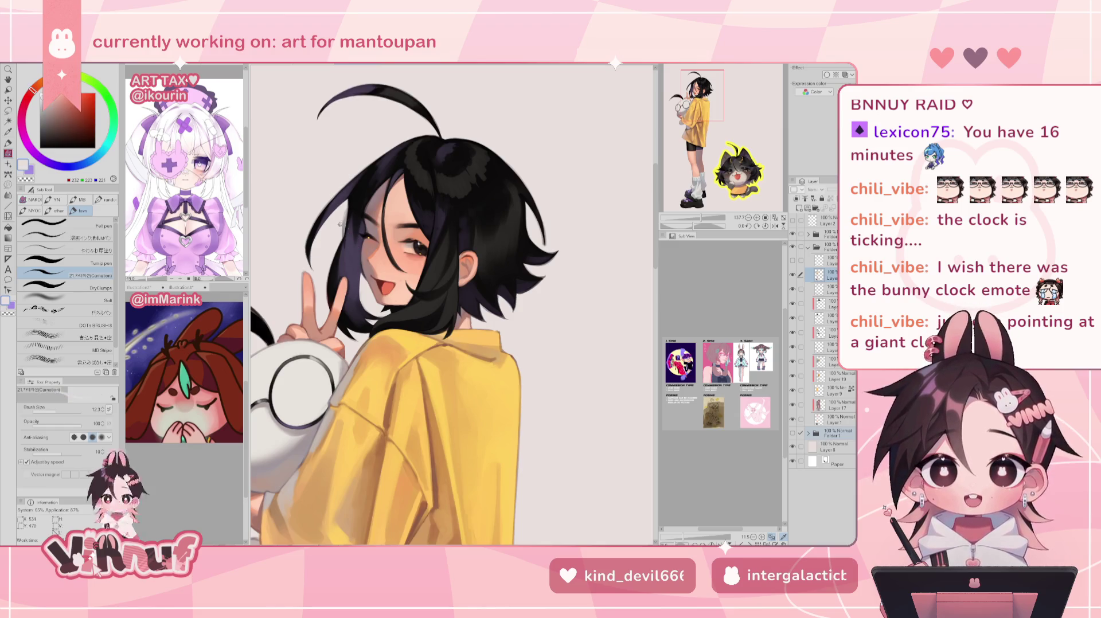
left_click(342, 259, "alt")
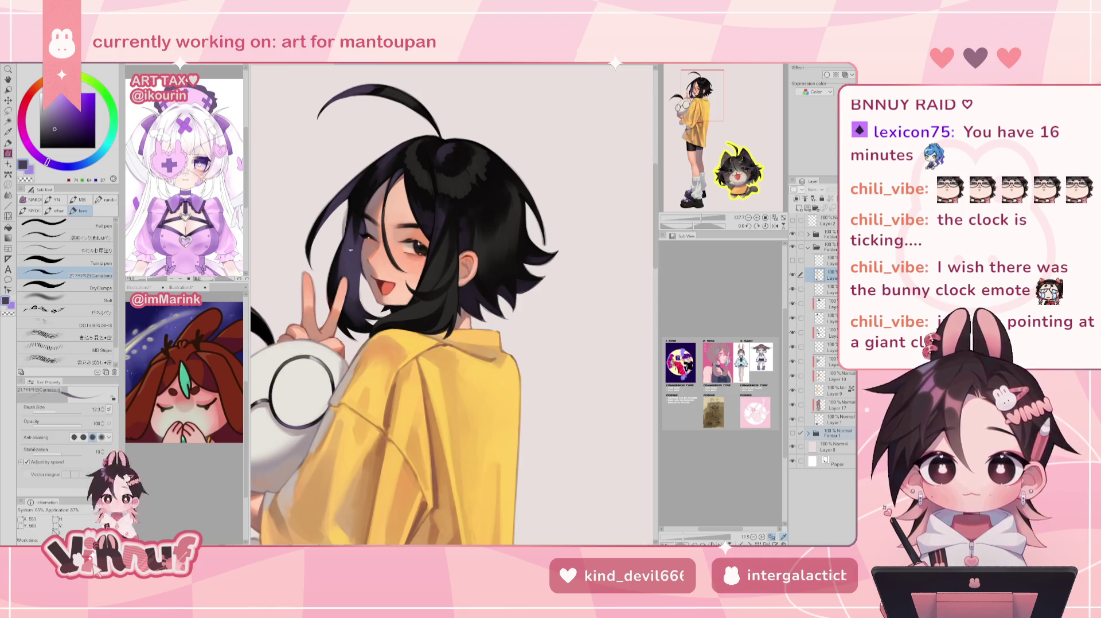
key("alt+bracketleft")
key("e")
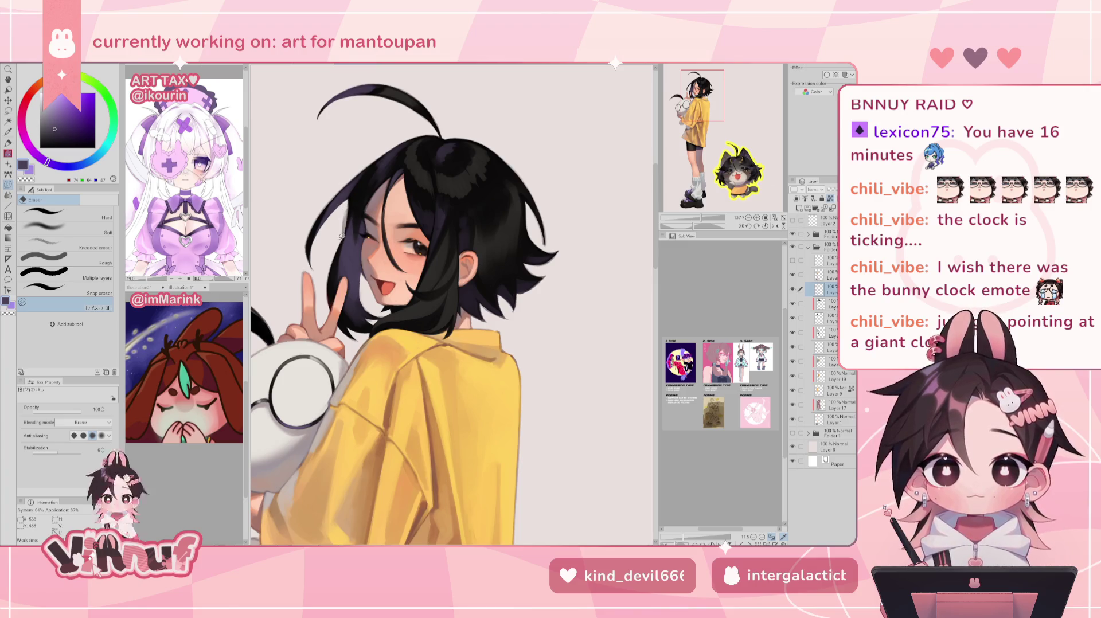
key("p")
key("alt+bracketright")
left_click(348, 207, "alt")
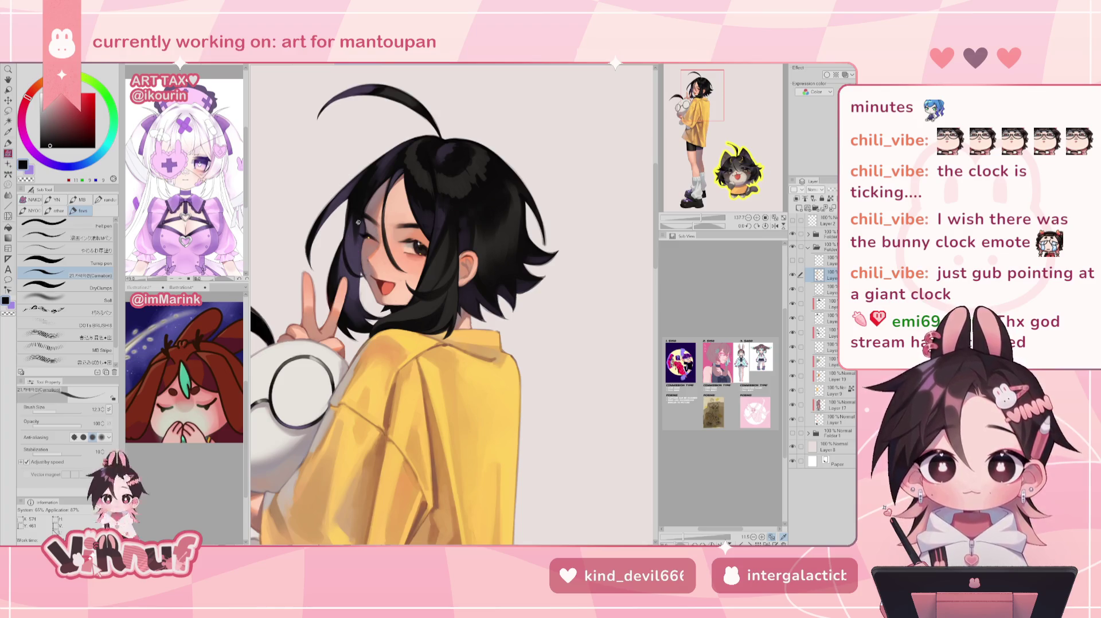
left_click_drag(358, 222, 345, 258)
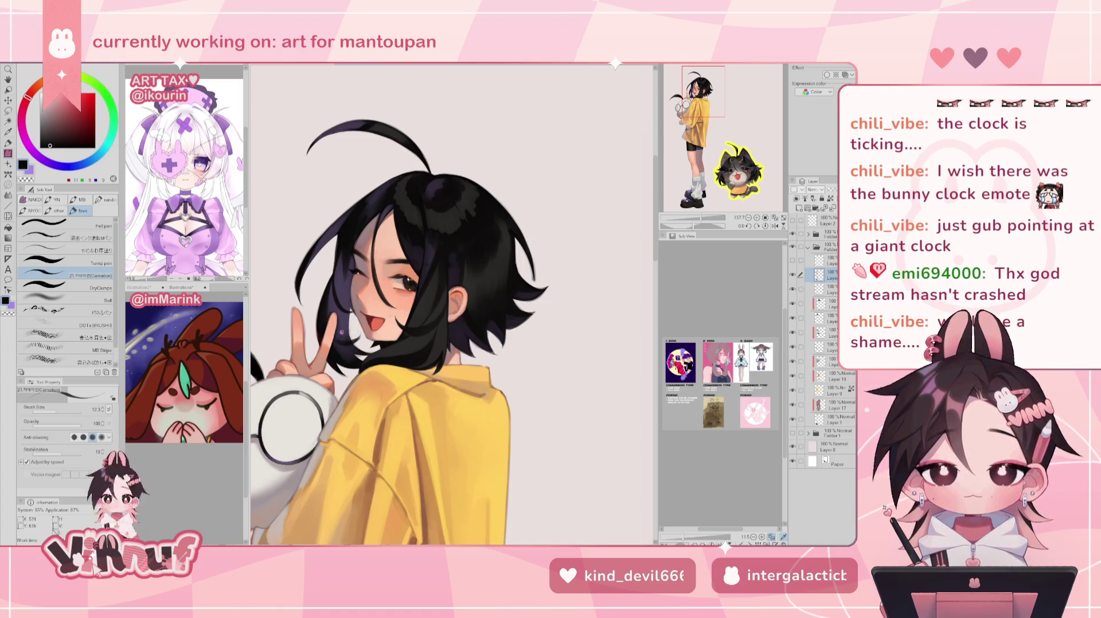
key("h")
key("h")
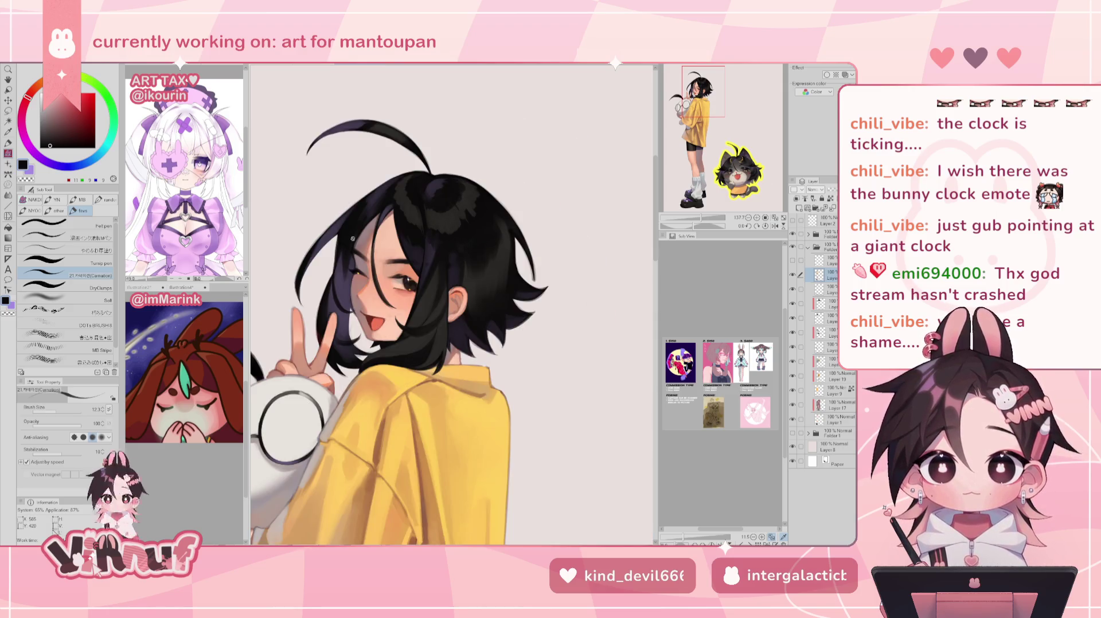
key("h")
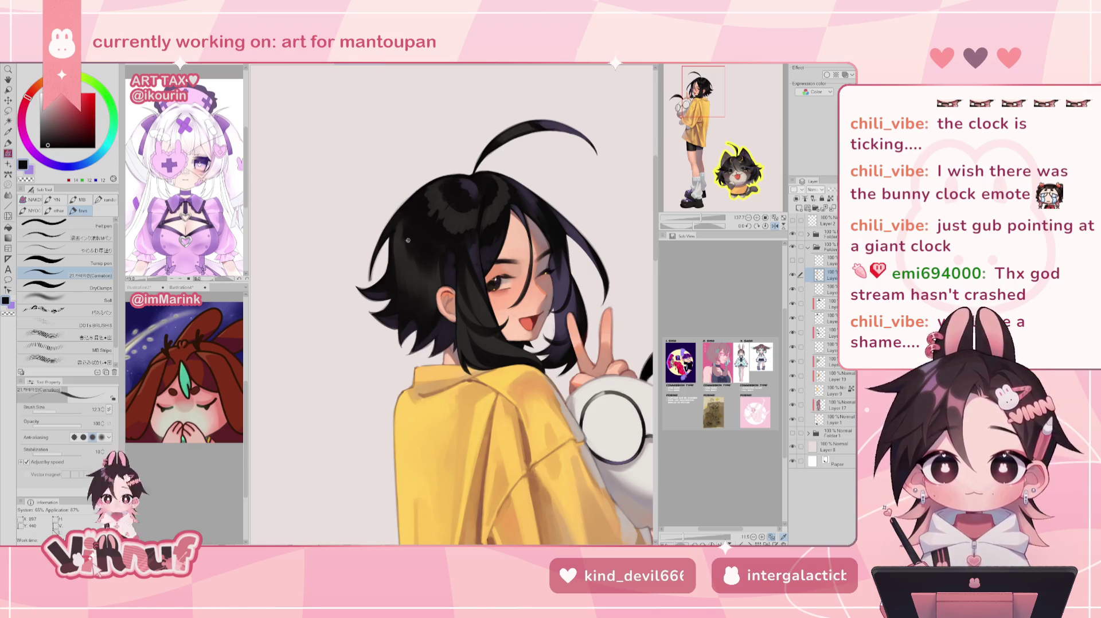
left_click(395, 248, "alt")
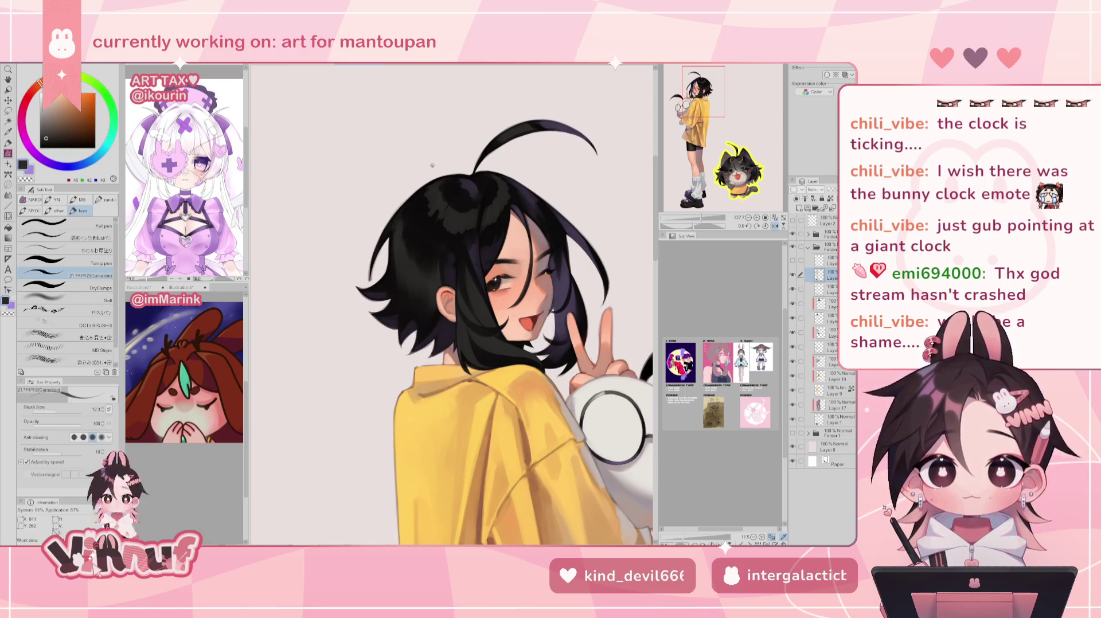
key("h")
left_click(509, 244, "alt")
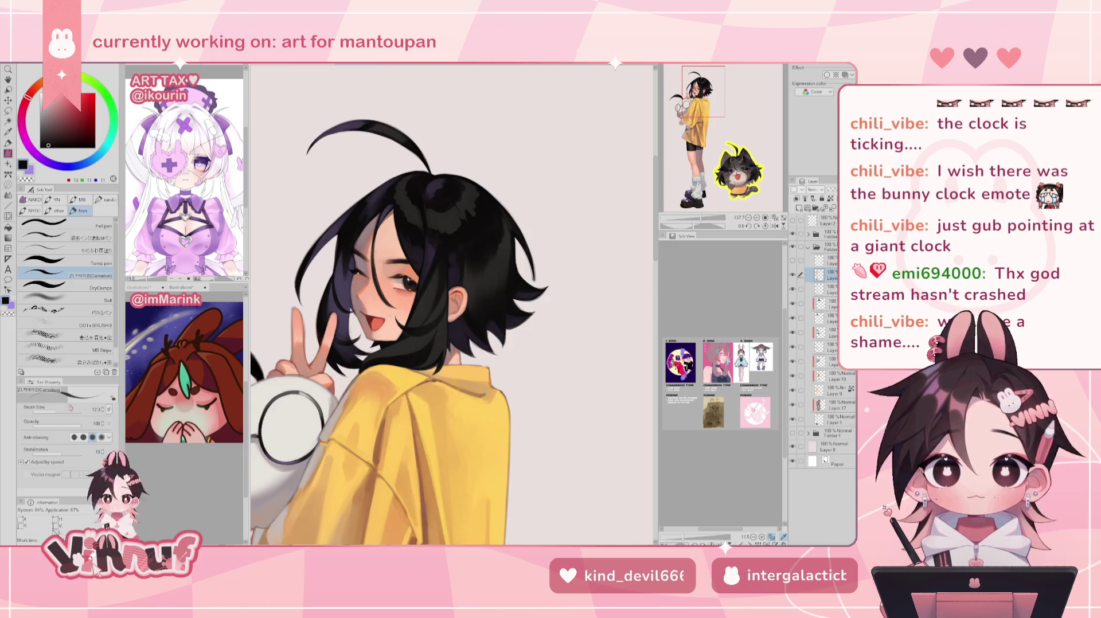
key("h")
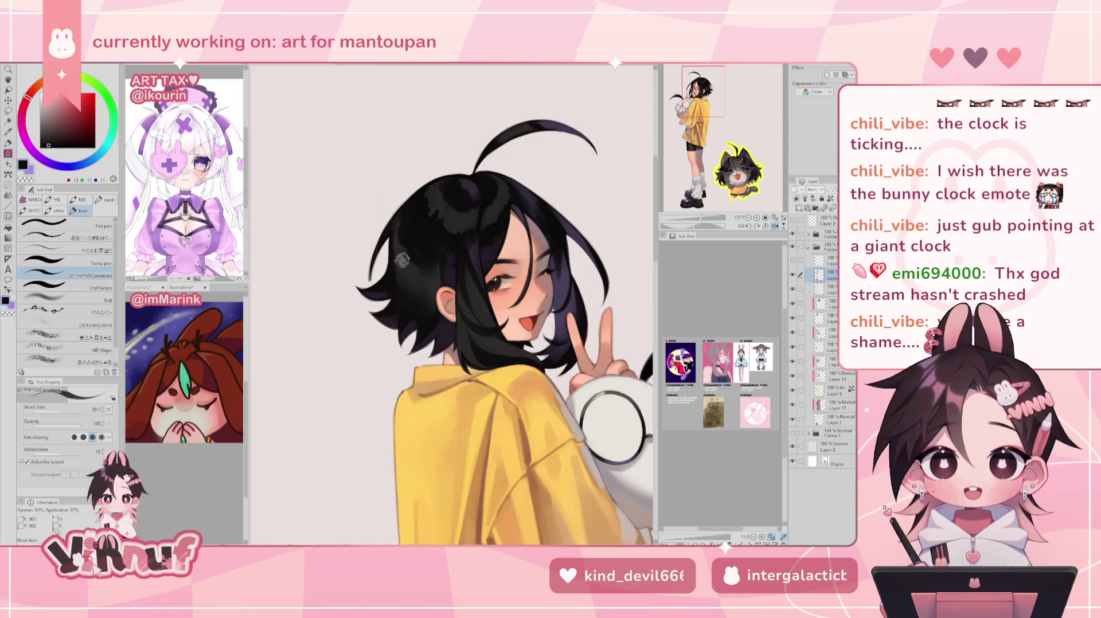
key("h")
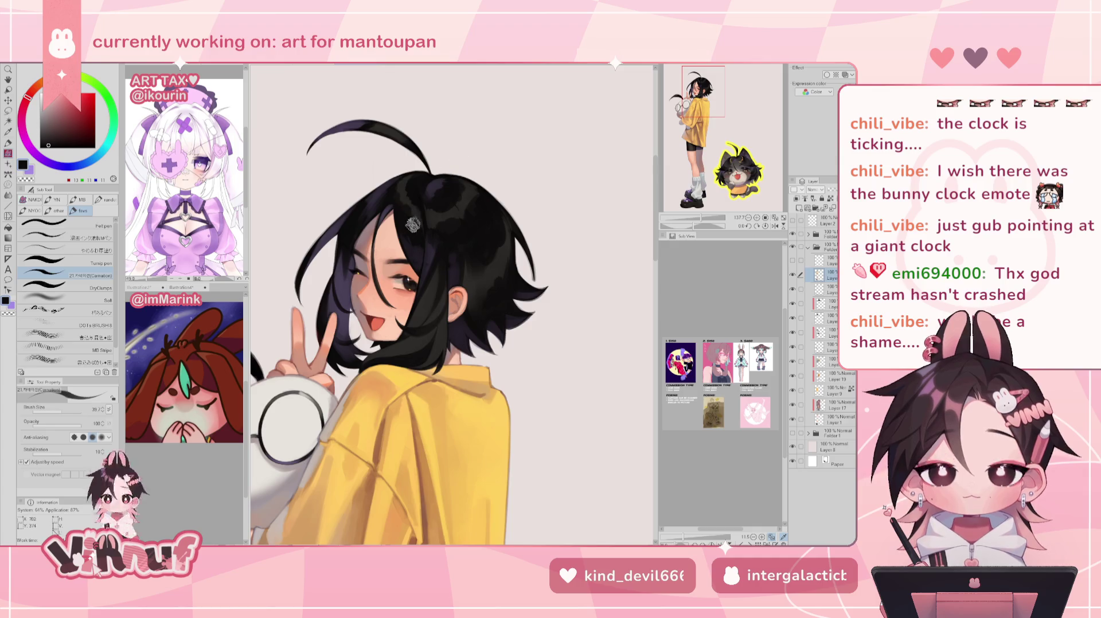
left_click_drag(700, 219, 700, 227)
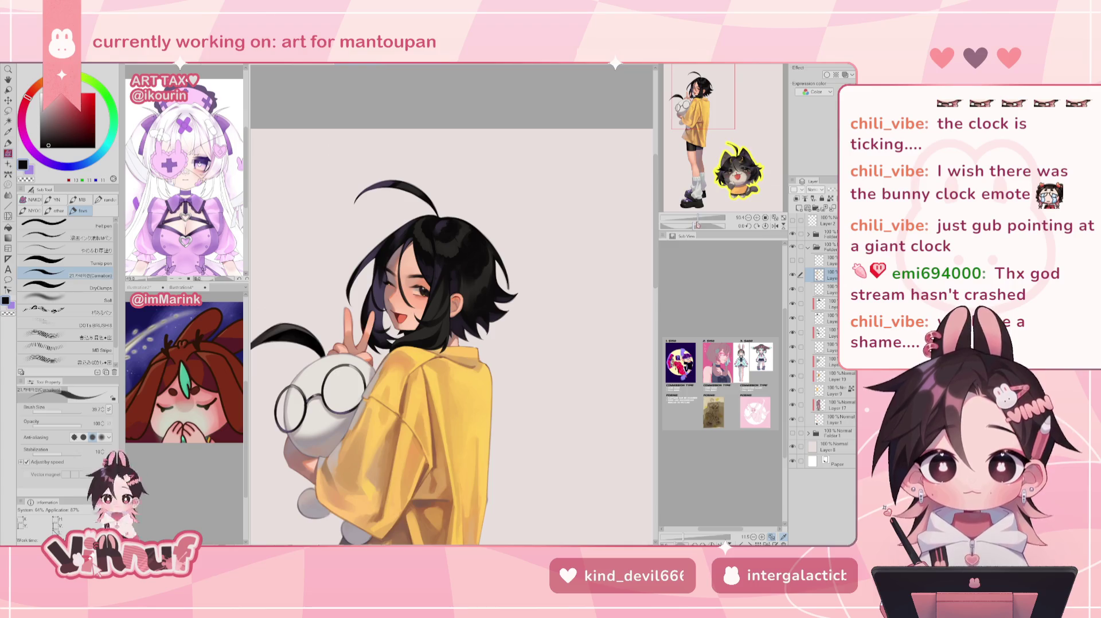
Rotate, reset and zoom the view in on the face, mirrored for checking
left_click_drag(696, 226, 705, 226)
left_click(766, 226)
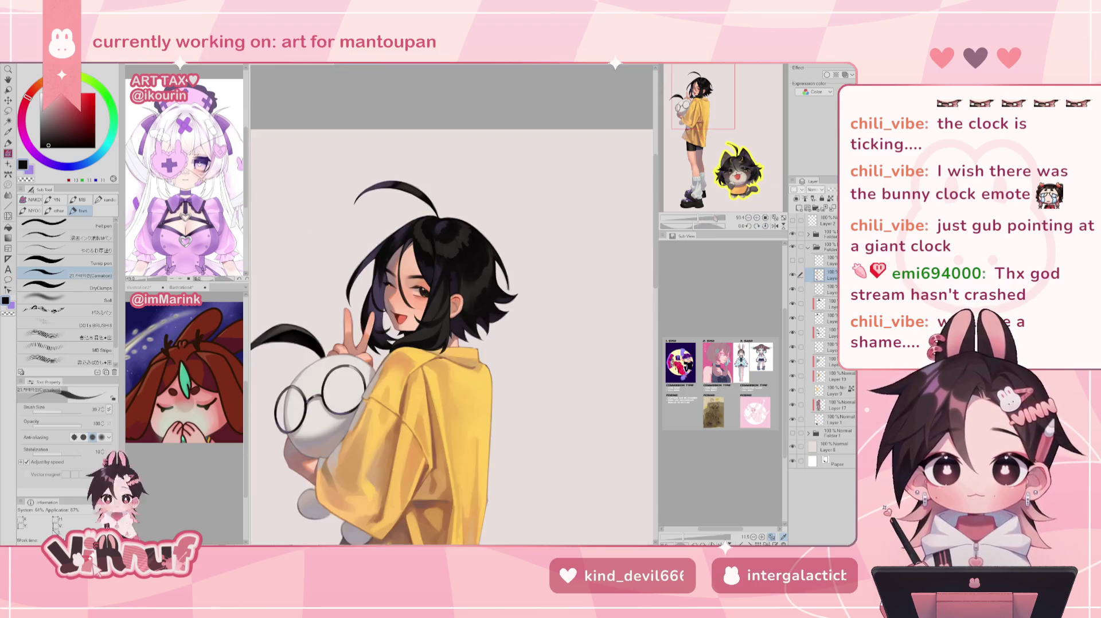
scroll(468, 227, "up", 2)
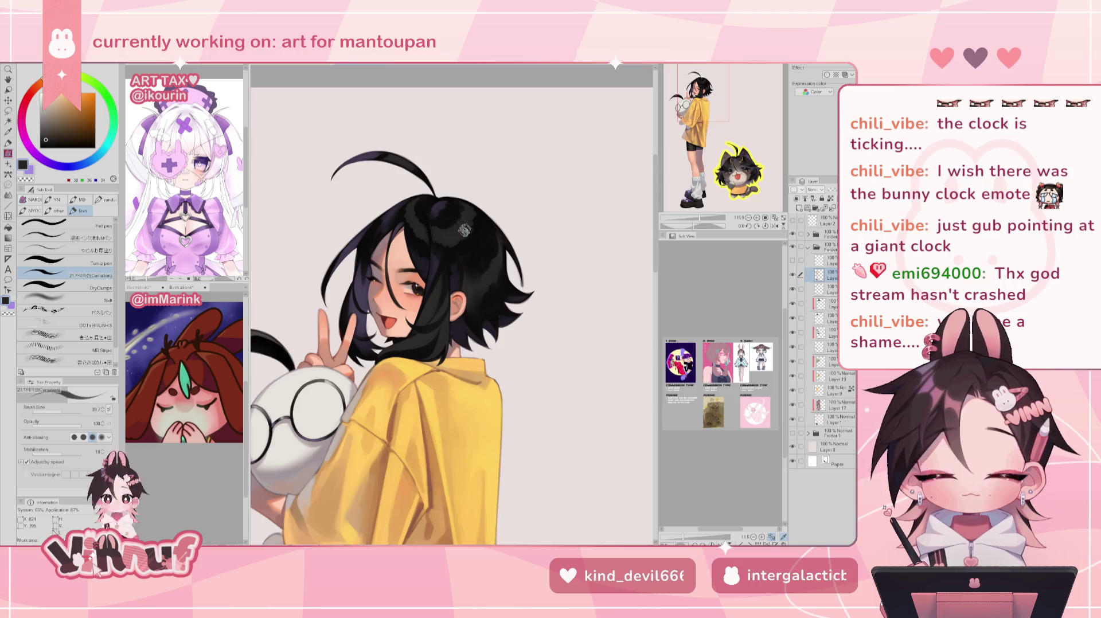
left_click_drag(696, 218, 702, 219)
left_click(774, 226)
Select the soft thick-paint brush at size 8.7 and sample a near-black hair tone
left_click(64, 249)
left_click_drag(52, 412, 57, 411)
left_click(425, 270, "alt")
left_click(475, 292, "alt")
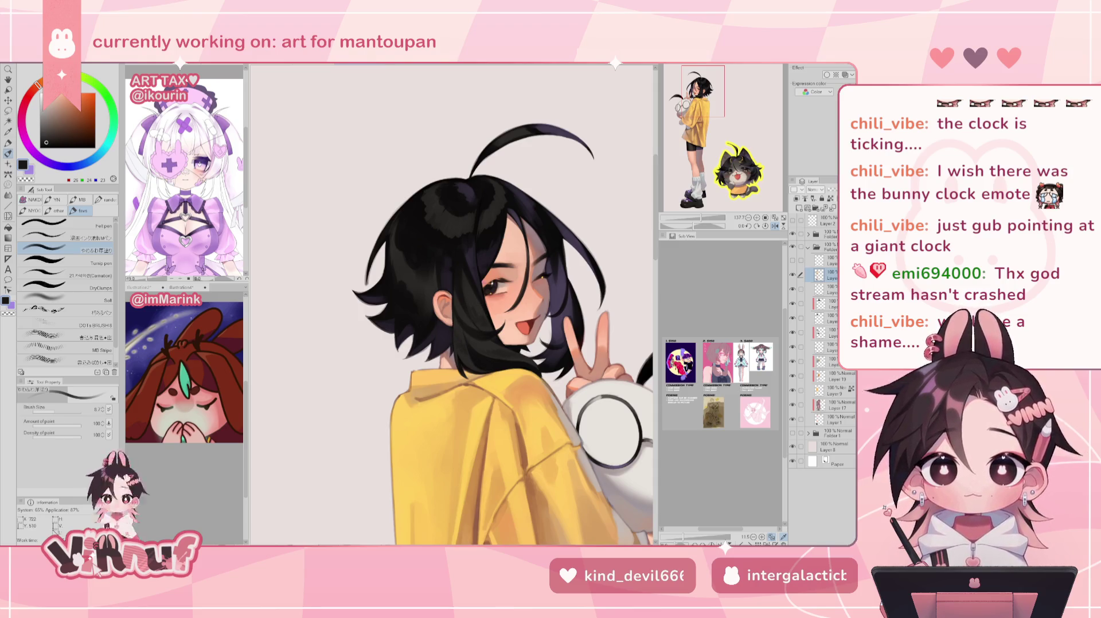
Mirror and pan across the hair, sampling dark purple and black, and return to the textured brush
key("h")
key("h")
key("h")
mouse_move(344, 260)
left_mouse_down()
mouse_move(396, 259)
mouse_move(397, 283)
left_mouse_up()
left_click(396, 258, "alt")
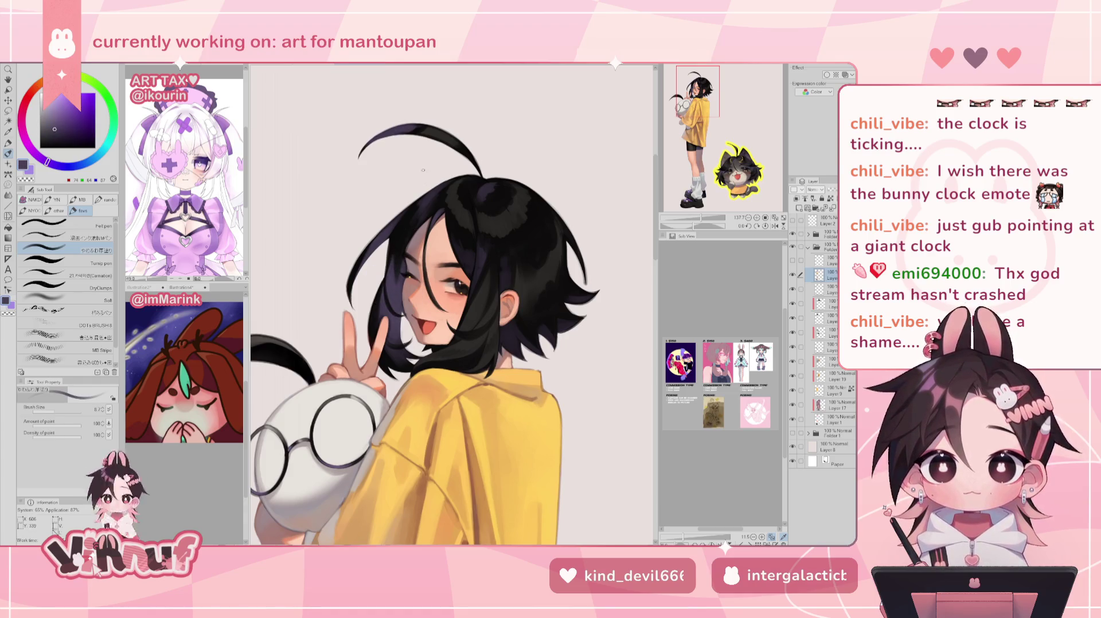
left_click(398, 232, "alt")
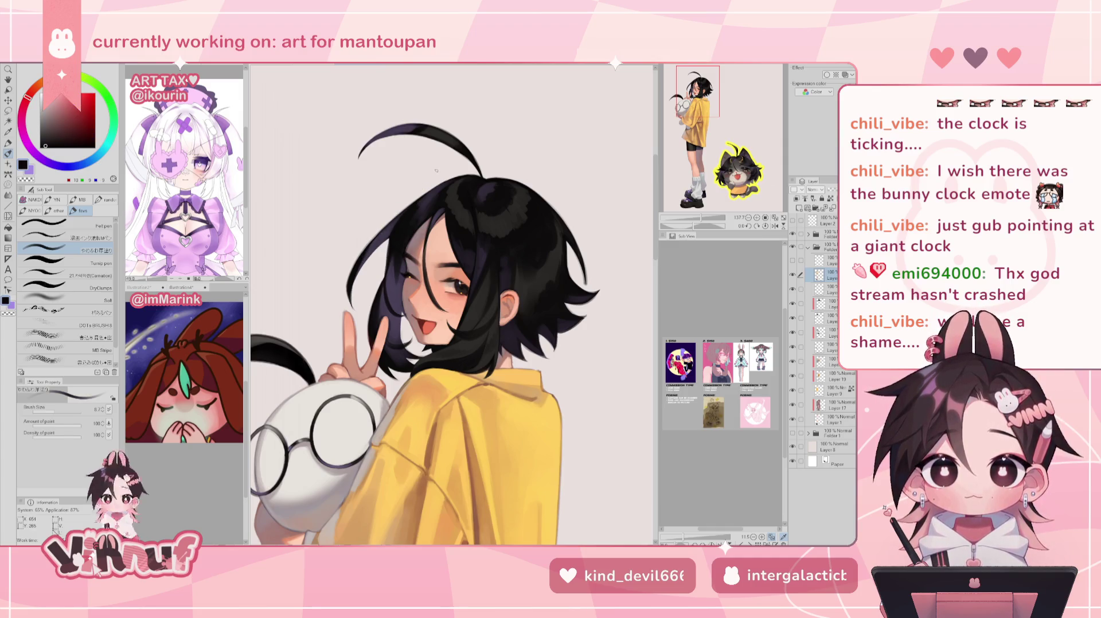
left_click(66, 275)
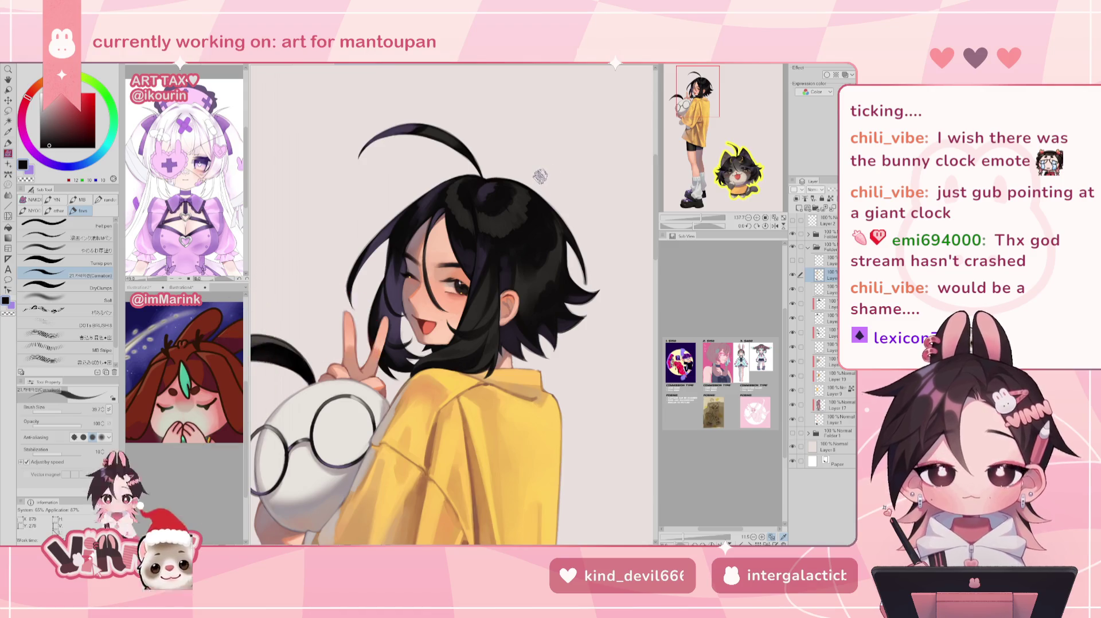
Briefly erase on the layer below, then take the hair's dark purple with the ink pen
key("h")
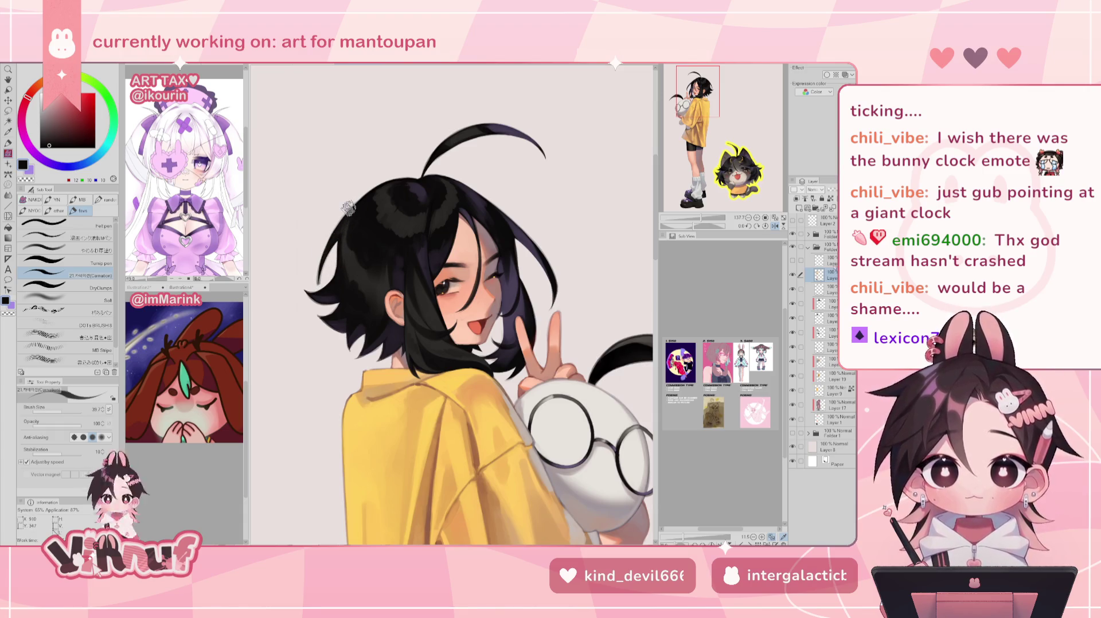
left_click(830, 288)
key("e")
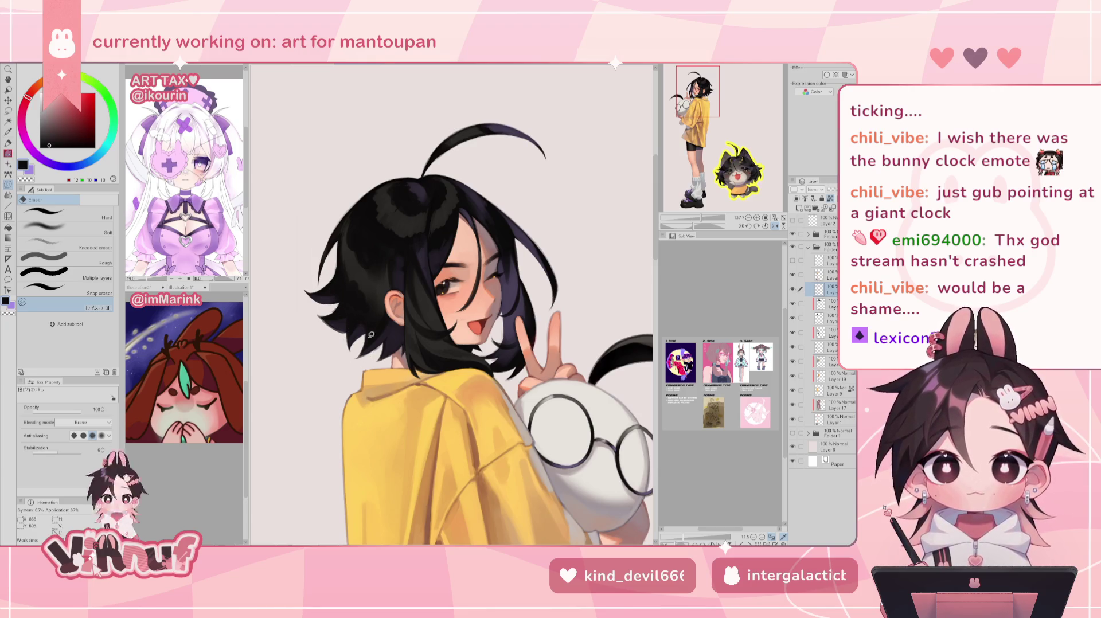
left_click(828, 276)
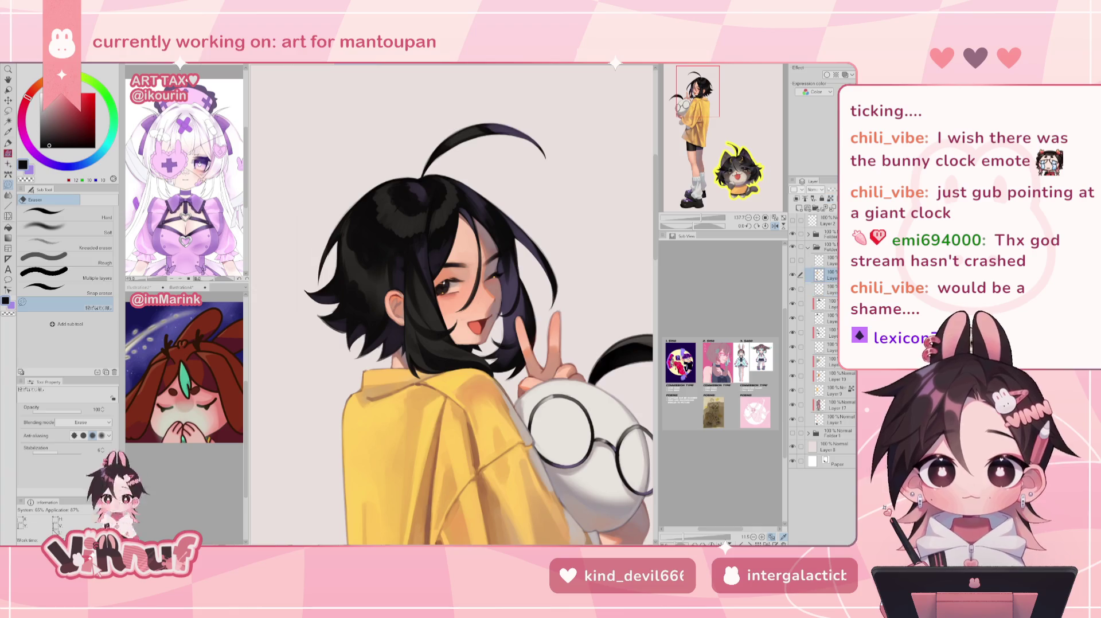
key("p")
left_click(318, 314, "alt")
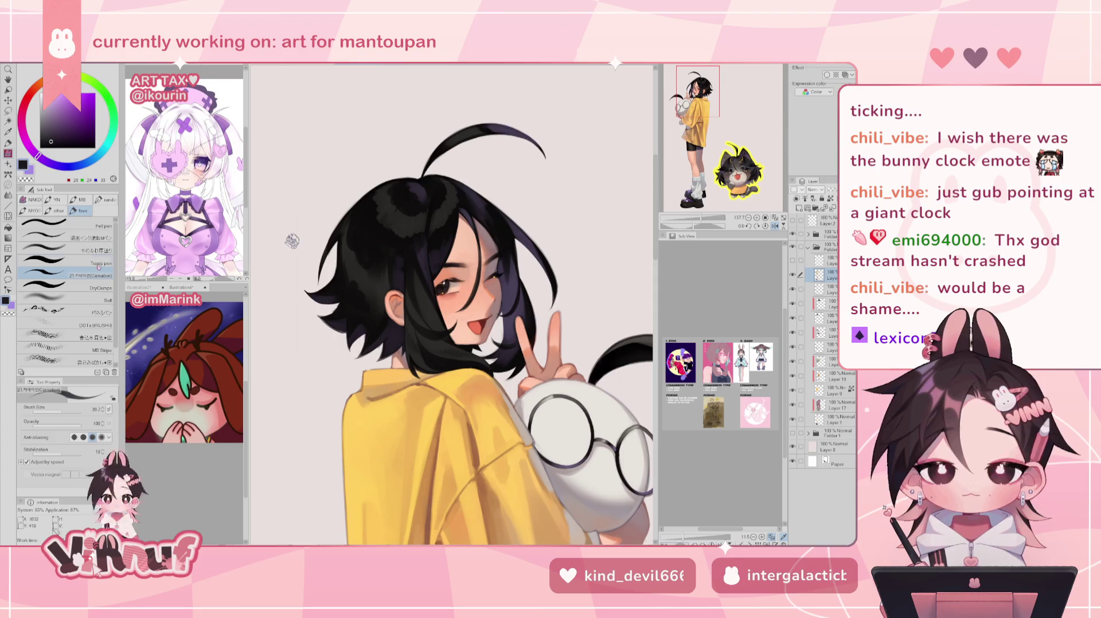
left_click(69, 237)
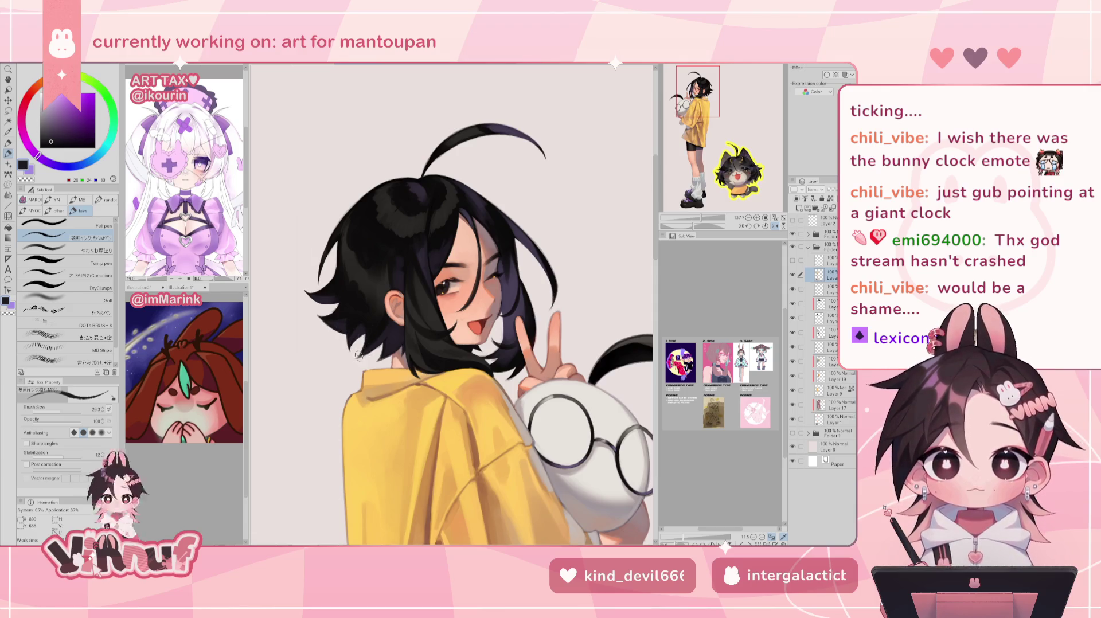
Switch to the 21.Carnation brush and sample dark grey and purple from the hair, checking mirrored
key("h")
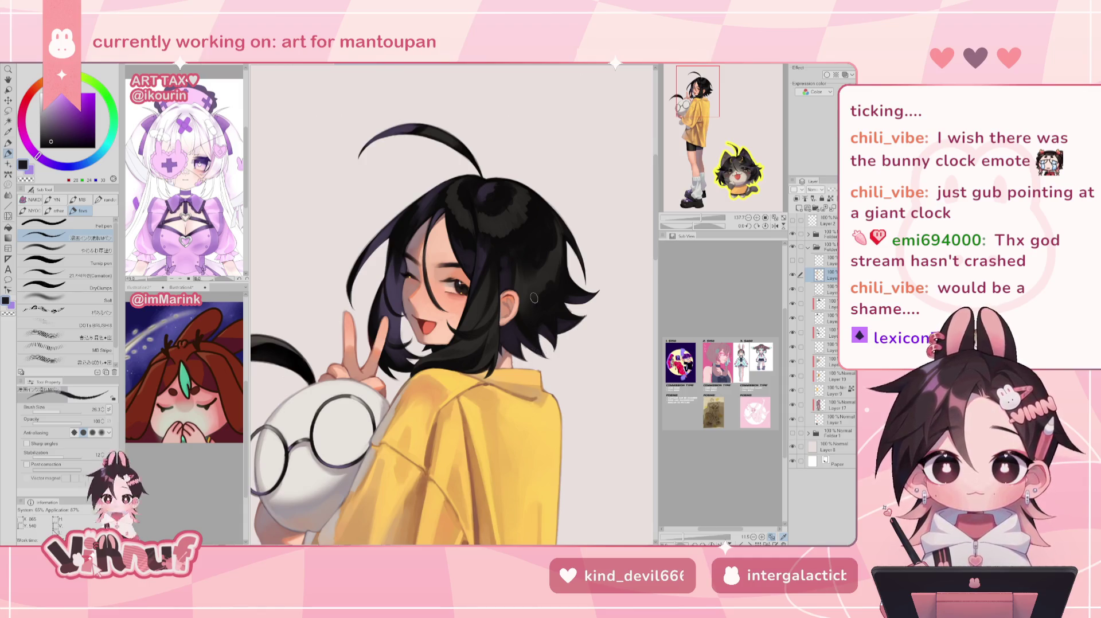
key("h")
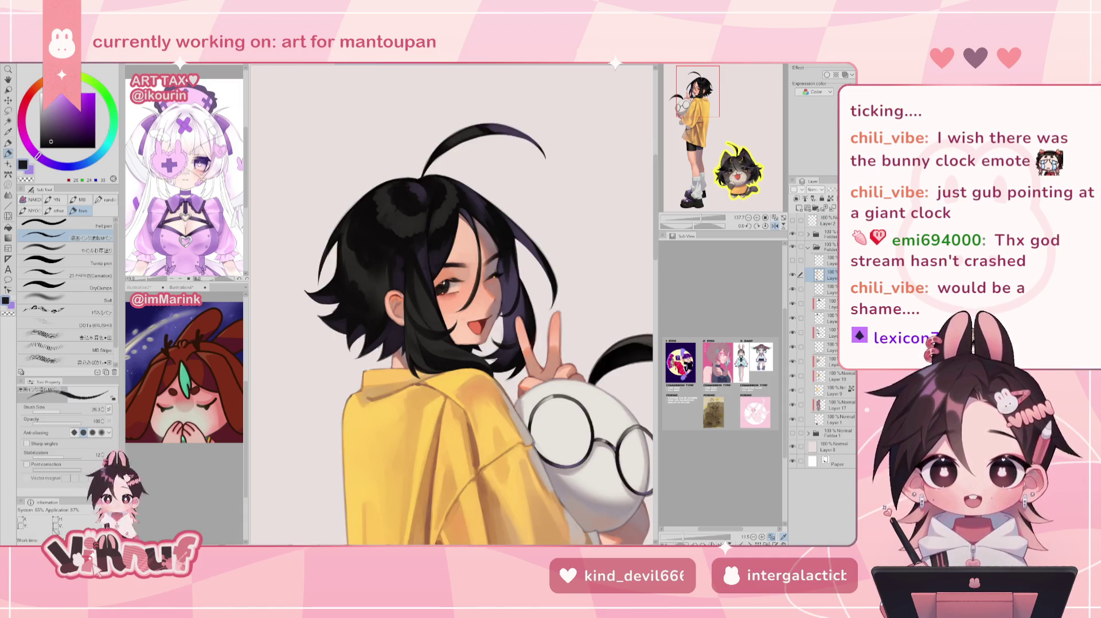
left_click(87, 274)
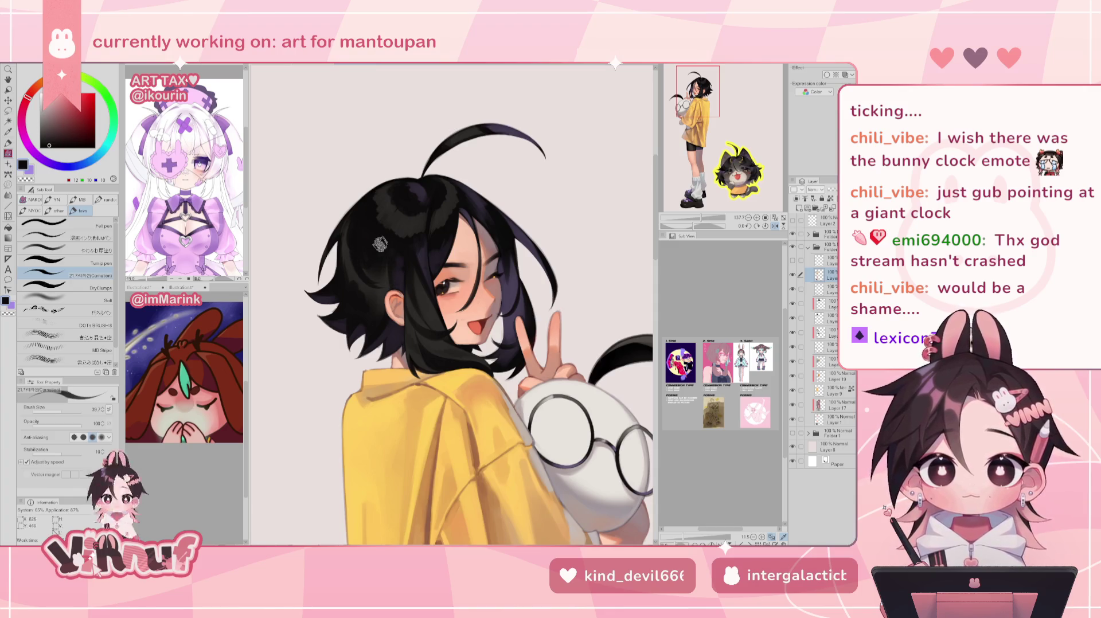
left_click(367, 270, "alt")
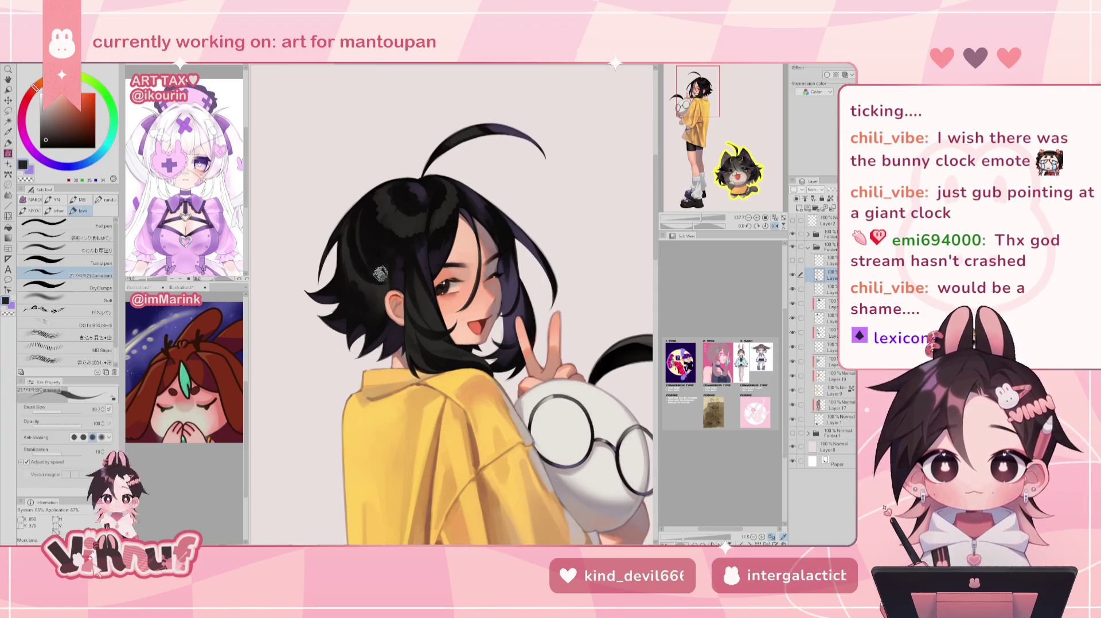
left_click(427, 259, "alt")
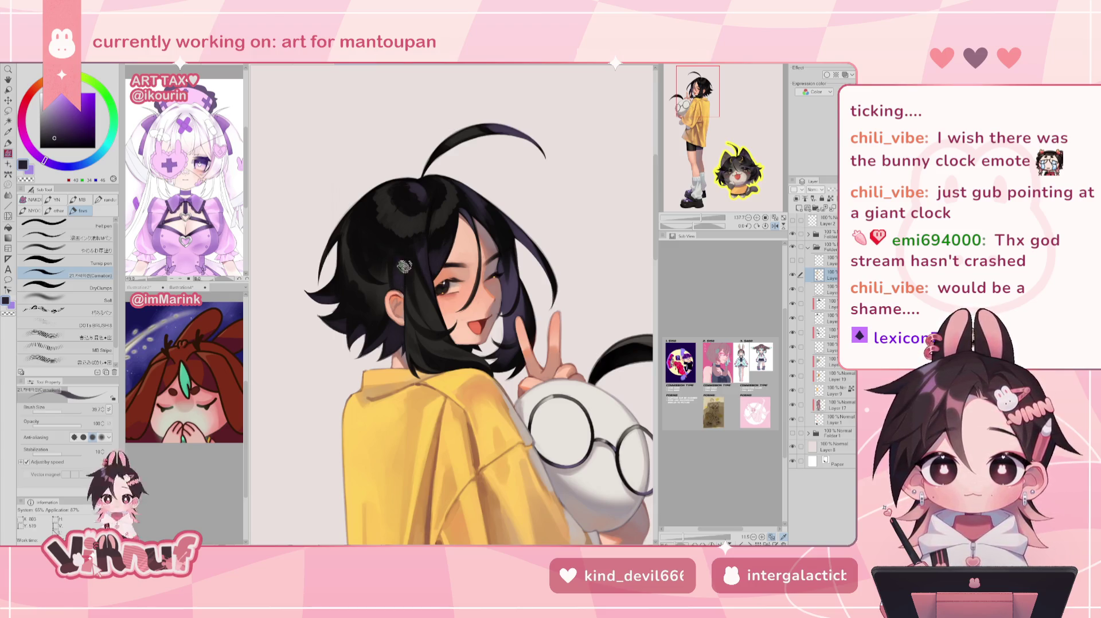
key("h")
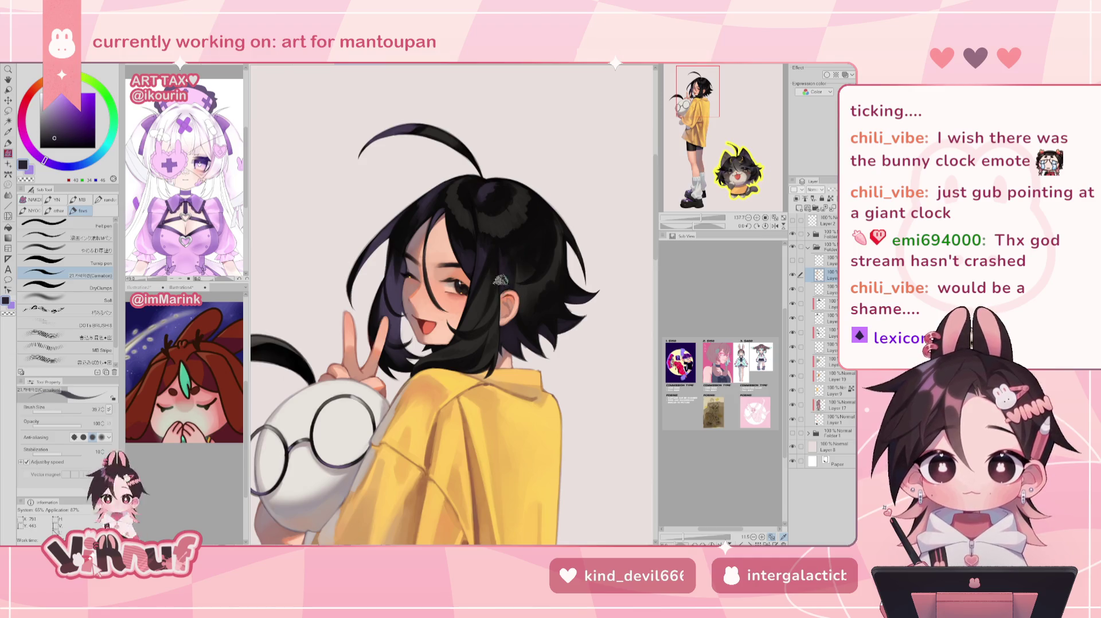
key("h")
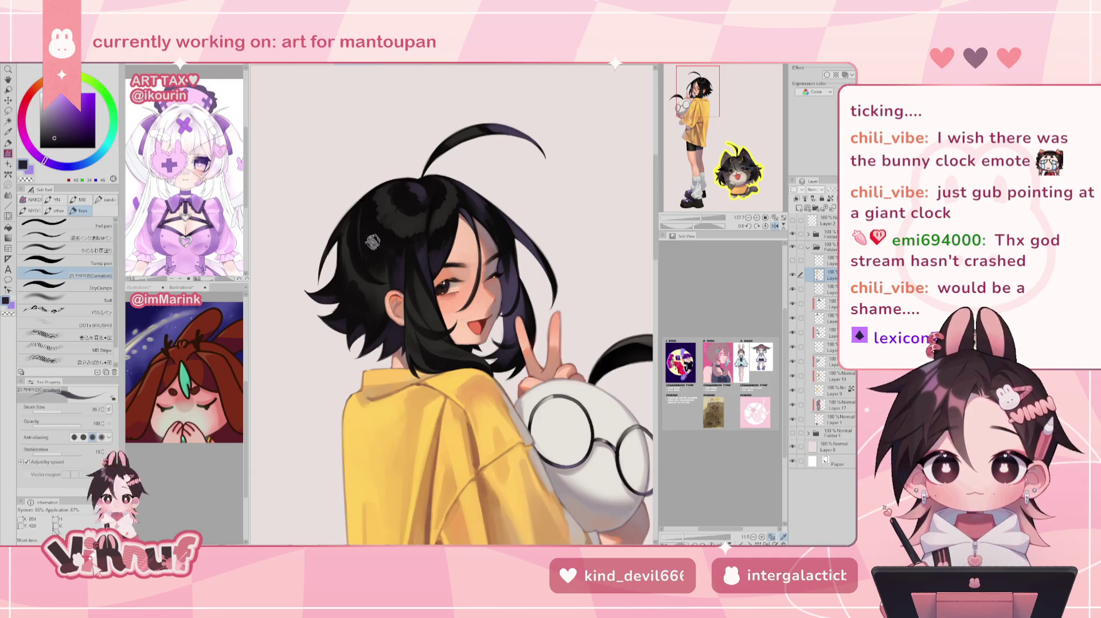
Compare near-black and grey hair tones while flipping the view, finally sampling the shirt's orange-yellow
left_click(370, 230, "alt")
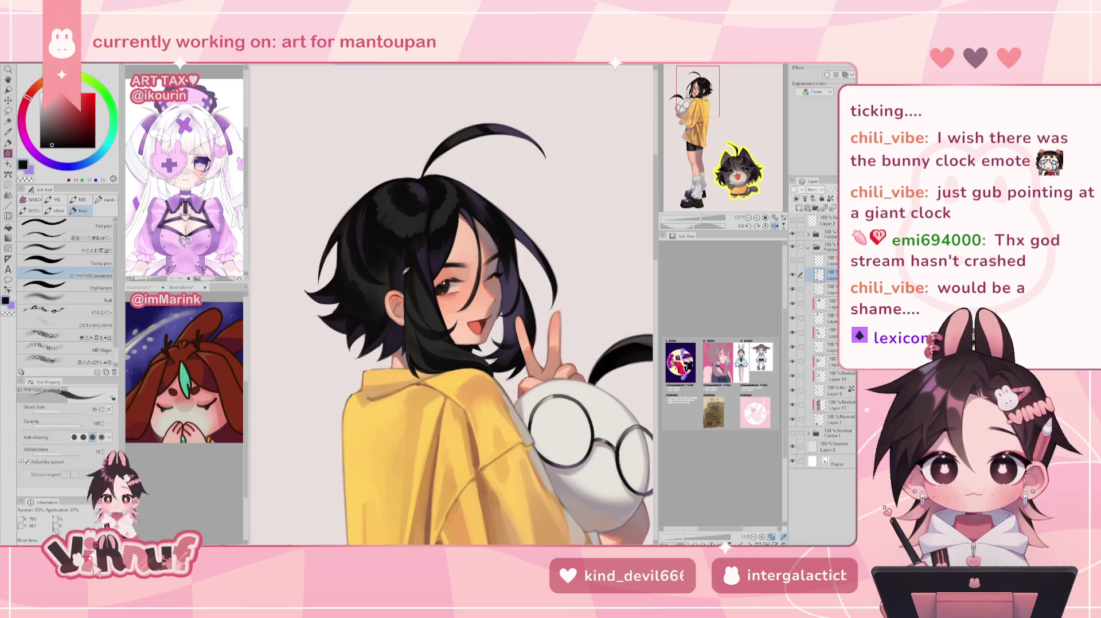
left_click(362, 259, "alt")
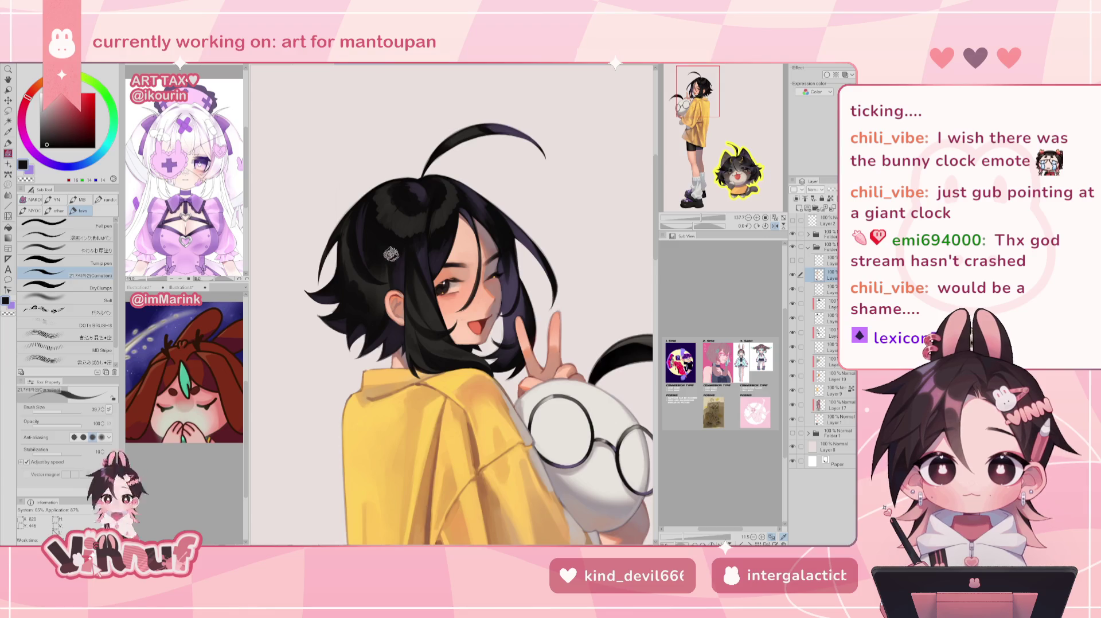
key("h")
left_click(553, 222, "alt")
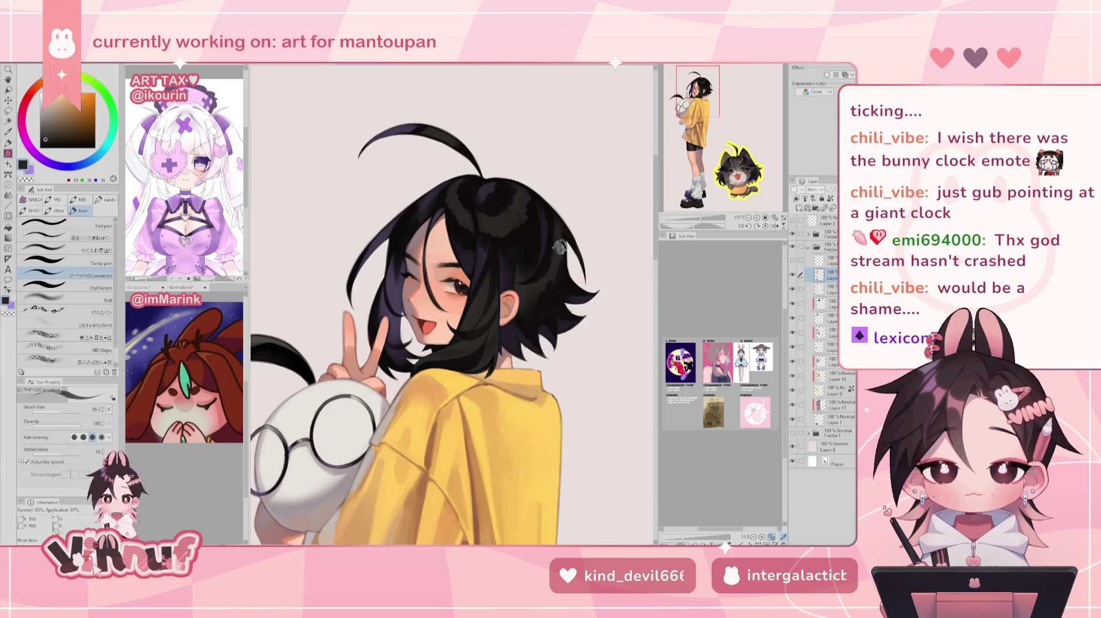
key("h")
left_click(367, 273, "alt")
key("h")
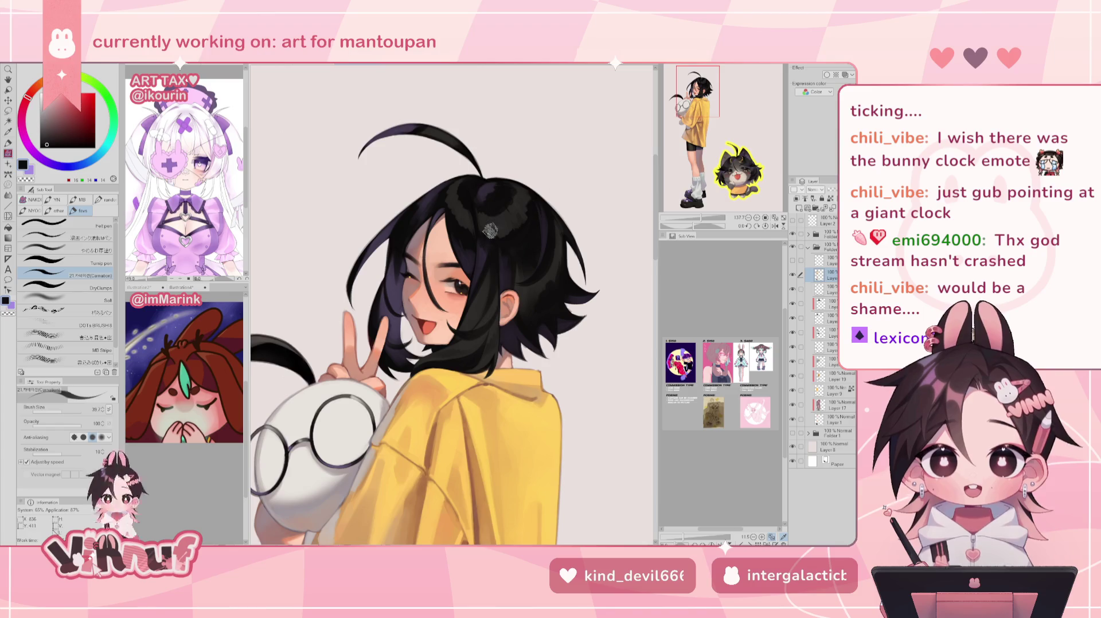
key("h")
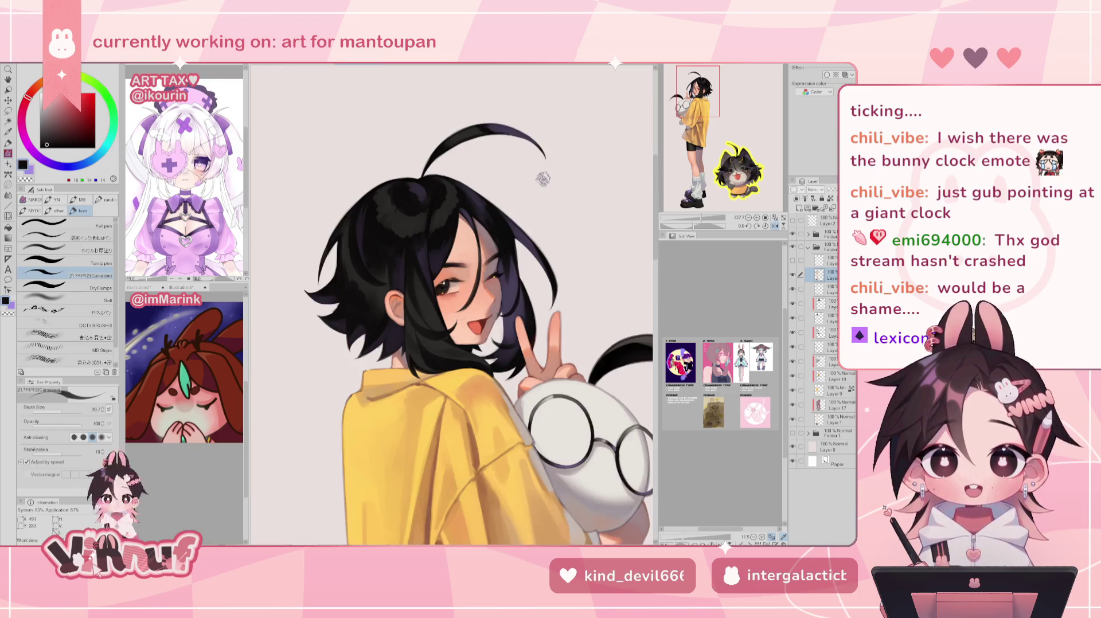
left_click(416, 244, "alt")
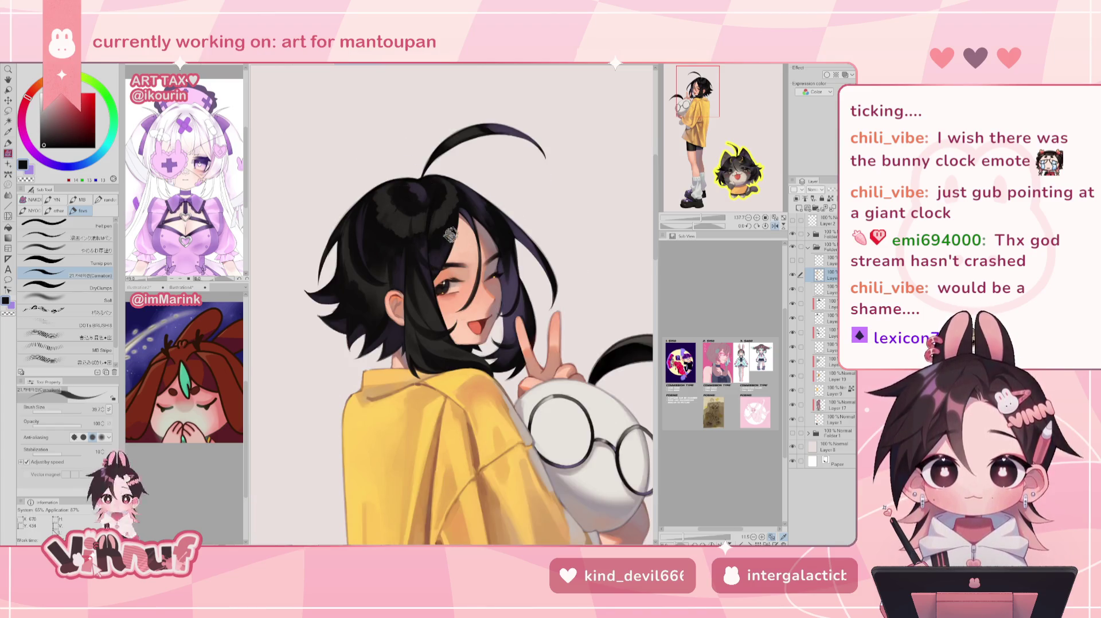
key("h")
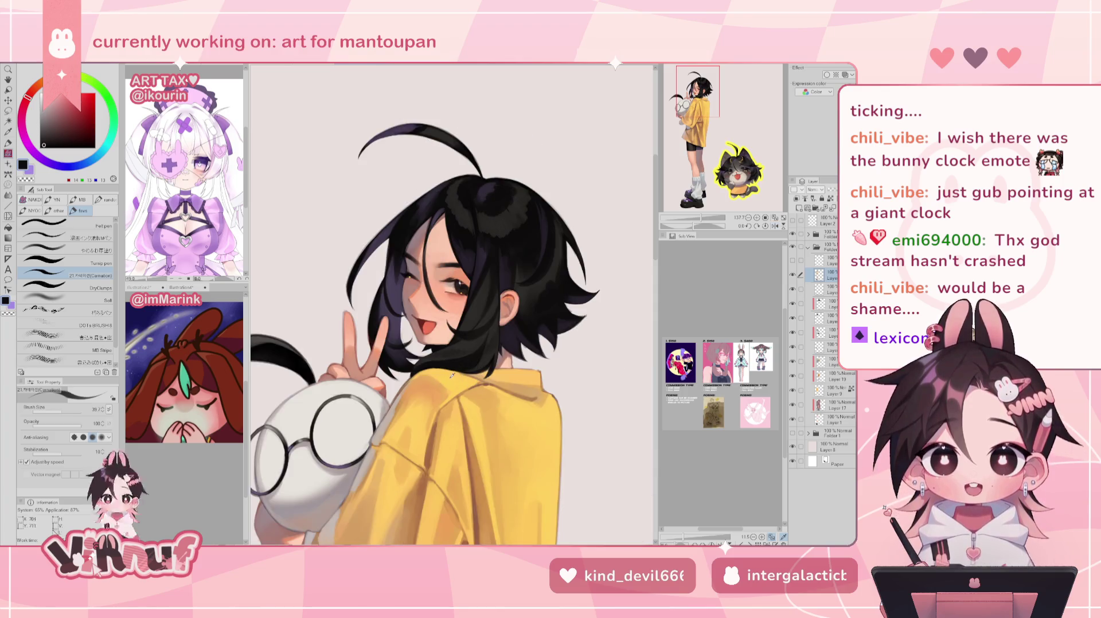
left_click(442, 371, "alt")
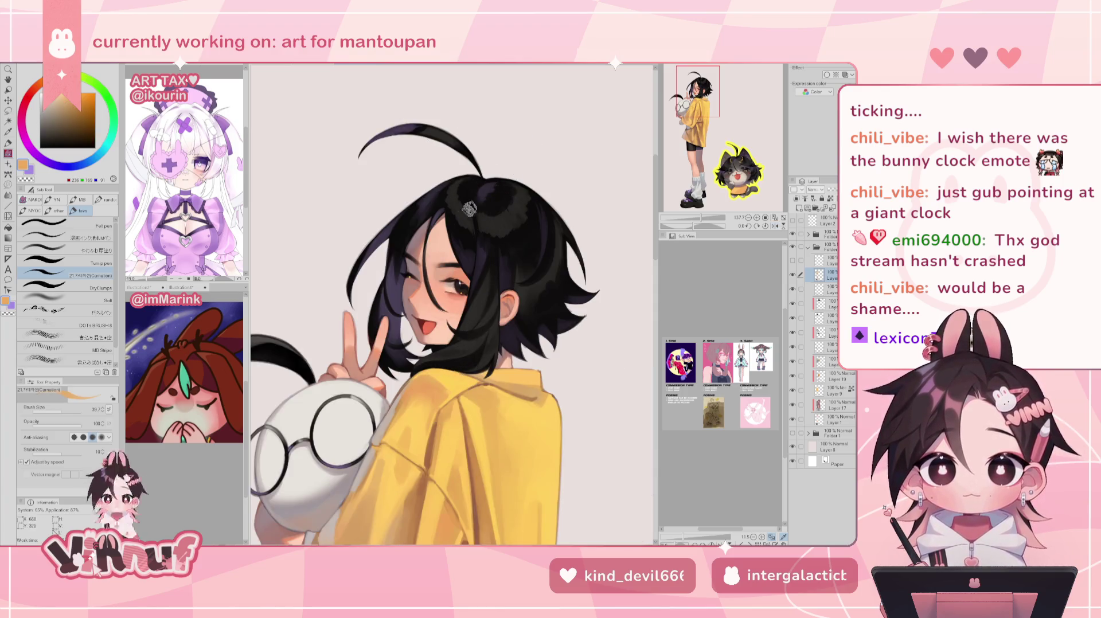
Paint an orange-yellow accent stroke on the hair bun, check it mirrored, then rotate the view
left_click_drag(481, 218, 502, 230)
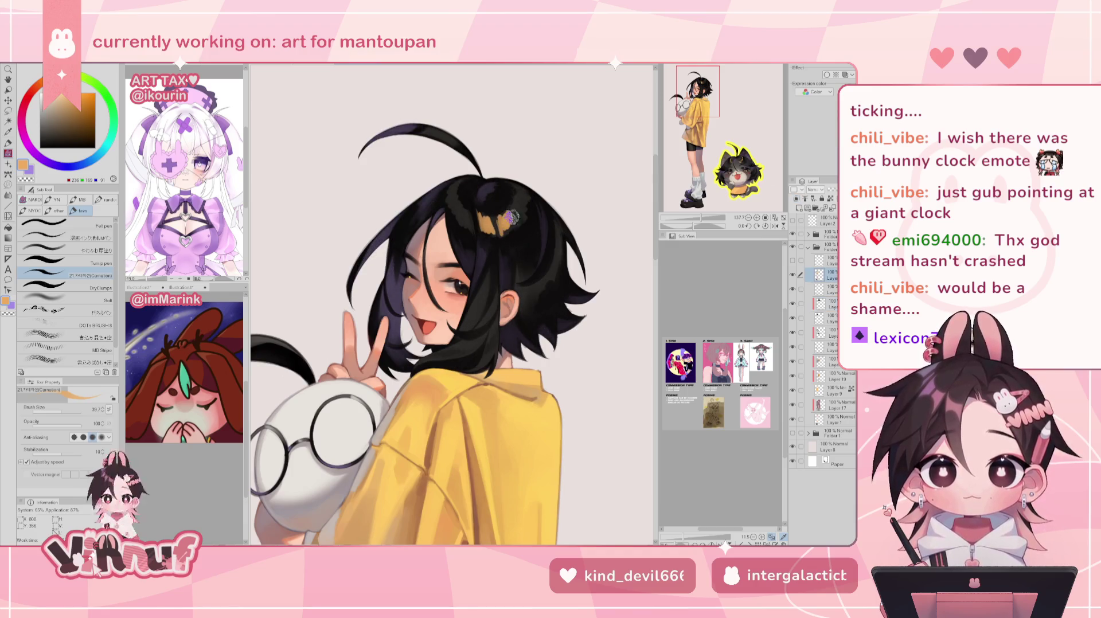
key("h")
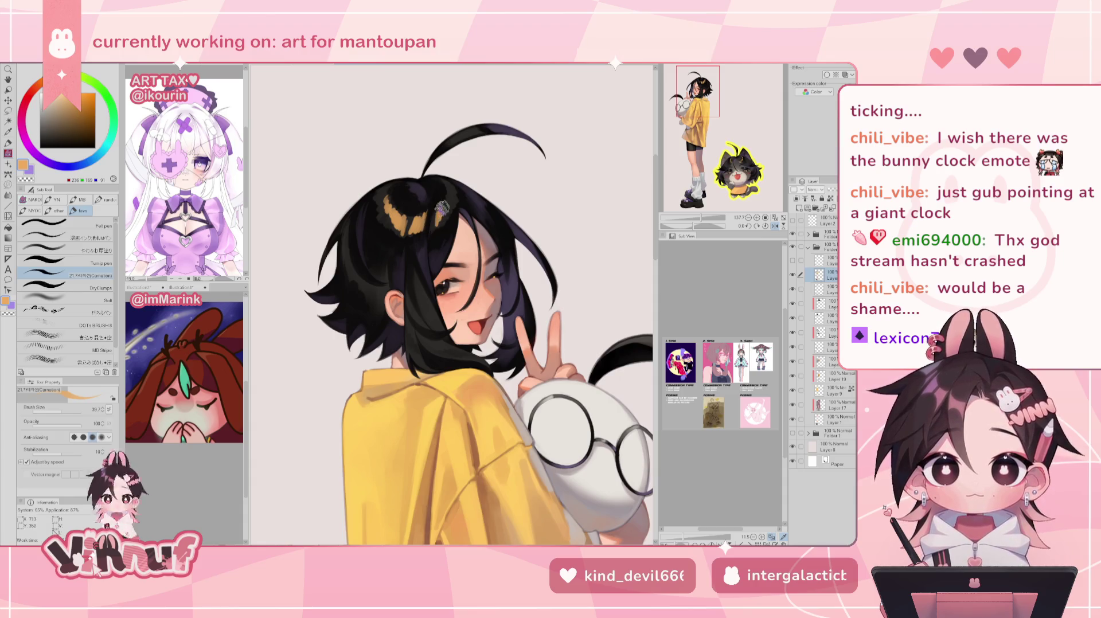
key("h")
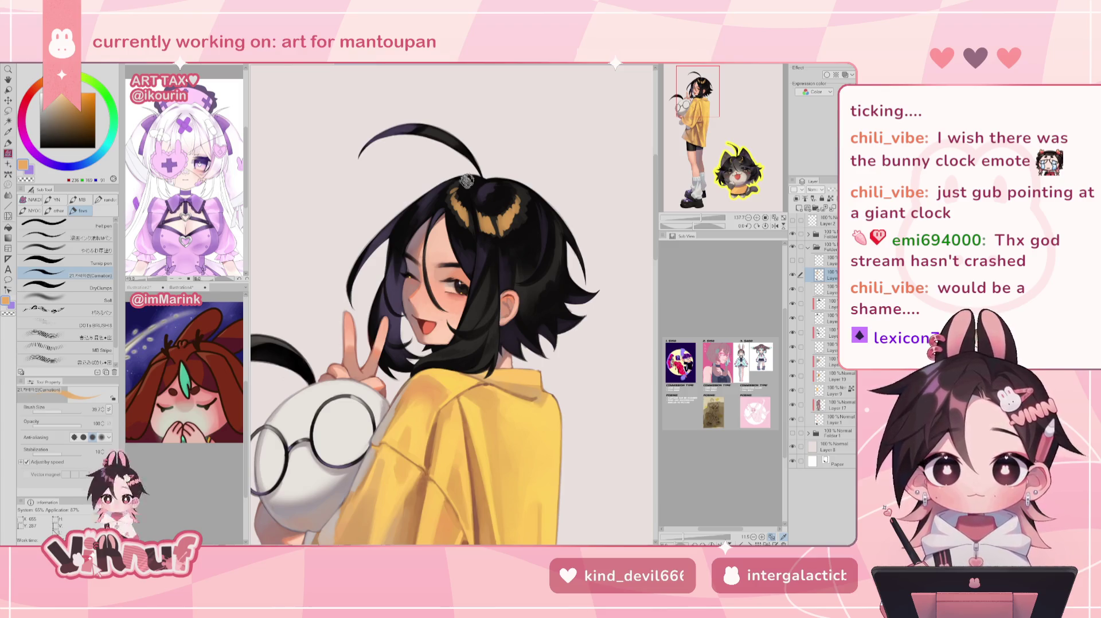
left_click_drag(466, 181, 397, 210)
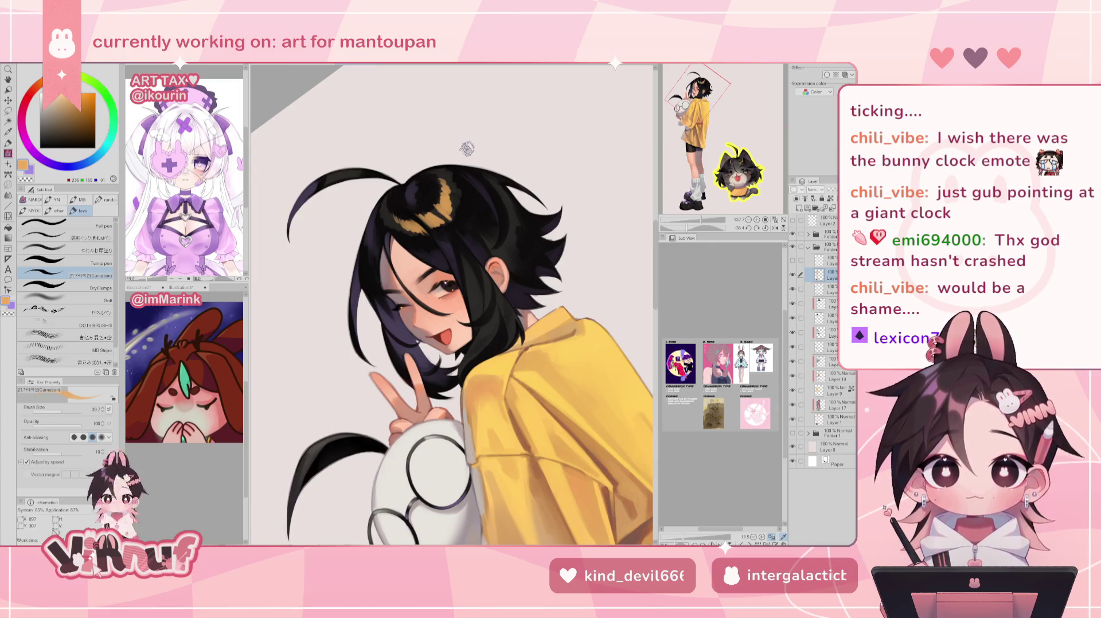
Fit the whole page to the window, zoom back on the head, and sample the shirt's yellow-orange
scroll(461, 154, "down", 5)
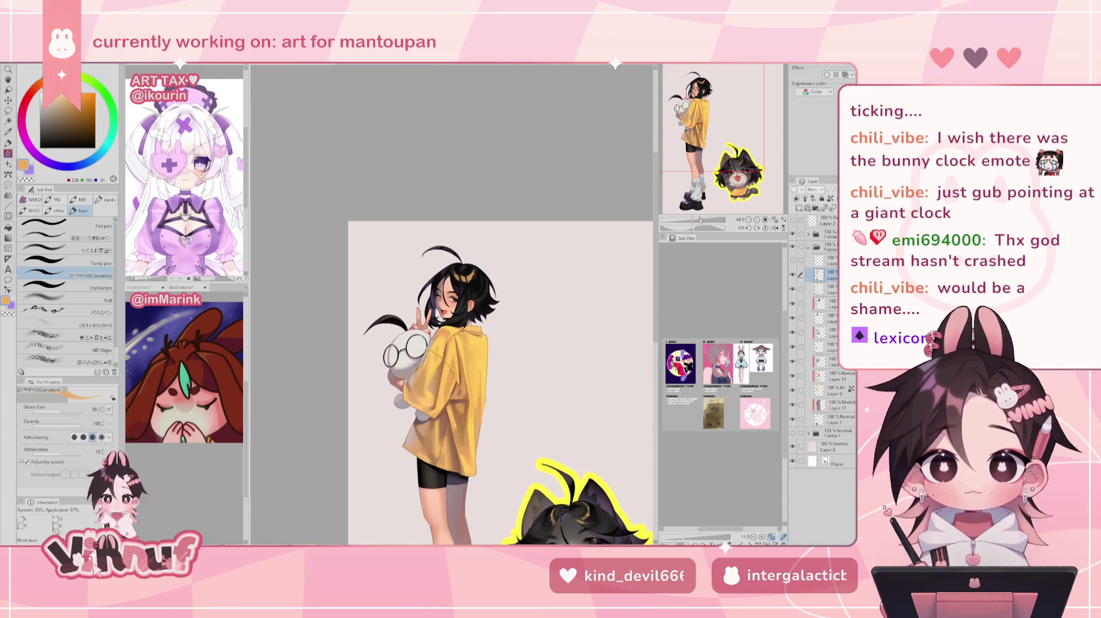
scroll(456, 304, "up", 5)
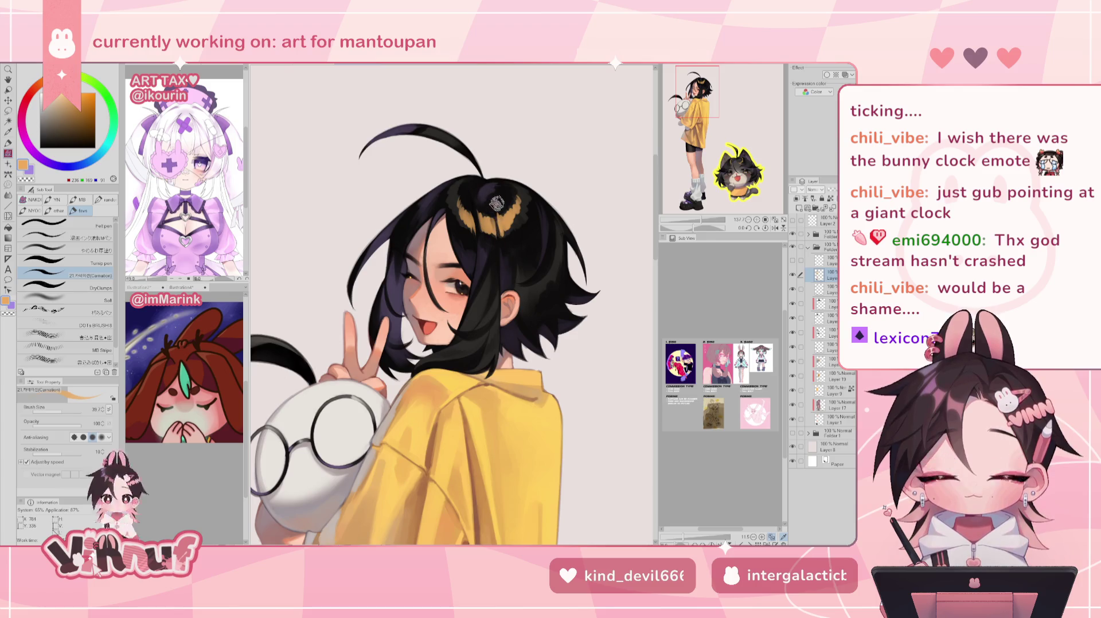
left_click(494, 204, "alt")
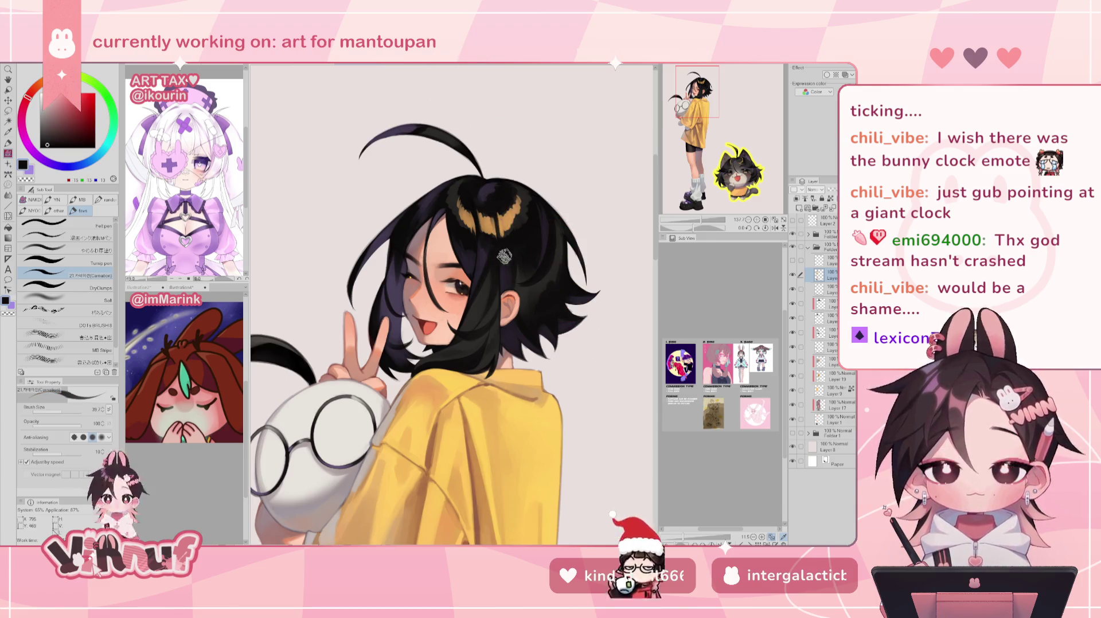
scroll(498, 245, "down", 5)
scroll(452, 305, "down", 1)
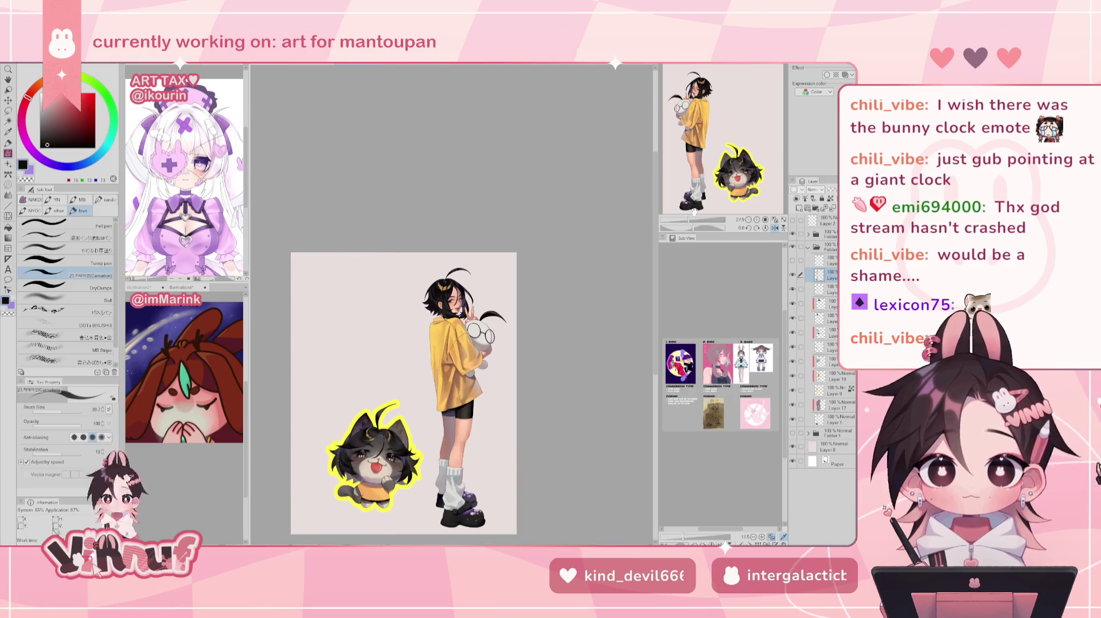
left_click(775, 220)
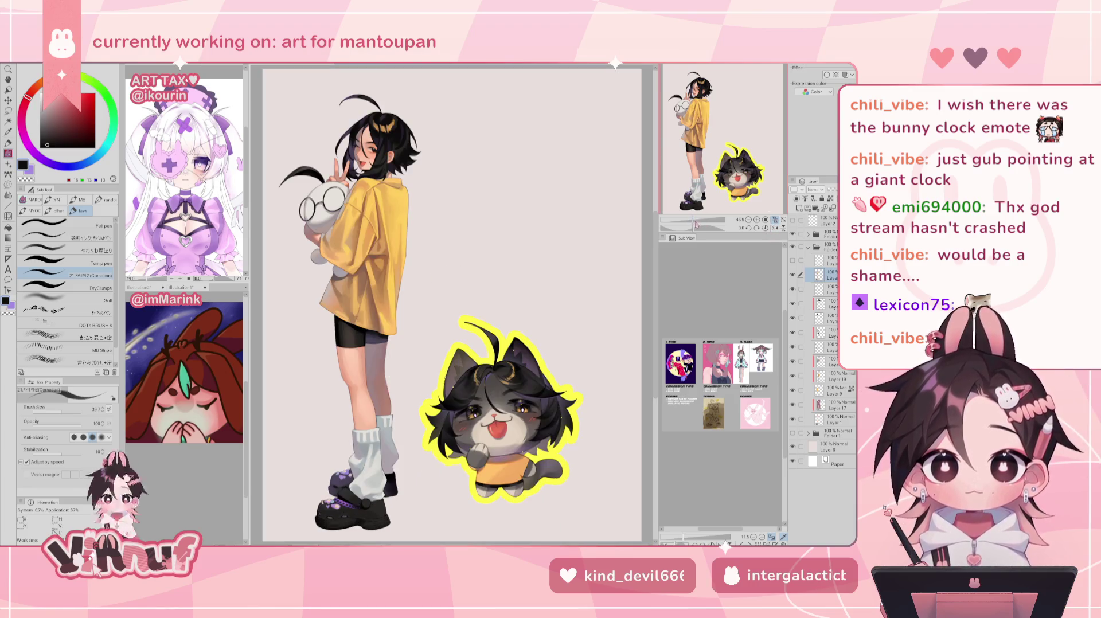
left_click(774, 228)
left_click(775, 227)
scroll(452, 304, "up", 3)
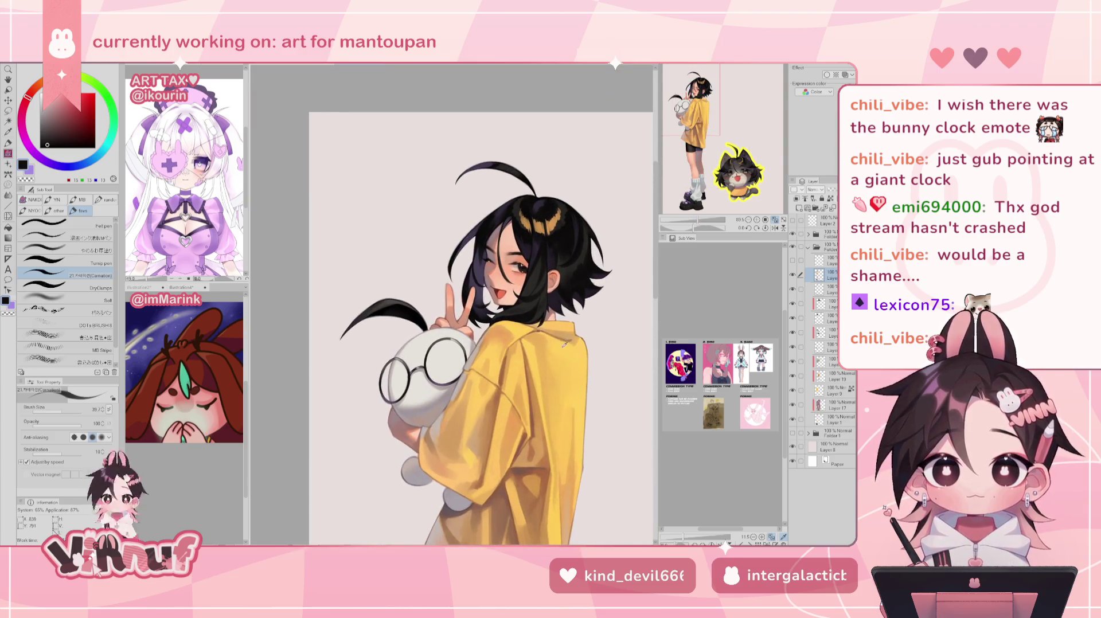
left_click(565, 346, "alt")
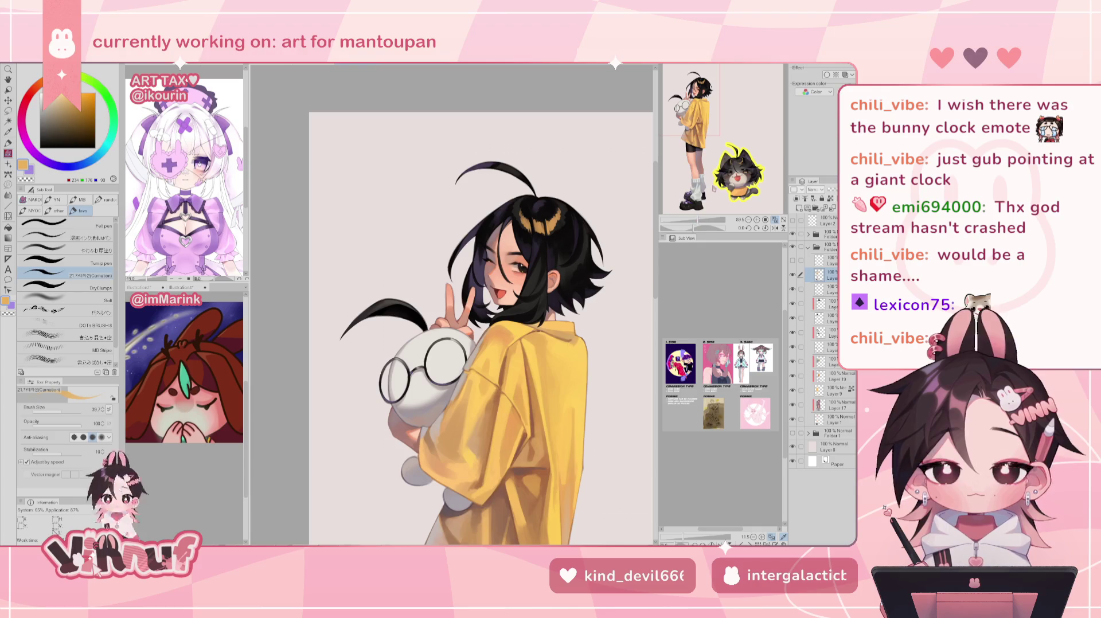
Restore the canvas view, add a layer to the selection, and create a new raster layer
left_click(775, 227)
left_click(774, 227)
left_click_drag(699, 220, 711, 220)
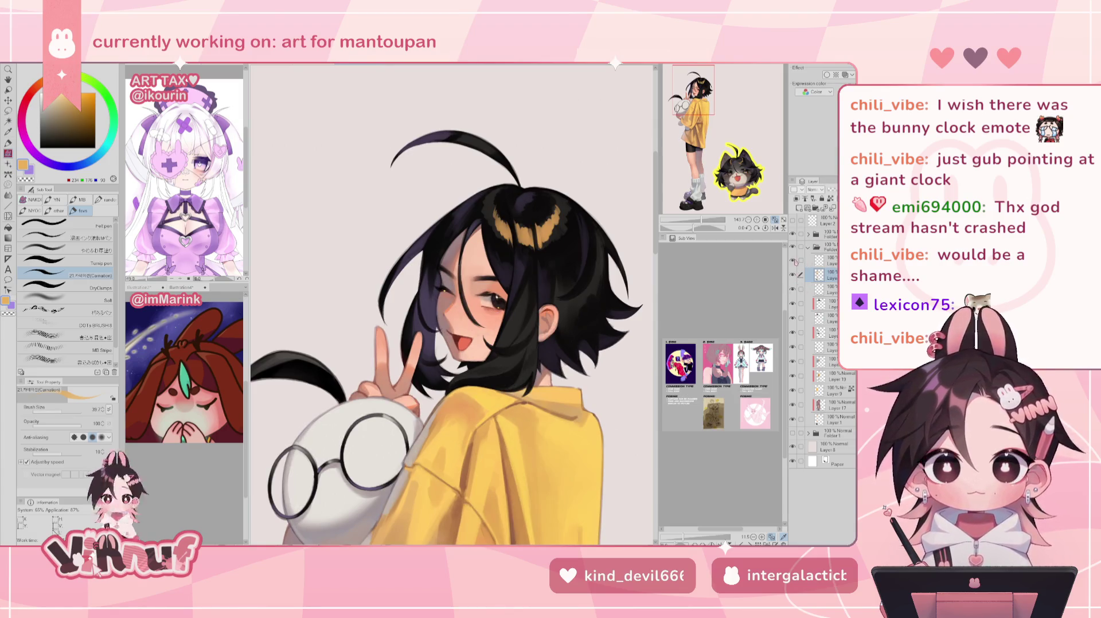
left_click(798, 261)
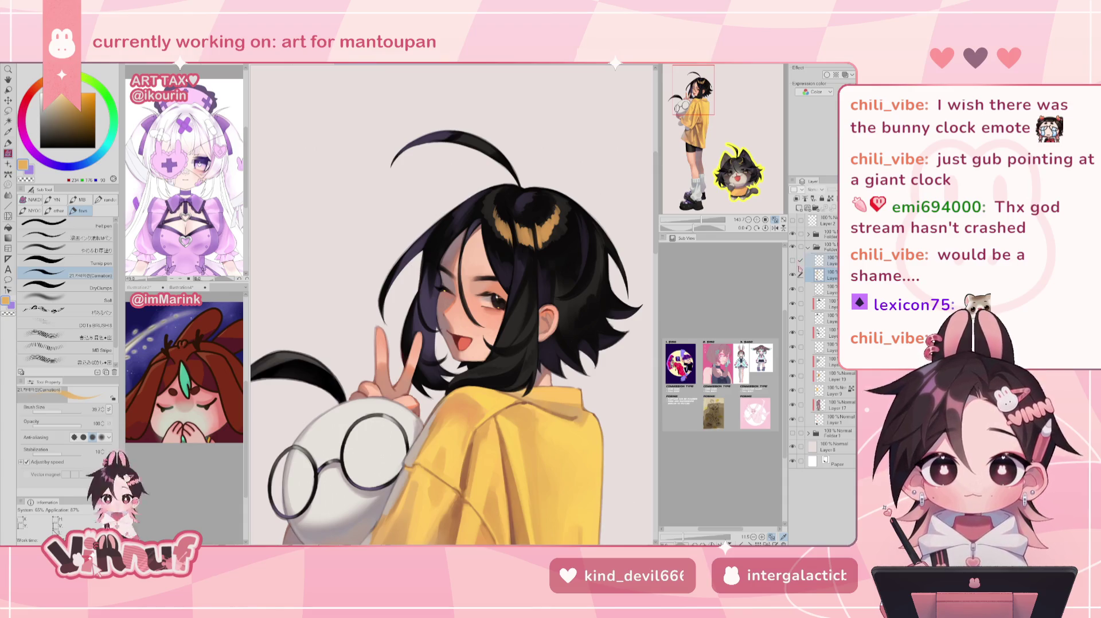
left_click(798, 207)
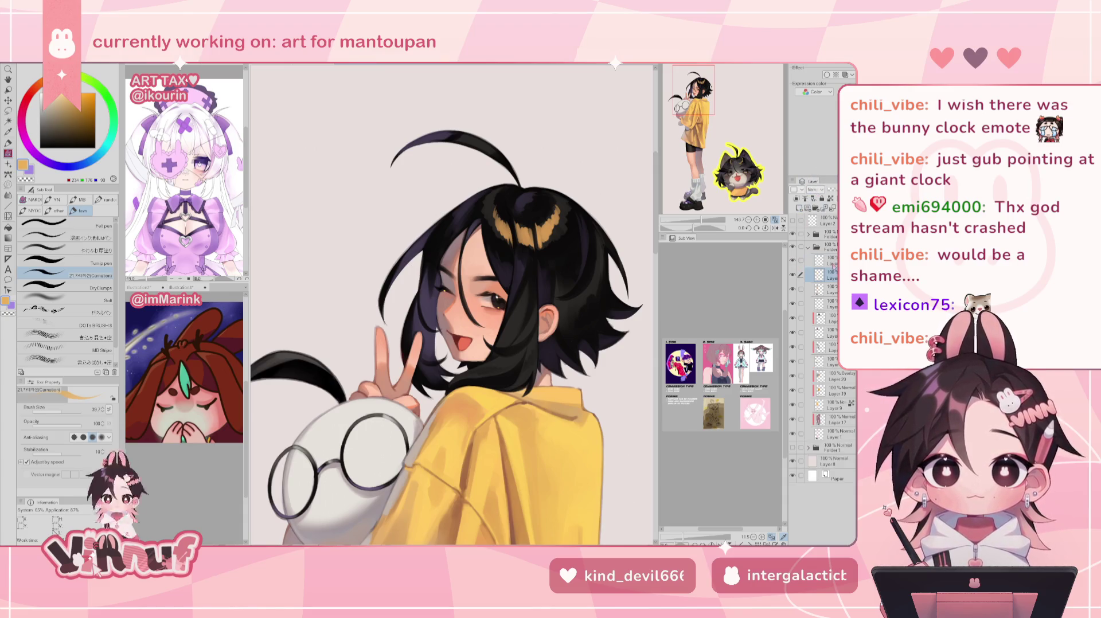
left_click(84, 225)
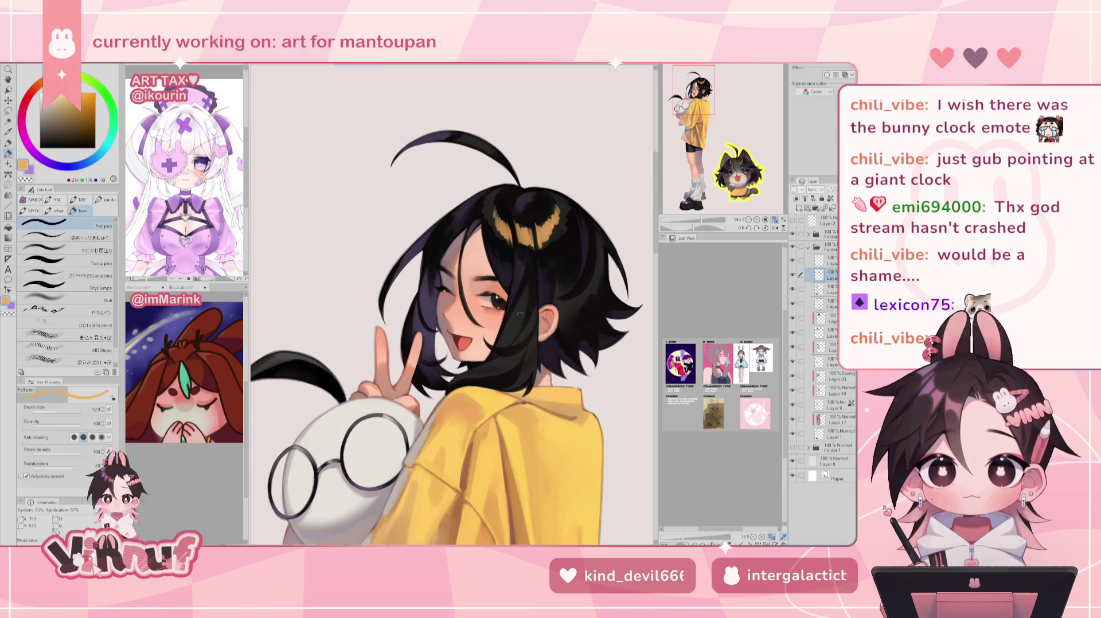
Add a short black brow stroke above the eye and toggle the glasses layers to compare
left_click(518, 323, "alt")
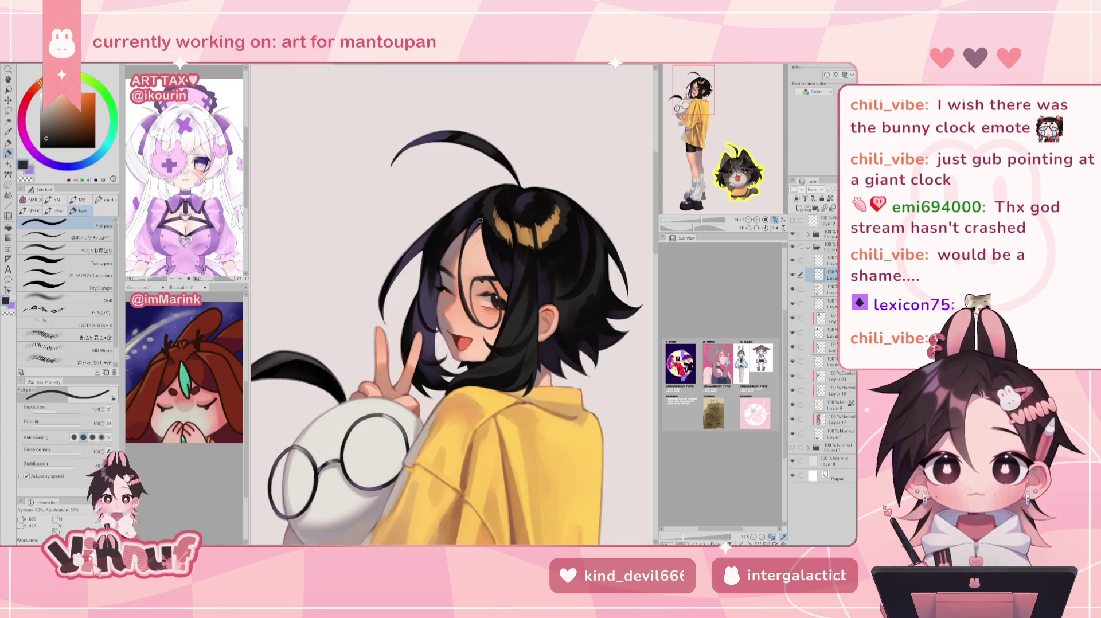
left_click_drag(465, 290, 477, 281)
left_click(793, 290)
left_click(792, 290)
left_click(793, 290)
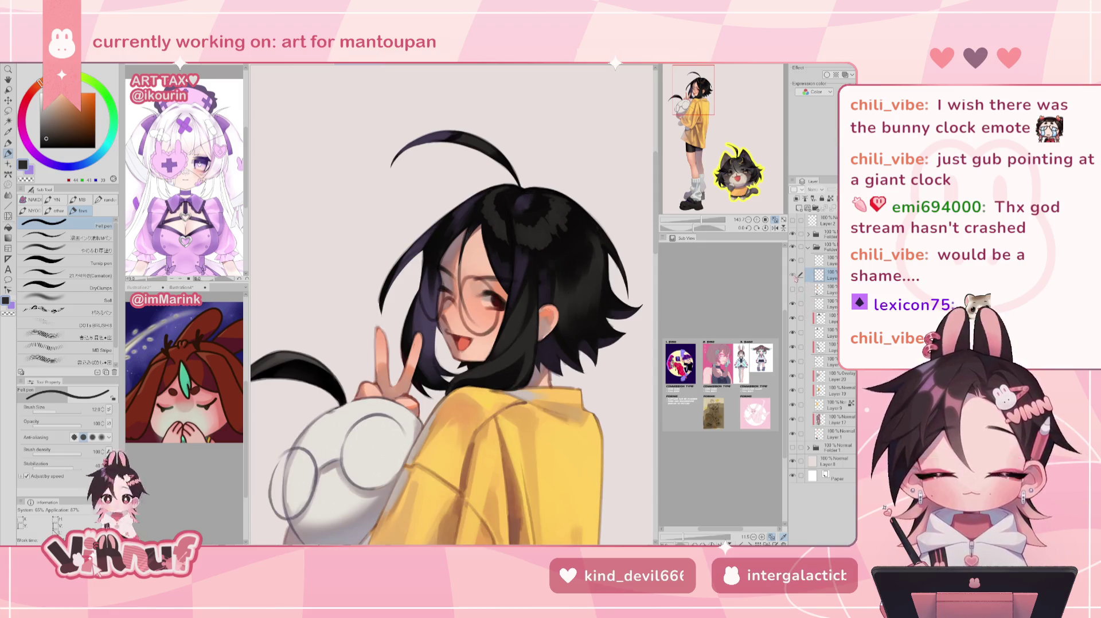
left_click(793, 261)
left_click(793, 261)
left_click(794, 261)
left_click(794, 261)
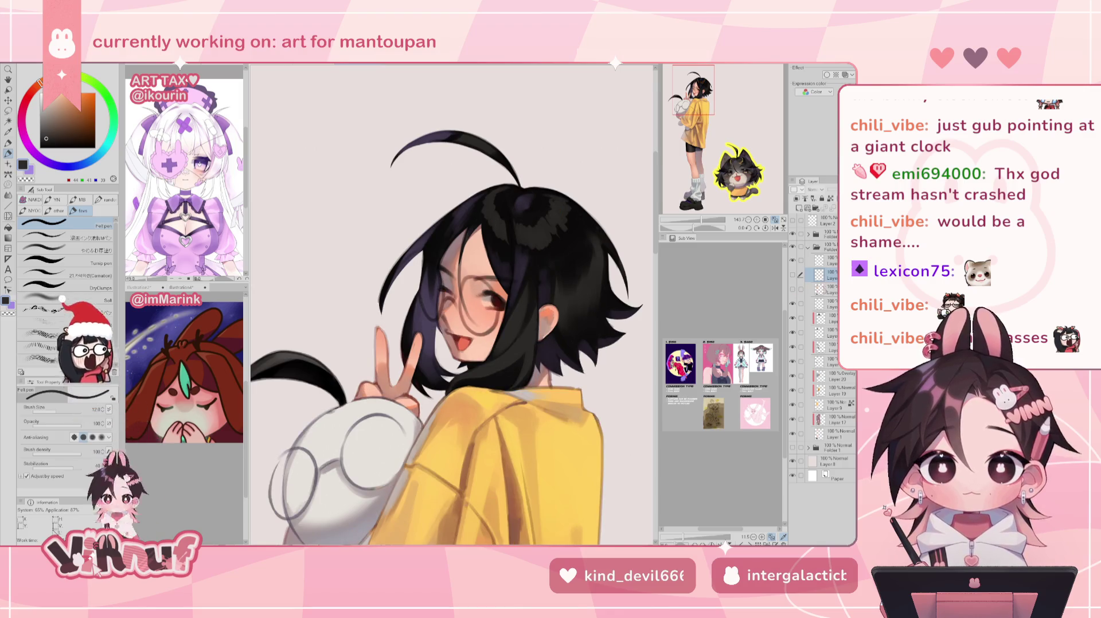
Attempt the left glasses rim on the face with the felt pen several times, undoing each stroke
left_click(799, 208)
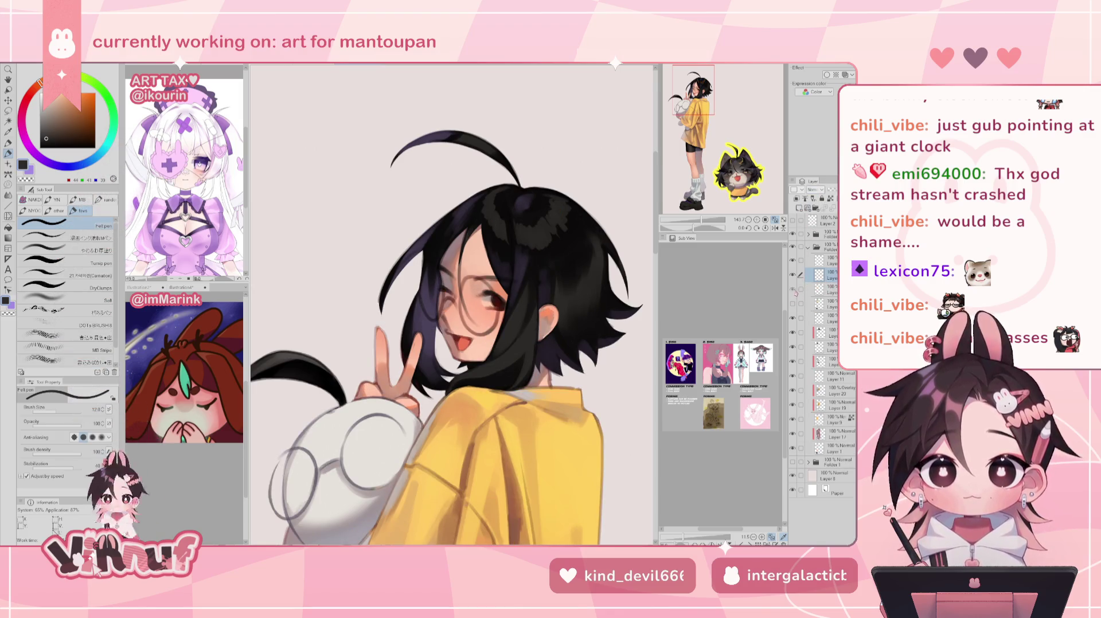
key("ctrl+e")
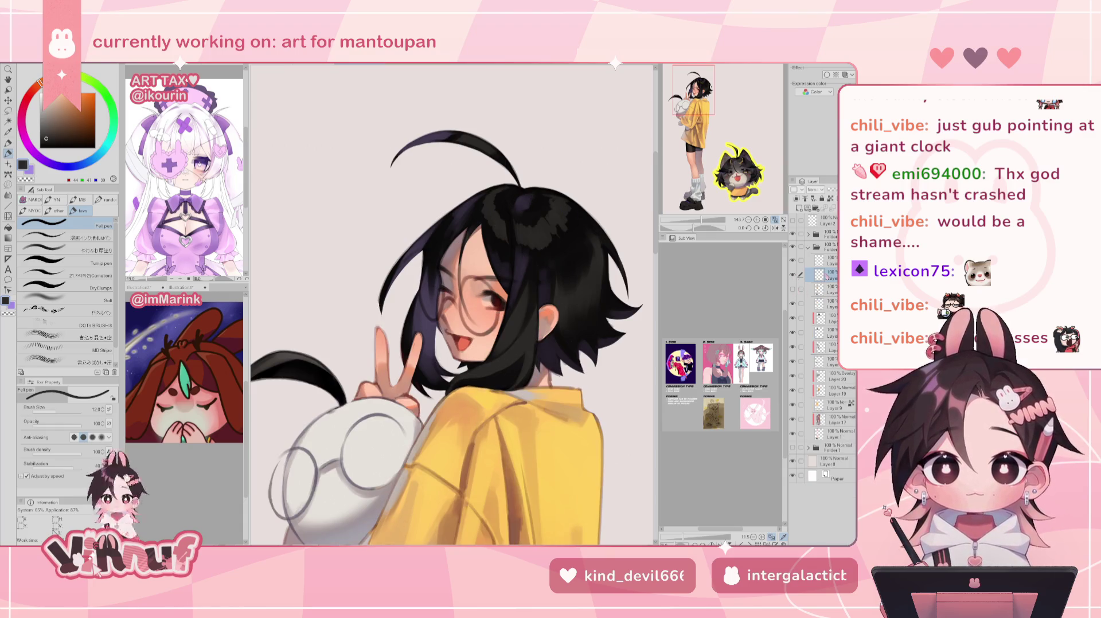
key("e")
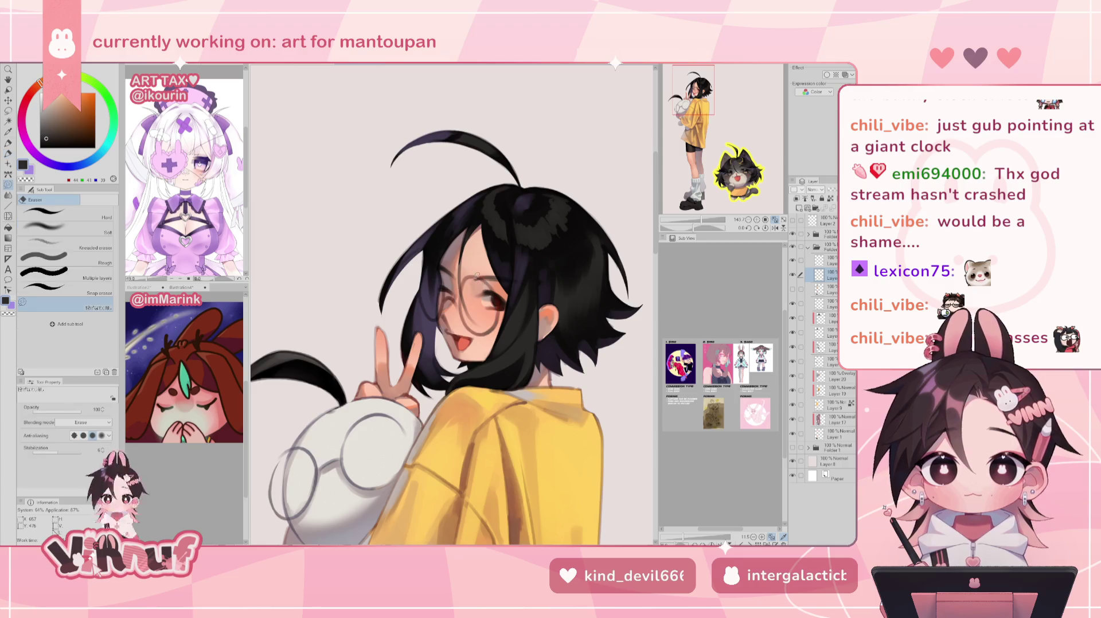
key("p")
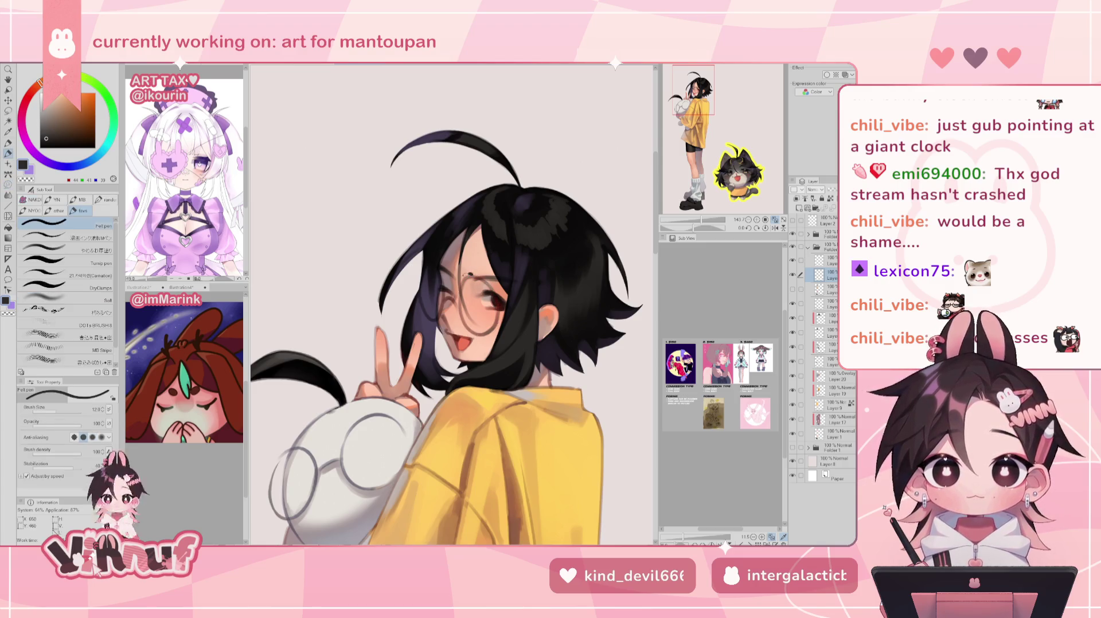
left_click_drag(471, 283, 488, 331)
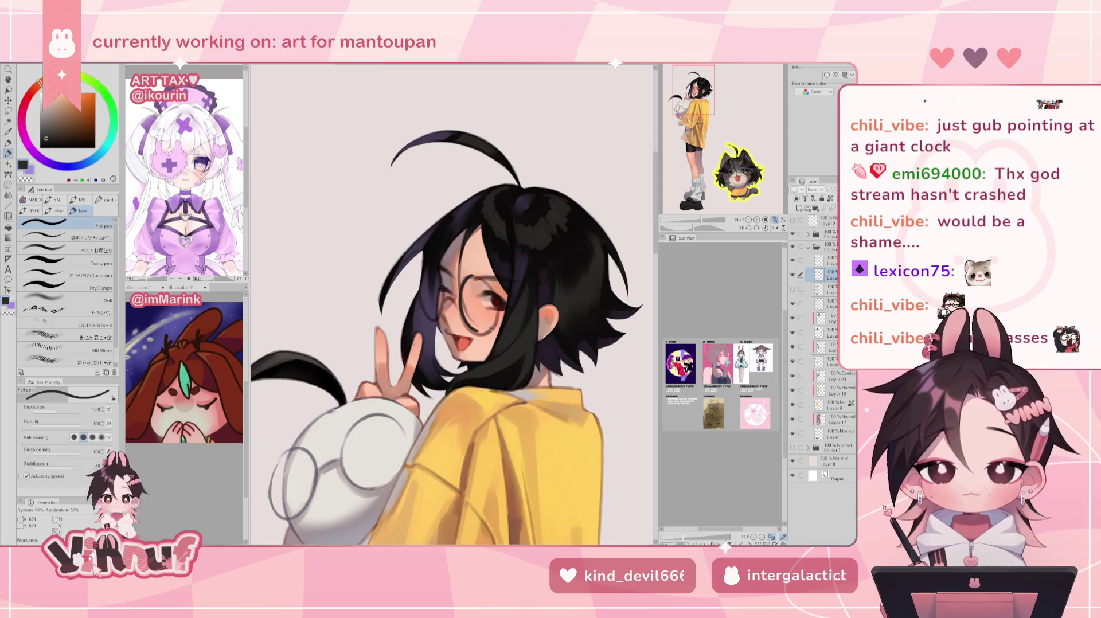
key("ctrl+z")
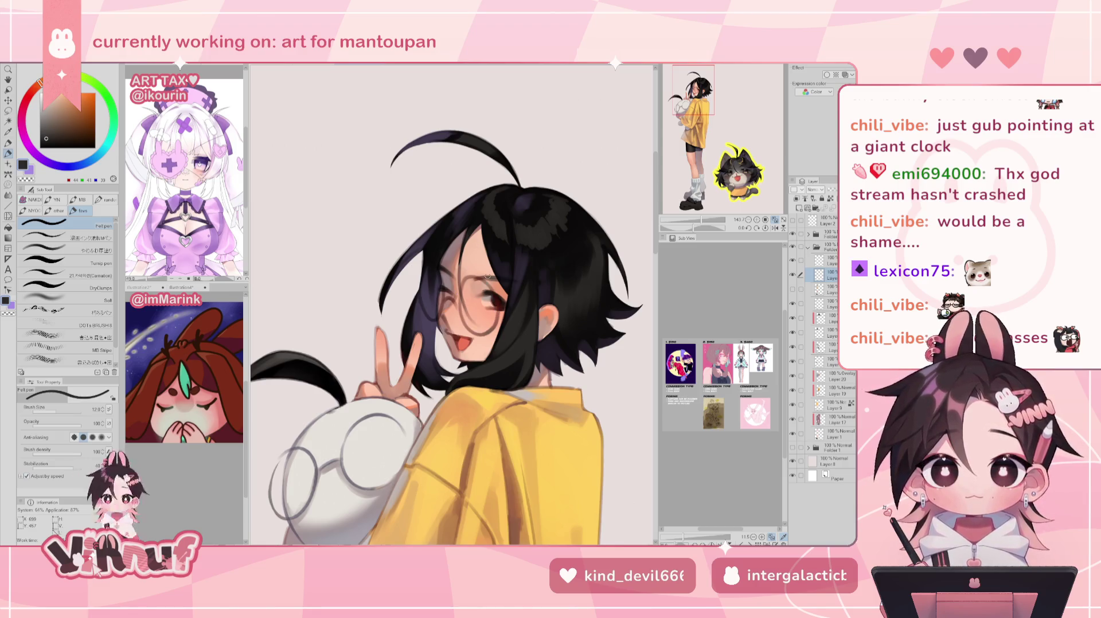
left_click_drag(459, 294, 486, 328)
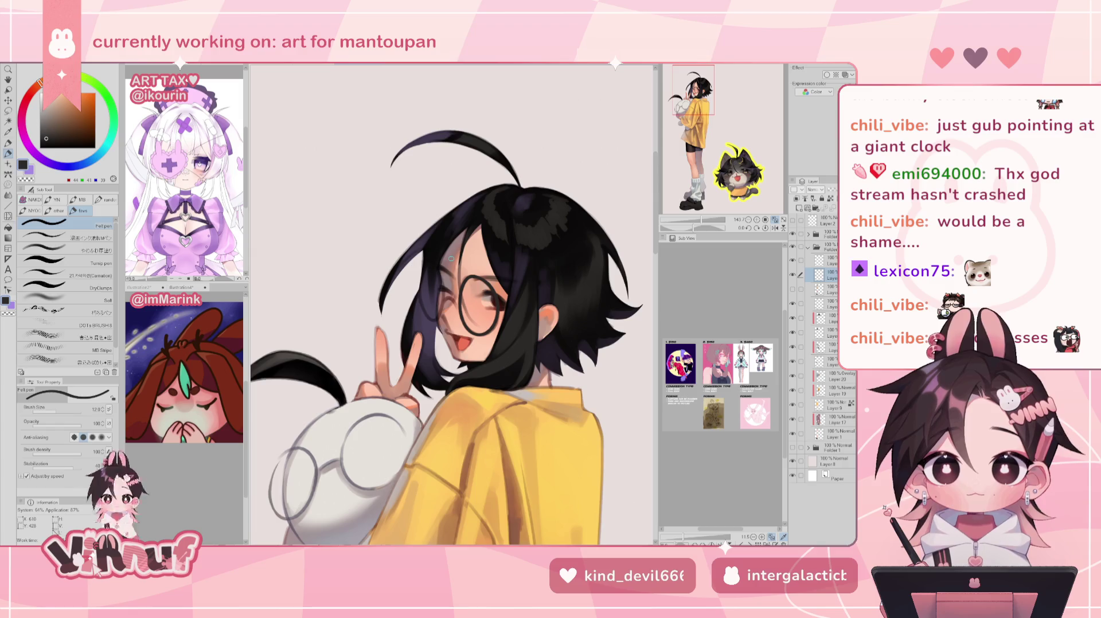
key("ctrl+z")
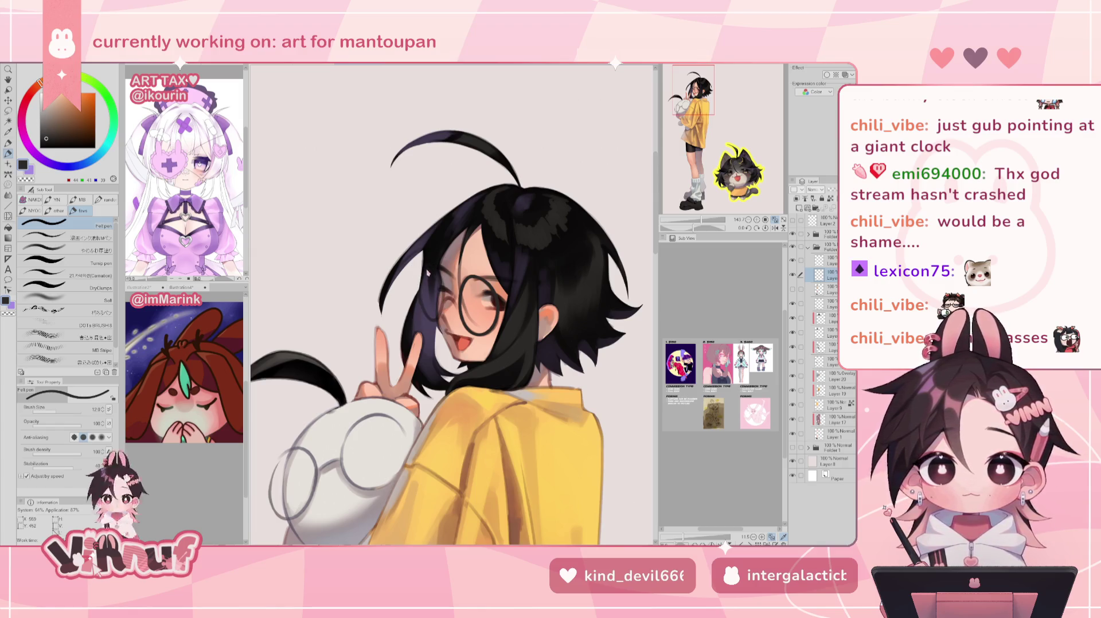
key("ctrl+z")
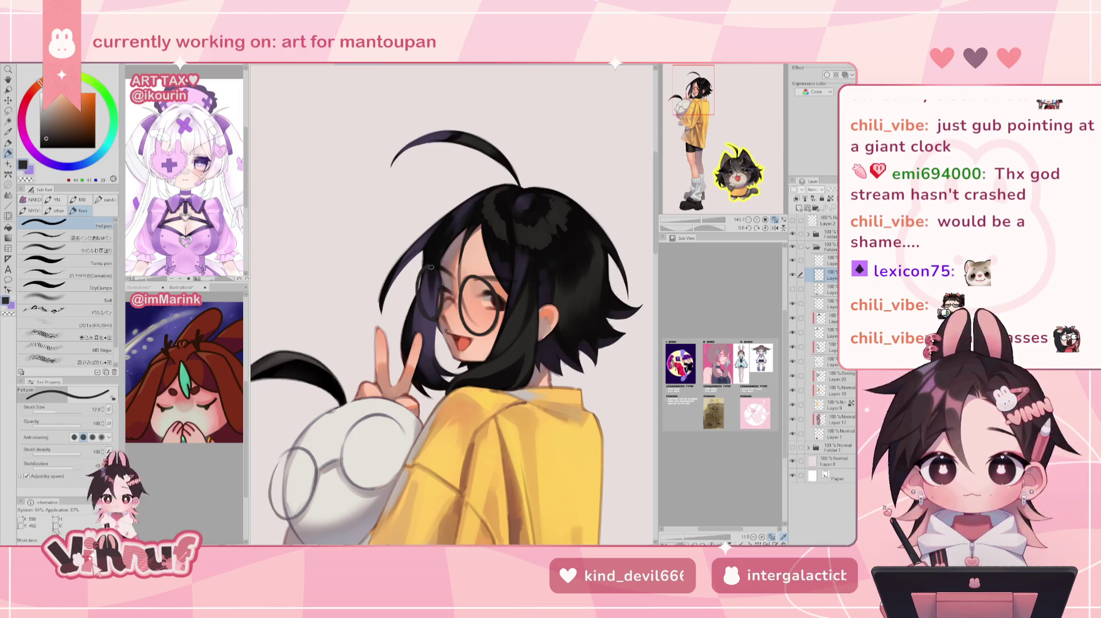
key("ctrl+z")
left_click_drag(431, 263, 422, 316)
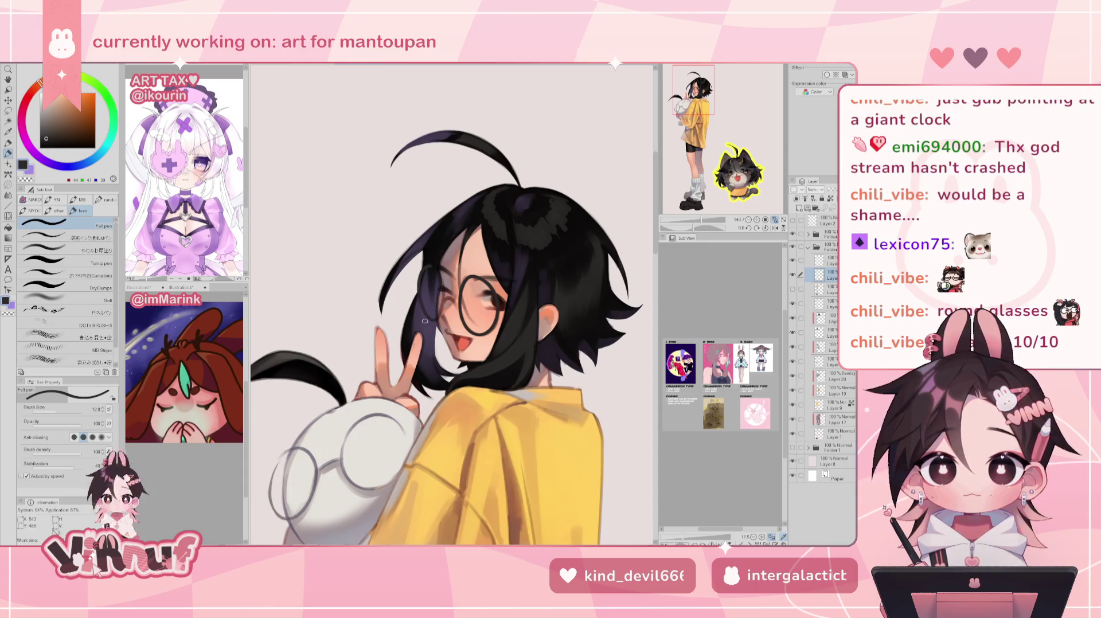
key("ctrl+z")
left_click_drag(435, 265, 427, 278)
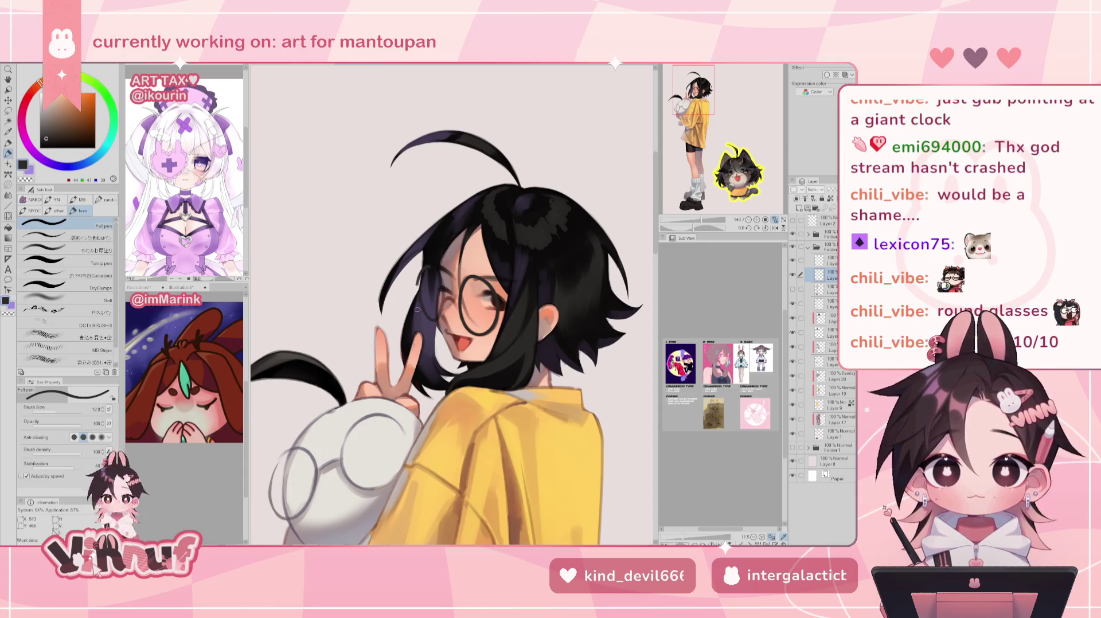
key("ctrl+z")
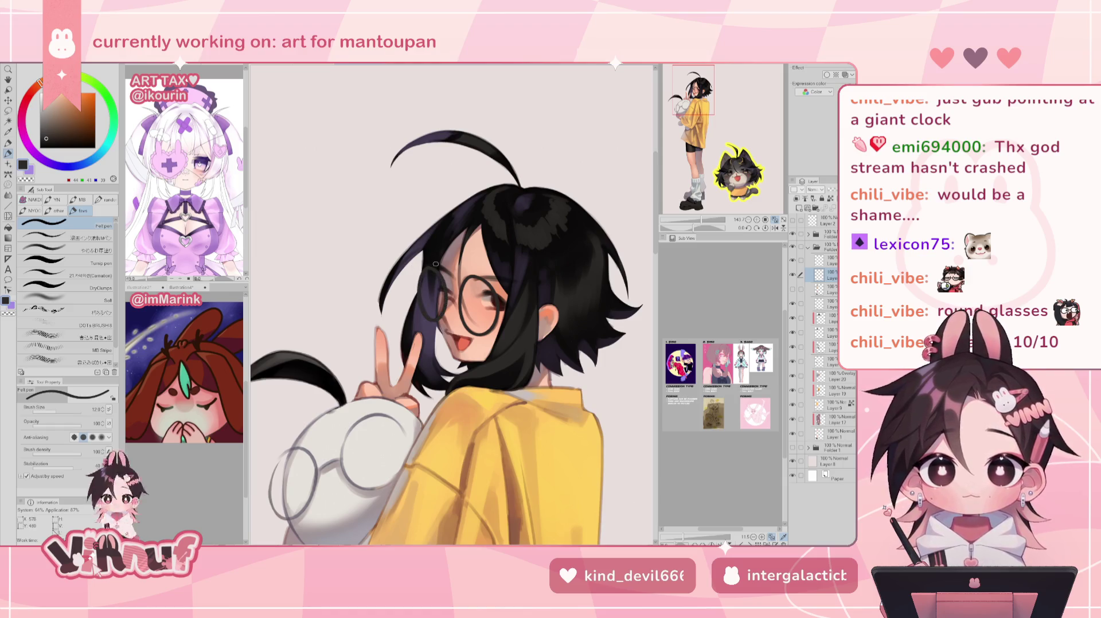
Show the plush glasses and hair highlights again and briefly hide the face glasses to compare
left_click(795, 290)
left_click(795, 289)
left_click(795, 290)
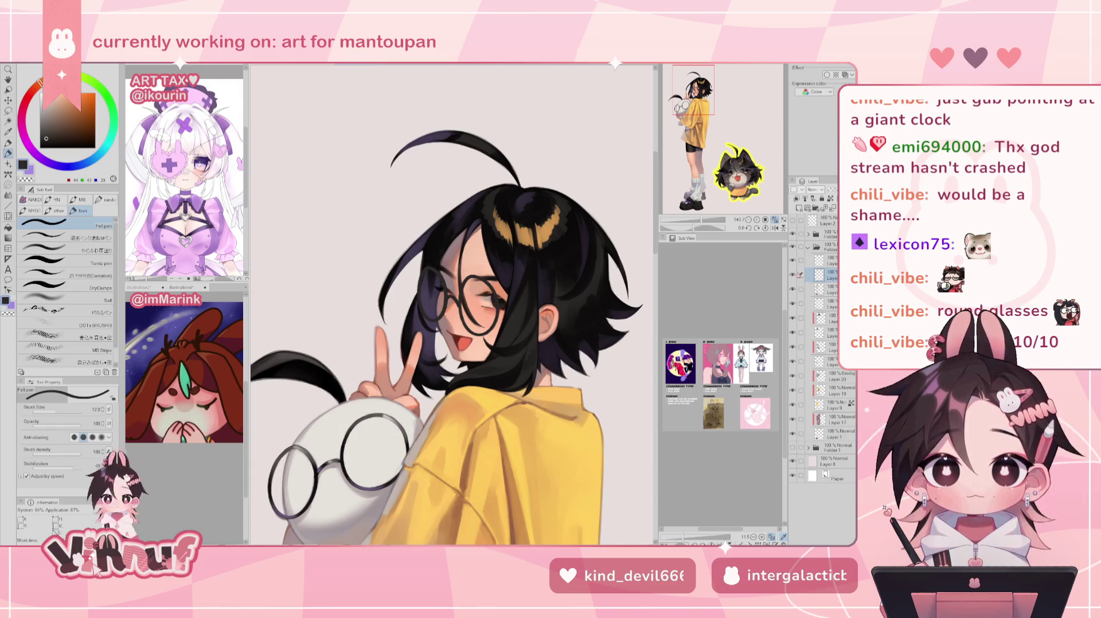
left_click(798, 278)
left_click(798, 276)
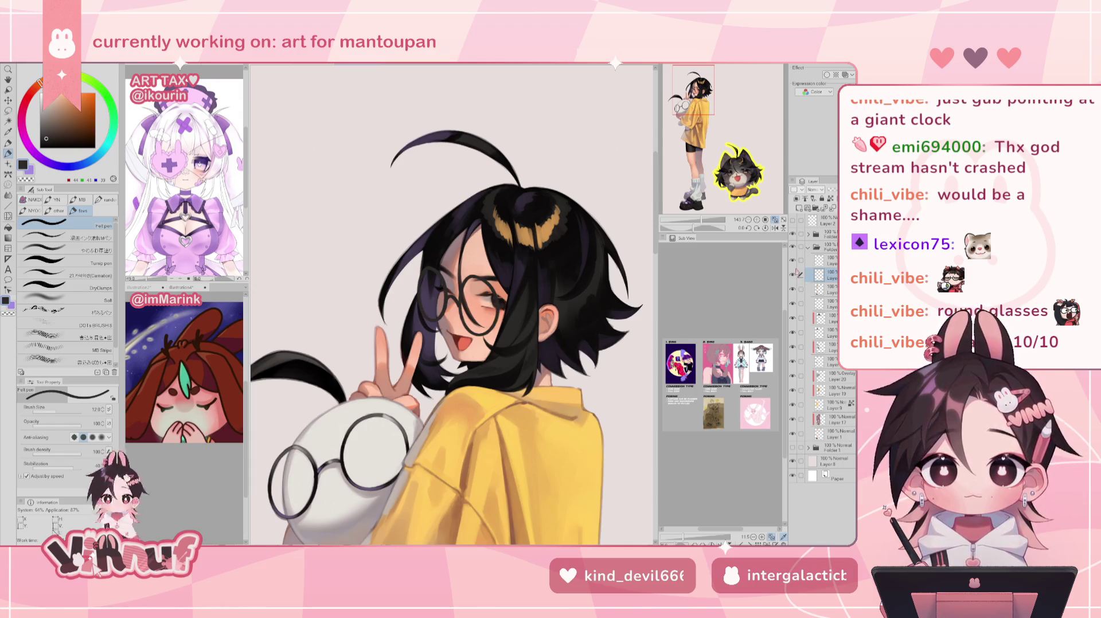
Cancel the transform and set the Liquify brush size to 111.3 at 133% zoom
key("ctrl+t")
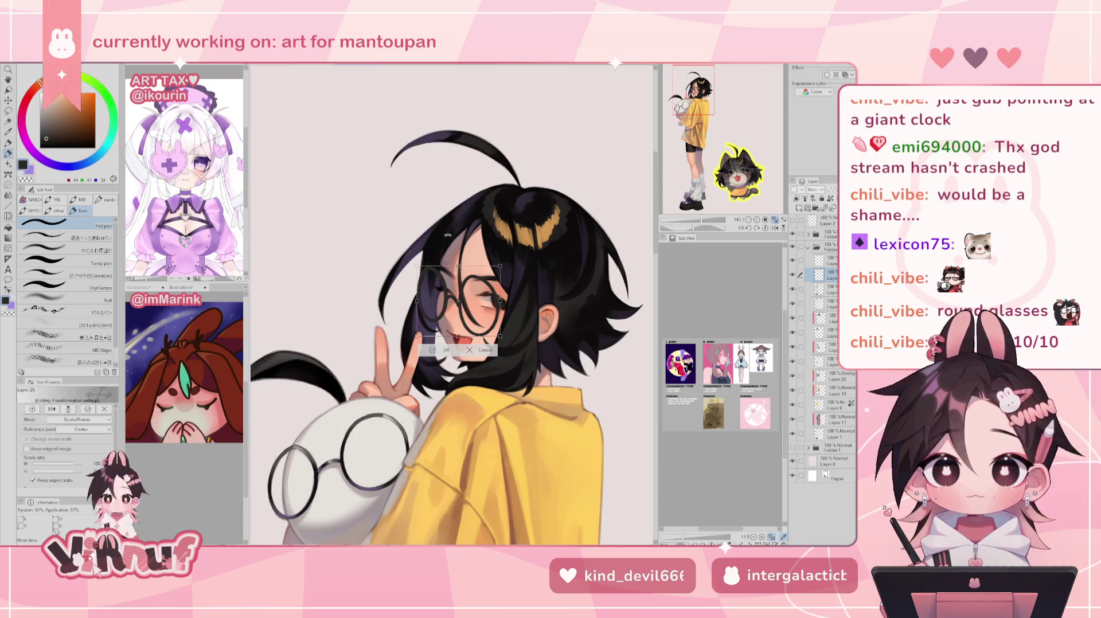
key("Return")
key("j")
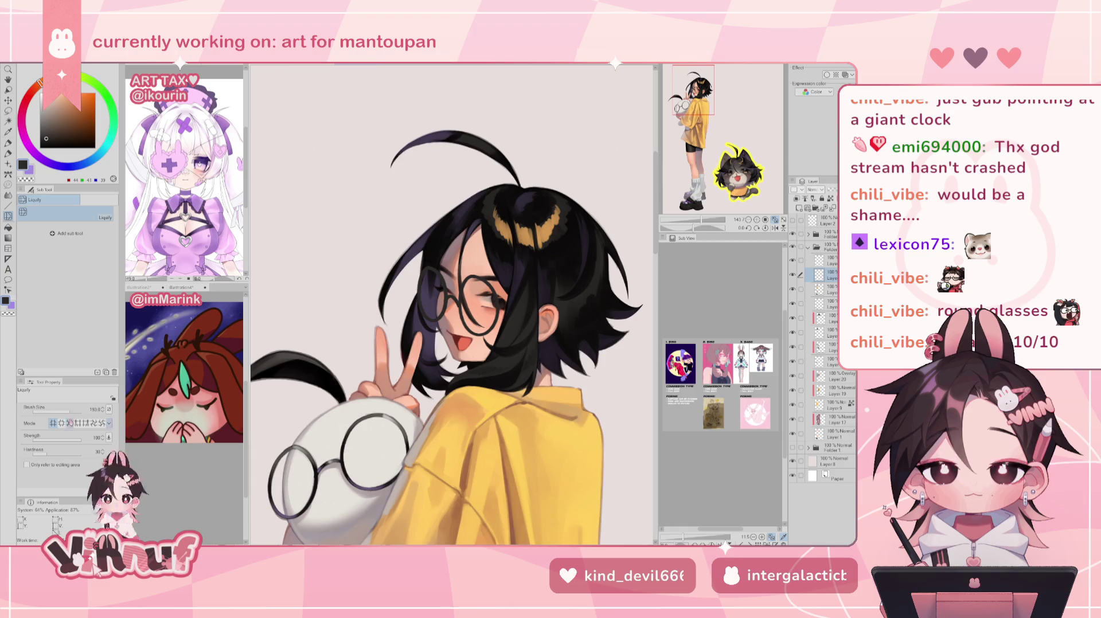
mouse_move(451, 303)
left_mouse_down()
mouse_move(436, 324)
mouse_move(483, 279)
mouse_move(490, 346)
mouse_move(467, 298)
left_mouse_up()
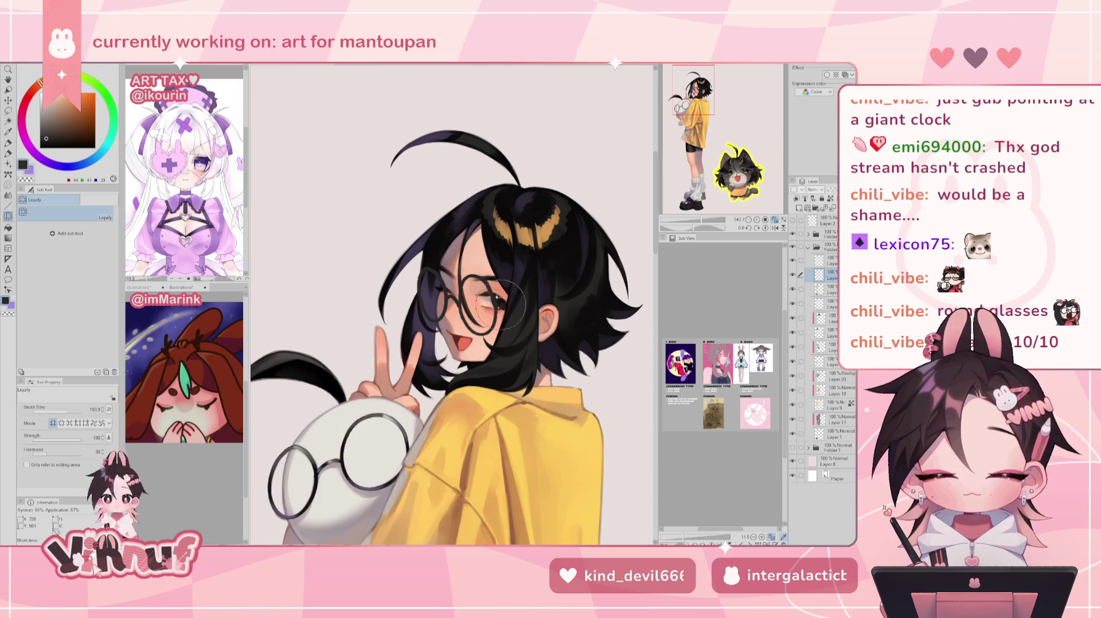
key("h")
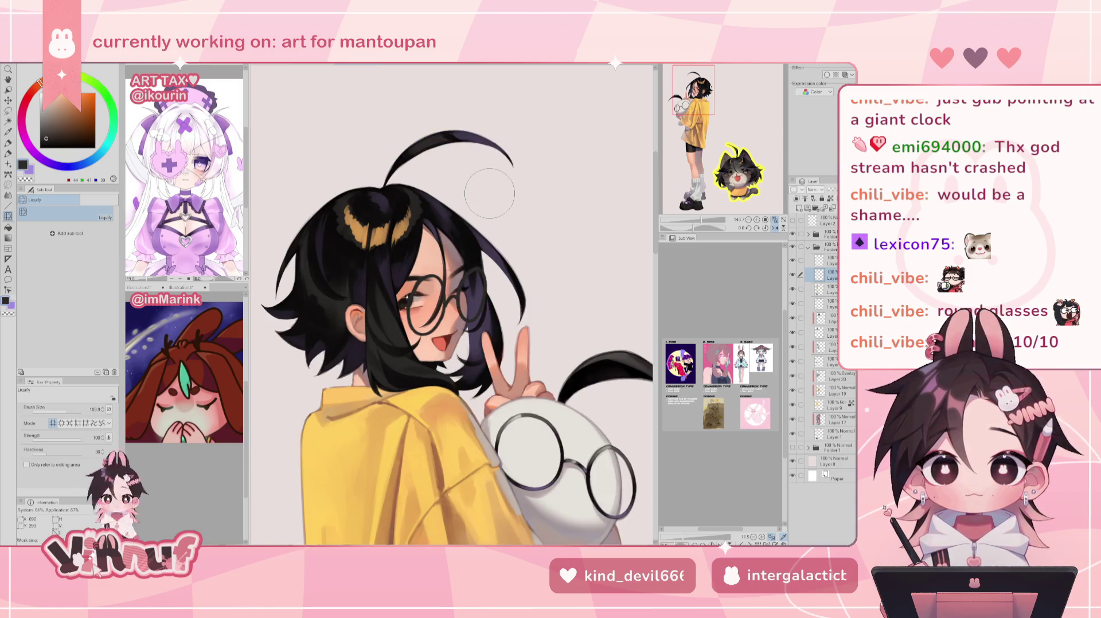
key("h")
left_click_drag(702, 219, 709, 203)
left_click(75, 409)
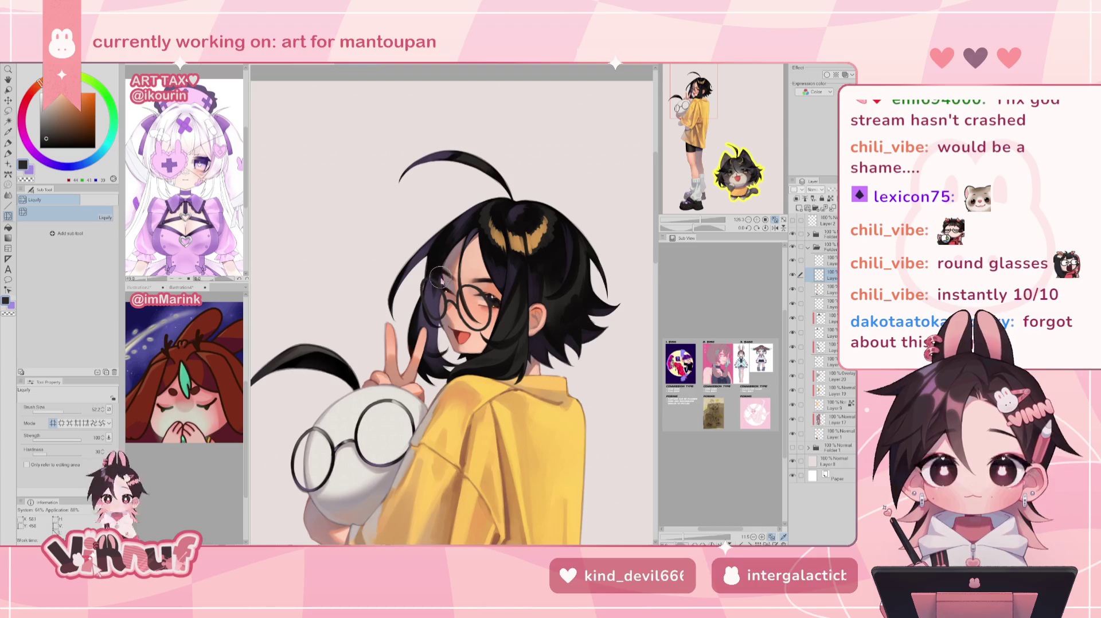
left_click(72, 414)
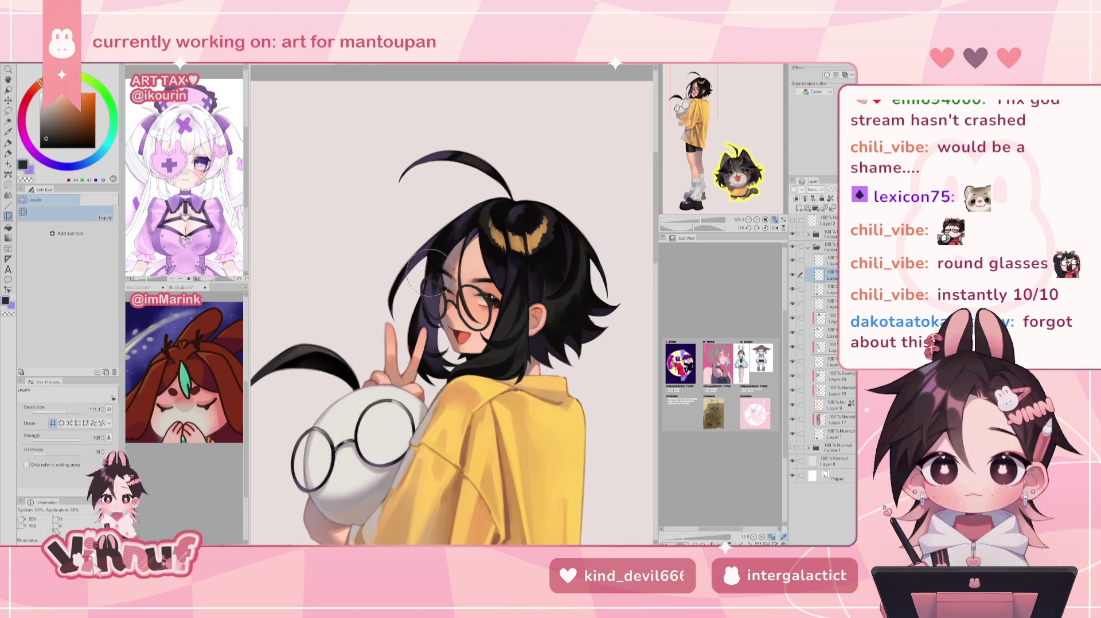
Push the hair edge beside the glasses with Liquify, checking in mirrored view
key("h")
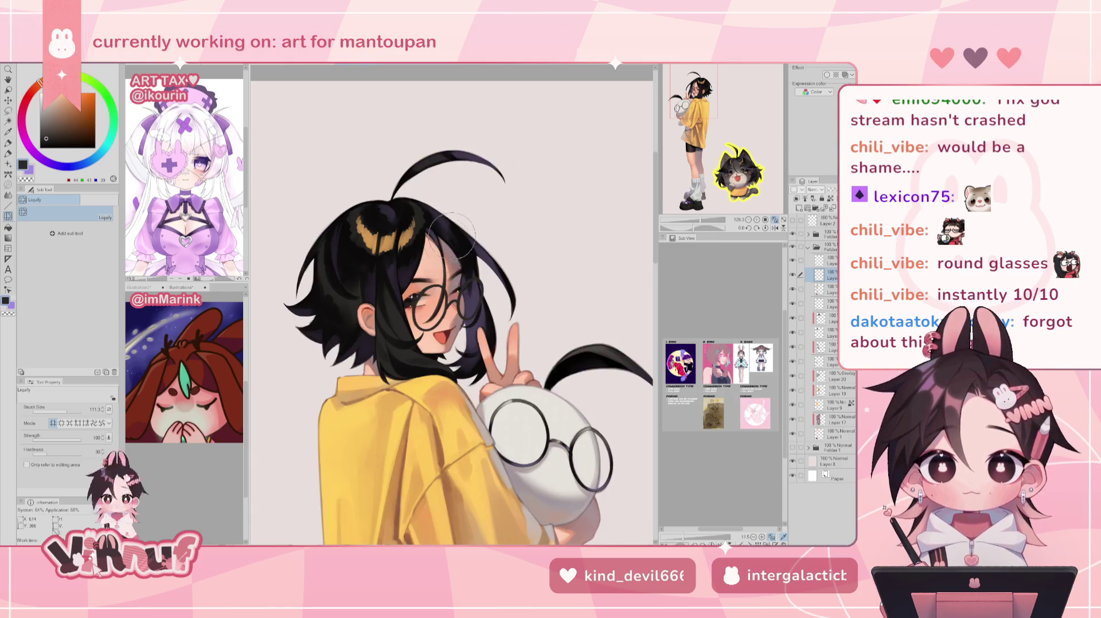
left_click_drag(481, 252, 492, 245)
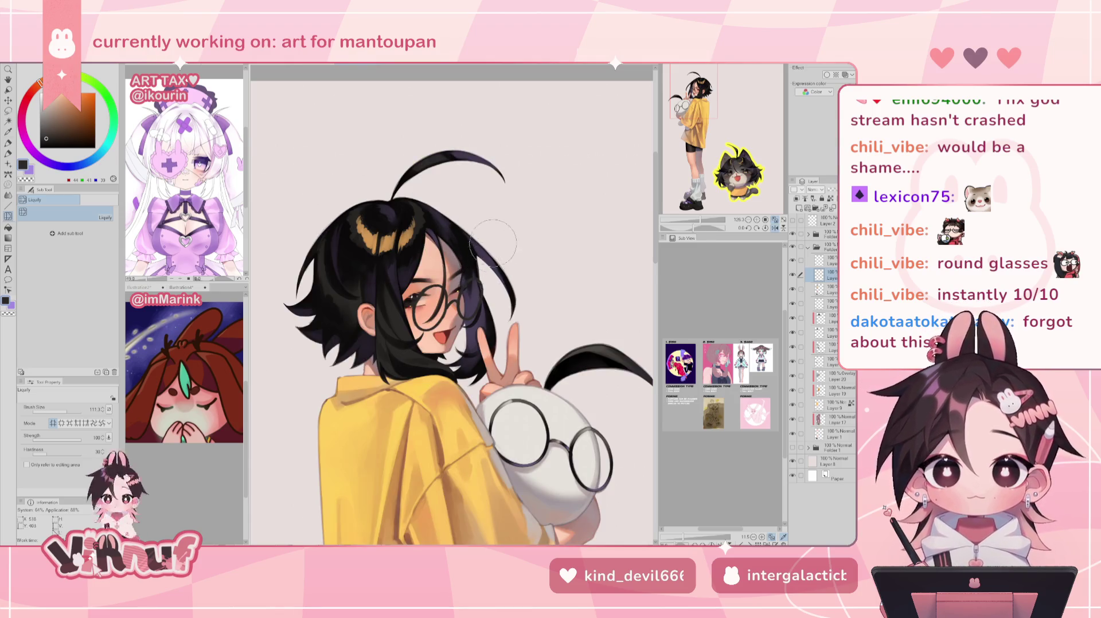
key("h")
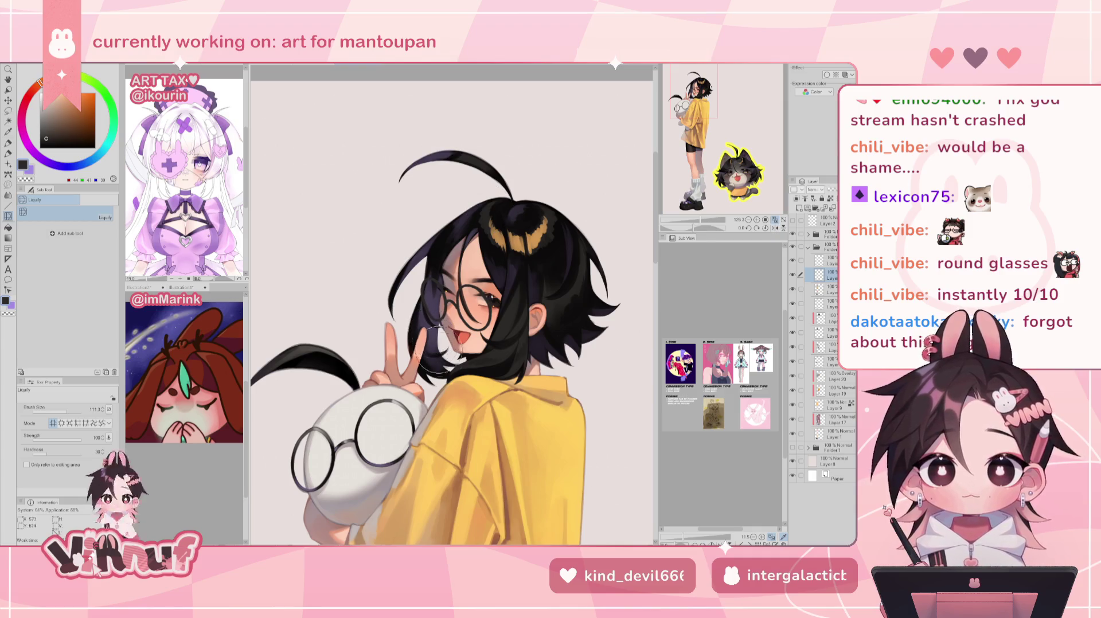
key("h")
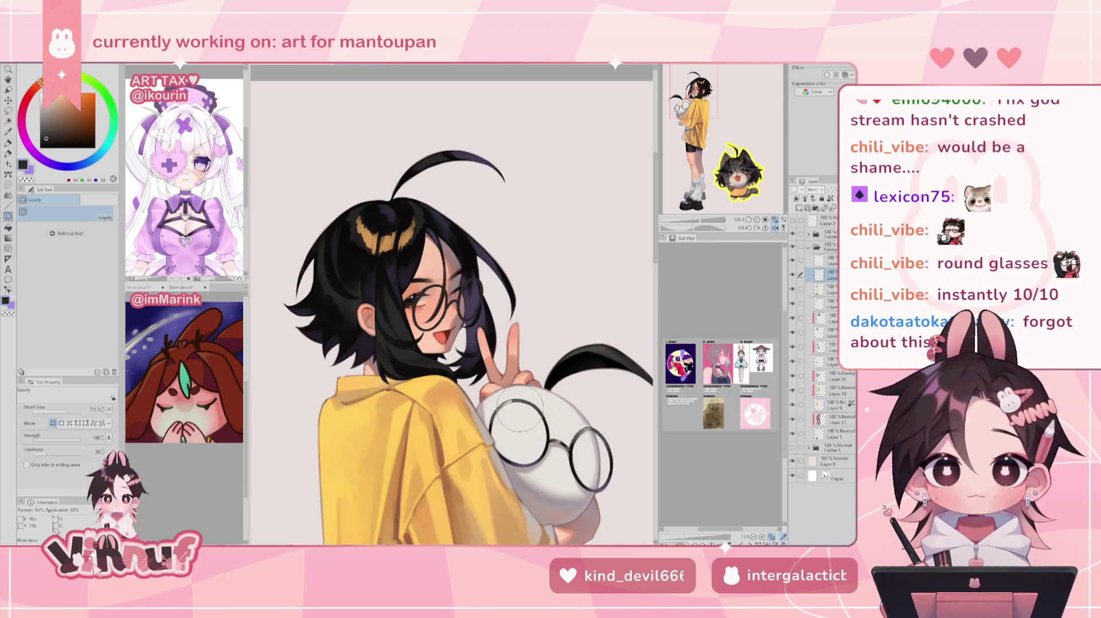
key("p")
key("h")
scroll(475, 305, "up", 3)
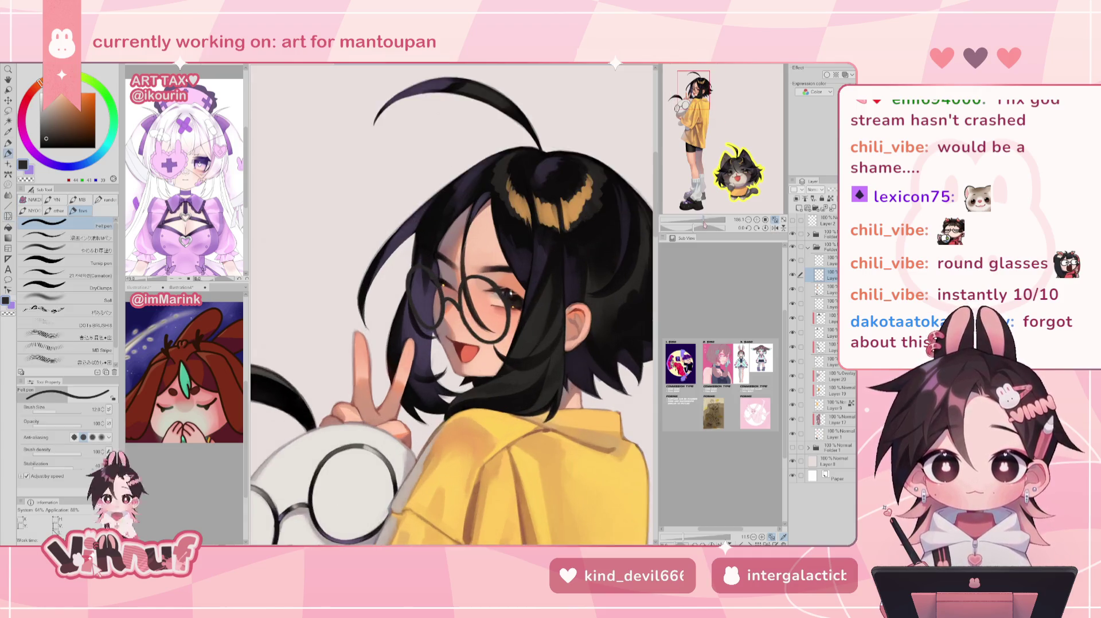
Switch to the eraser and flip the canvas back and forth to check the face
key("e")
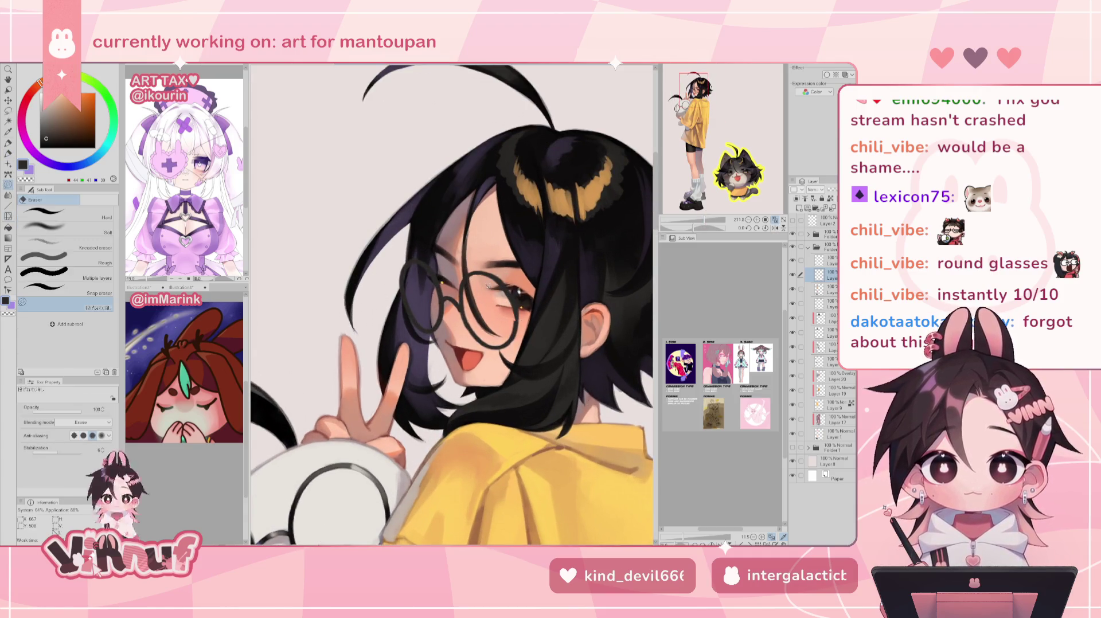
key("h")
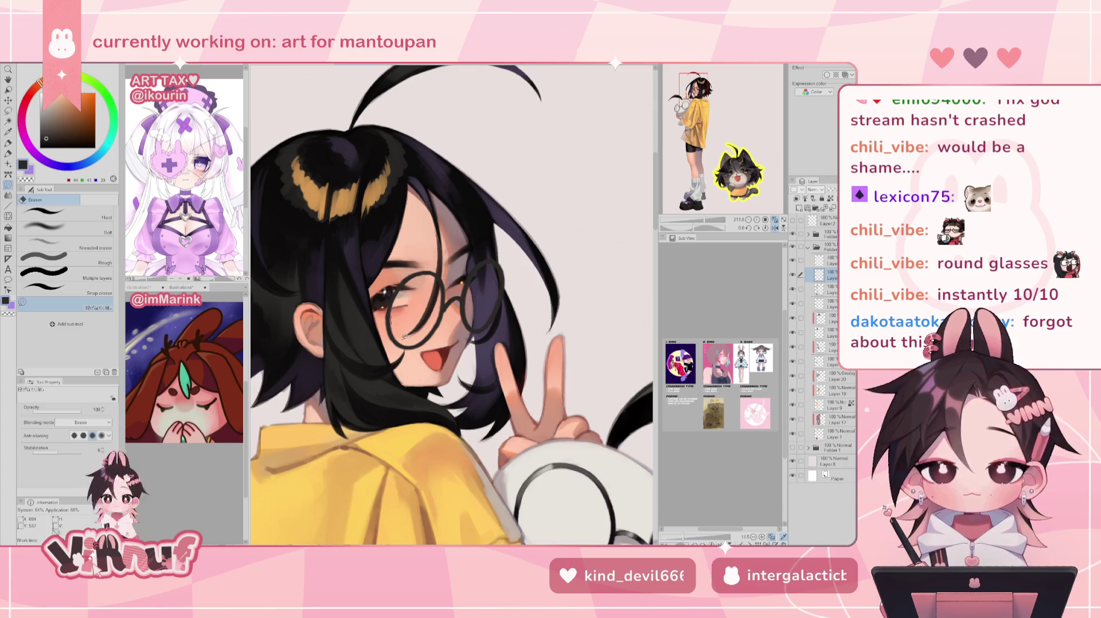
key("h")
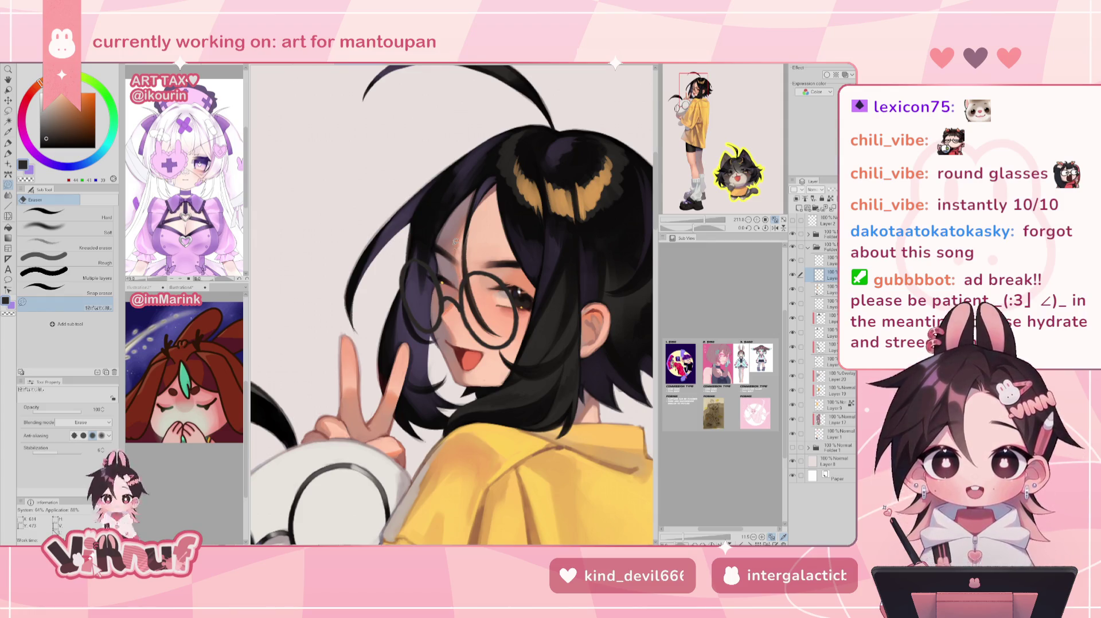
key("h")
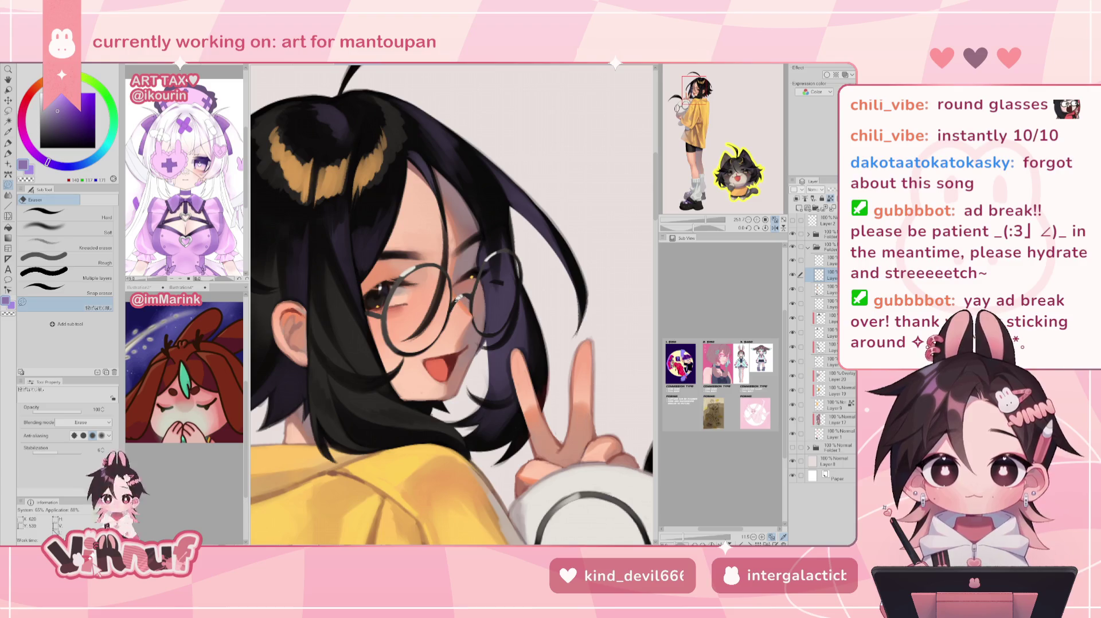
key("h")
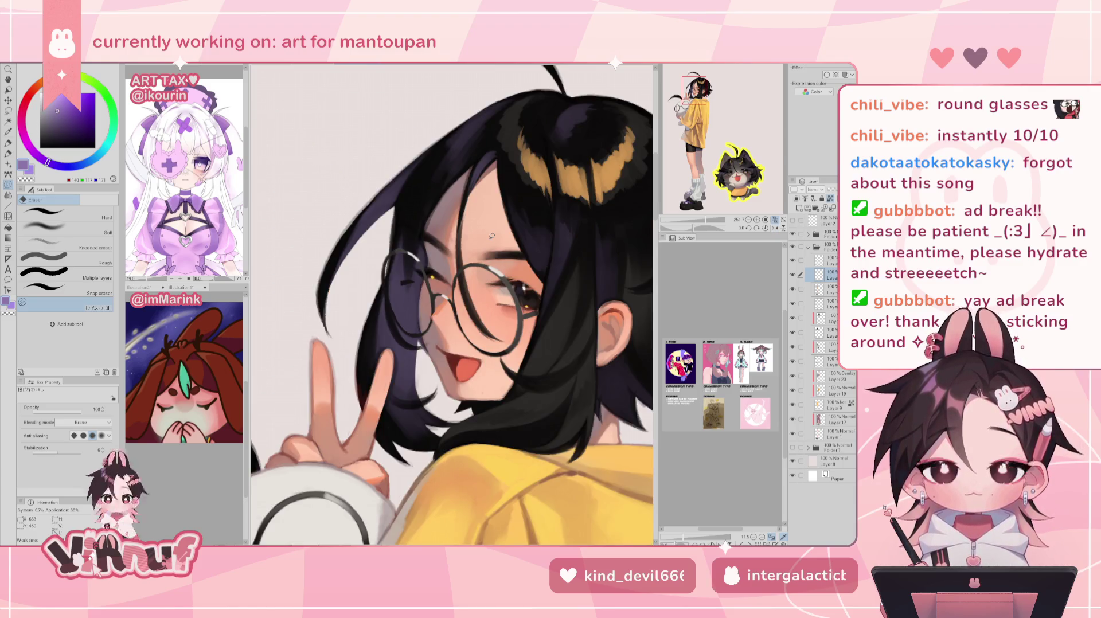
key("h")
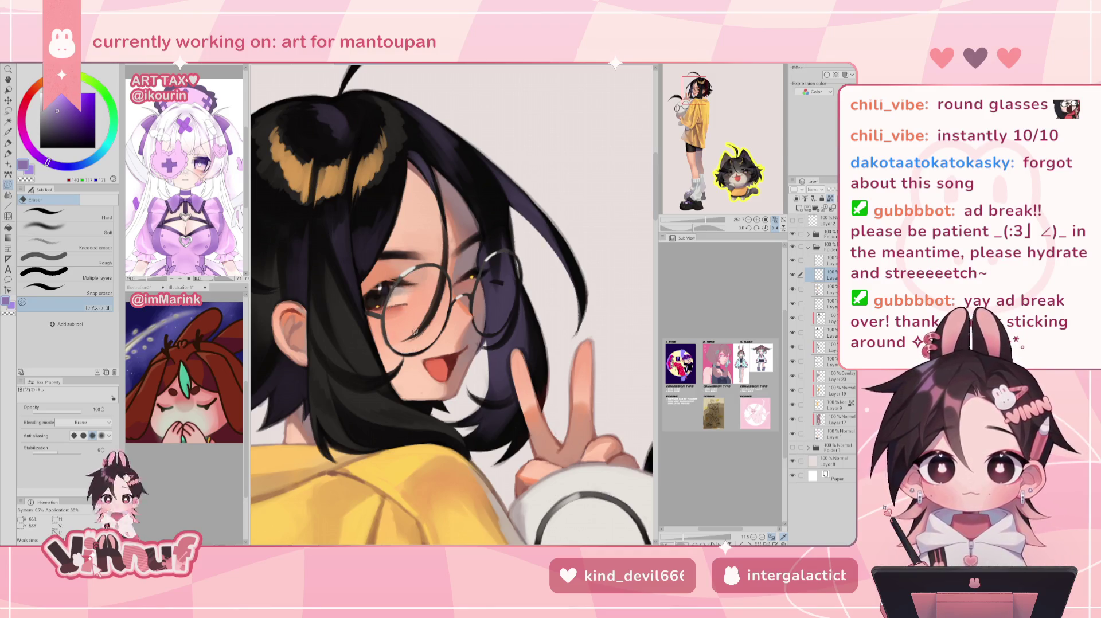
key("h")
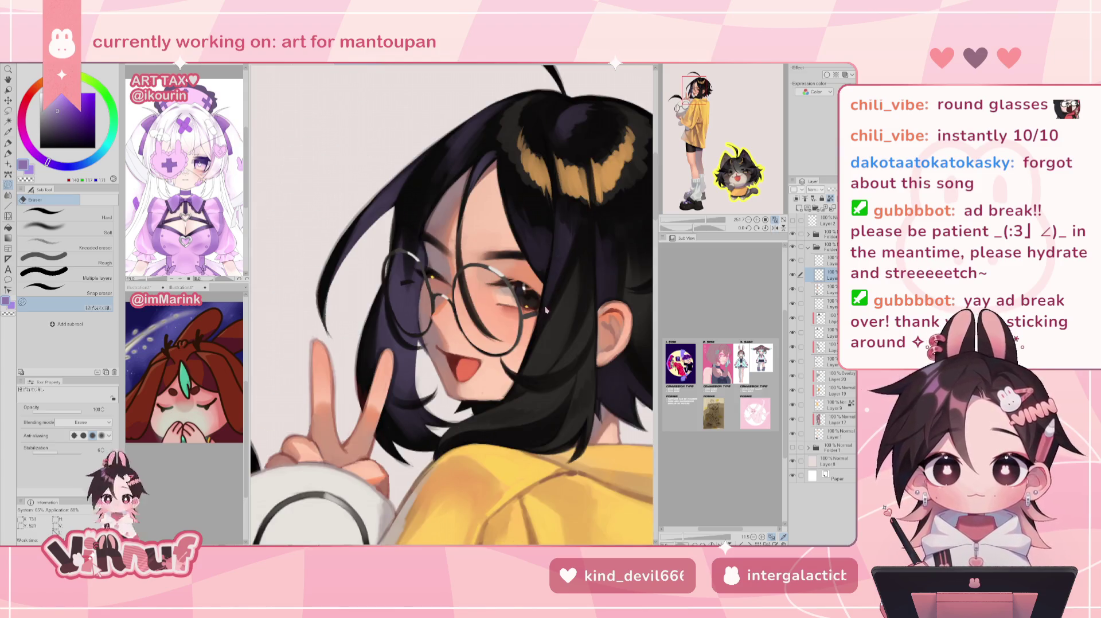
Pick the near-black hair colour with the pen and zoom out to the whole figure
key("p")
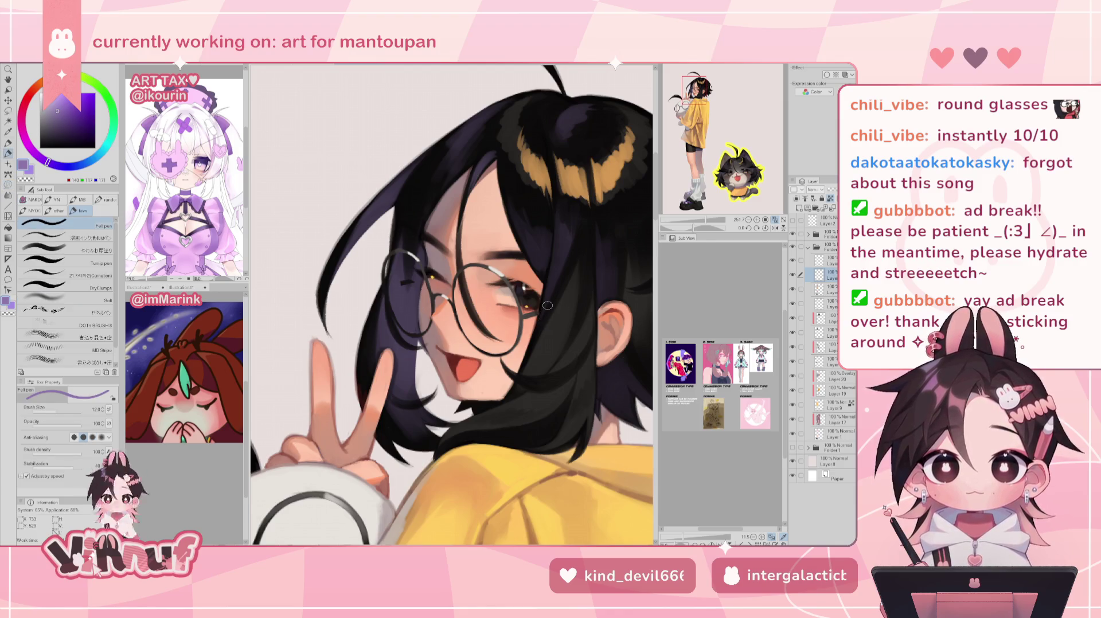
left_click(401, 281, "alt")
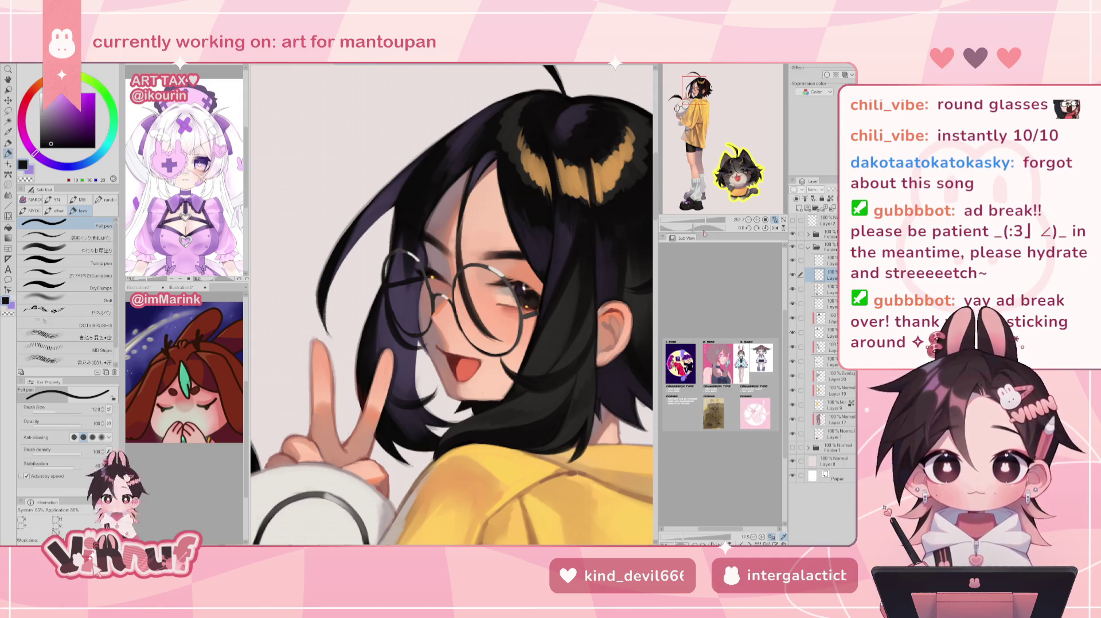
key("ctrl+0")
key("h")
key("h")
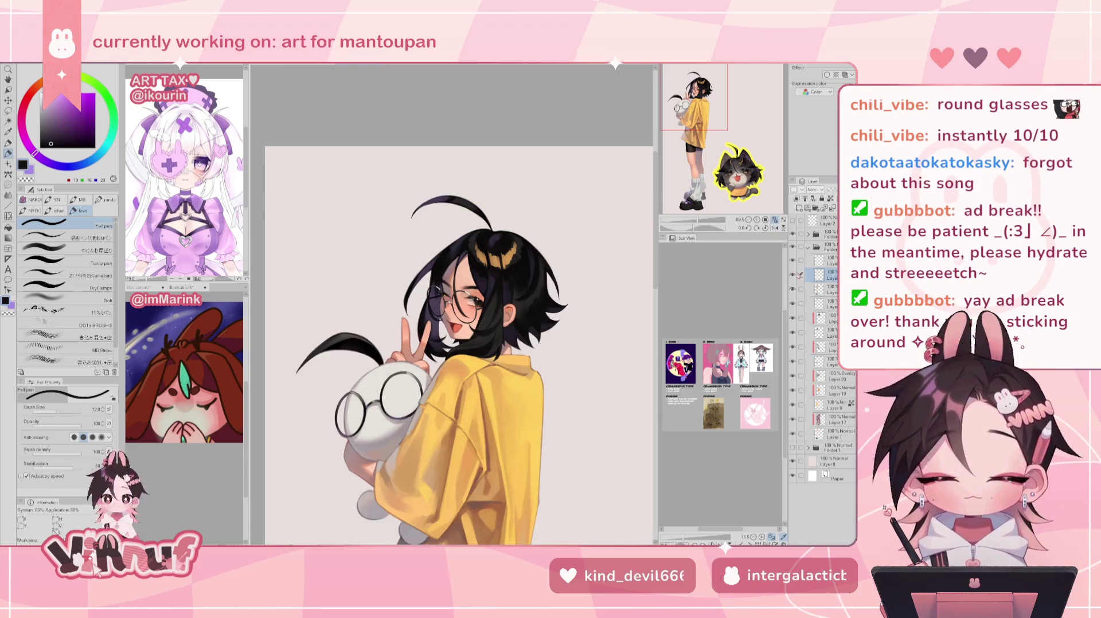
Mirror the canvas and toggle the glasses layer to compare, then select the layer below the highlights
left_click(775, 219)
left_click(775, 220)
left_click(793, 275)
left_click(792, 275)
left_click(793, 289)
left_click(792, 289)
left_click(822, 289)
Eyedrop the shirt yellow and paint it over both glasses lenses with a soft brush
key("ctrl+plus")
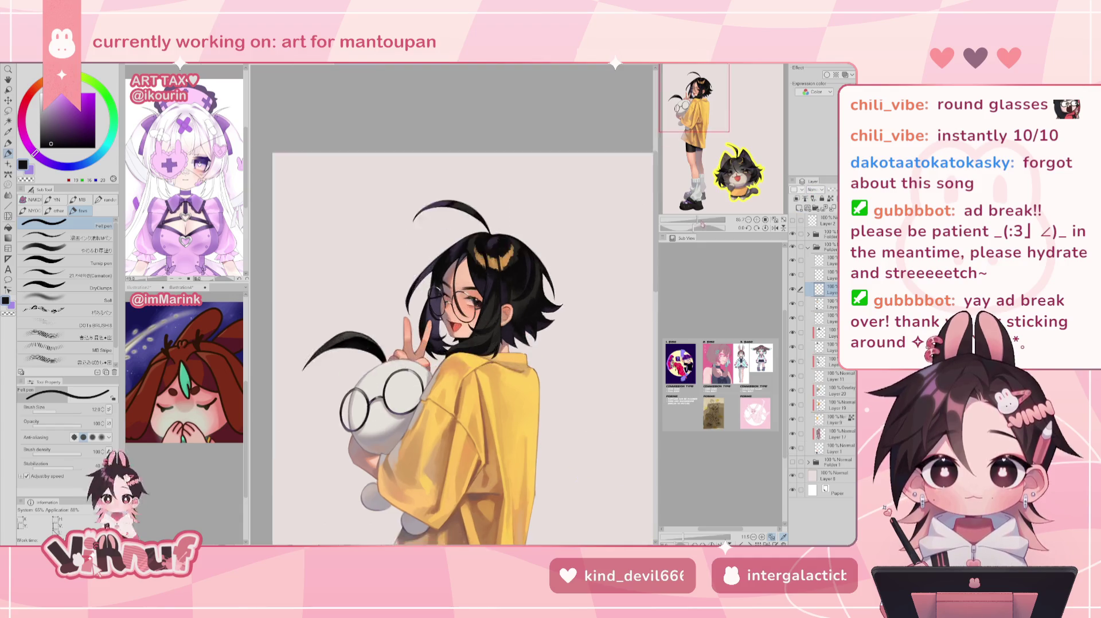
key("ctrl+plus")
left_click(459, 457, "alt")
left_click(43, 250)
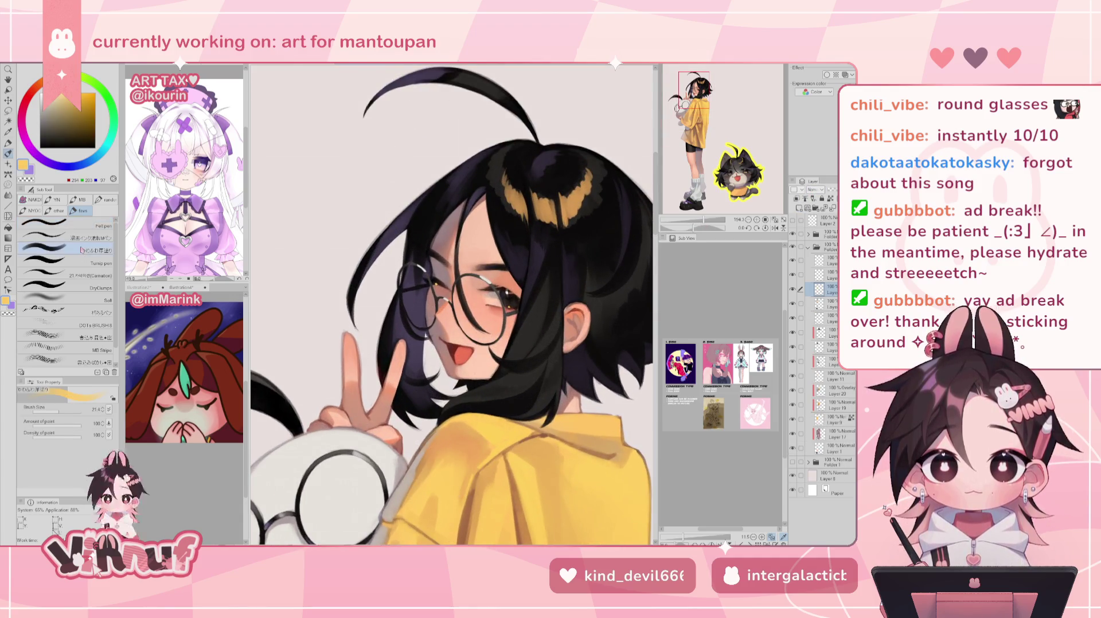
mouse_move(414, 282)
left_mouse_down()
mouse_move(429, 324)
mouse_move(402, 293)
mouse_move(427, 294)
mouse_move(417, 319)
mouse_move(421, 303)
mouse_move(476, 327)
left_mouse_up()
mouse_move(459, 279)
left_mouse_down()
mouse_move(462, 303)
mouse_move(475, 283)
mouse_move(497, 312)
mouse_move(474, 286)
mouse_move(465, 316)
mouse_move(478, 319)
mouse_move(467, 284)
left_mouse_up()
key("e")
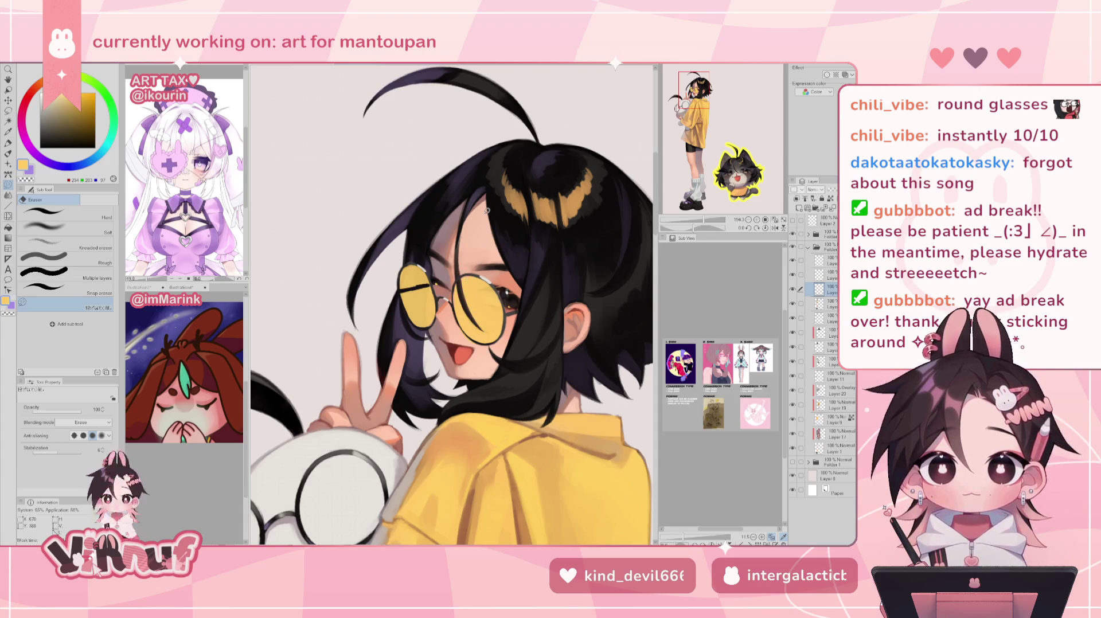
left_click(465, 269, "ctrl")
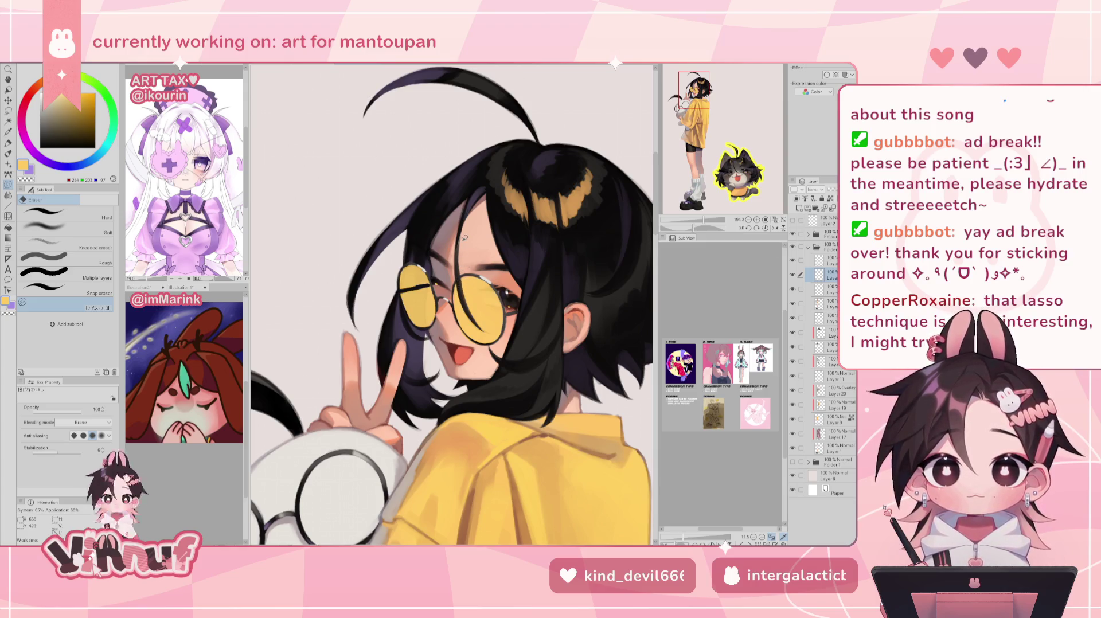
Set the lens tint layer to about 30% opacity with Screen blending, then zoom in on the face
left_click(774, 219)
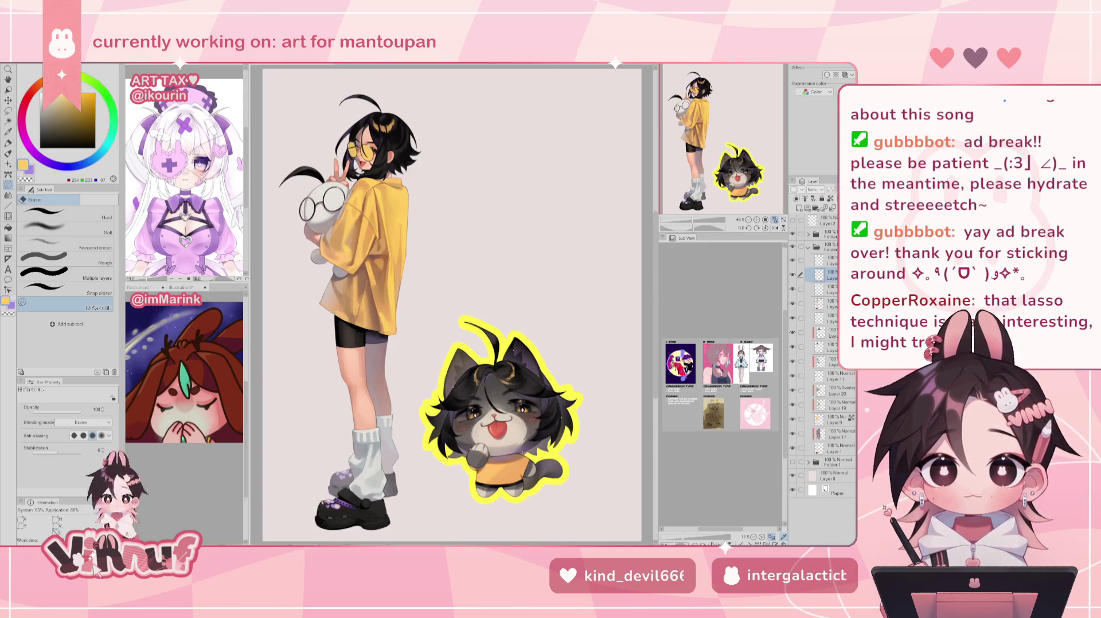
left_click(821, 290)
left_click_drag(837, 190, 833, 190)
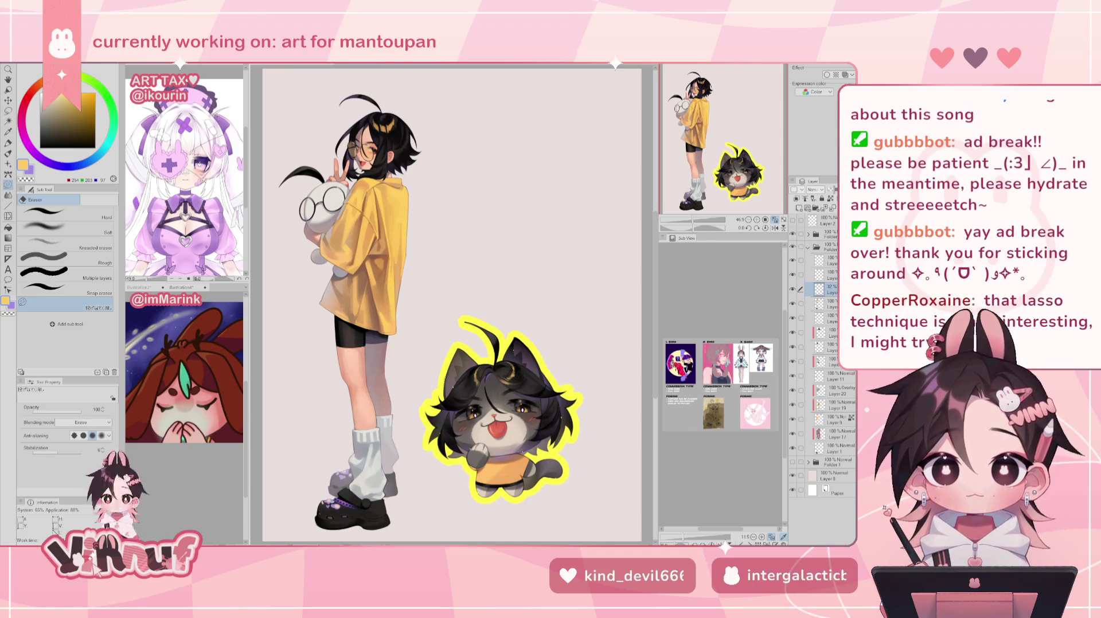
left_click(814, 190)
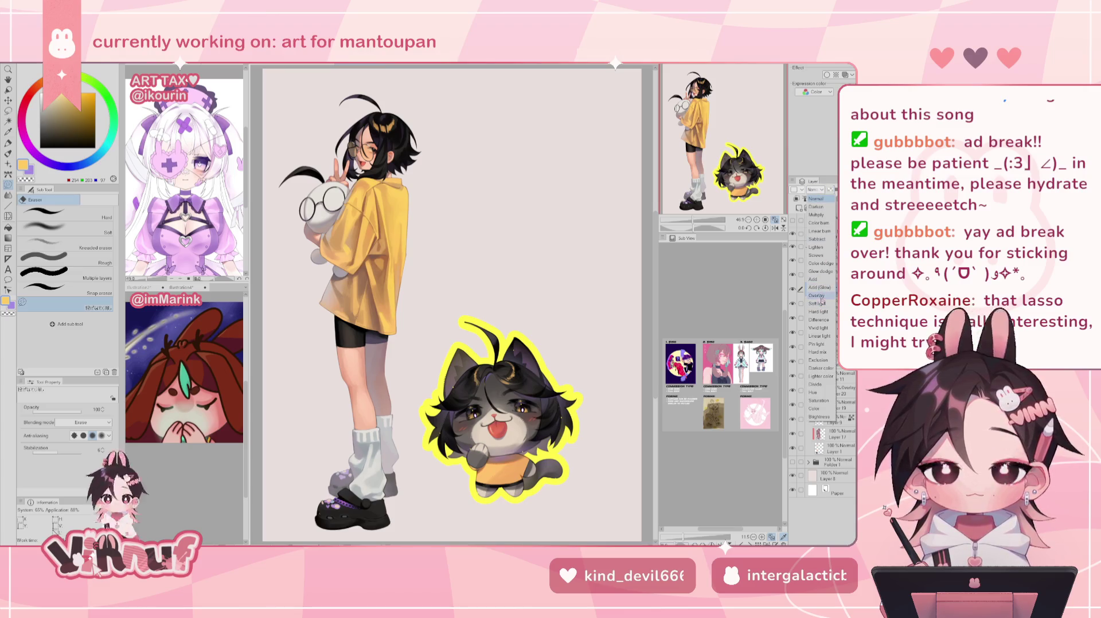
left_click(817, 255)
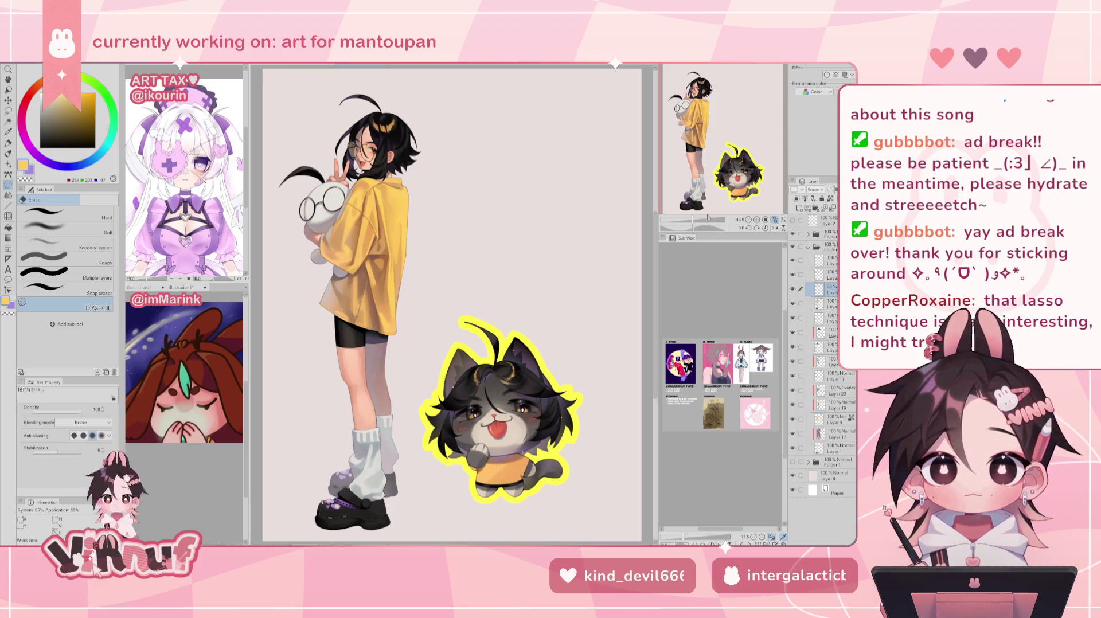
scroll(709, 215, "up", 3)
left_click_drag(705, 94, 723, 89)
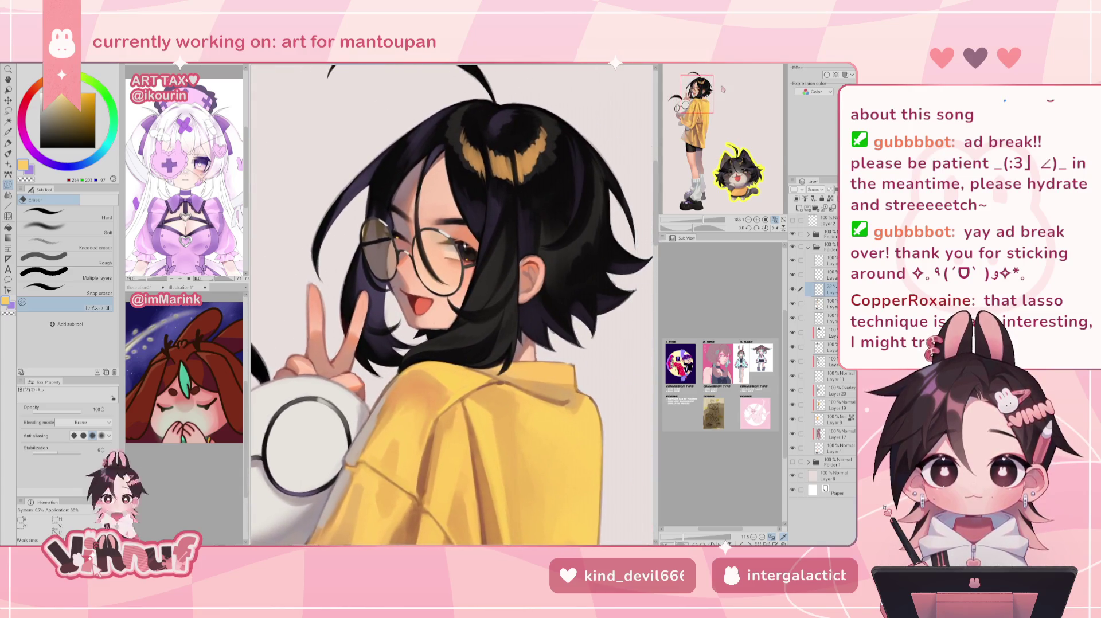
Toggle the lens tint and glasses layers on and off to compare the look
left_click(792, 289)
left_click(791, 289)
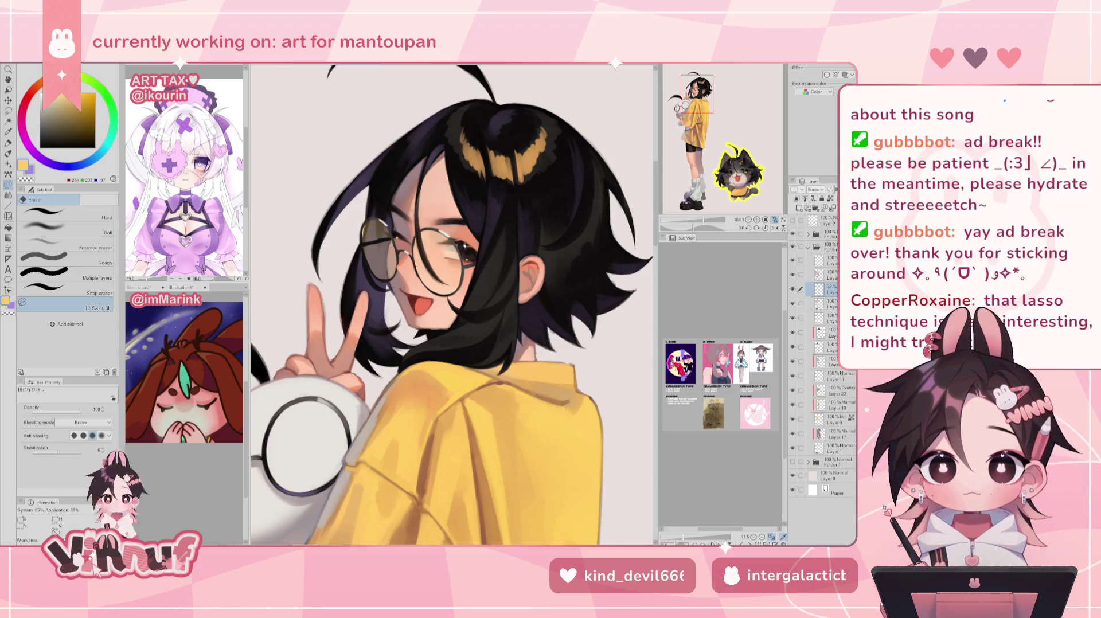
left_click(793, 289)
left_click(793, 290)
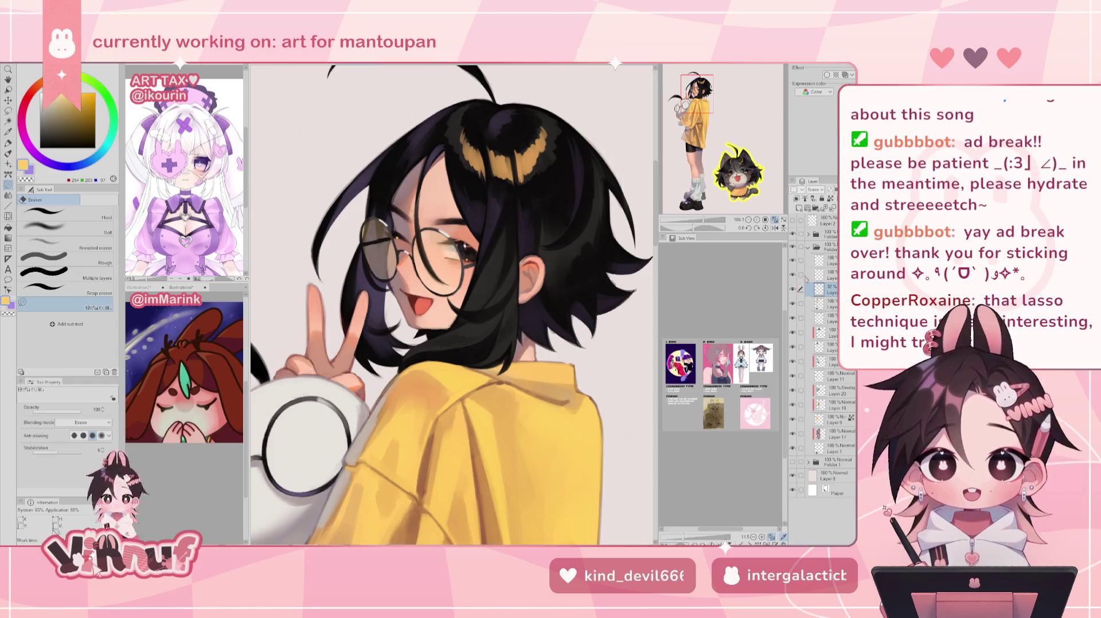
left_click(793, 289)
left_click(793, 289)
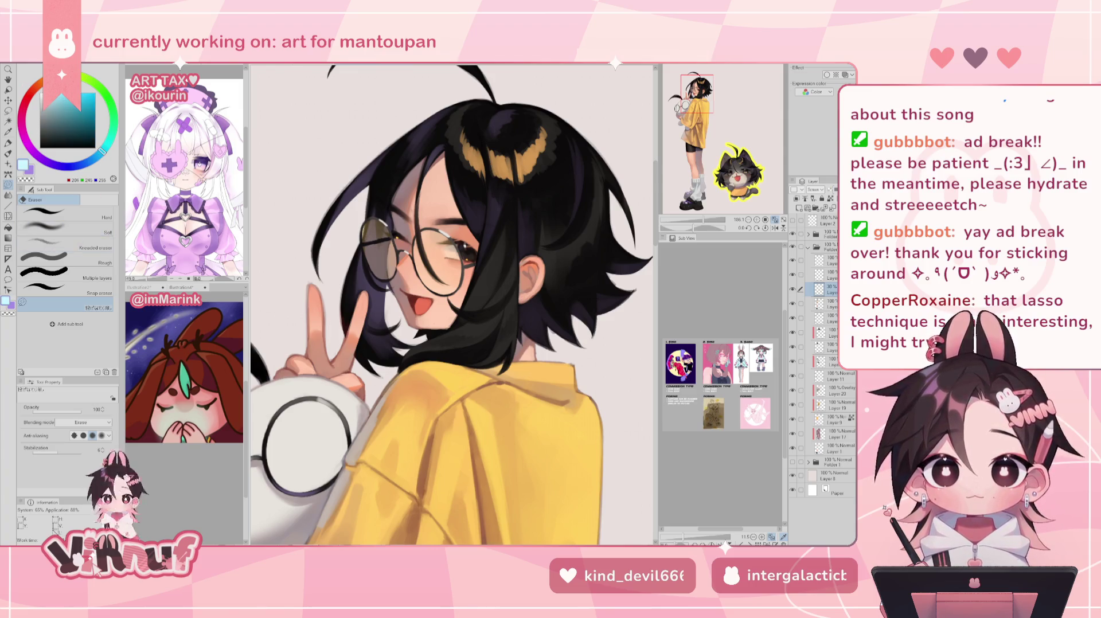
Set up the brush with a dark grey-brown taken from the glasses at about size 13.2
key("b")
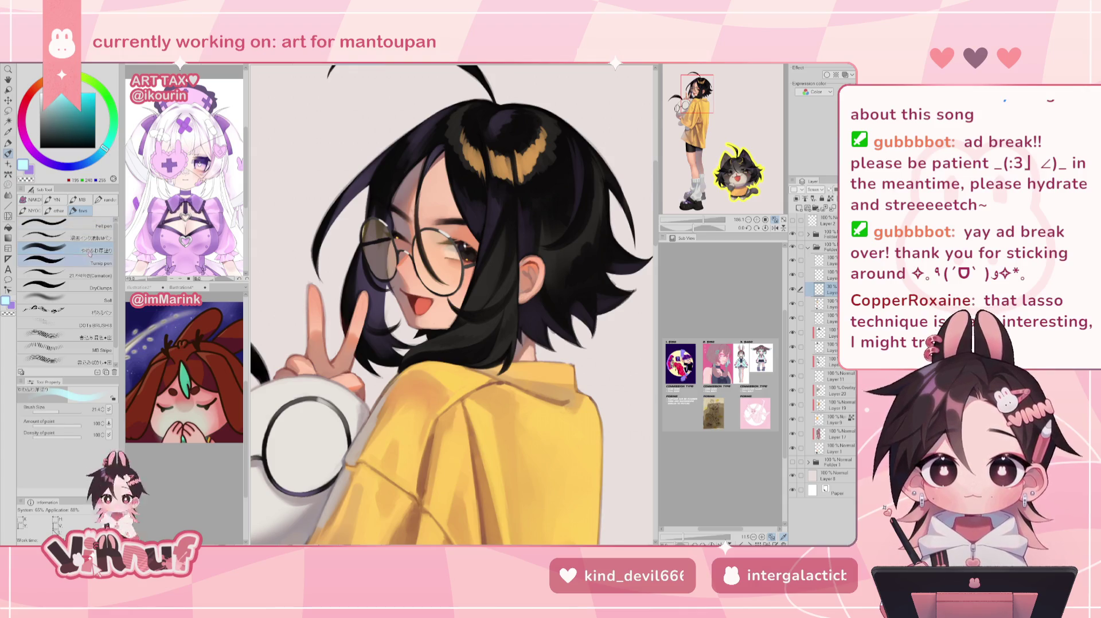
left_click_drag(453, 315, 401, 206)
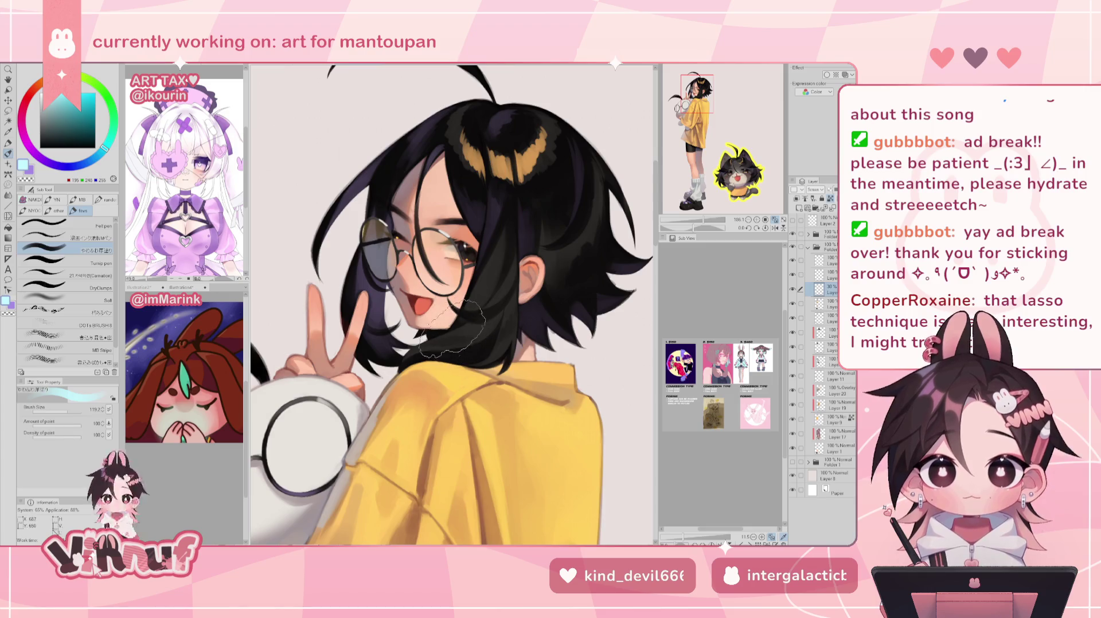
left_click(831, 276)
left_click(380, 235, "alt")
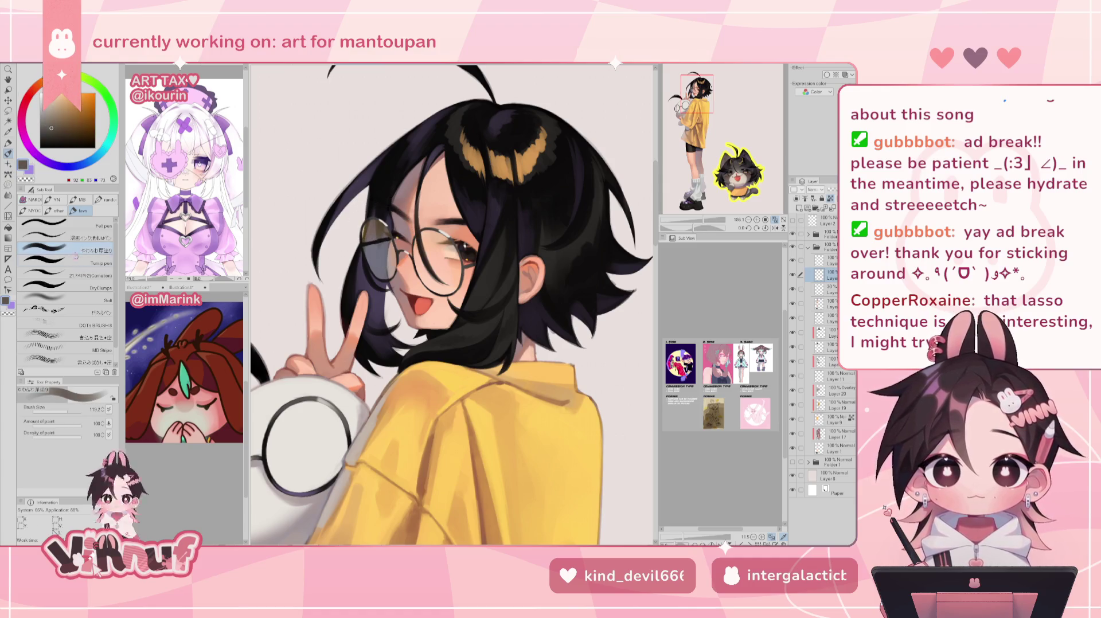
left_click(62, 411)
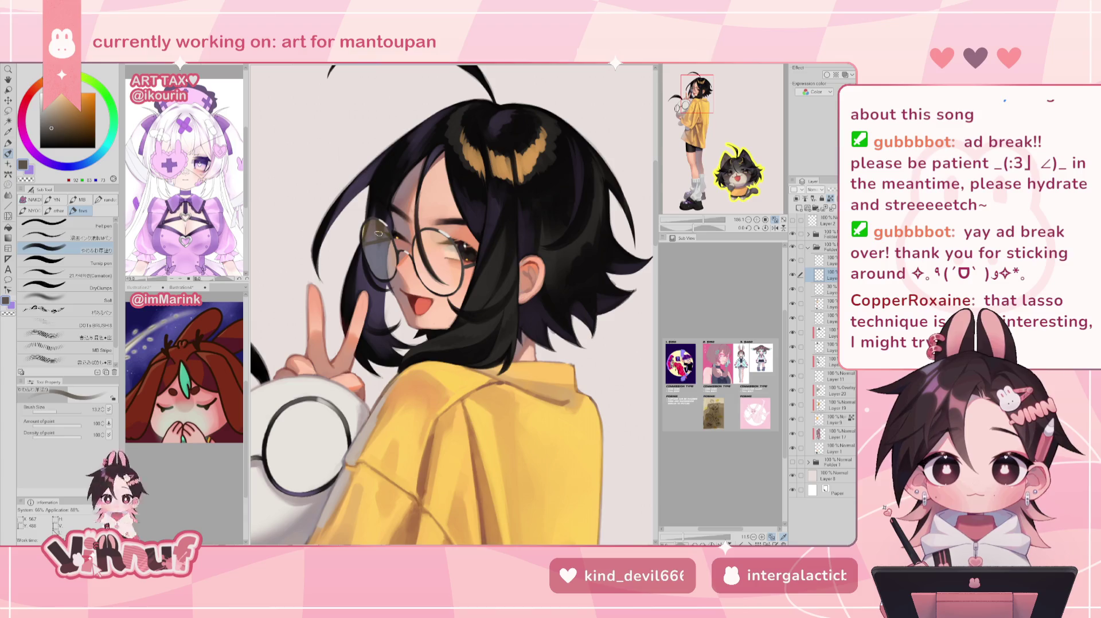
Fit the illustration, check it mirrored, recheck the glasses layer and select the 30% lens tint layer
left_click(775, 220)
left_click(775, 228)
left_click(775, 228)
left_click(793, 275)
left_click(793, 275)
left_click(828, 289)
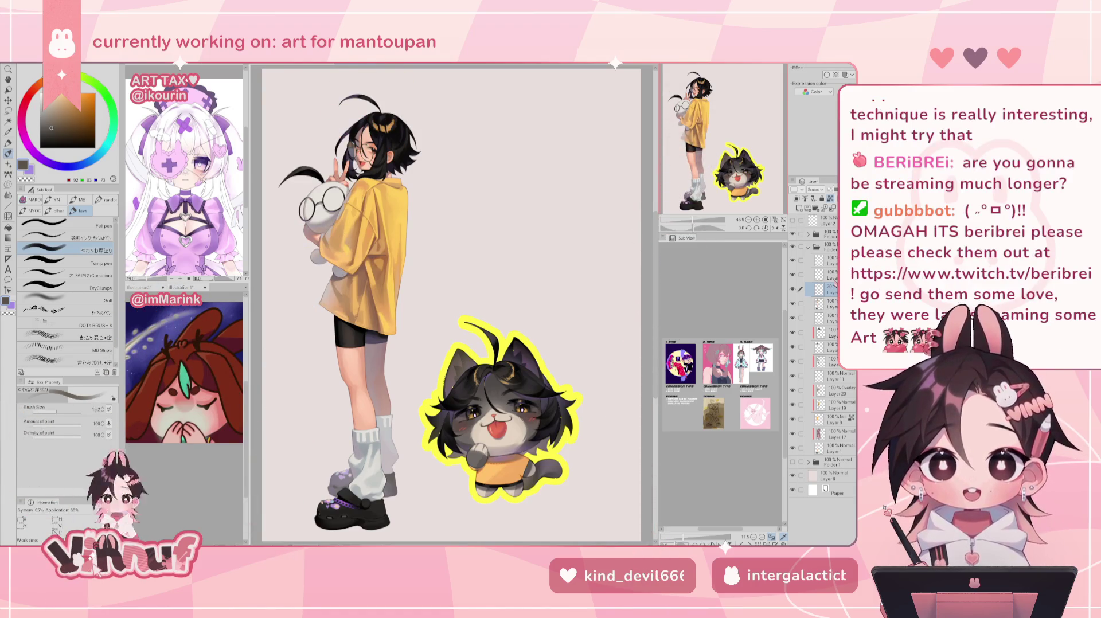
key("ctrl+minus")
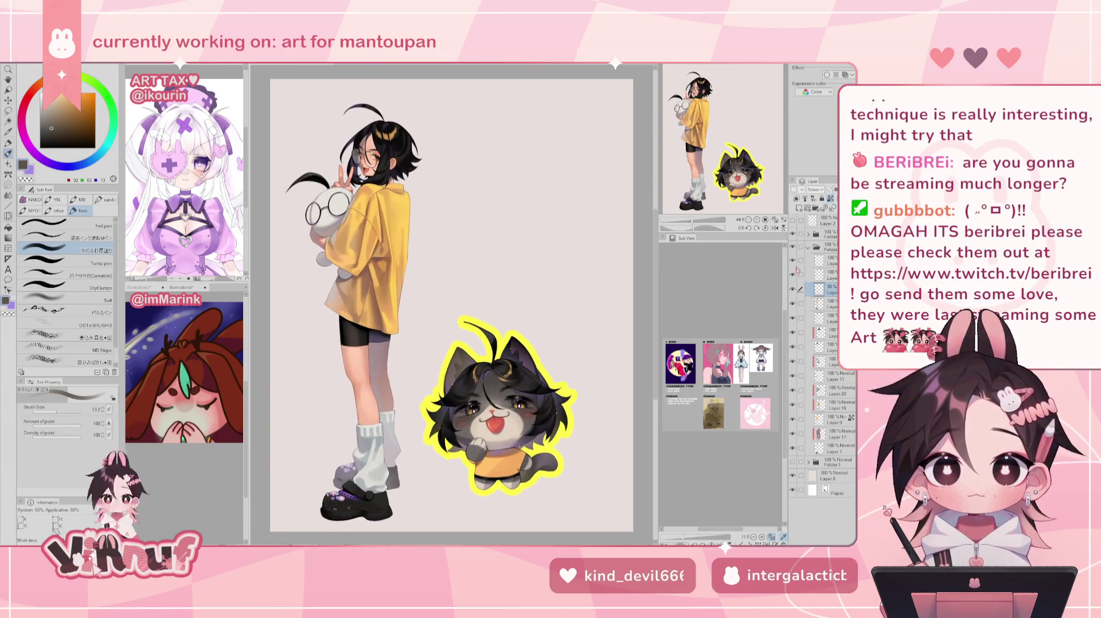
Toggle the back leg and shoe shading layer on and off to compare, then zoom in on the figure
left_click(797, 248)
left_click(796, 247)
left_click(828, 261)
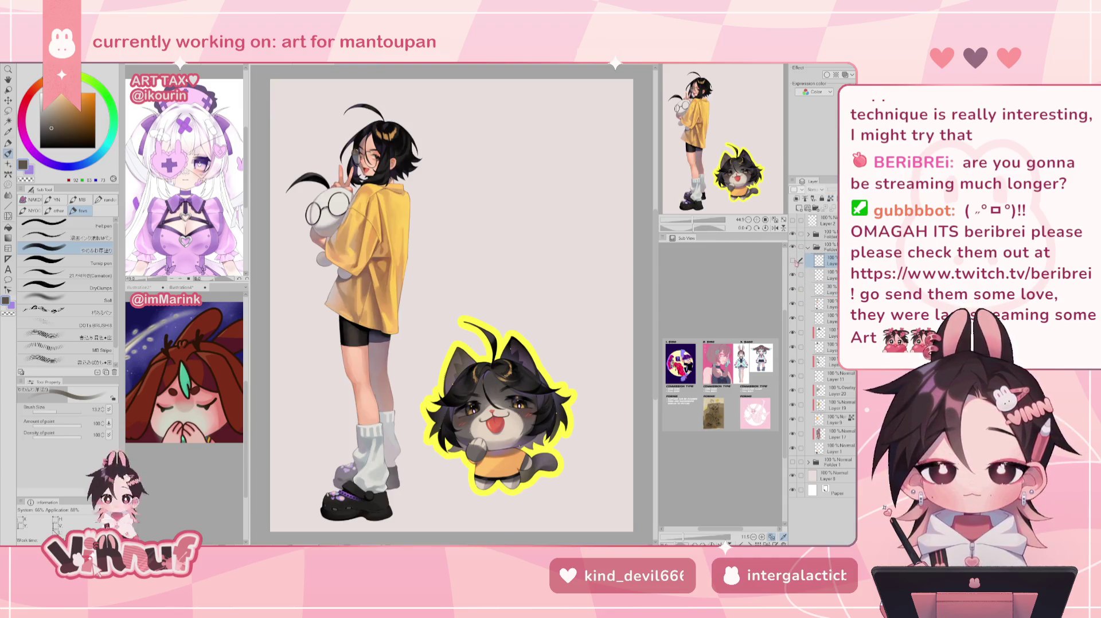
left_click(792, 261)
left_click(792, 261)
left_click(792, 261)
left_click(793, 261)
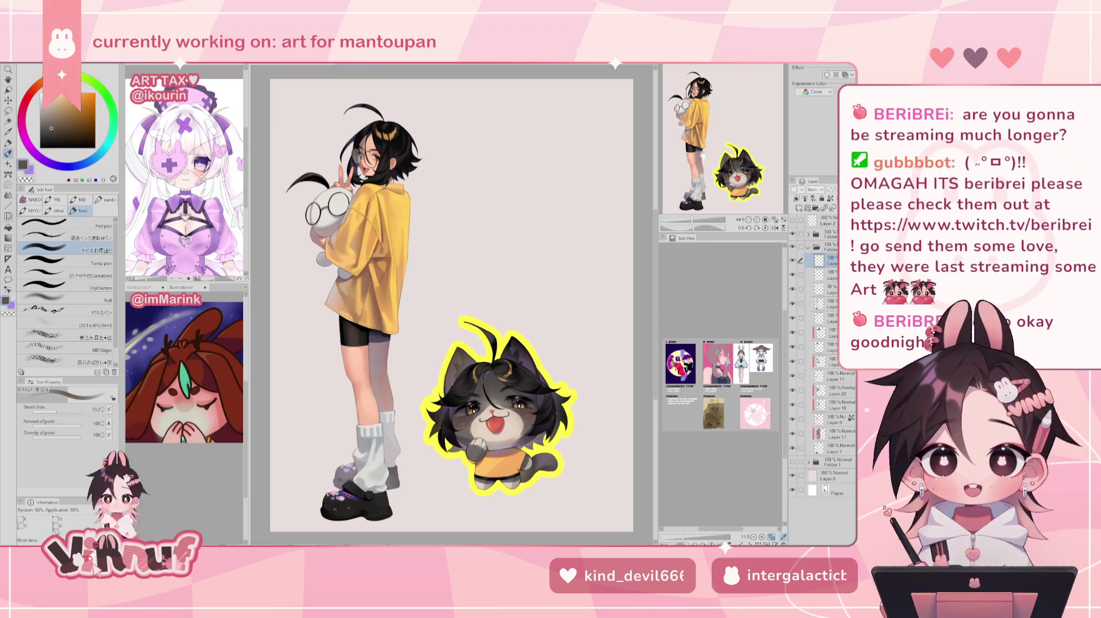
left_click_drag(684, 165, 740, 125)
left_click(793, 261)
left_click(793, 261)
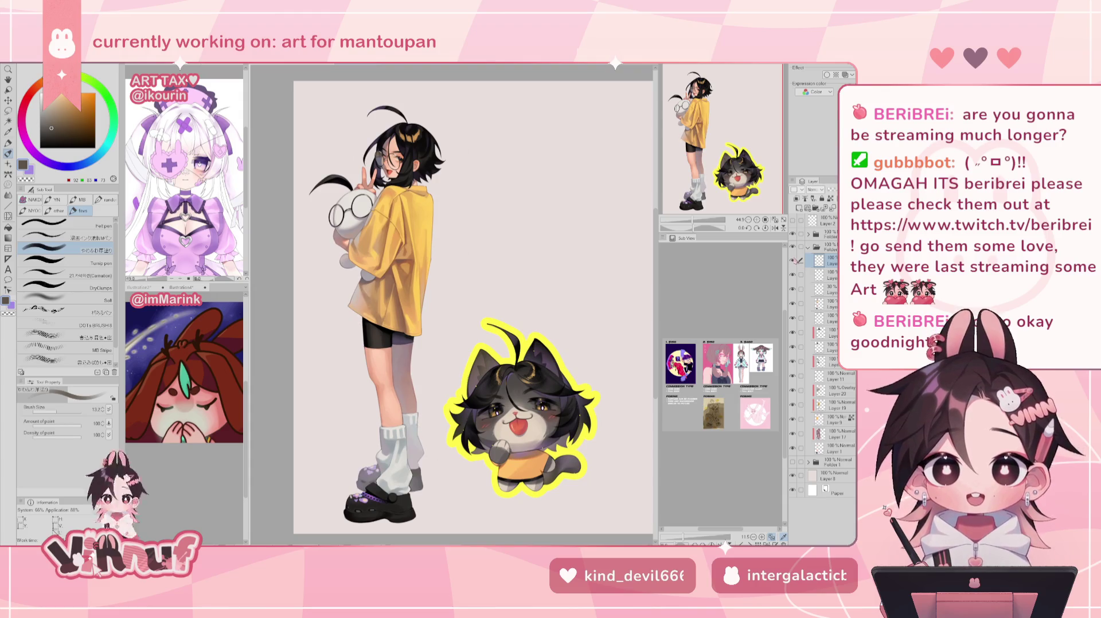
left_click(794, 260)
left_click(793, 261)
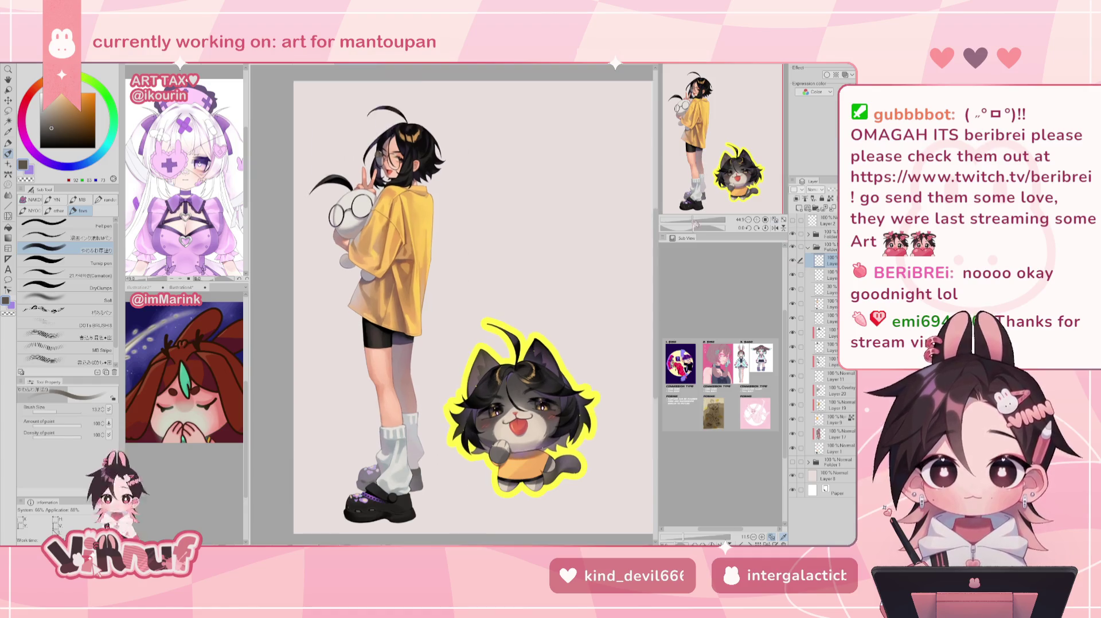
left_click_drag(693, 221, 695, 221)
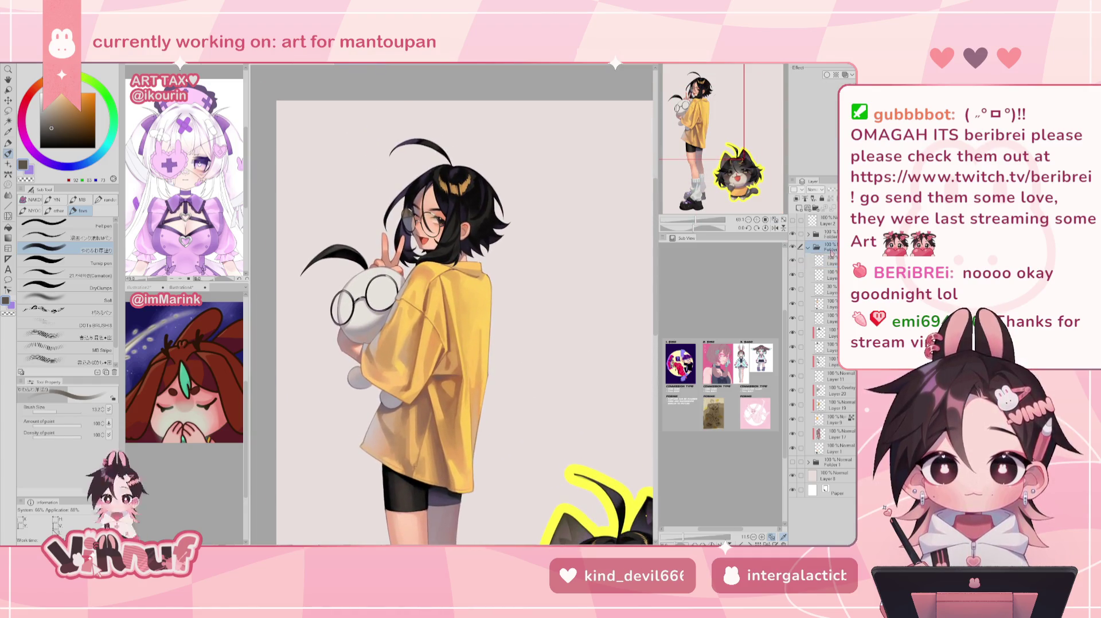
Make a selection from the current layer's contents and select the layer below the folder
right_click(832, 251)
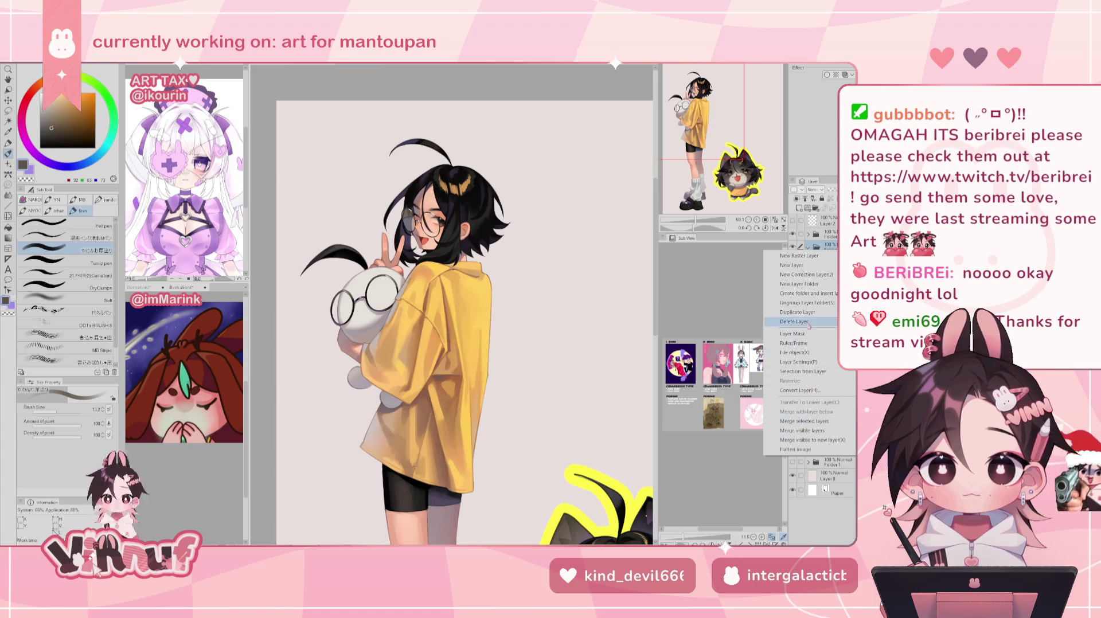
left_click(717, 371)
left_click(828, 261)
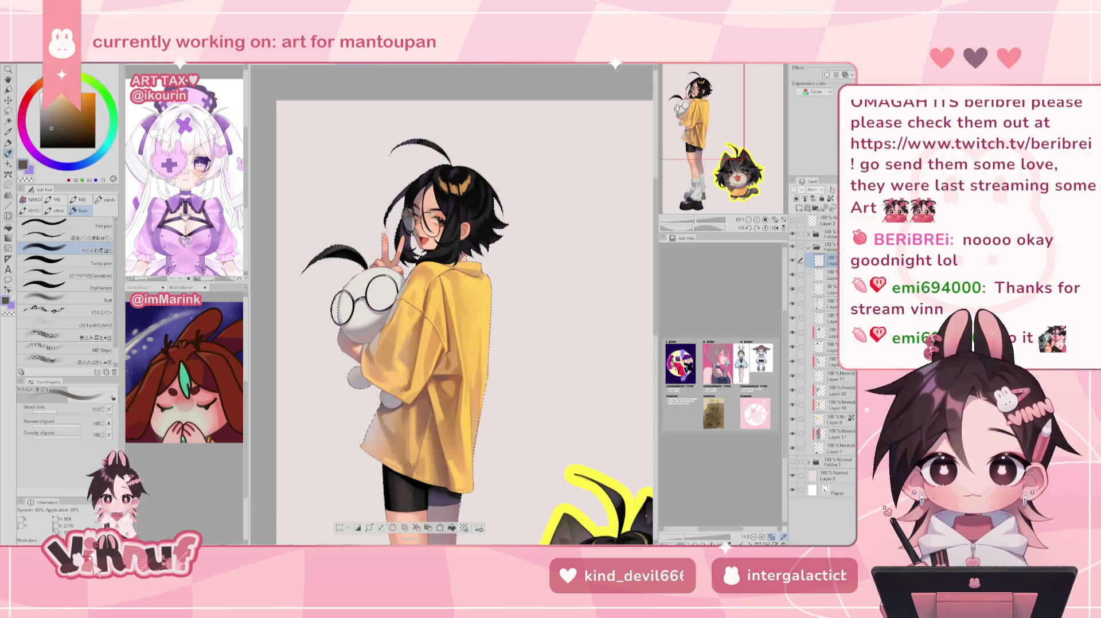
scroll(445, 305, "up", 5)
Lasso around the plush's glasses and the top of the hair, rotating the canvas and resetting it upright
key("m")
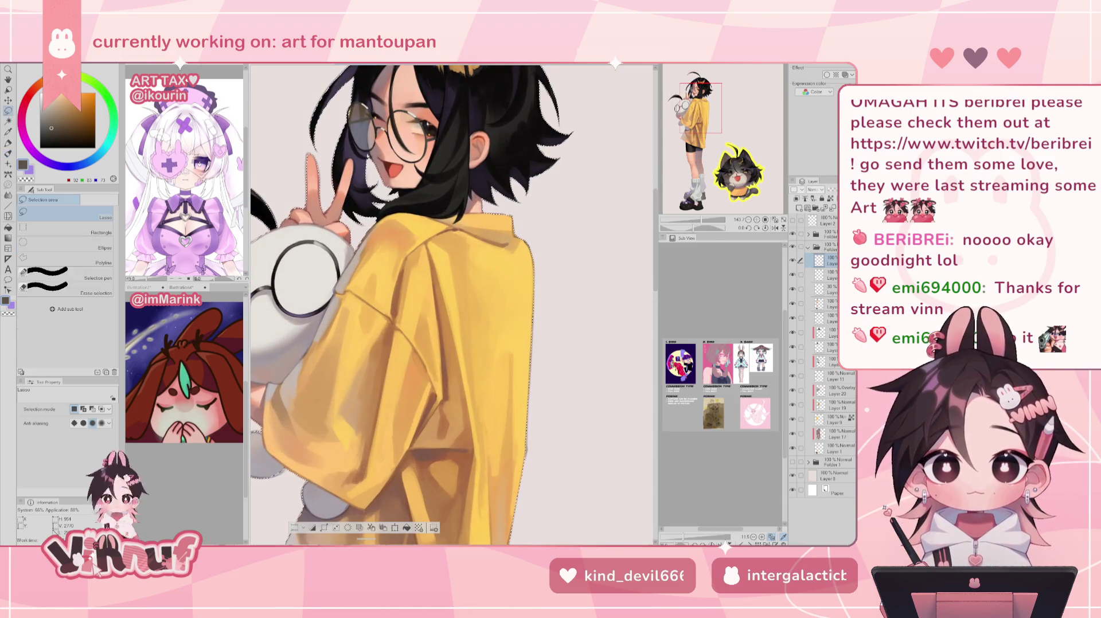
left_click_drag(427, 282, 599, 311)
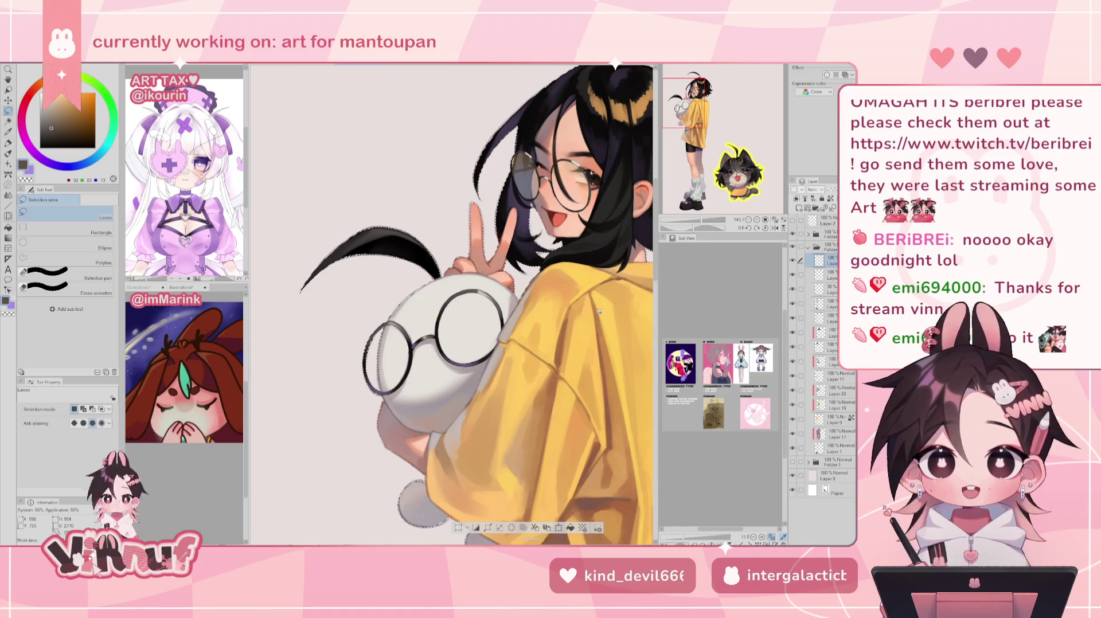
left_click_drag(687, 227, 676, 229)
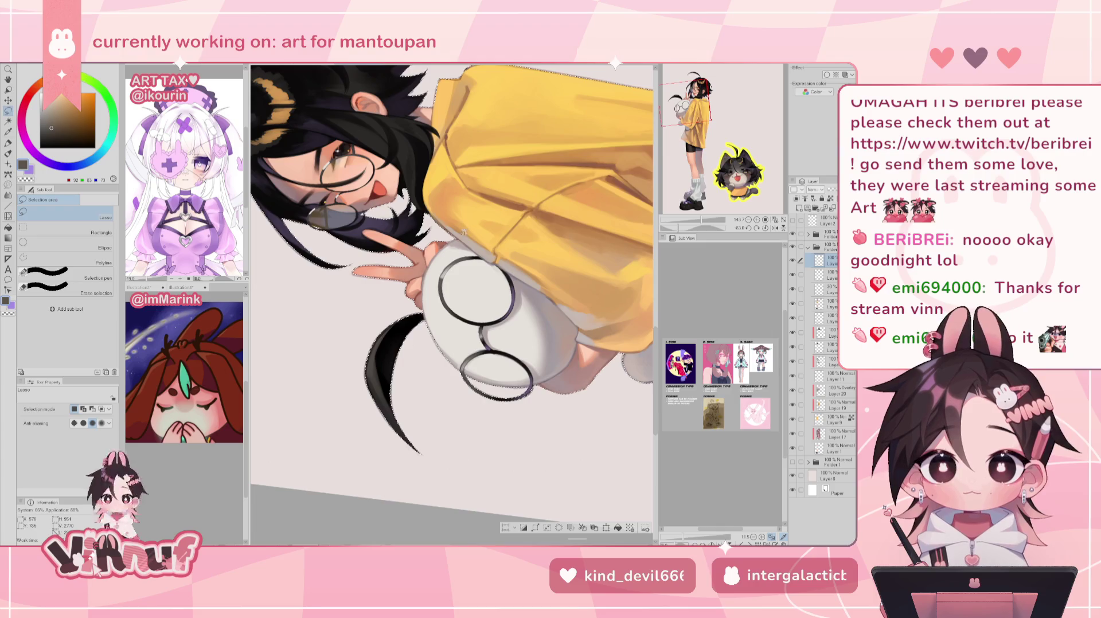
left_click_drag(464, 231, 426, 286)
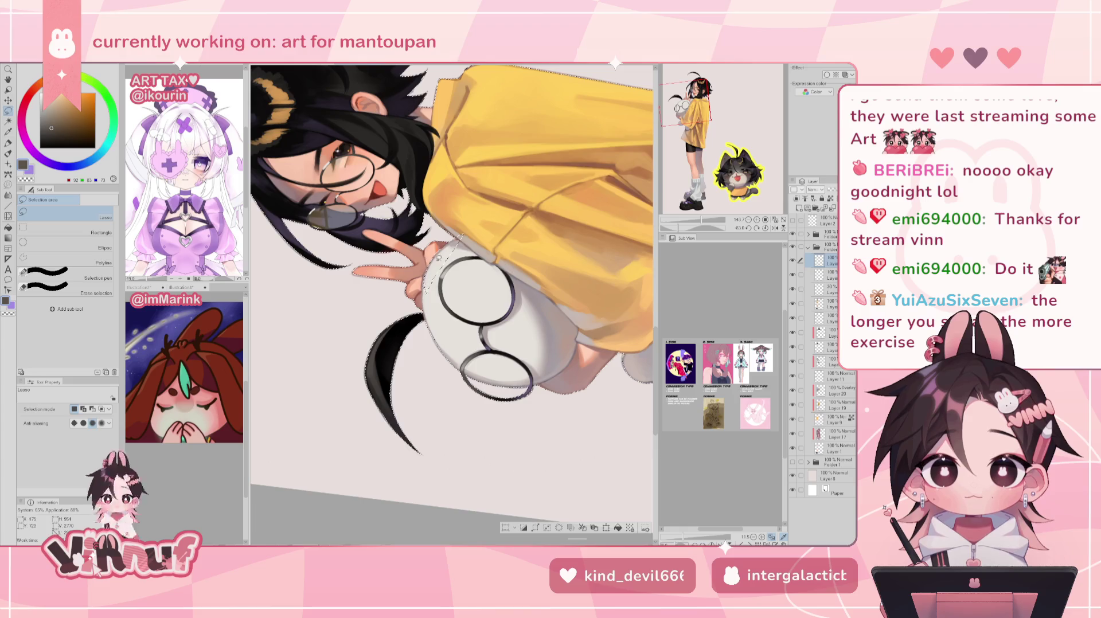
left_click_drag(435, 333, 456, 251)
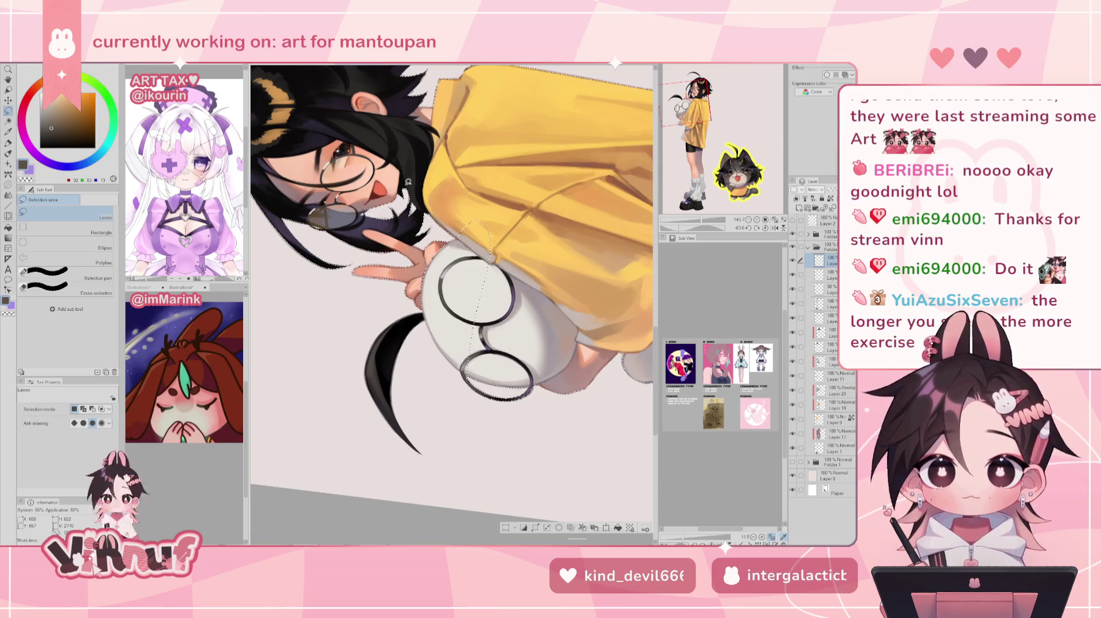
left_click(765, 228)
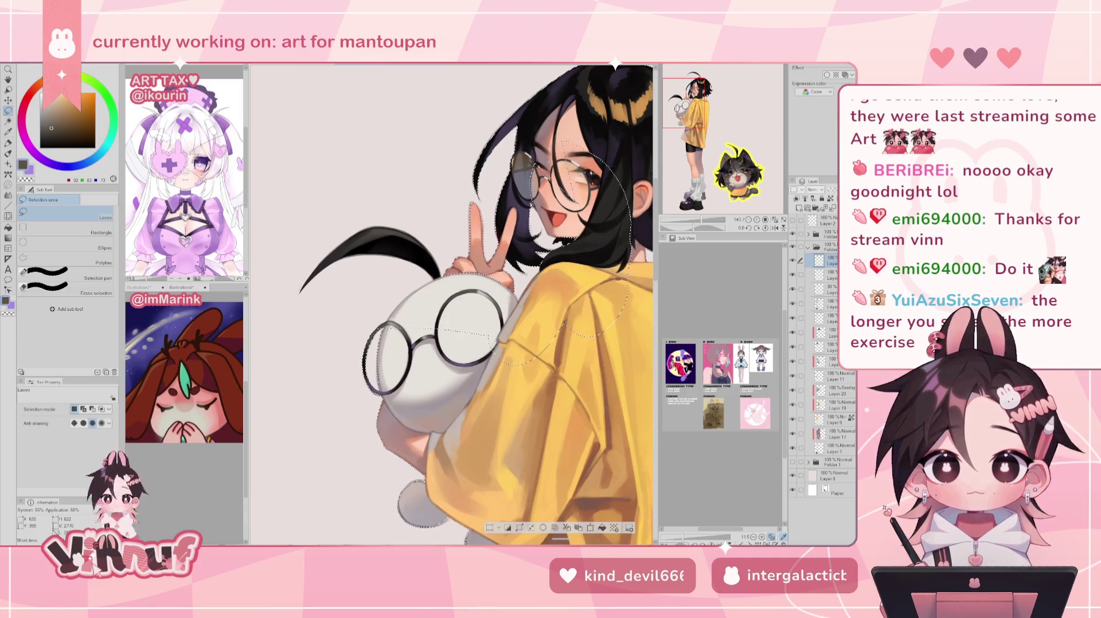
left_click_drag(531, 135, 561, 99)
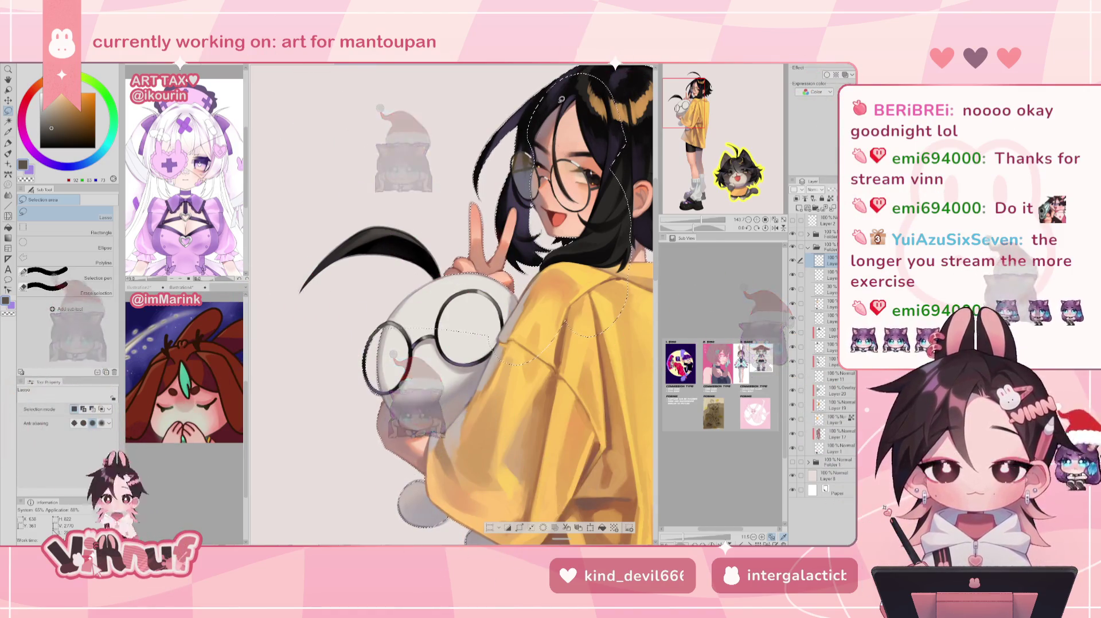
mouse_move(737, 118)
left_mouse_down()
mouse_move(700, 133)
mouse_move(692, 106)
left_mouse_up()
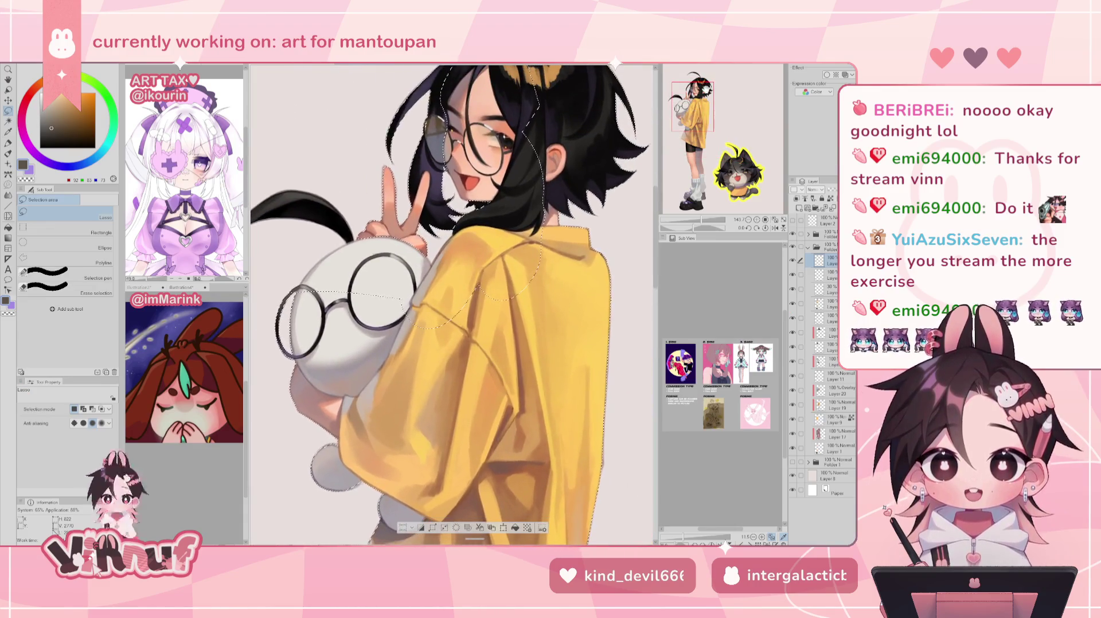
Pick a light pinkish grey and a small Soft airbrush
key("b")
left_click(757, 172, "alt")
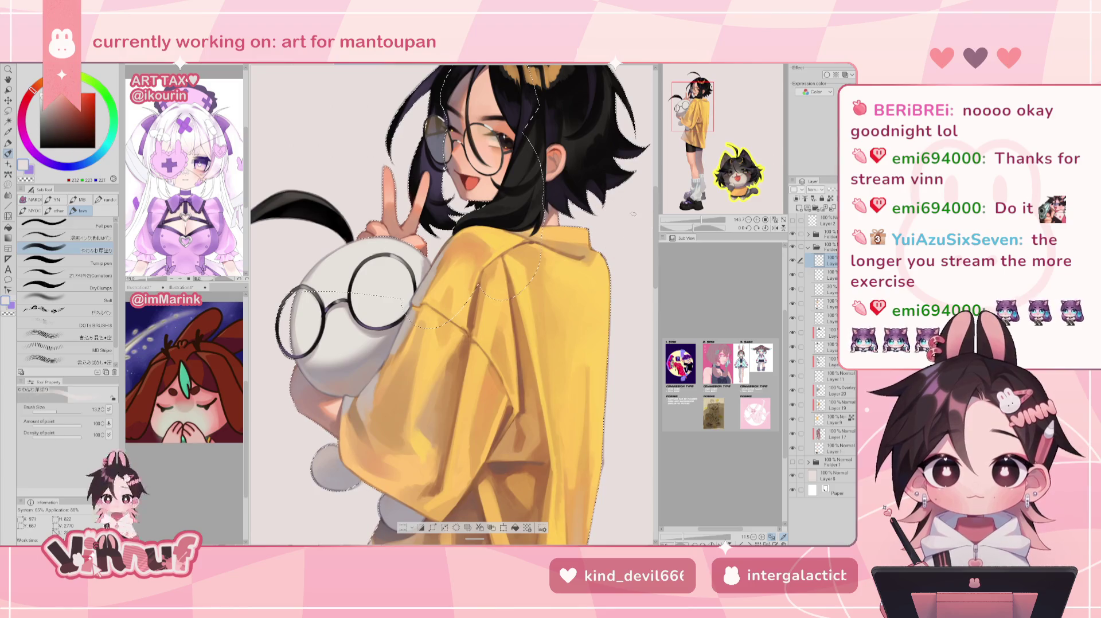
left_click(69, 299)
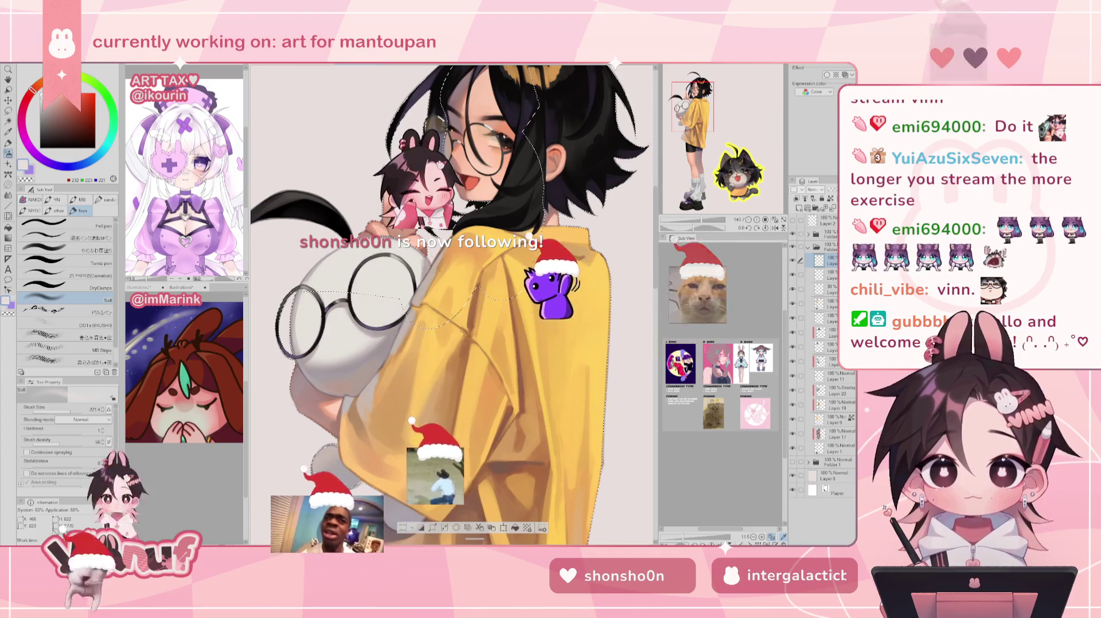
key("m")
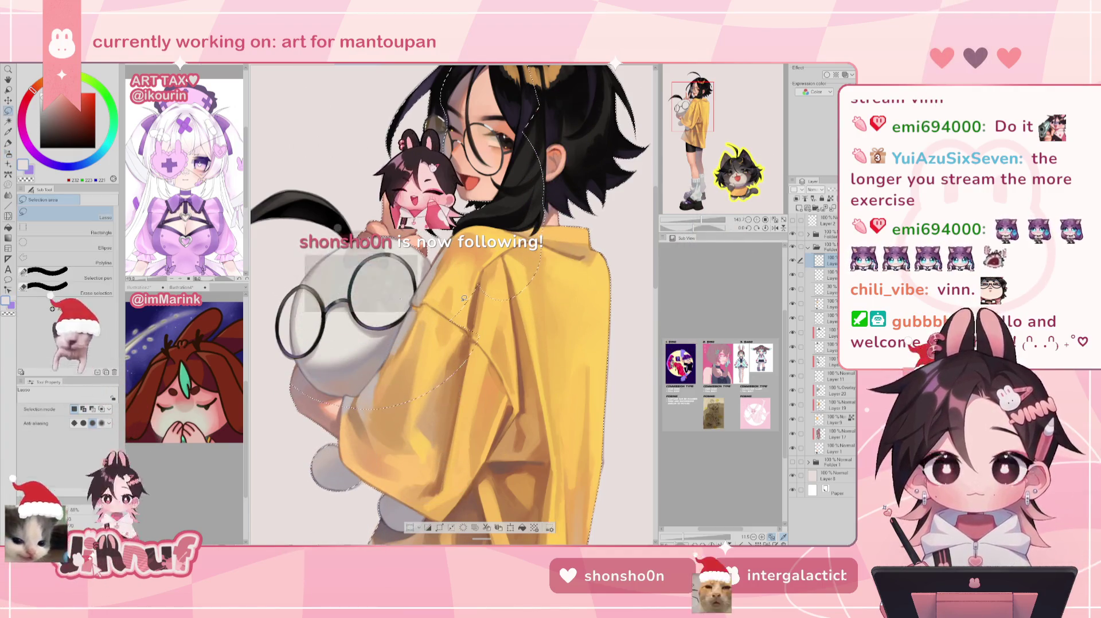
key("b")
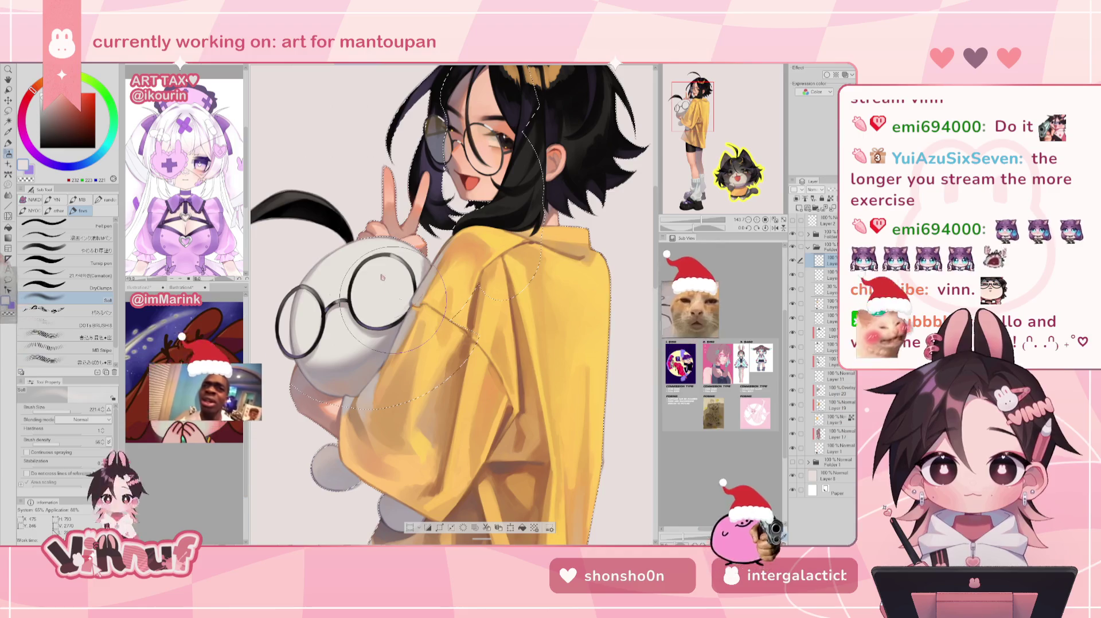
left_click_drag(400, 299, 451, 304)
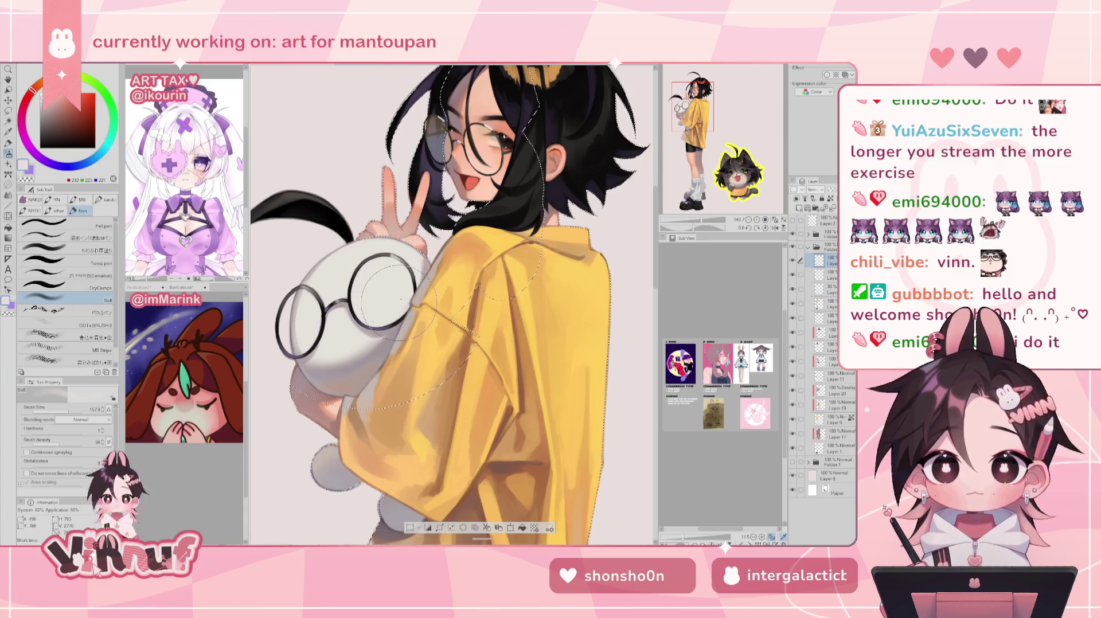
Airbrush soft shading into the neck and hair area and add the plush's head to the selection
key("m")
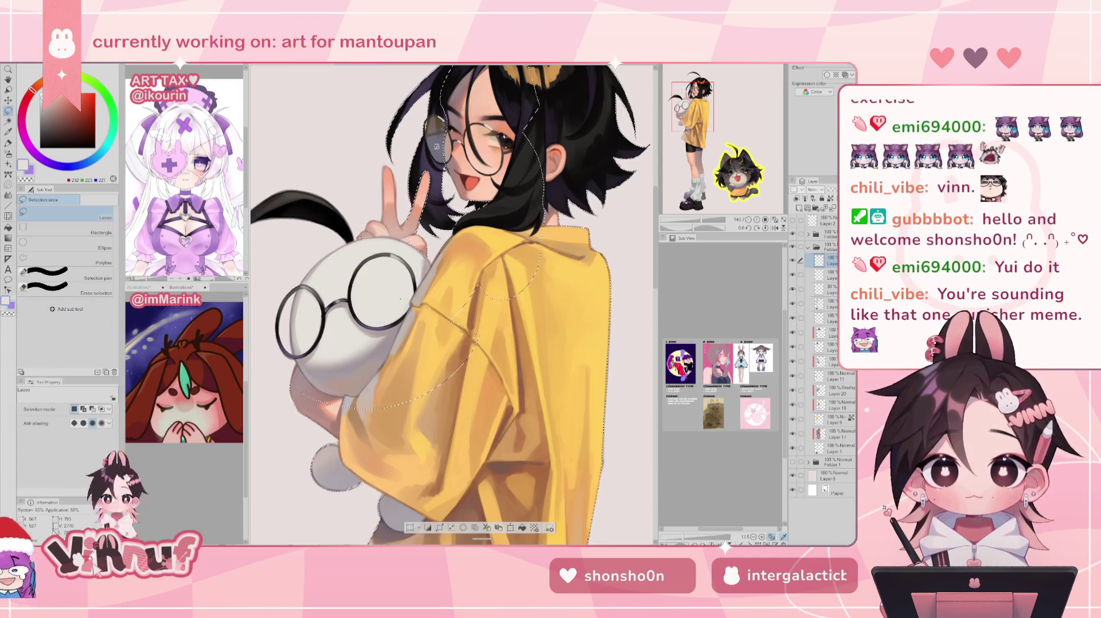
key("b")
left_click_drag(464, 211, 479, 245)
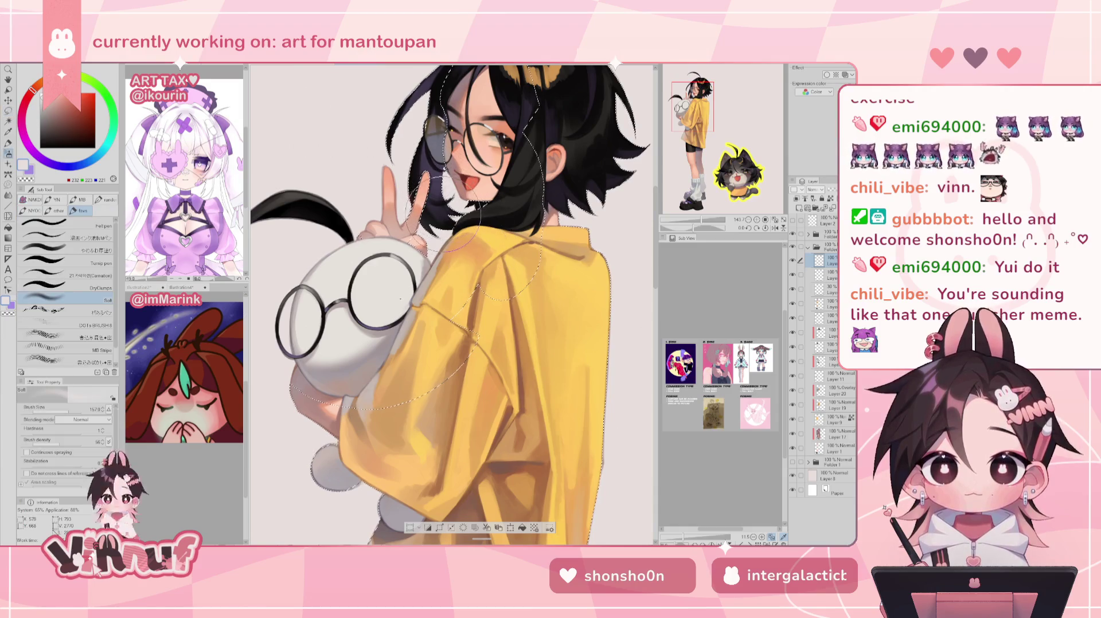
key("m")
left_click_drag(400, 298, 401, 299)
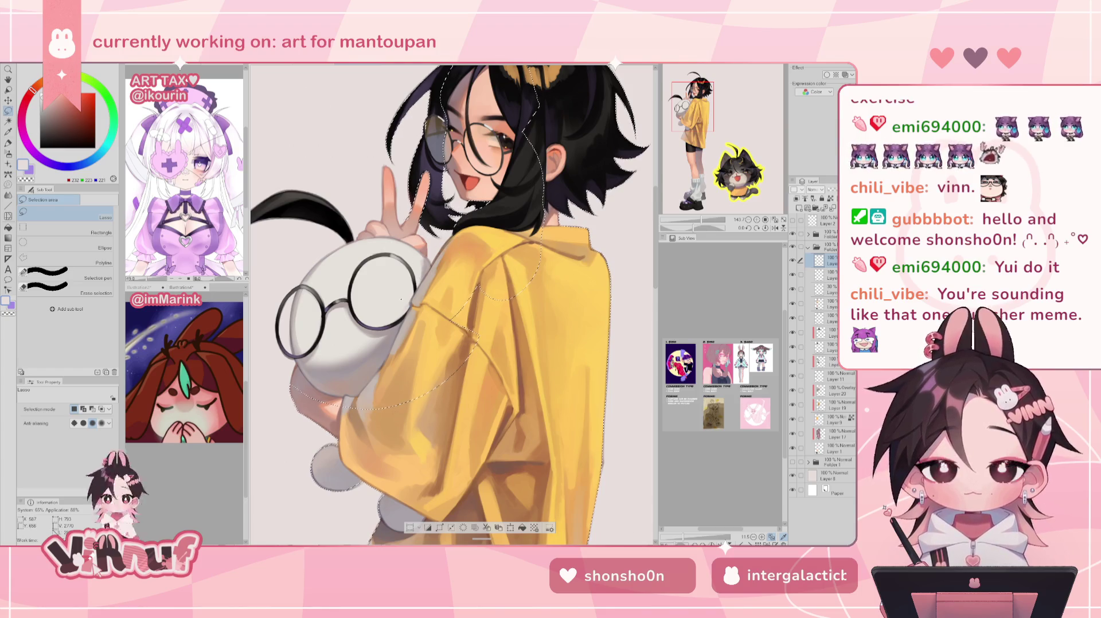
key("b")
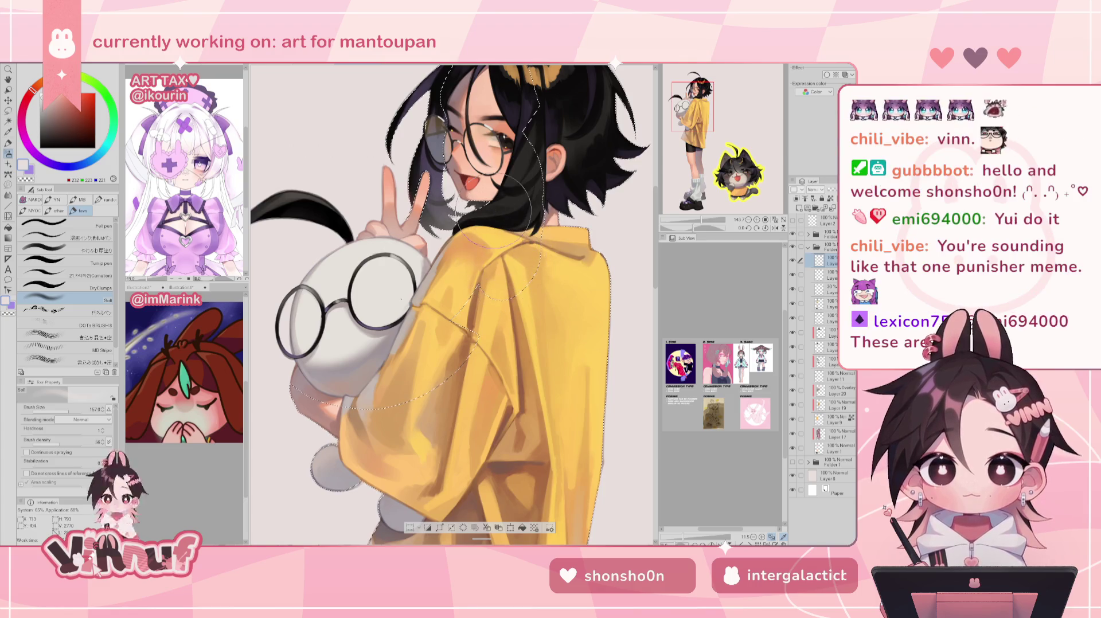
key("ctrl+0")
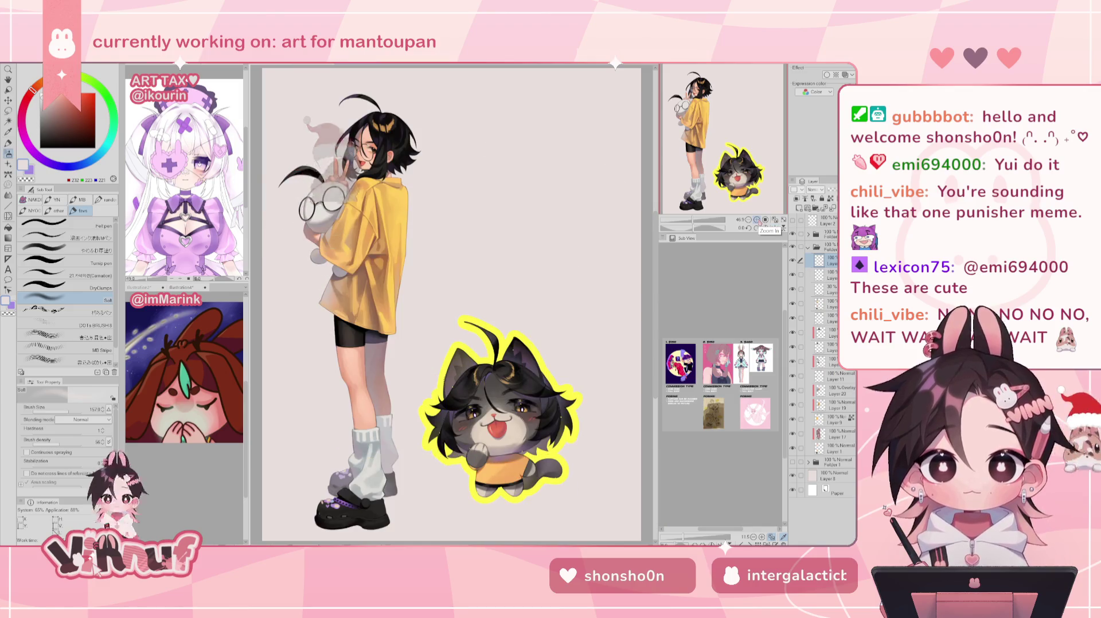
Deselect, check the figure and chibi cat in a mirrored view, flip back, and fit the page
left_click(757, 220)
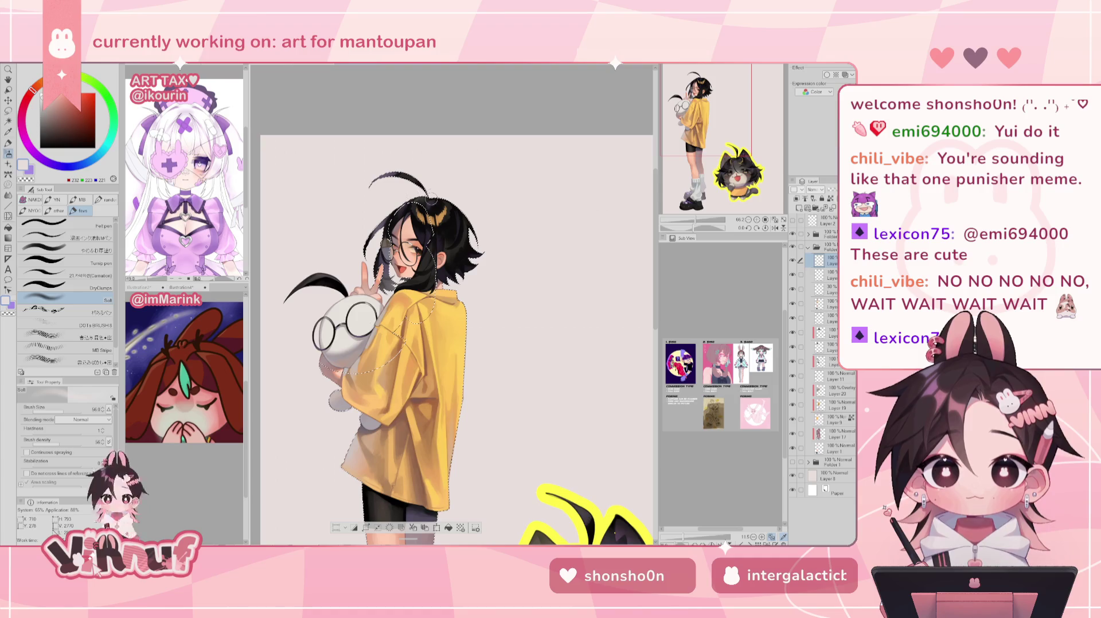
key("ctrl+d")
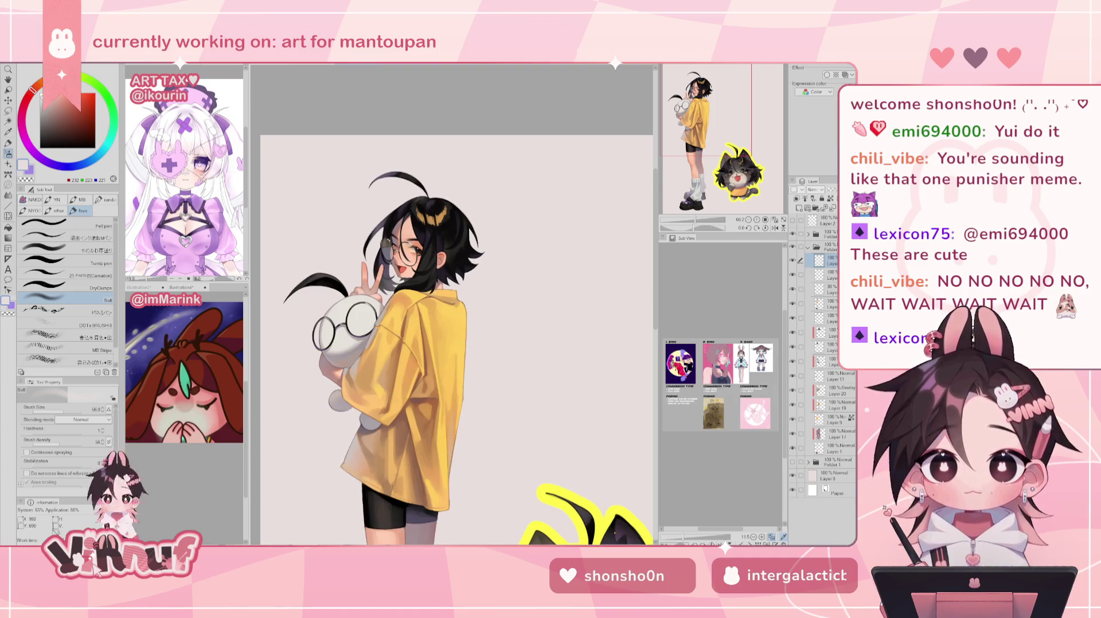
key("ctrl+0")
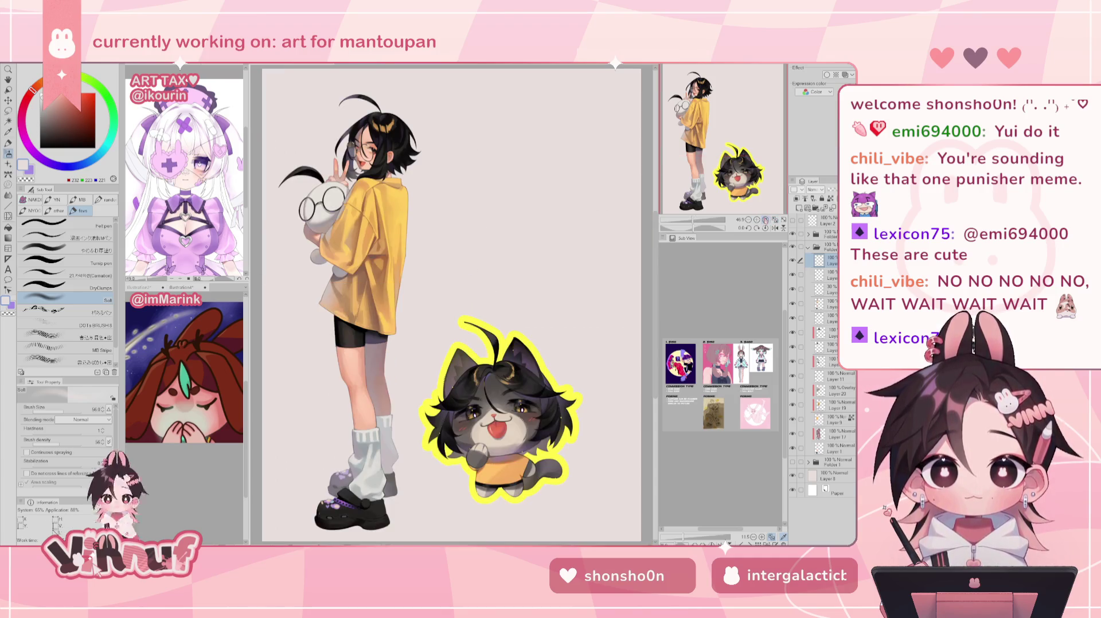
key("h")
key("h")
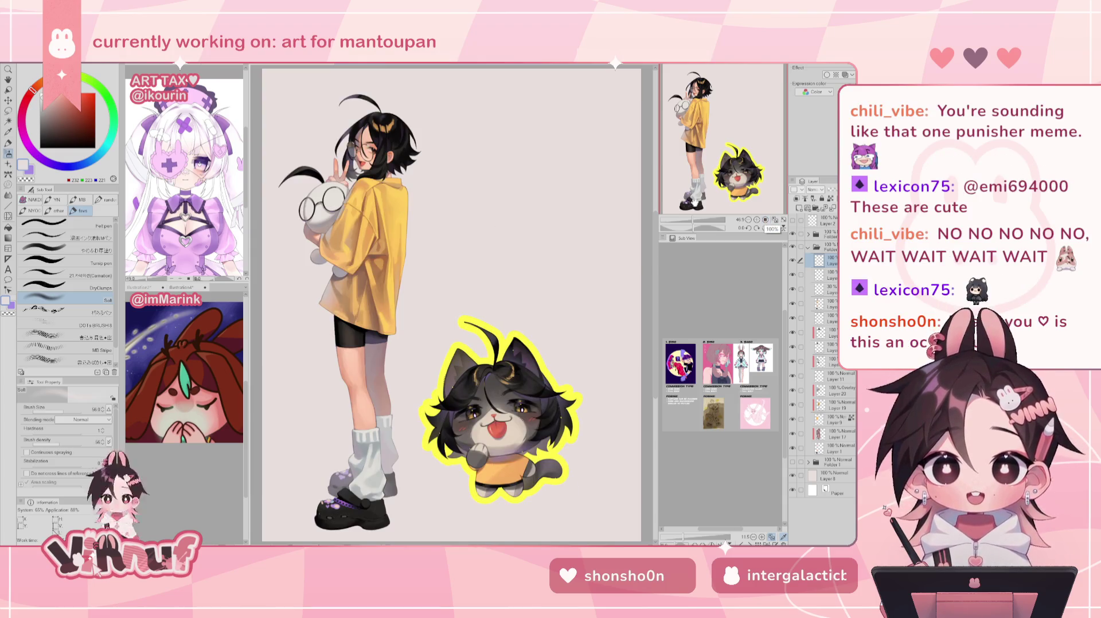
scroll(435, 388, "up", 1)
left_click_drag(716, 161, 699, 162)
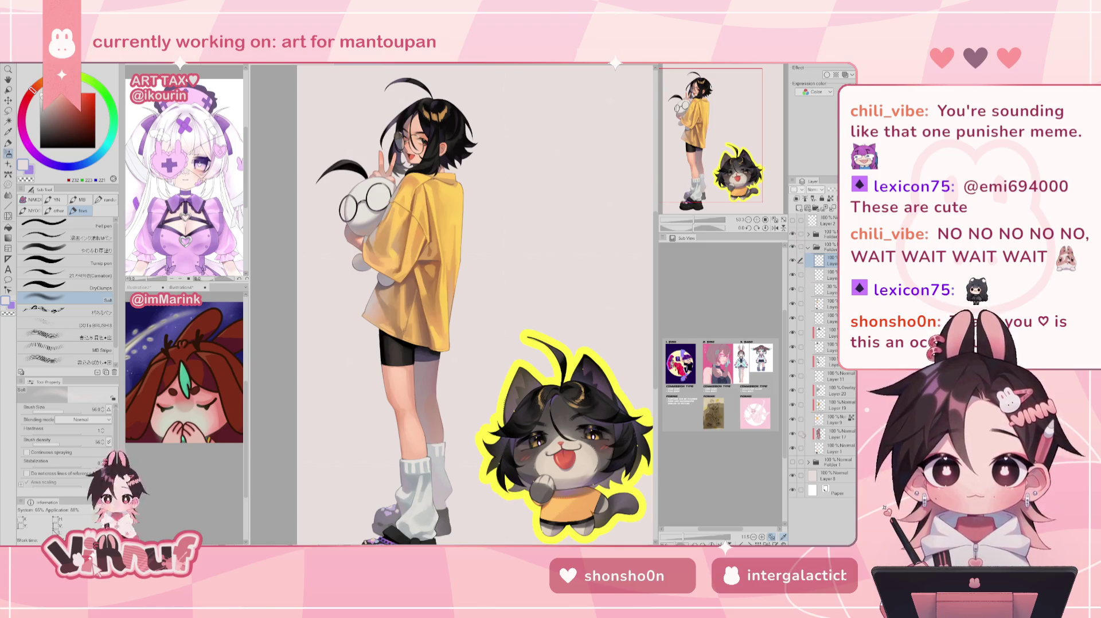
key("h")
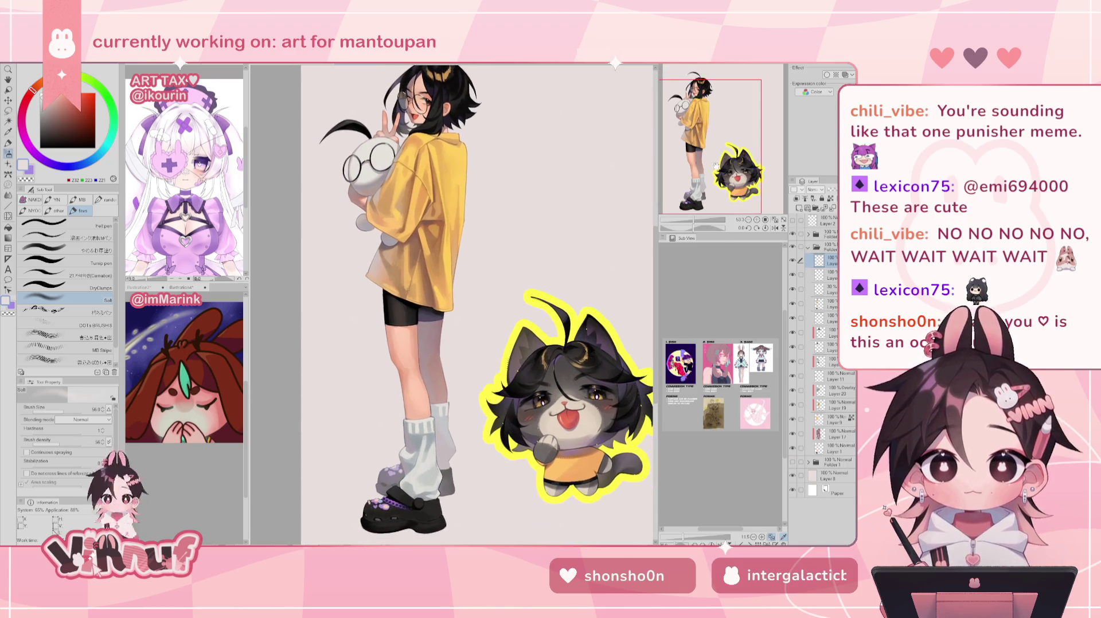
key("h")
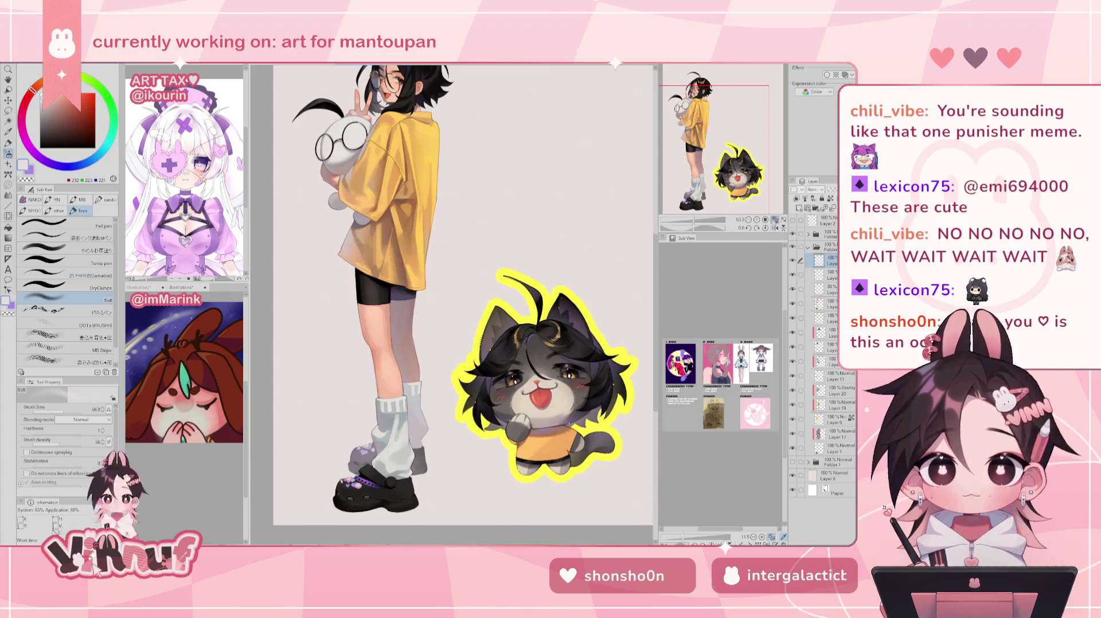
key("ctrl+0")
Reveal the large close-up drawing behind the figure, restore the leg shading, and briefly mirror the view
key("ctrl+z")
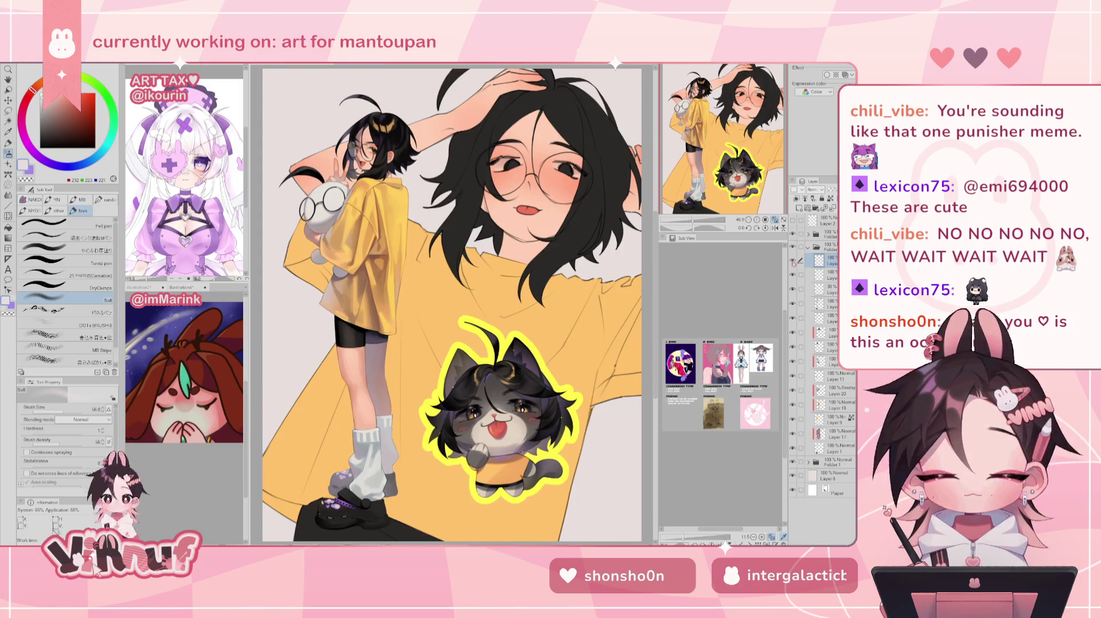
key("ctrl+z")
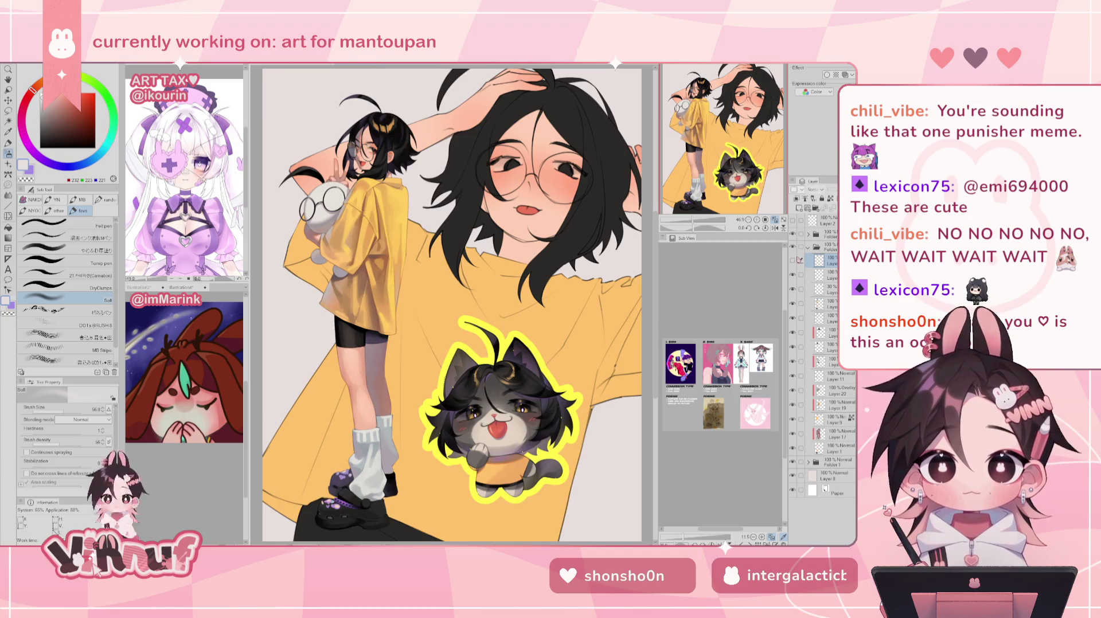
key("ctrl+y")
key("h")
key("h")
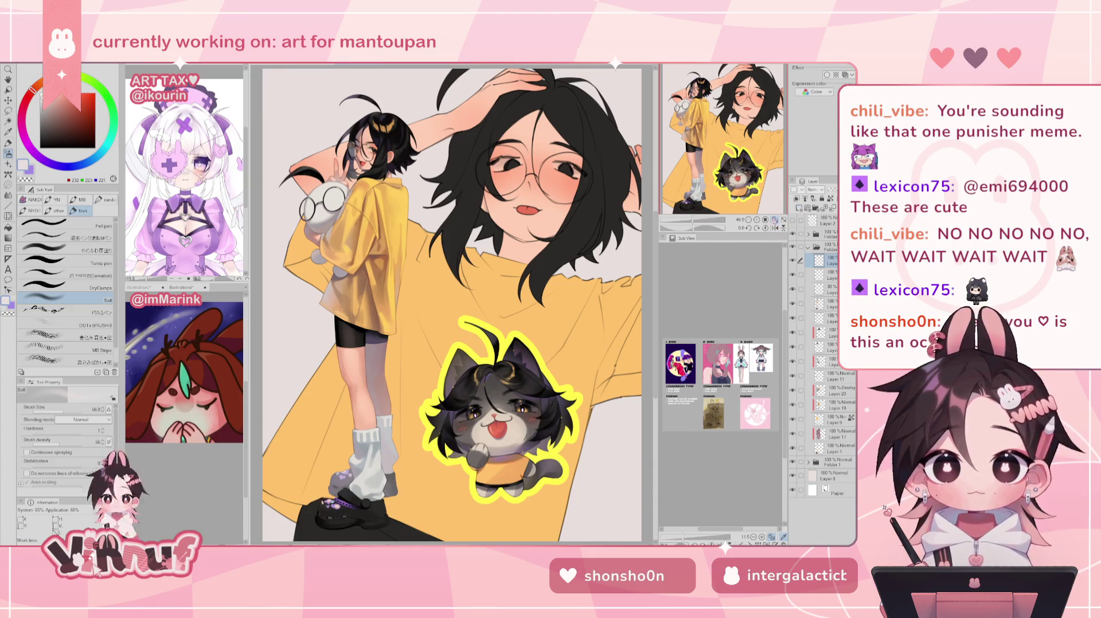